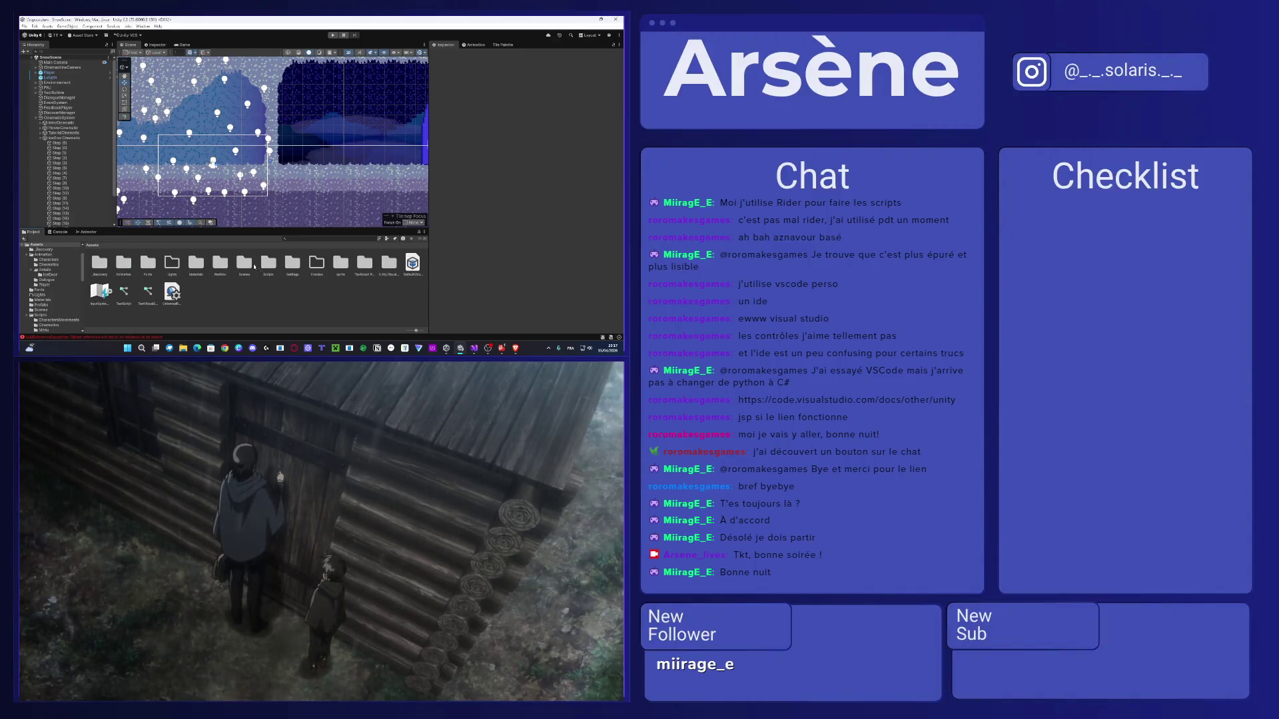
Open the Level1 scene from the Scenes folder and select its Door in the Scene view.
{"action": "double_click", "coordinate": [246, 266]}
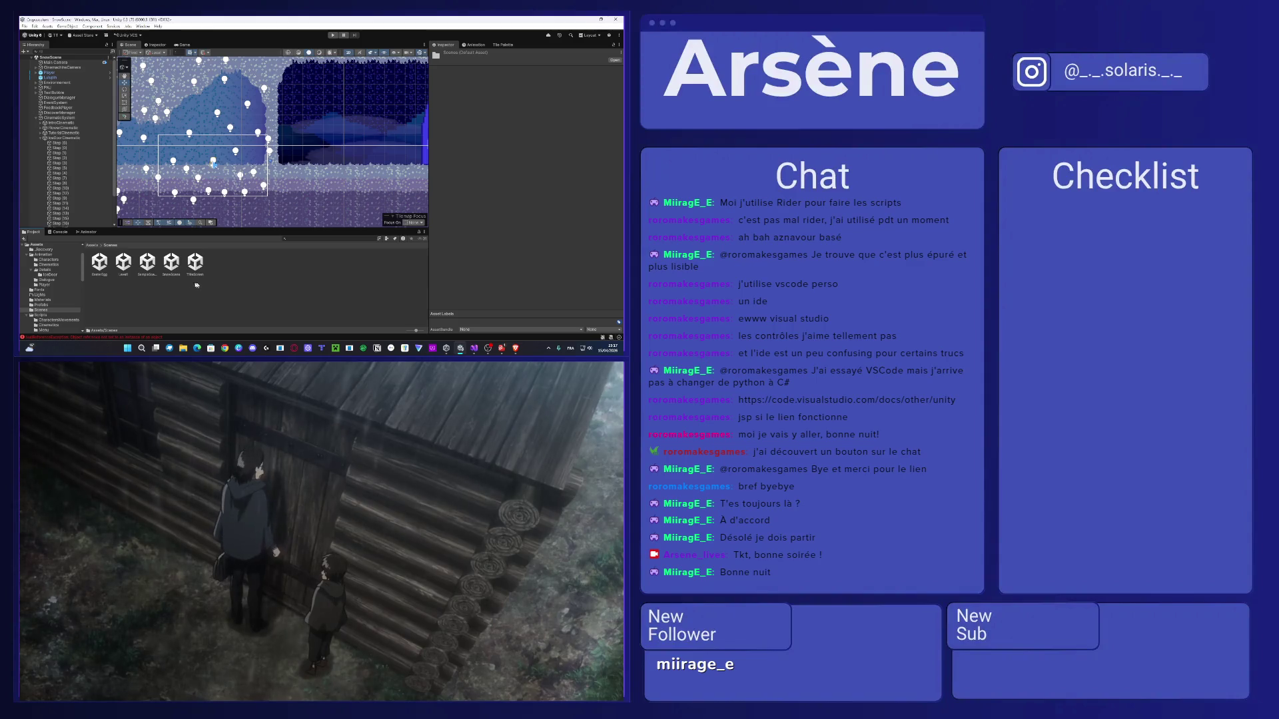
{"action": "double_click", "coordinate": [123, 262]}
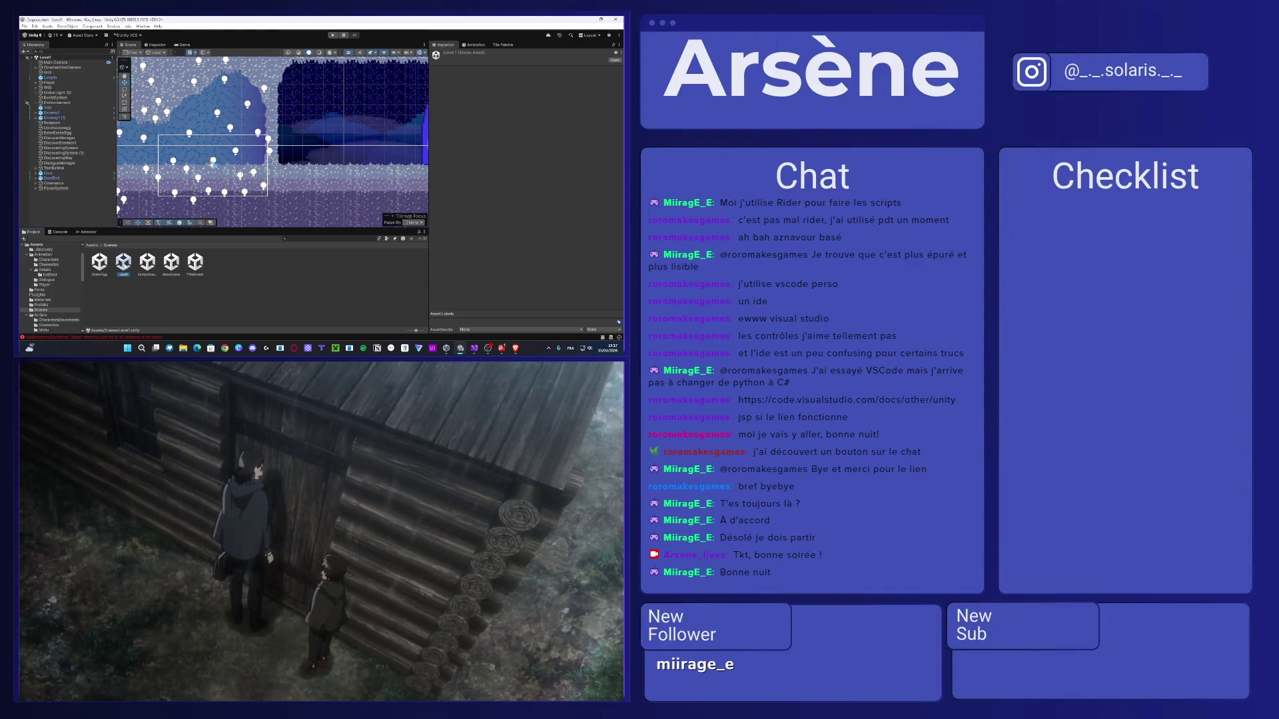
{"action": "scroll", "coordinate": [202, 172], "scroll_direction": "up", "scroll_amount": 6}
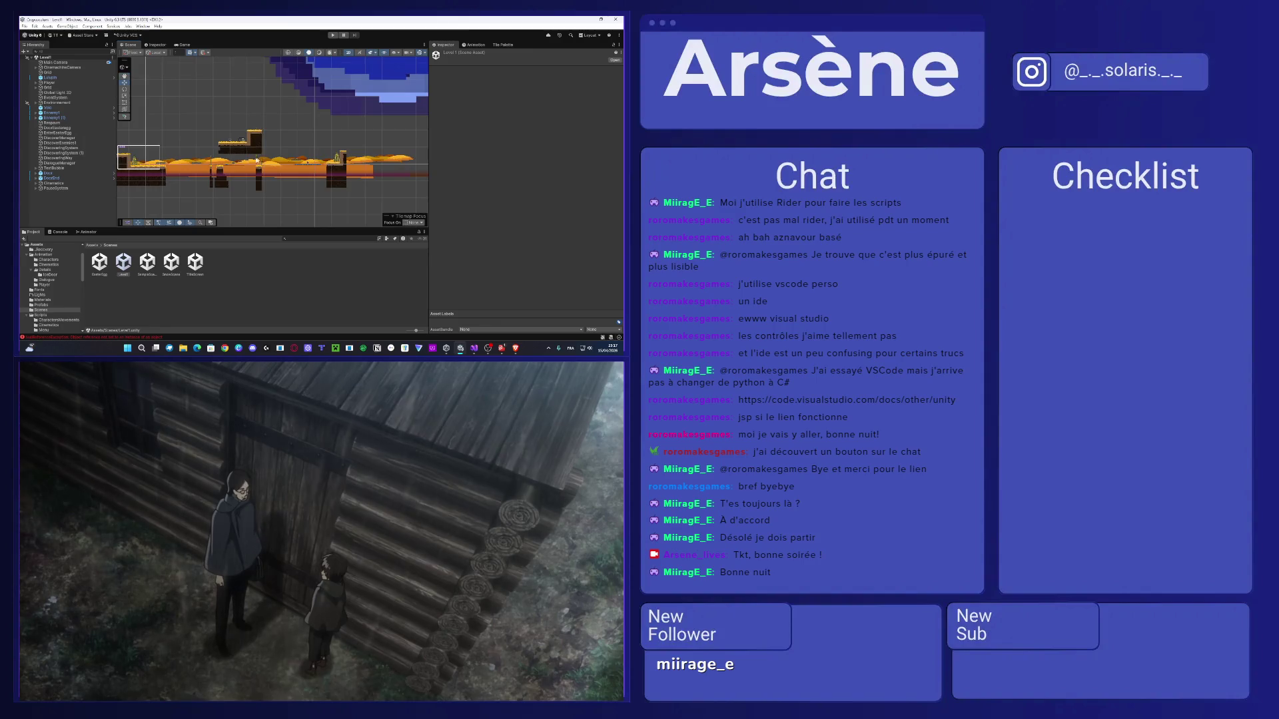
{"action": "scroll", "coordinate": [200, 166], "scroll_direction": "up", "scroll_amount": 3}
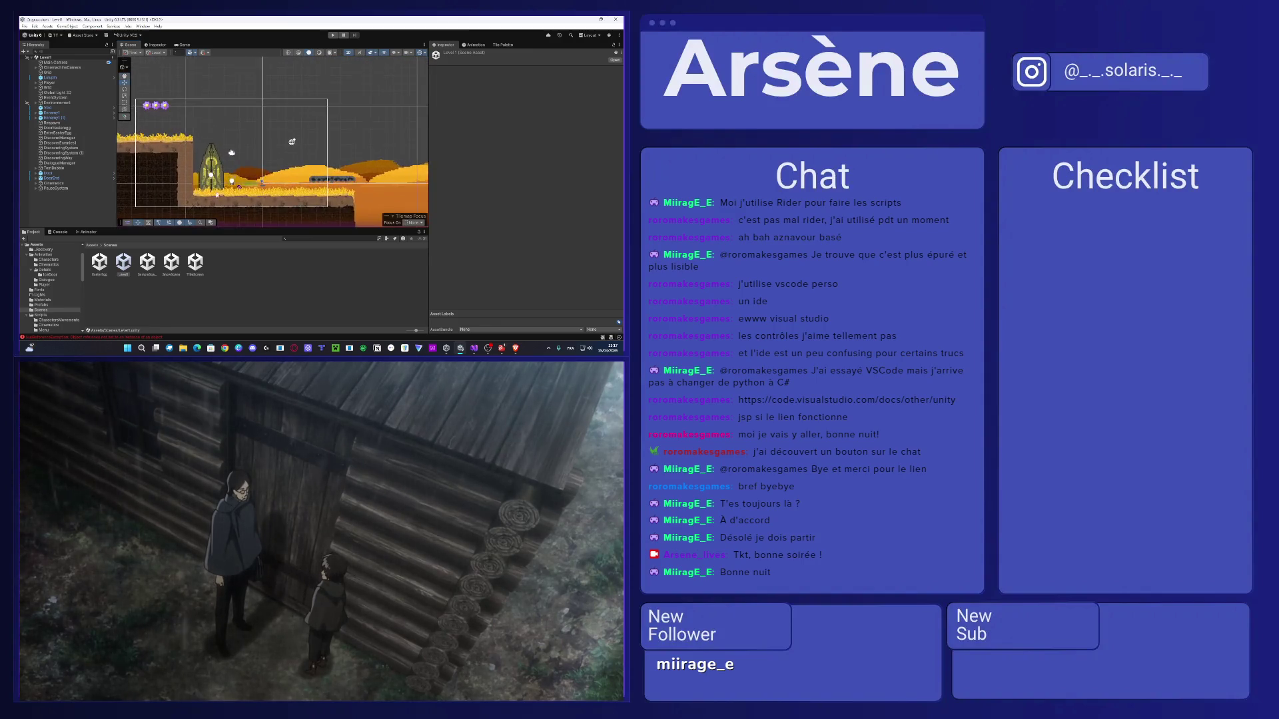
{"action": "left_click", "coordinate": [193, 169]}
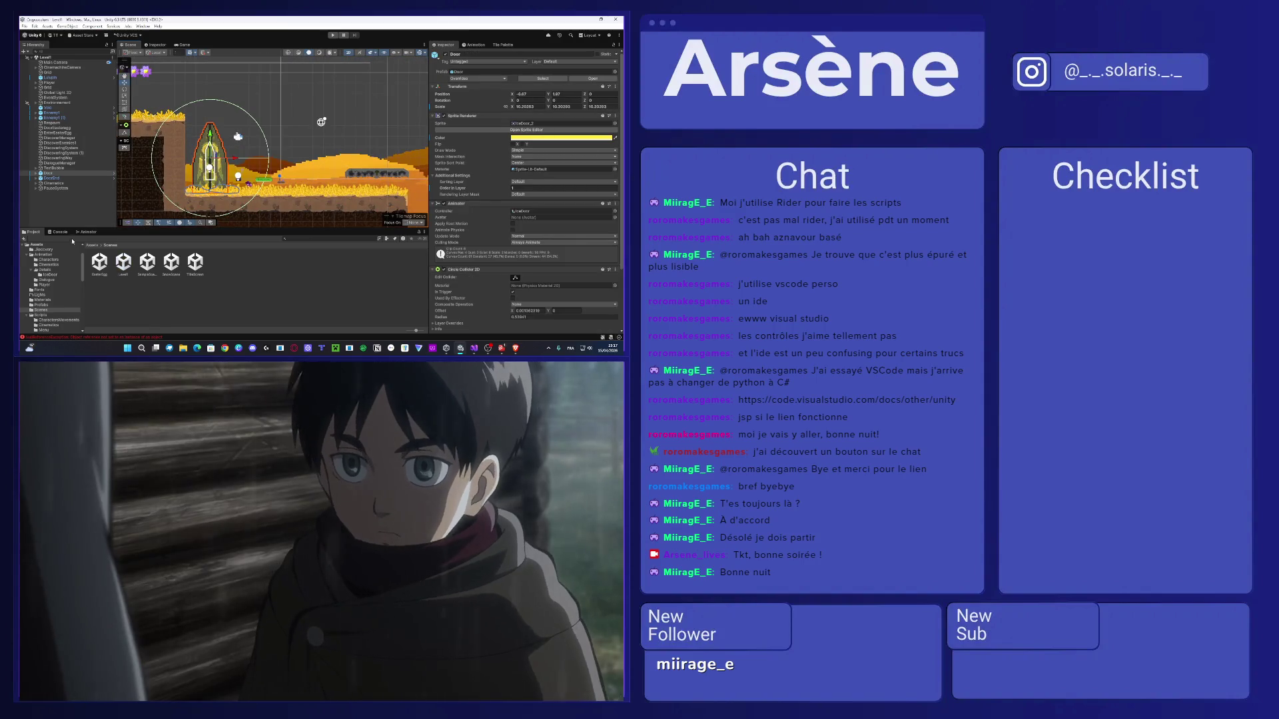
Show the door's Animator state graph and check its right-click menus without creating anything.
{"action": "left_click", "coordinate": [82, 233]}
{"action": "right_click", "coordinate": [88, 238]}
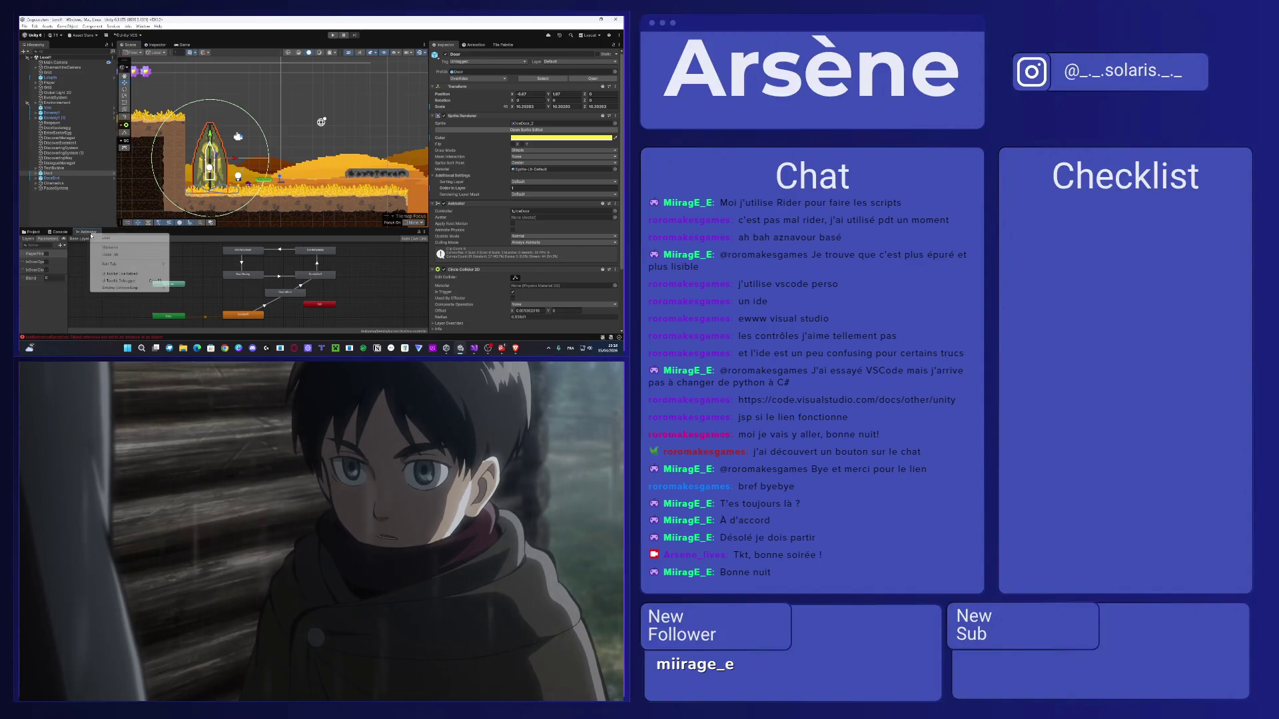
{"action": "left_click", "coordinate": [80, 262]}
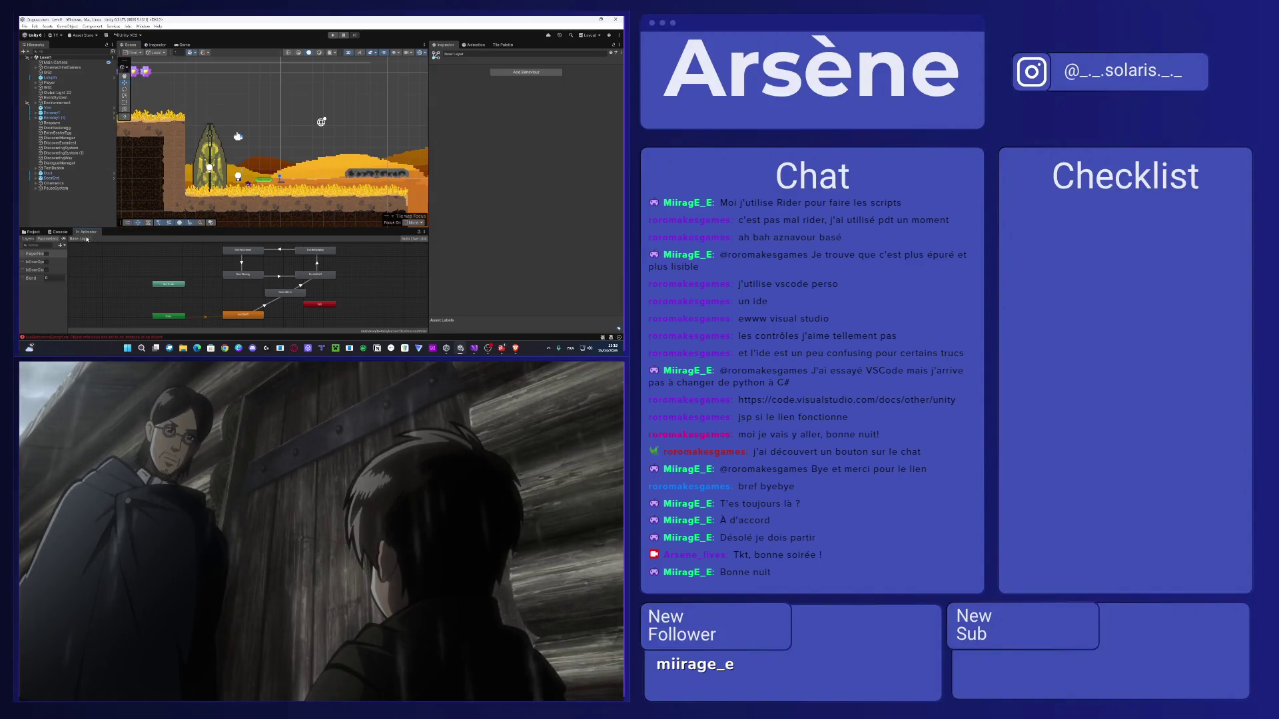
{"action": "right_click", "coordinate": [166, 261]}
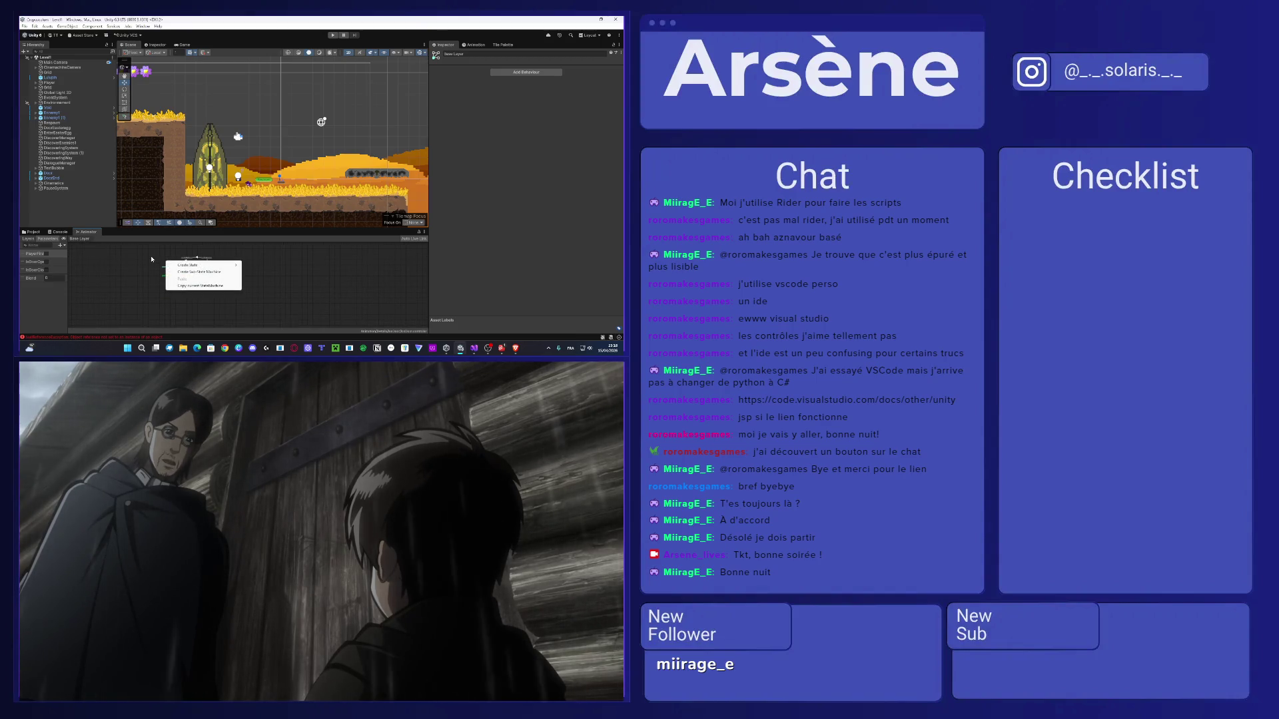
{"action": "key", "text": "Escape"}
{"action": "left_click_drag", "start_coordinate": [183, 268], "coordinate": [157, 261]}
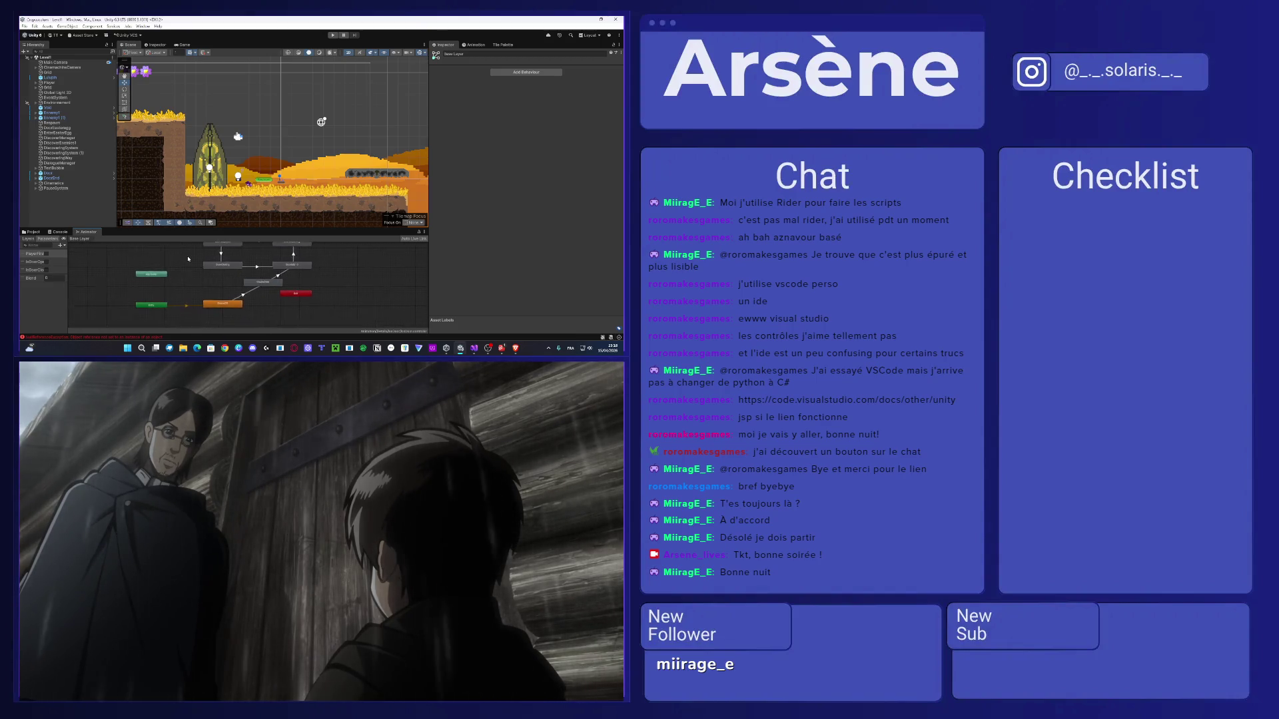
Display the animator's Layers list, then exit the browser video's fullscreen and start a new tab.
{"action": "left_click", "coordinate": [30, 239]}
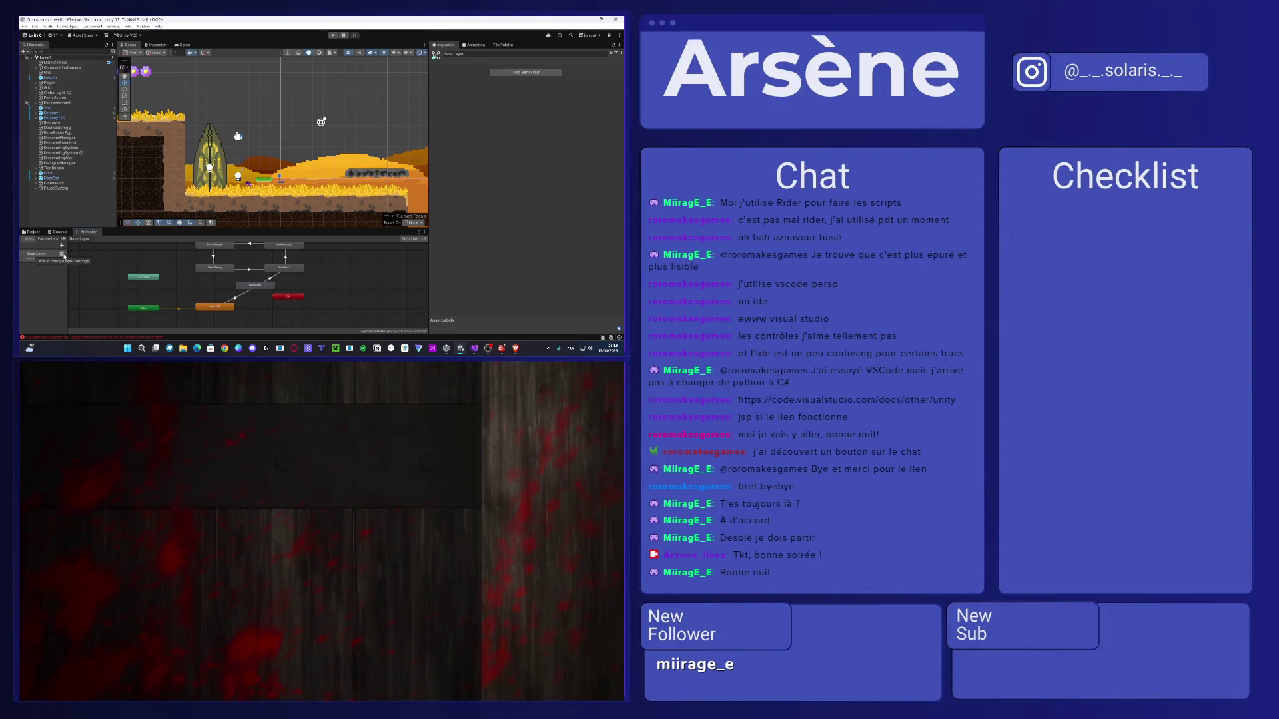
{"action": "left_click", "coordinate": [595, 693]}
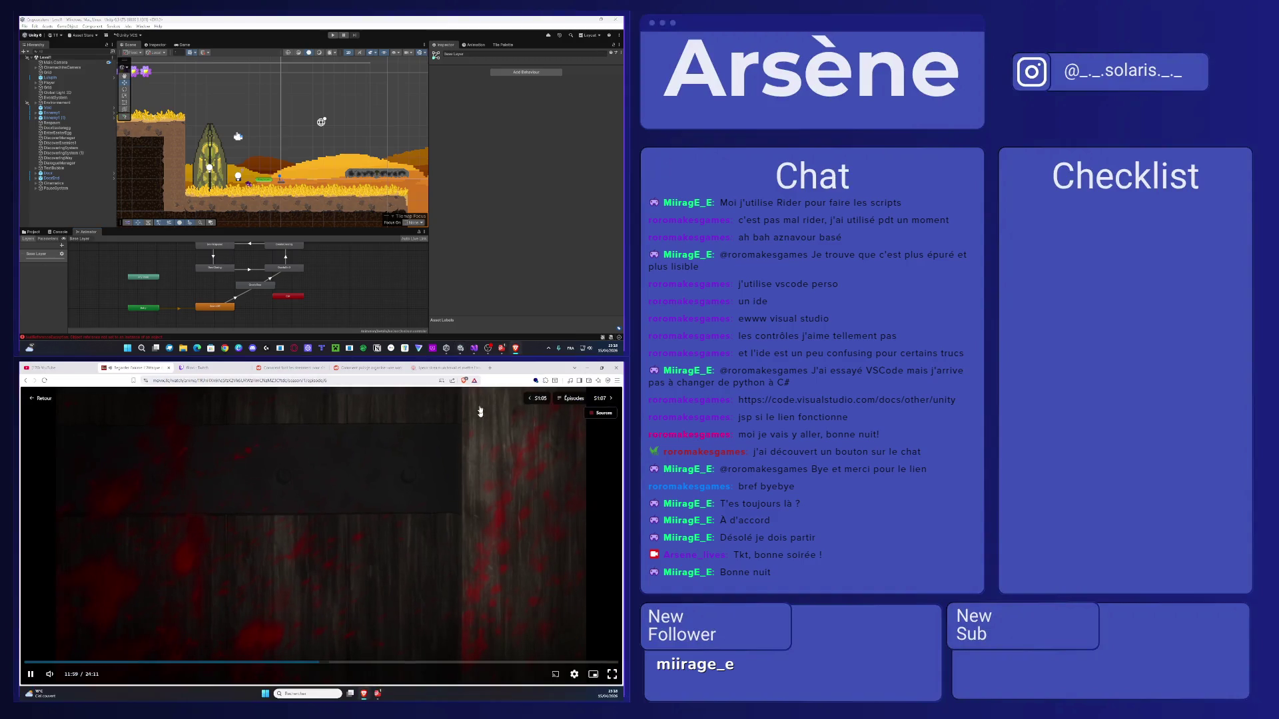
{"action": "left_click", "coordinate": [483, 368]}
Move the new tab into its own window, close the Reddit and stream tabs, and fullscreen the anime video.
{"action": "mouse_move", "coordinate": [483, 368]}
{"action": "left_mouse_down"}
{"action": "mouse_move", "coordinate": [373, 377]}
{"action": "mouse_move", "coordinate": [199, 20]}
{"action": "left_mouse_up"}
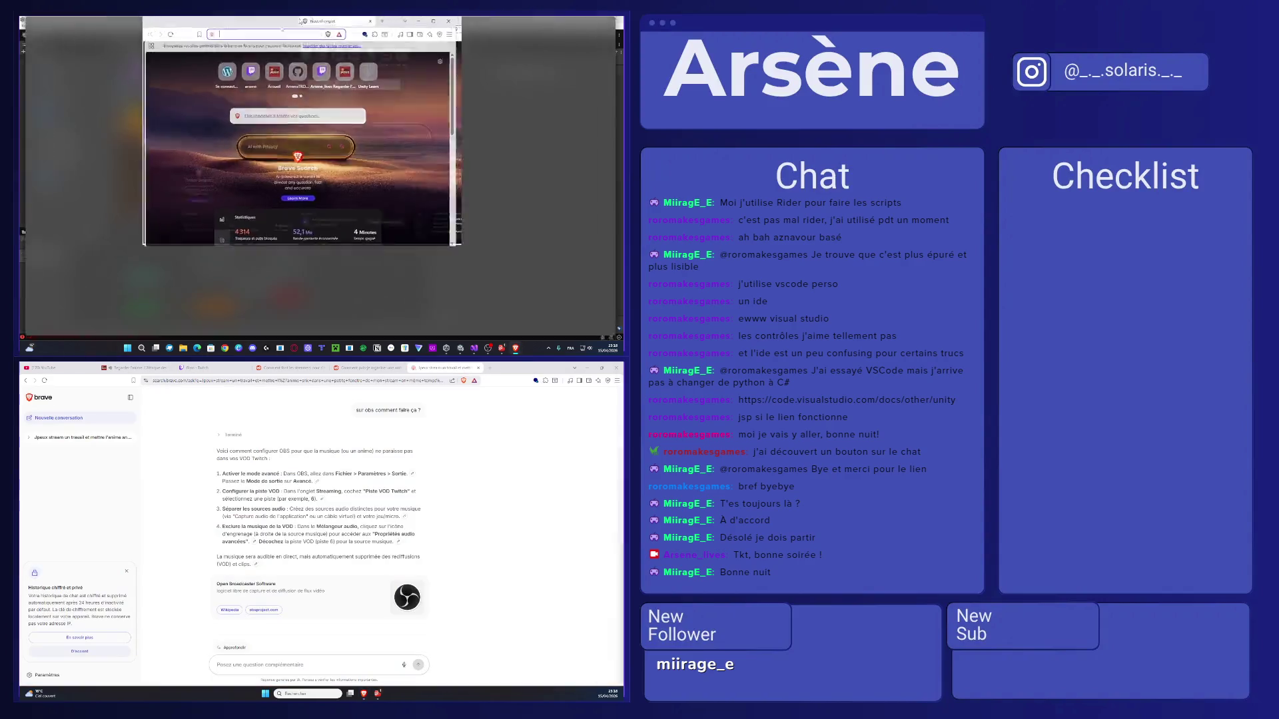
{"action": "left_click", "coordinate": [473, 367]}
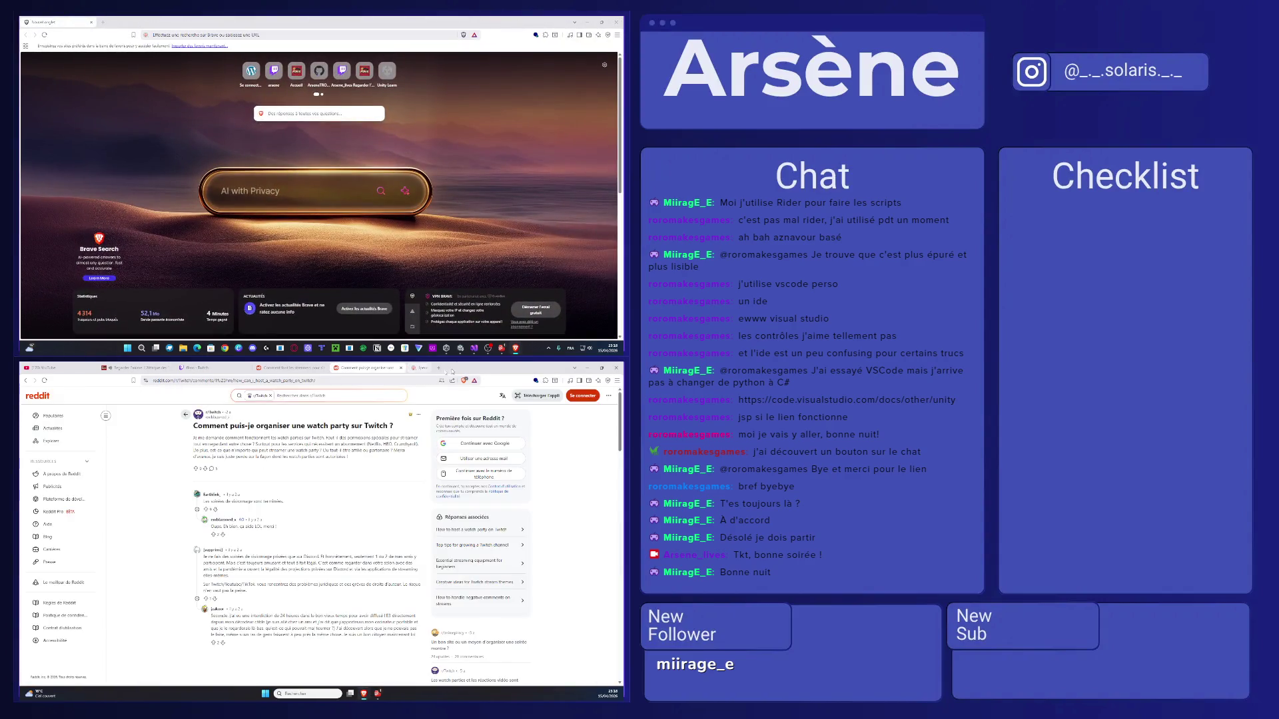
{"action": "left_click", "coordinate": [401, 368]}
{"action": "left_click", "coordinate": [323, 369]}
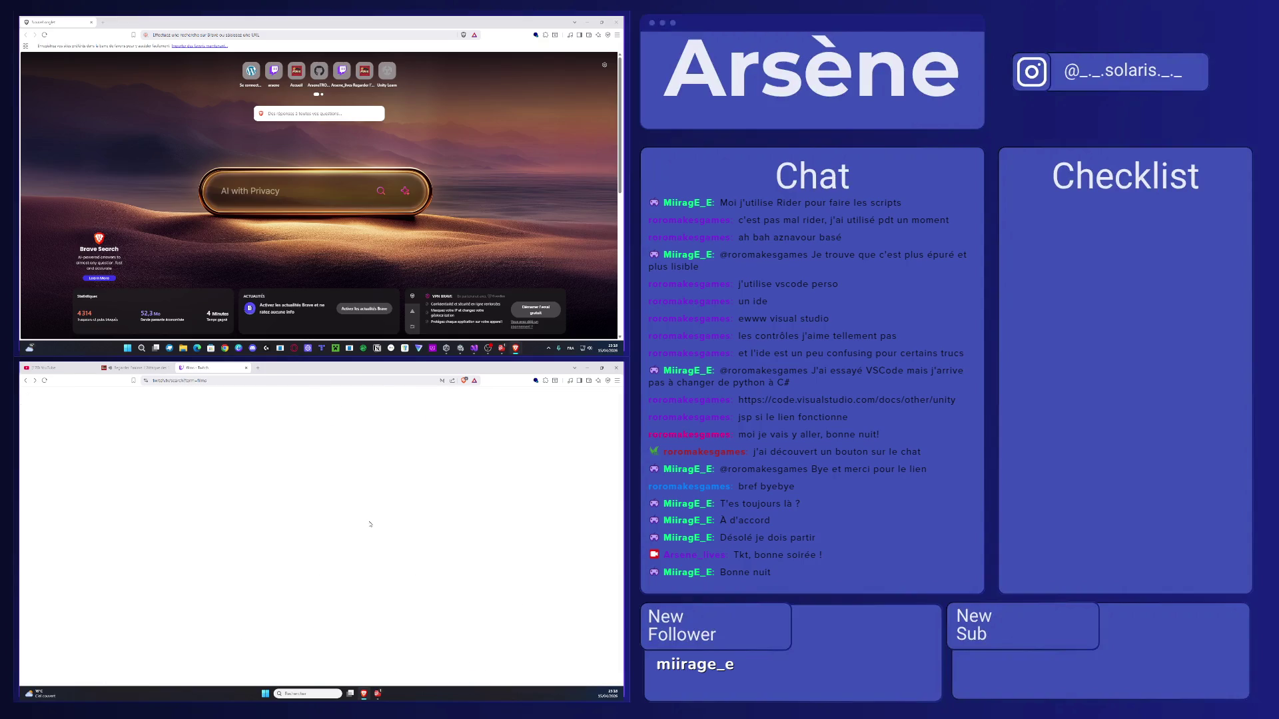
{"action": "left_click", "coordinate": [103, 368]}
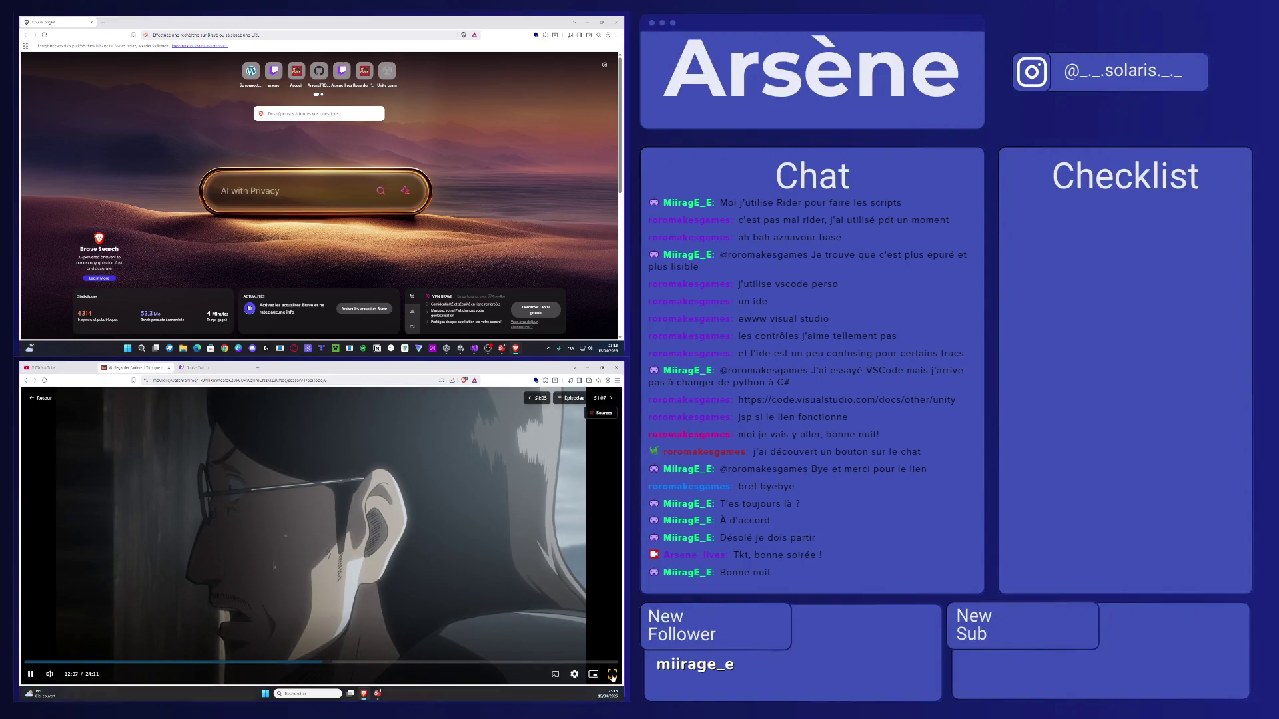
{"action": "left_click", "coordinate": [612, 674]}
Search the web for 'layer animator unity'.
{"action": "left_click", "coordinate": [218, 33]}
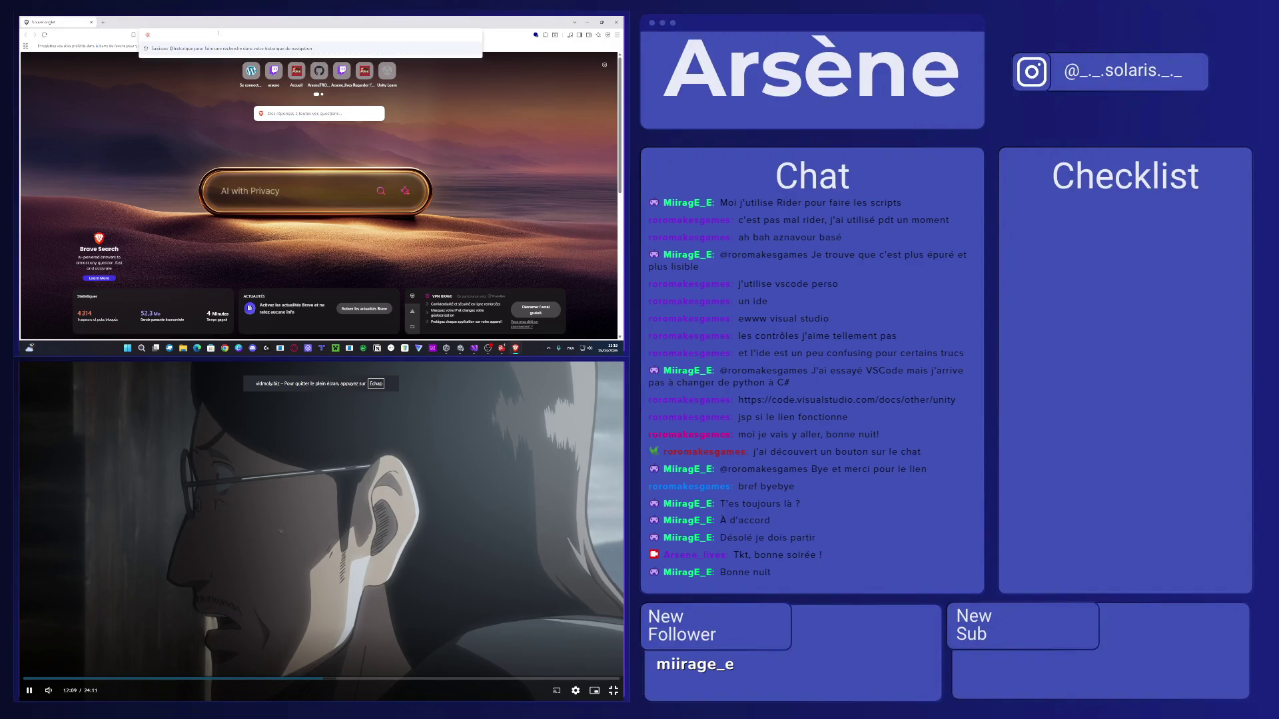
{"action": "type", "text": "layer"}
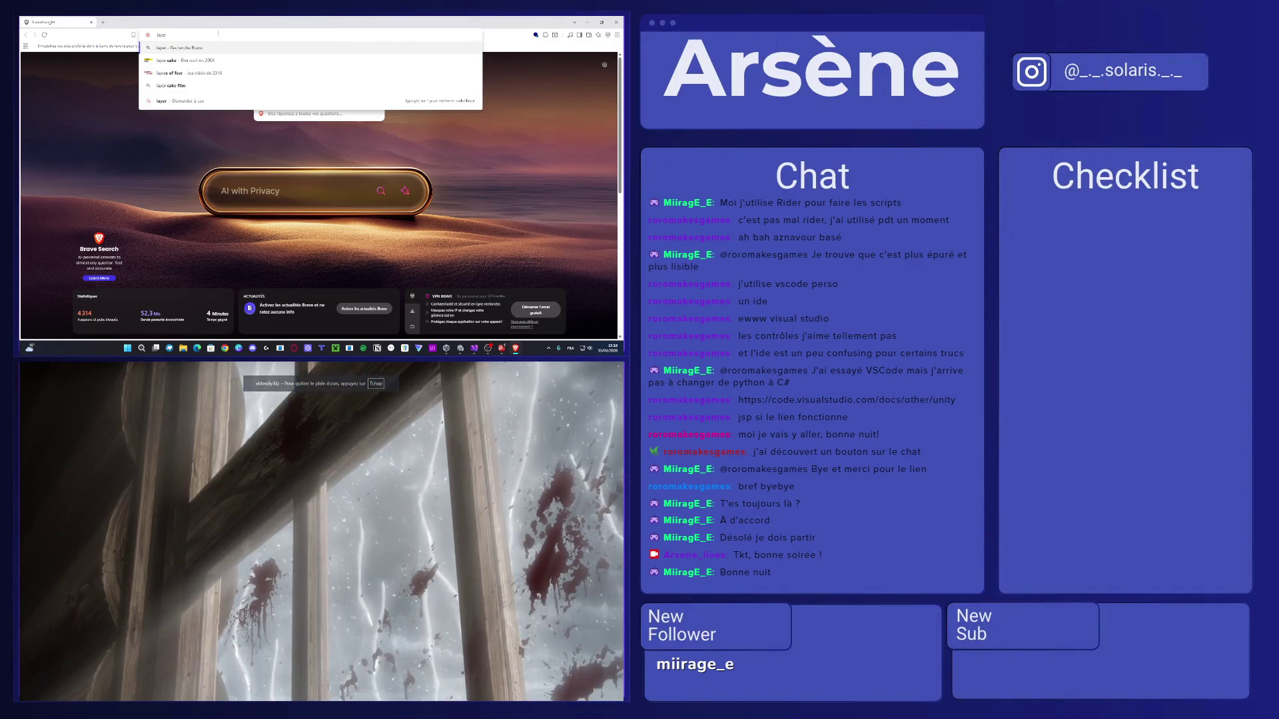
{"action": "type", "text": " an"}
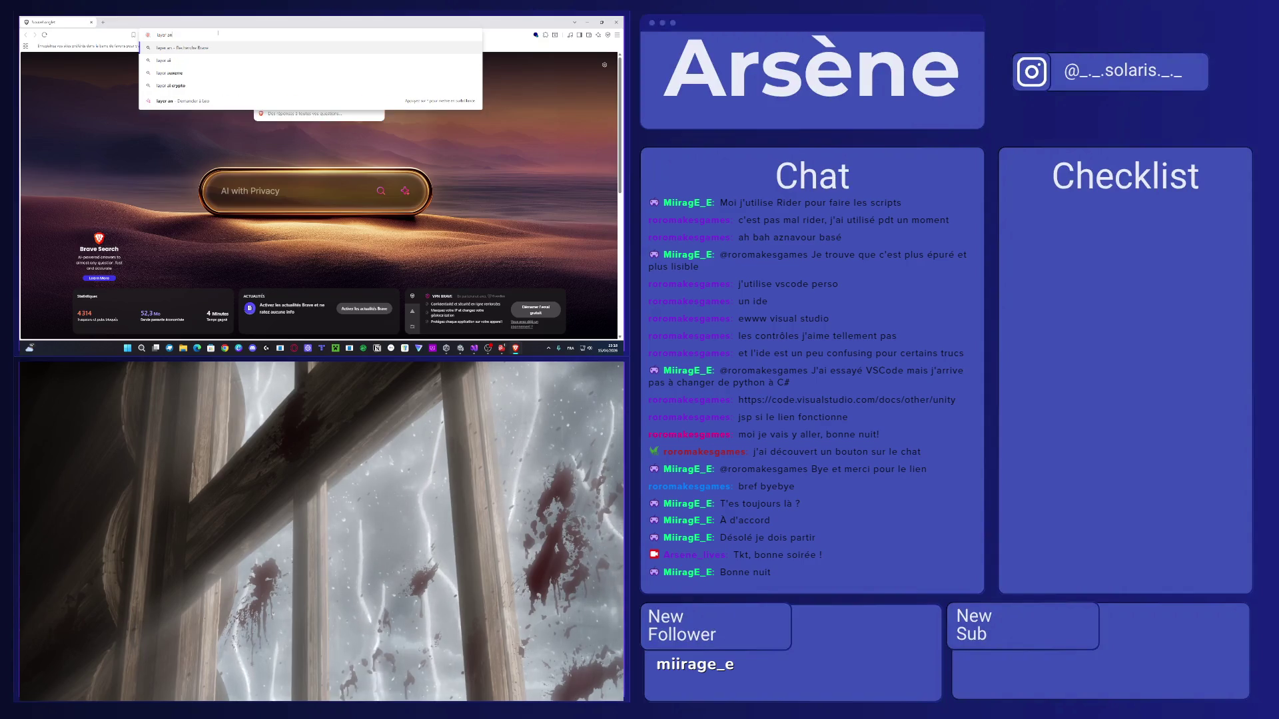
{"action": "type", "text": "imator"}
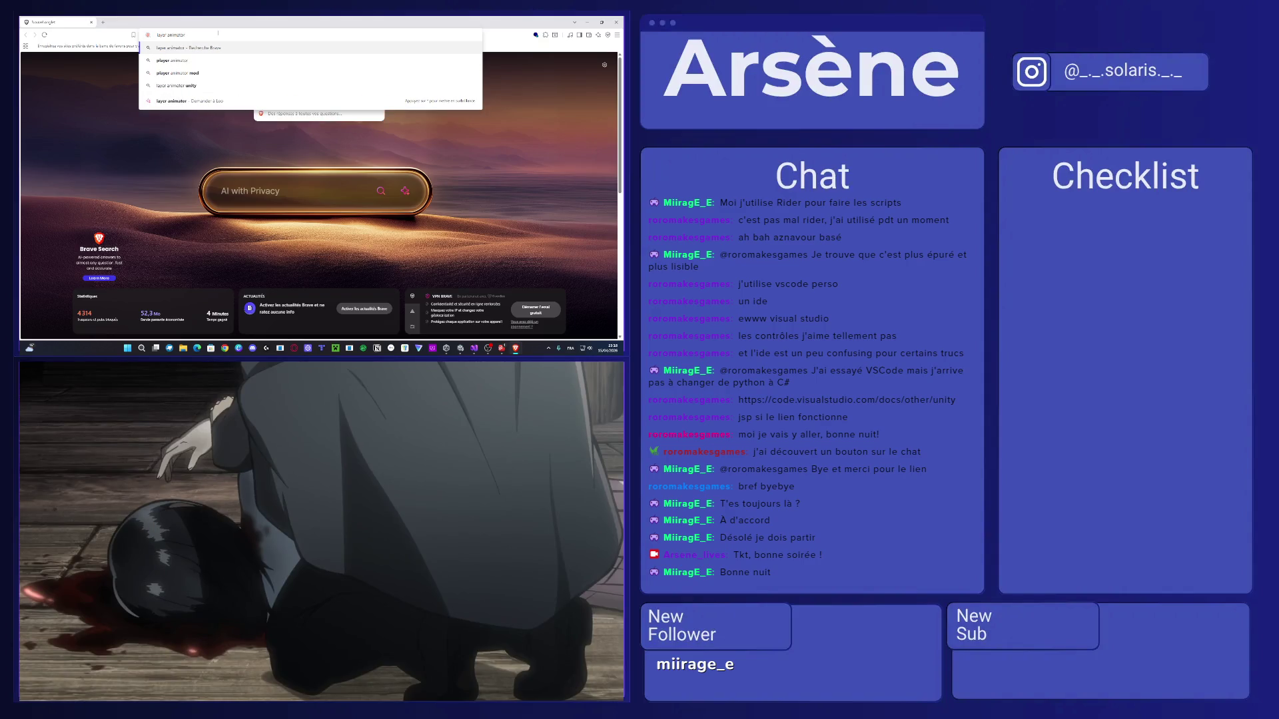
{"action": "type", "text": " unity"}
{"action": "key", "text": "Return"}
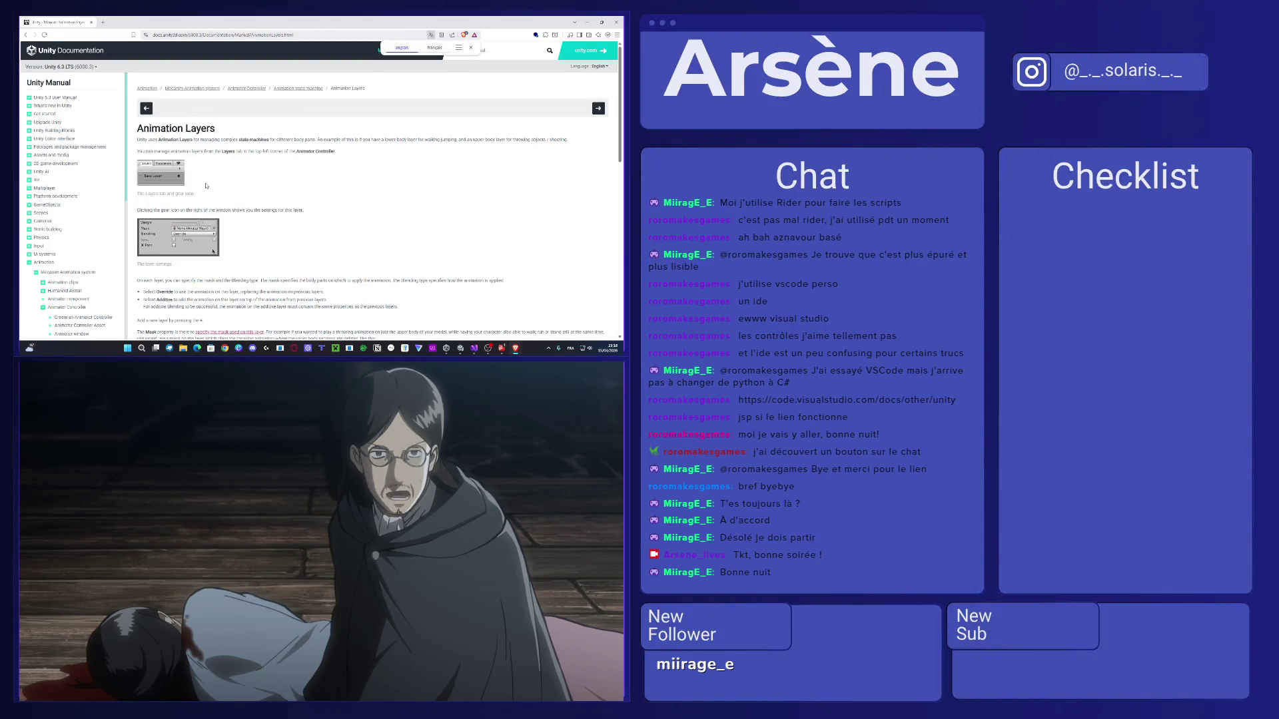
Read the Animation Layers manual page down to Animation Layer syncing, then close the browser.
{"action": "scroll", "coordinate": [207, 185], "scroll_direction": "down", "scroll_amount": 5}
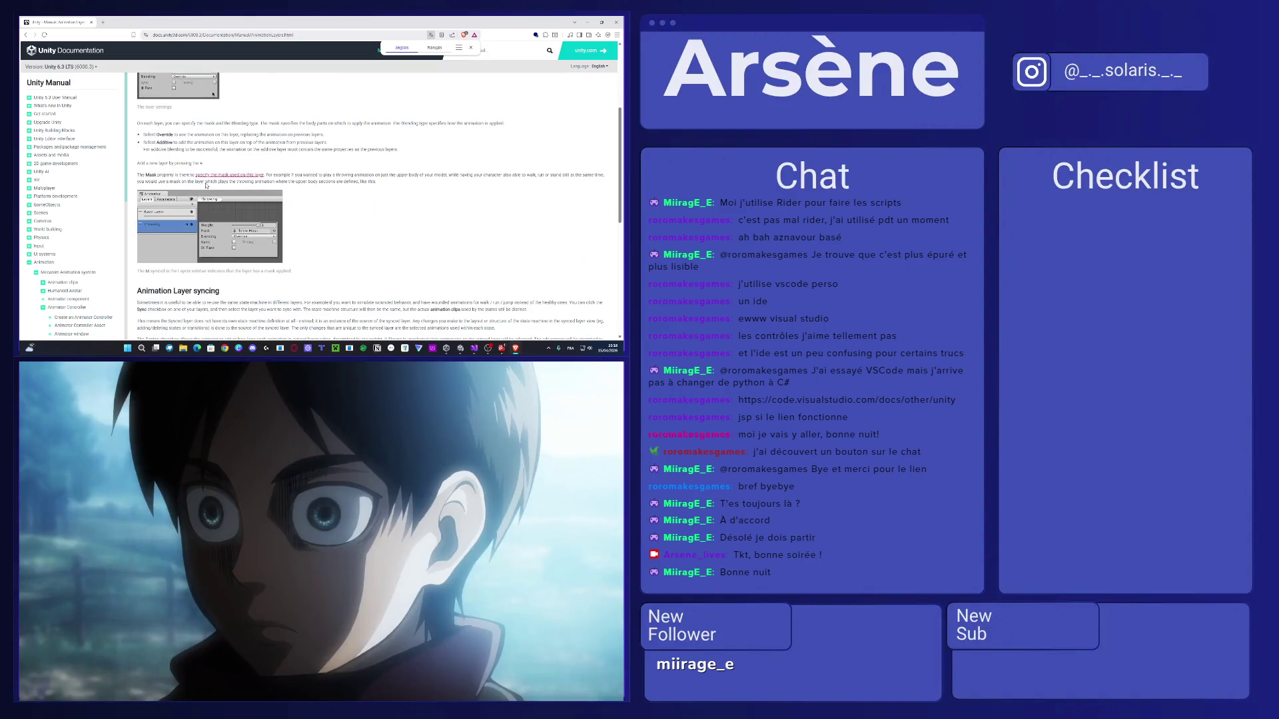
{"action": "scroll", "coordinate": [207, 186], "scroll_direction": "down", "scroll_amount": 6}
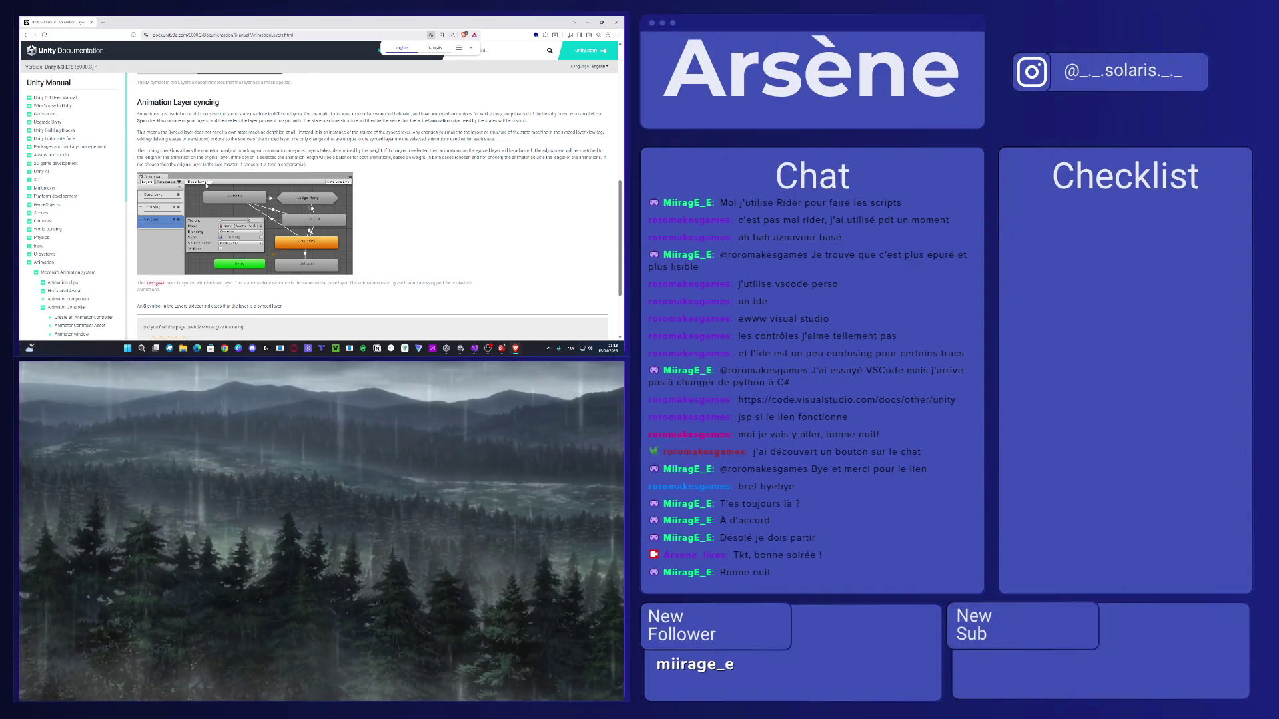
{"action": "scroll", "coordinate": [206, 185], "scroll_direction": "down", "scroll_amount": 3}
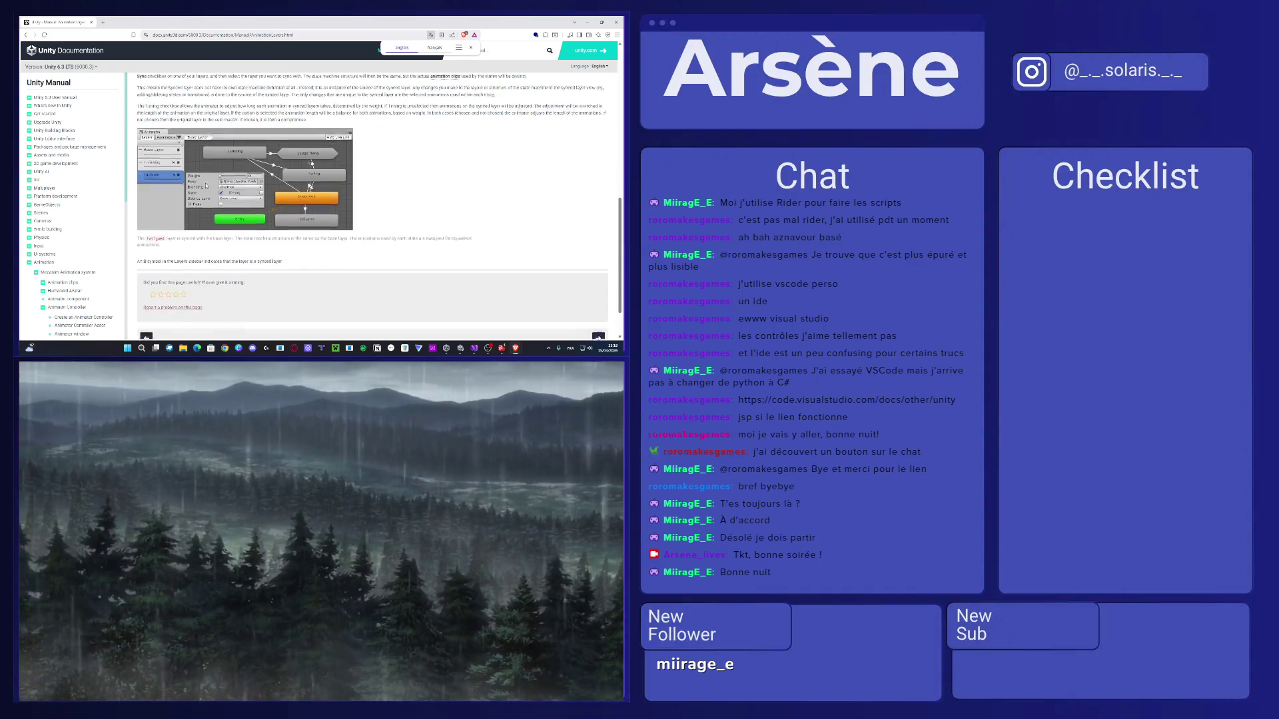
{"action": "left_click", "coordinate": [622, 20]}
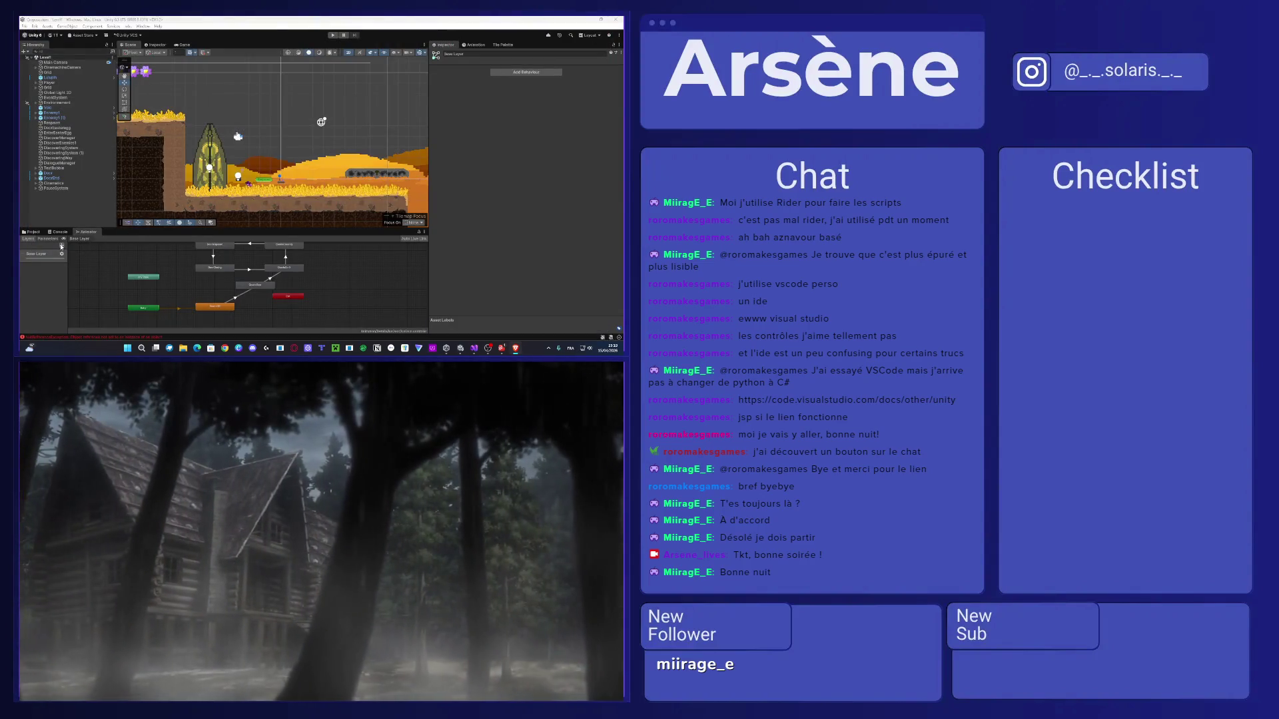
Check the Base Layer's settings, then frame the door in the Scene view and select it.
{"action": "left_click", "coordinate": [62, 254]}
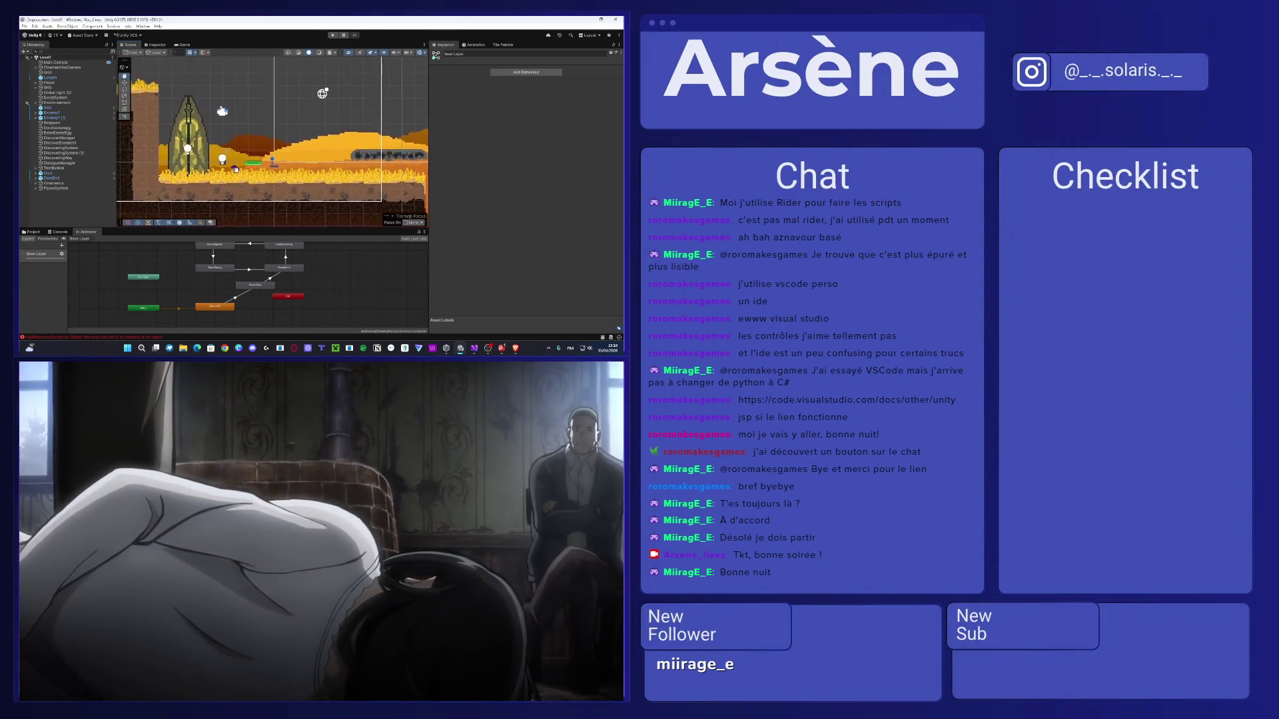
{"action": "scroll", "coordinate": [200, 168], "scroll_direction": "up", "scroll_amount": 3}
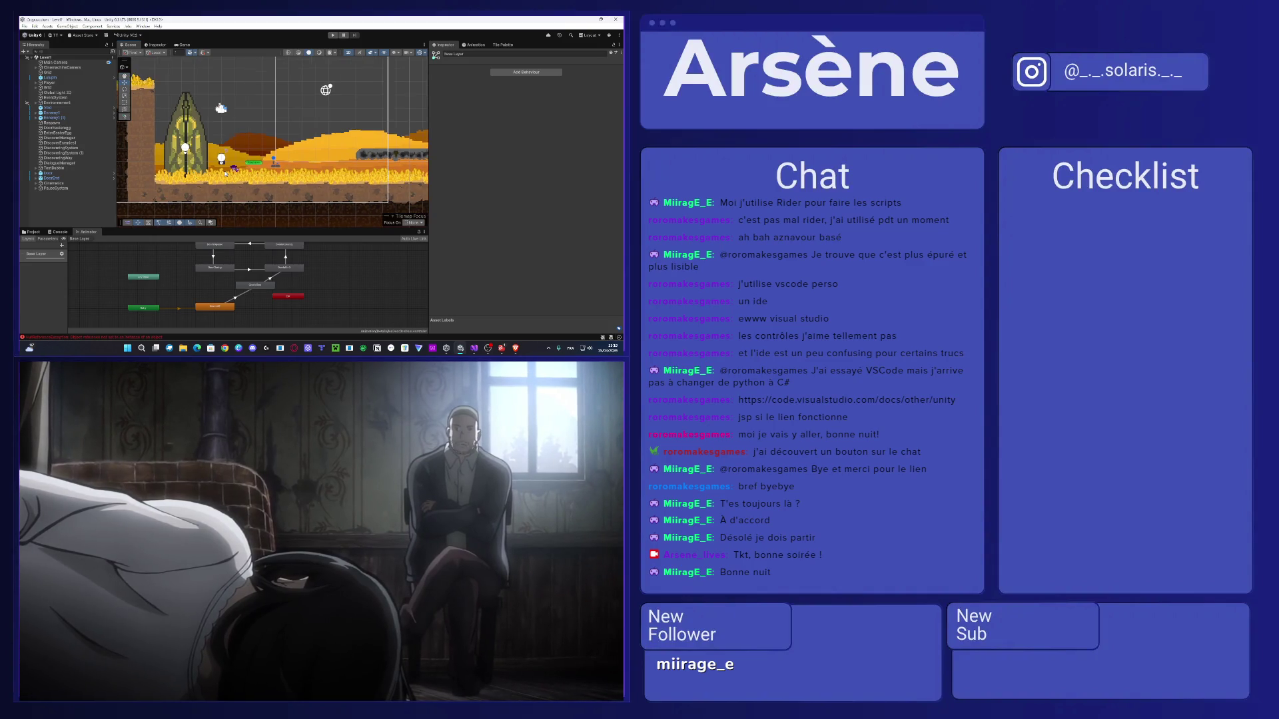
{"action": "left_click_drag", "start_coordinate": [182, 168], "coordinate": [184, 170]}
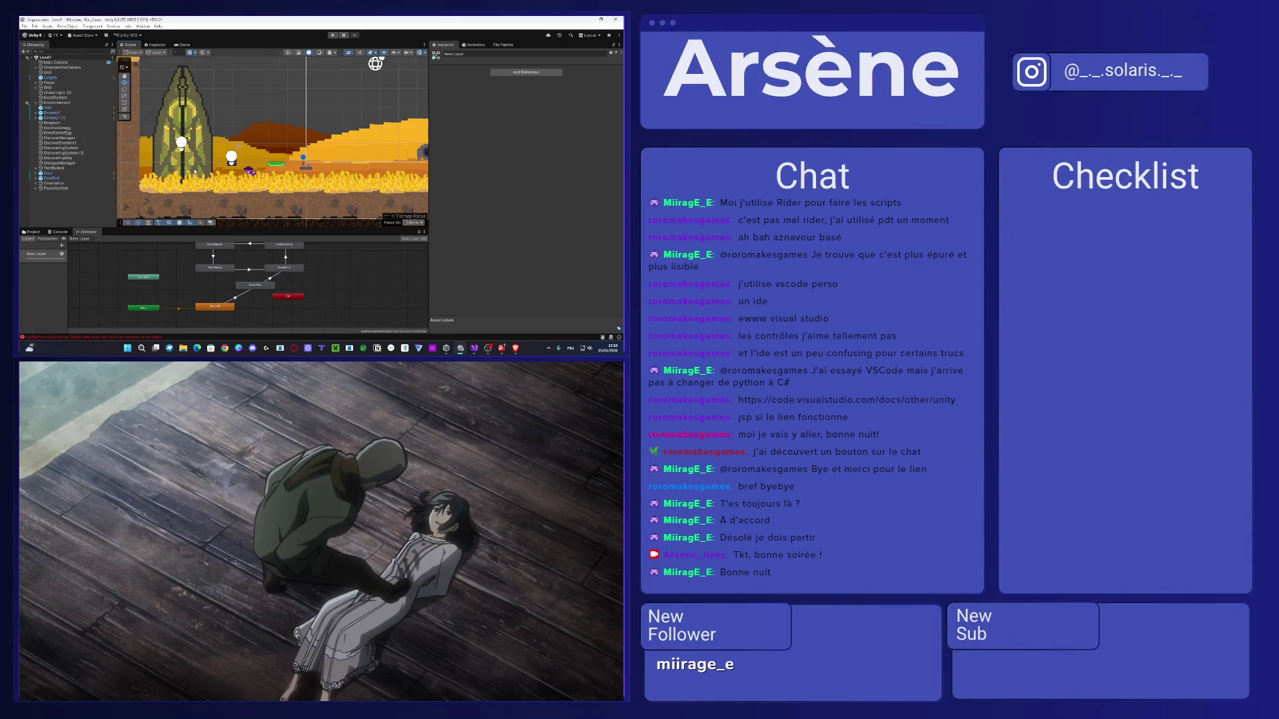
{"action": "scroll", "coordinate": [194, 171], "scroll_direction": "down", "scroll_amount": 5}
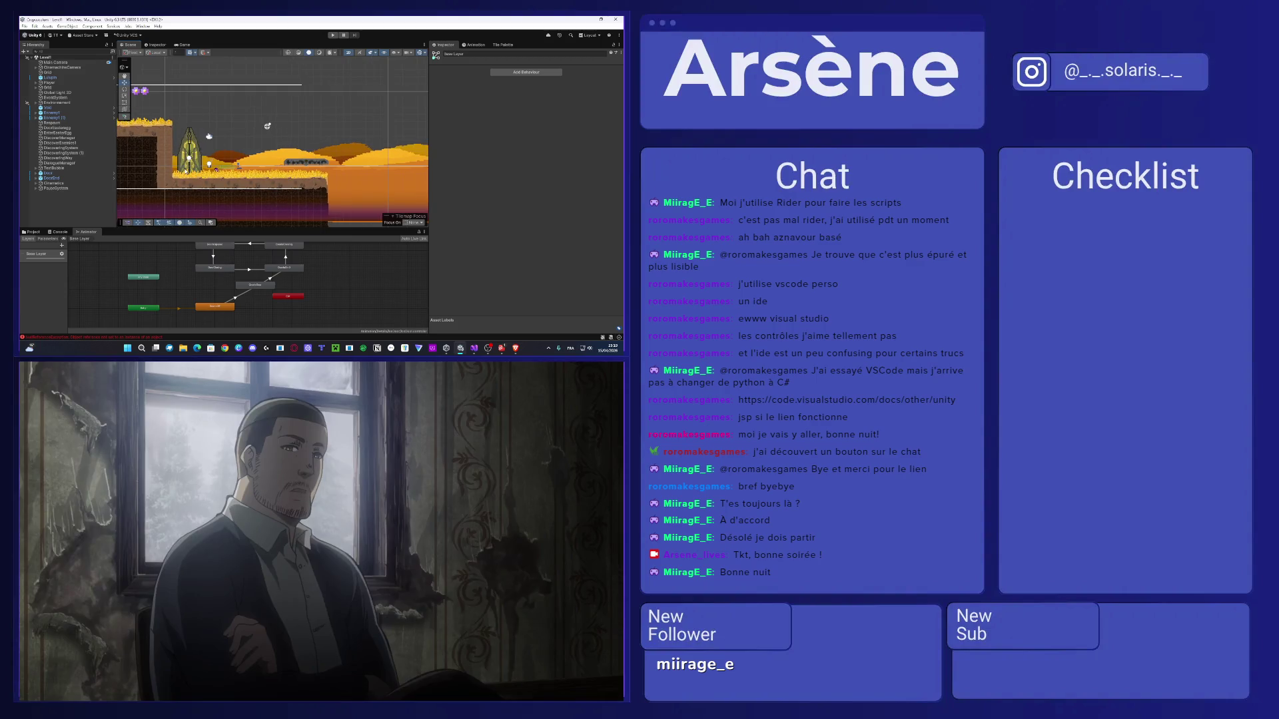
{"action": "left_click_drag", "start_coordinate": [186, 171], "coordinate": [211, 179]}
{"action": "scroll", "coordinate": [213, 179], "scroll_direction": "up", "scroll_amount": 2}
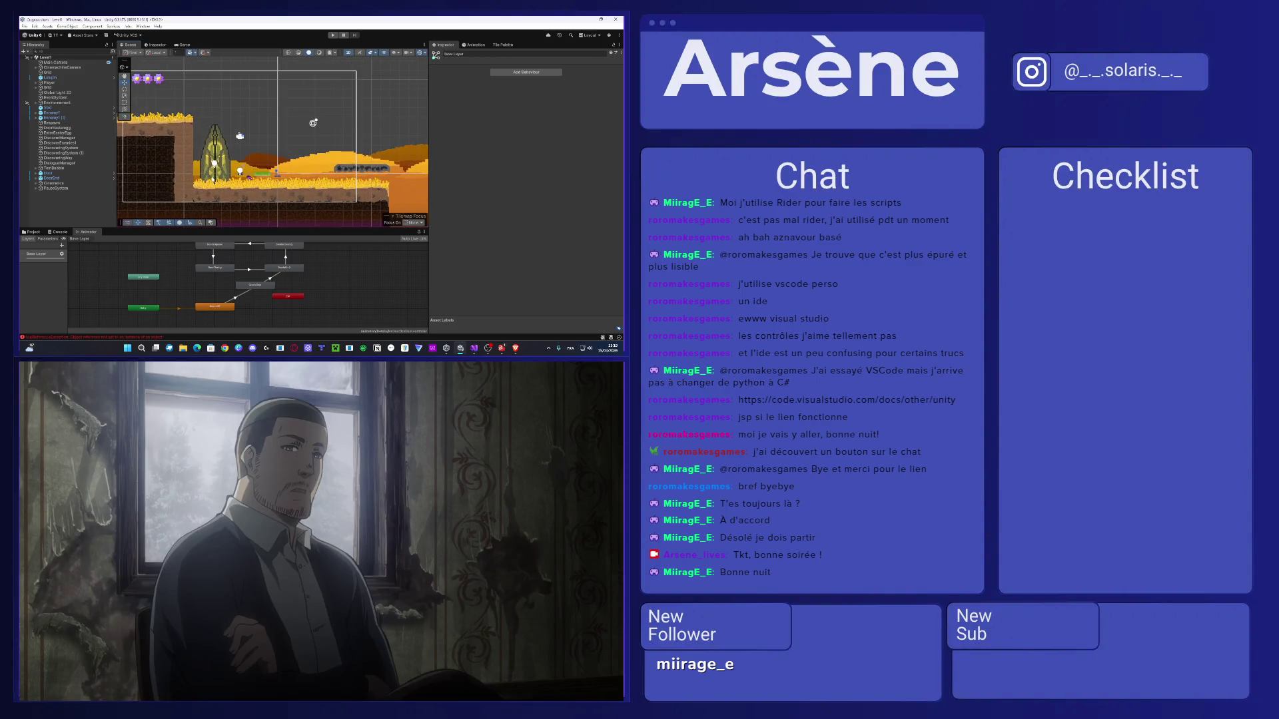
{"action": "scroll", "coordinate": [213, 179], "scroll_direction": "up", "scroll_amount": 6}
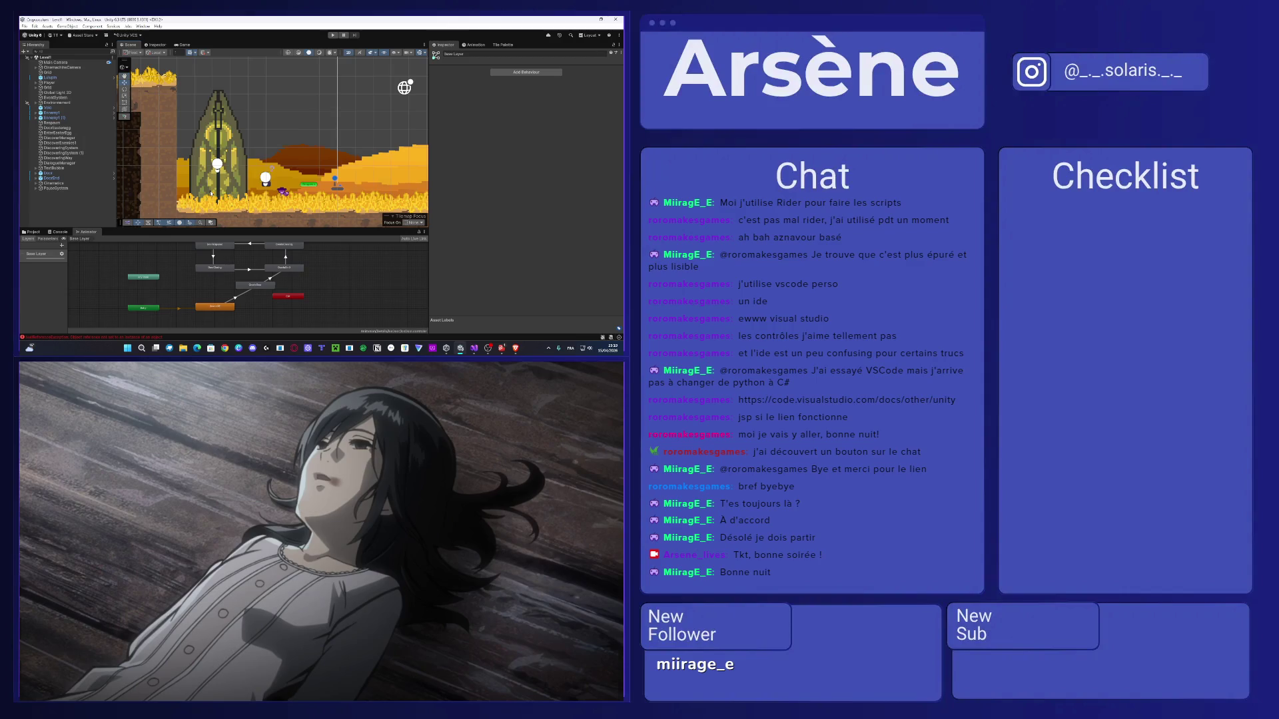
{"action": "key", "text": "f"}
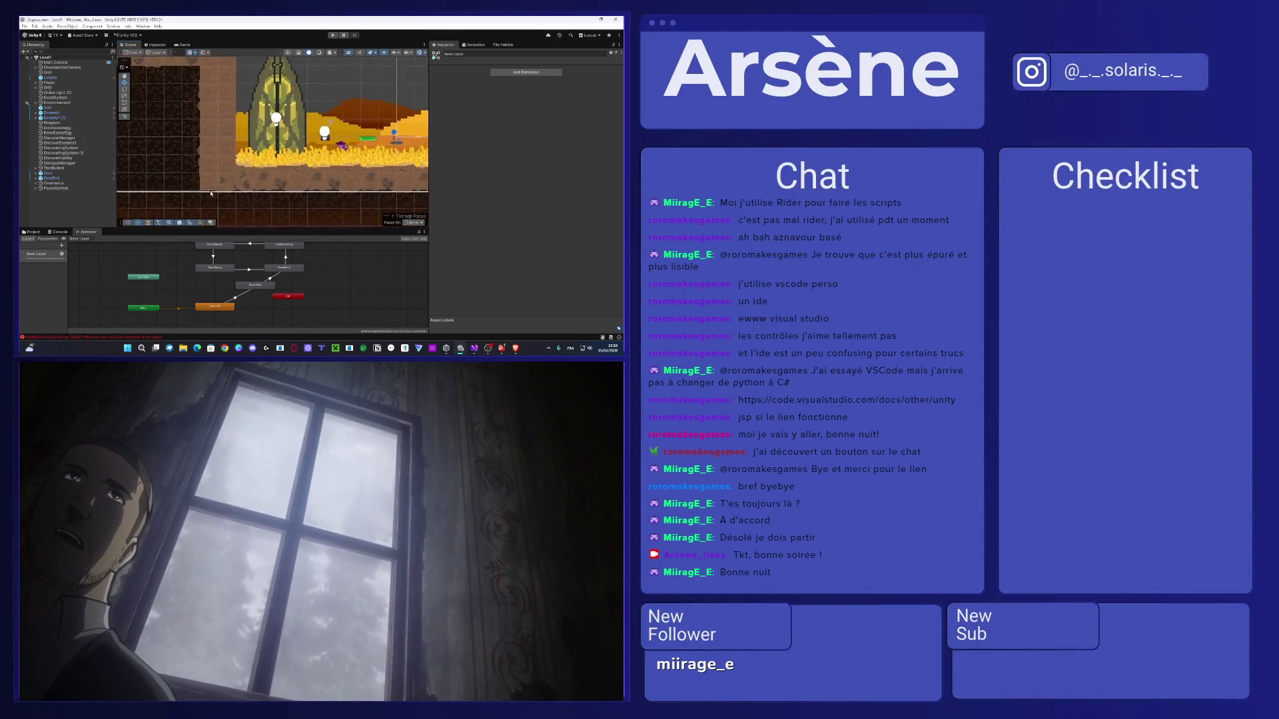
{"action": "scroll", "coordinate": [210, 193], "scroll_direction": "down", "scroll_amount": 5}
{"action": "left_click", "coordinate": [233, 150]}
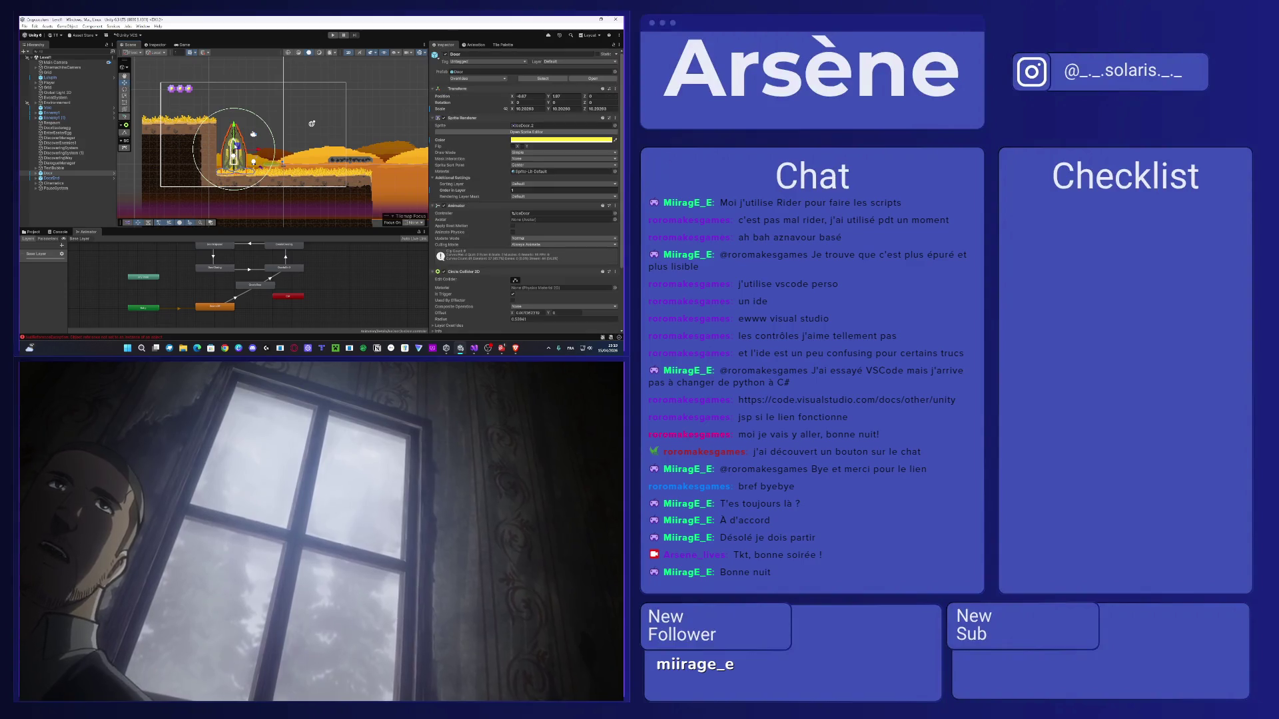
Review the door controller's Parameters list, then show the Scenes folder with nothing selected.
{"action": "scroll", "coordinate": [483, 216], "scroll_direction": "down", "scroll_amount": 3}
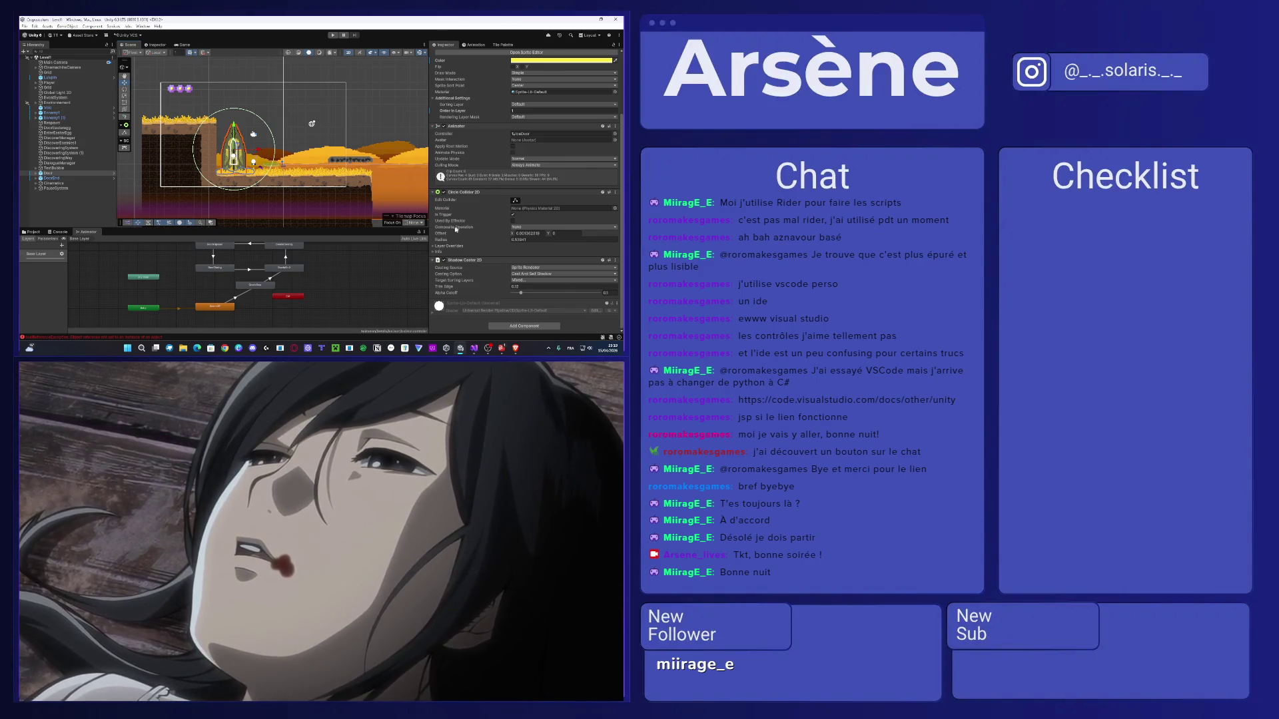
{"action": "left_click", "coordinate": [48, 238]}
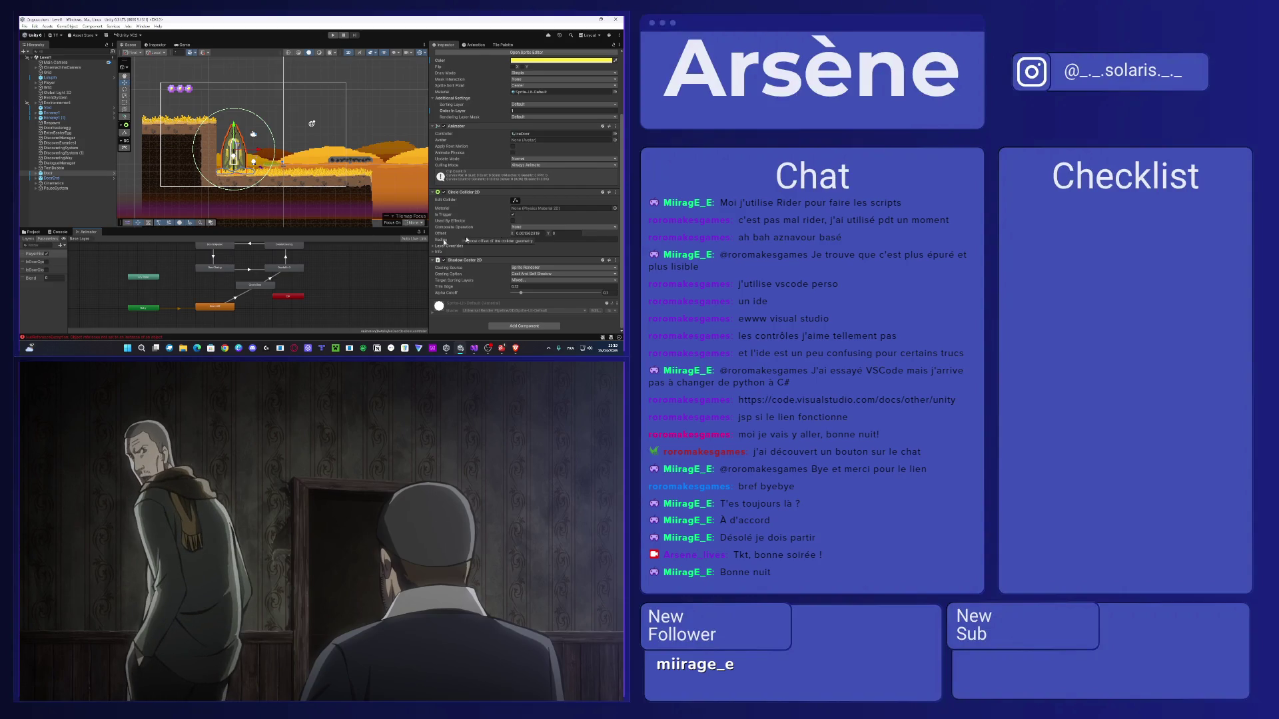
{"action": "left_click", "coordinate": [26, 233]}
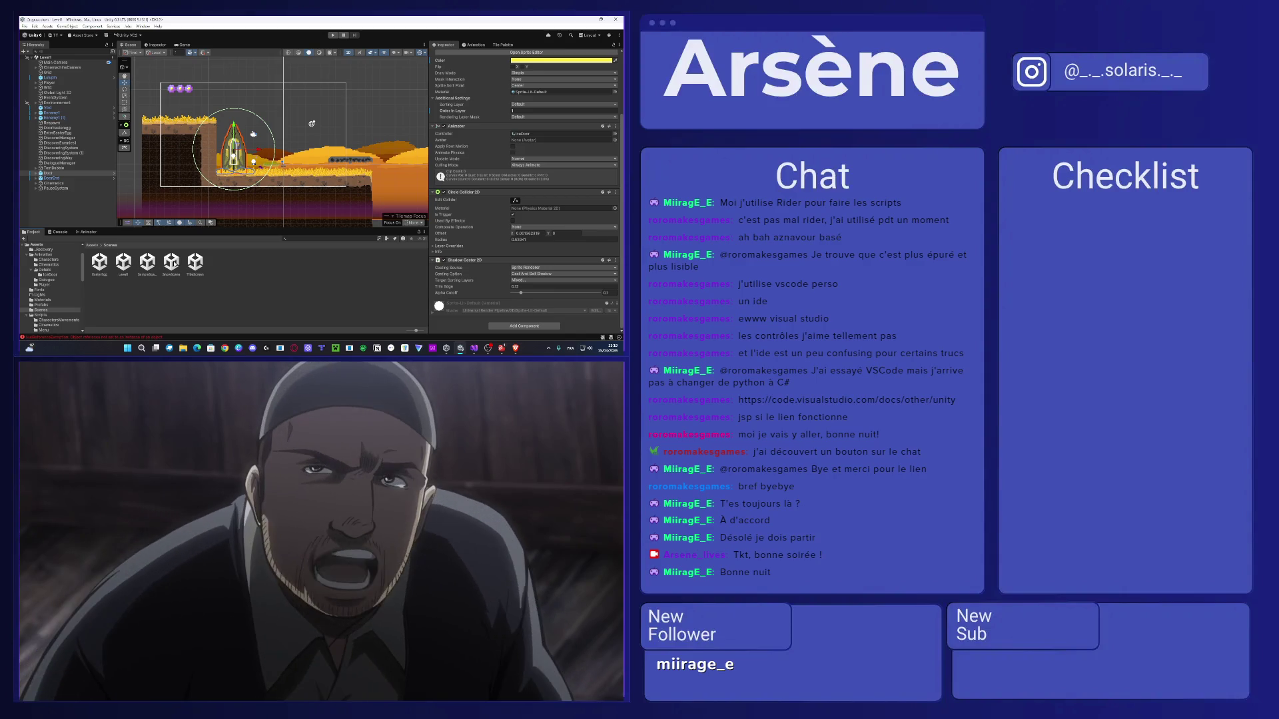
{"action": "left_click", "coordinate": [181, 302]}
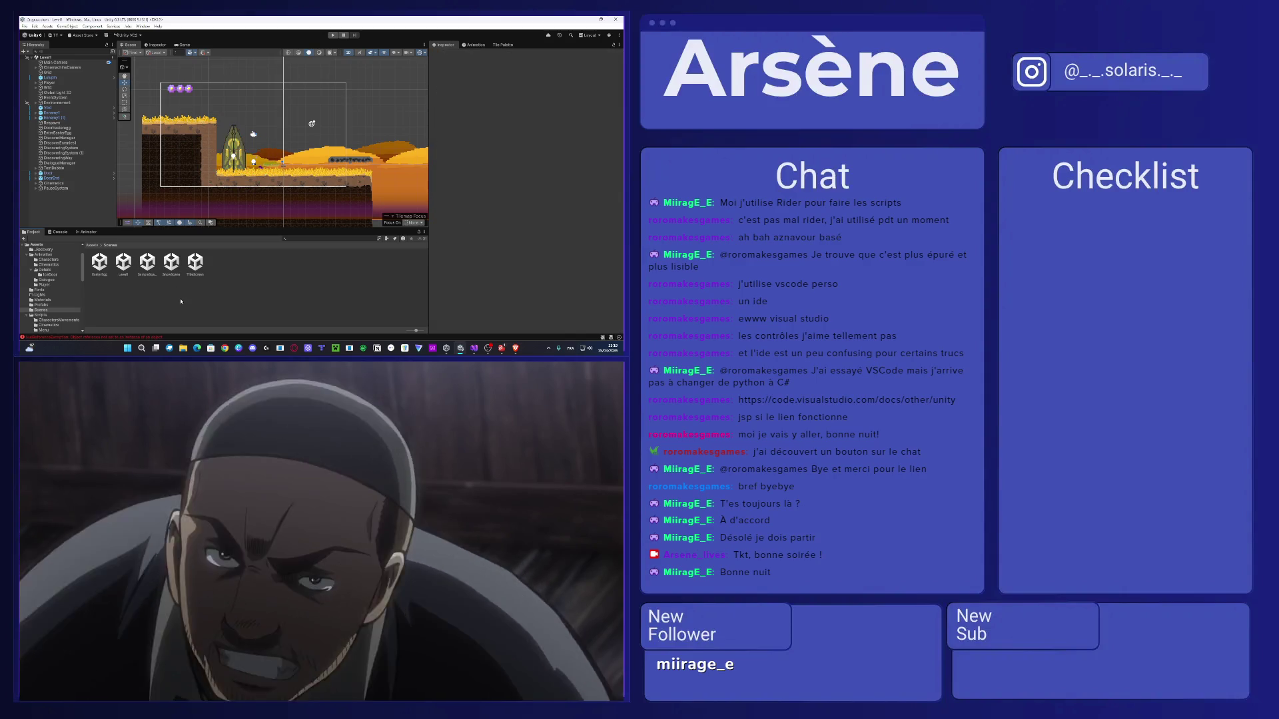
{"action": "double_click", "coordinate": [171, 266]}
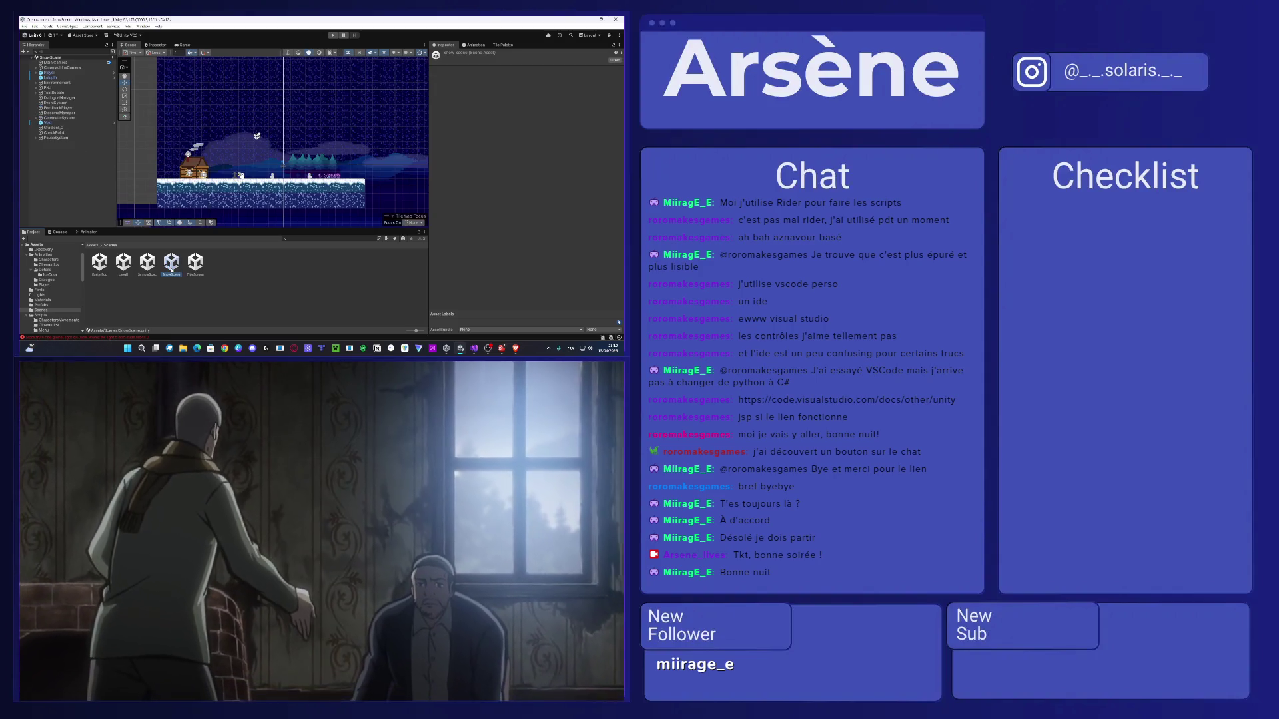
{"action": "left_click", "coordinate": [85, 232]}
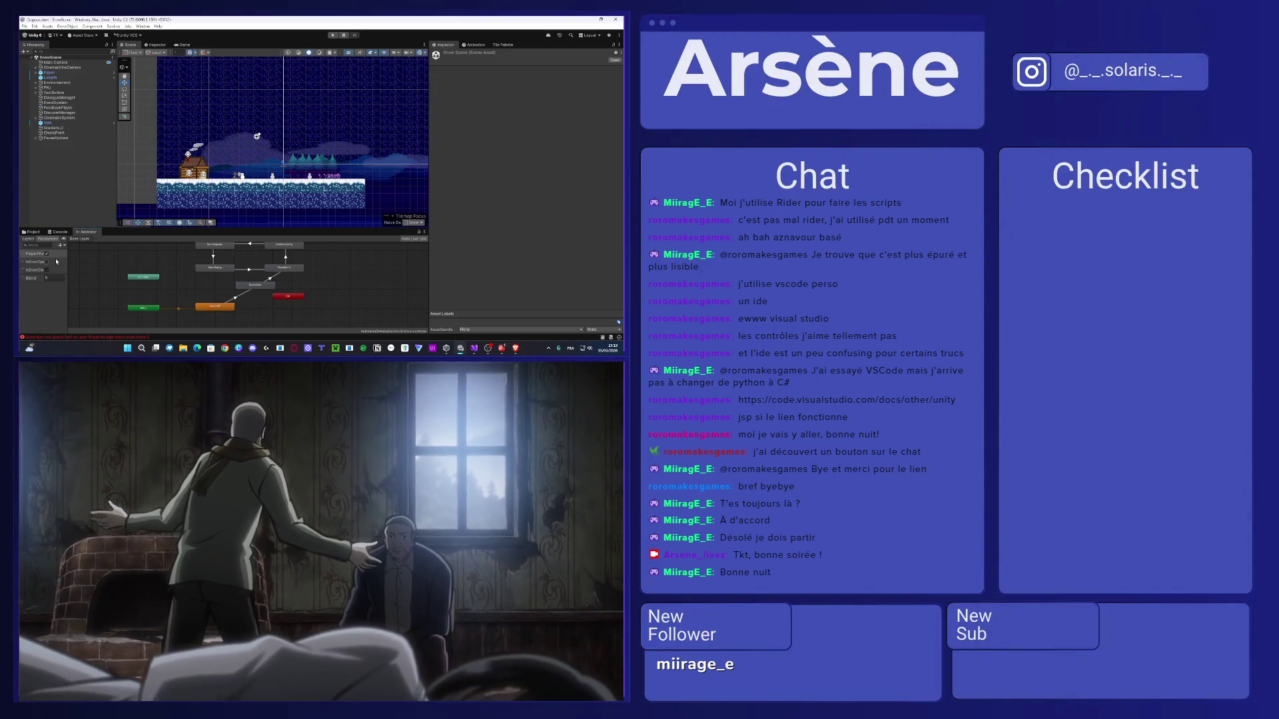
{"action": "left_click", "coordinate": [33, 231]}
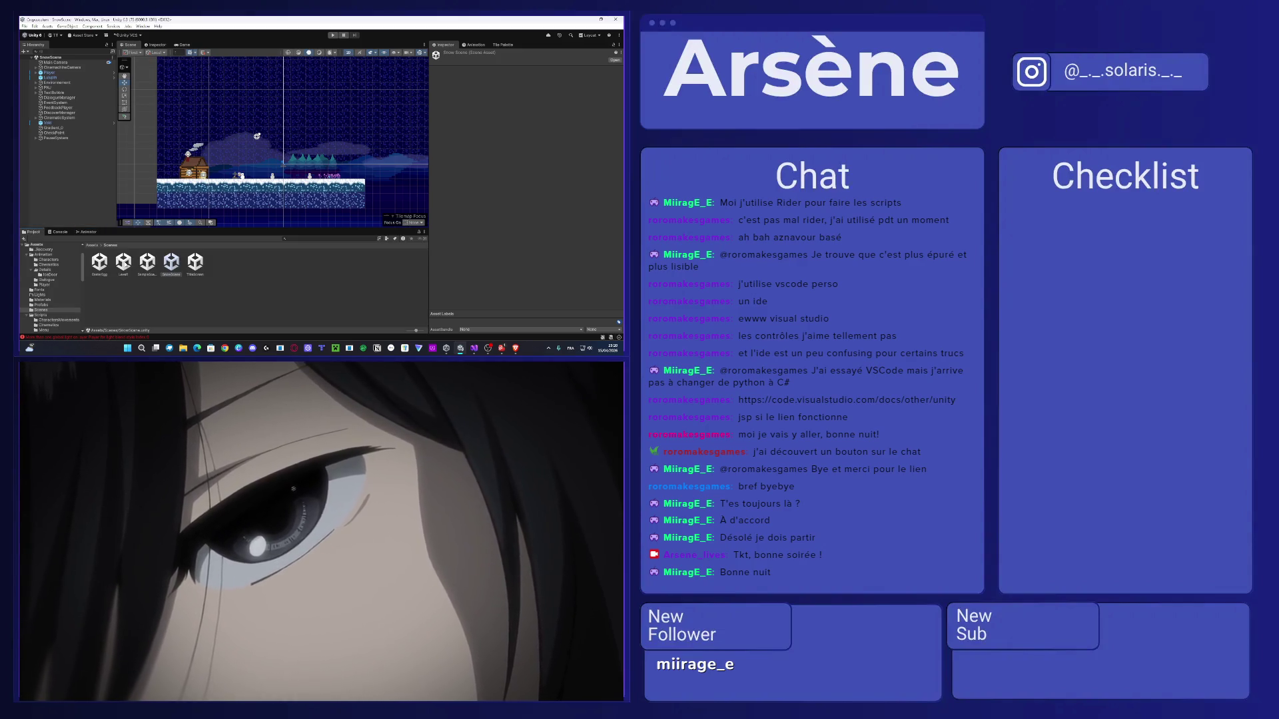
{"action": "double_click", "coordinate": [123, 261]}
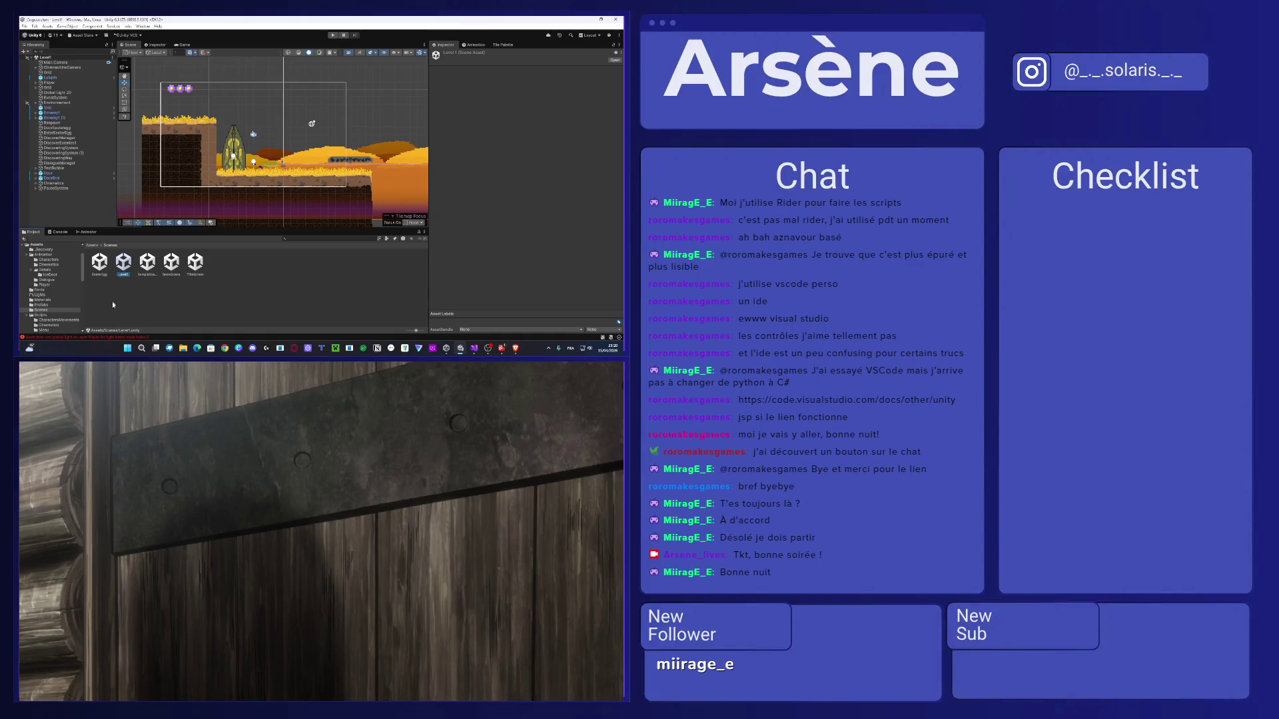
{"action": "left_click", "coordinate": [88, 231]}
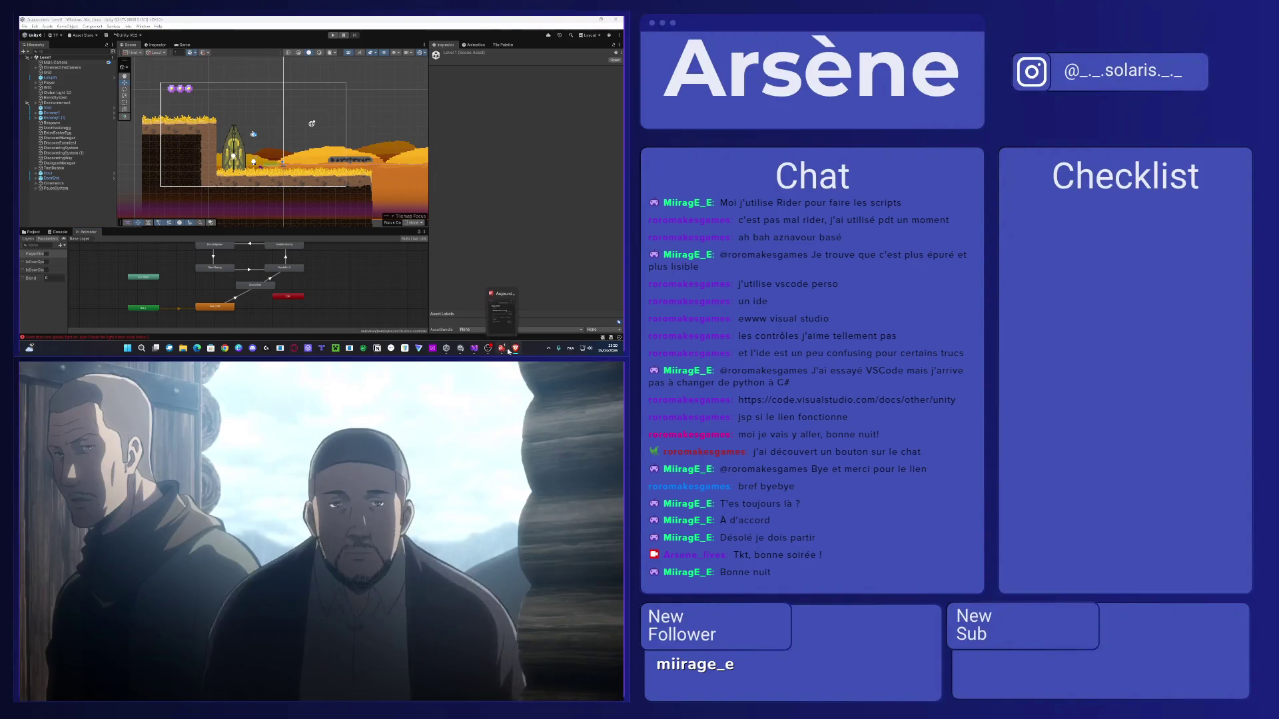
Toggle the video player, then open a new Brave window on the upper screen.
{"action": "left_click", "coordinate": [514, 348]}
{"action": "left_click", "coordinate": [515, 349]}
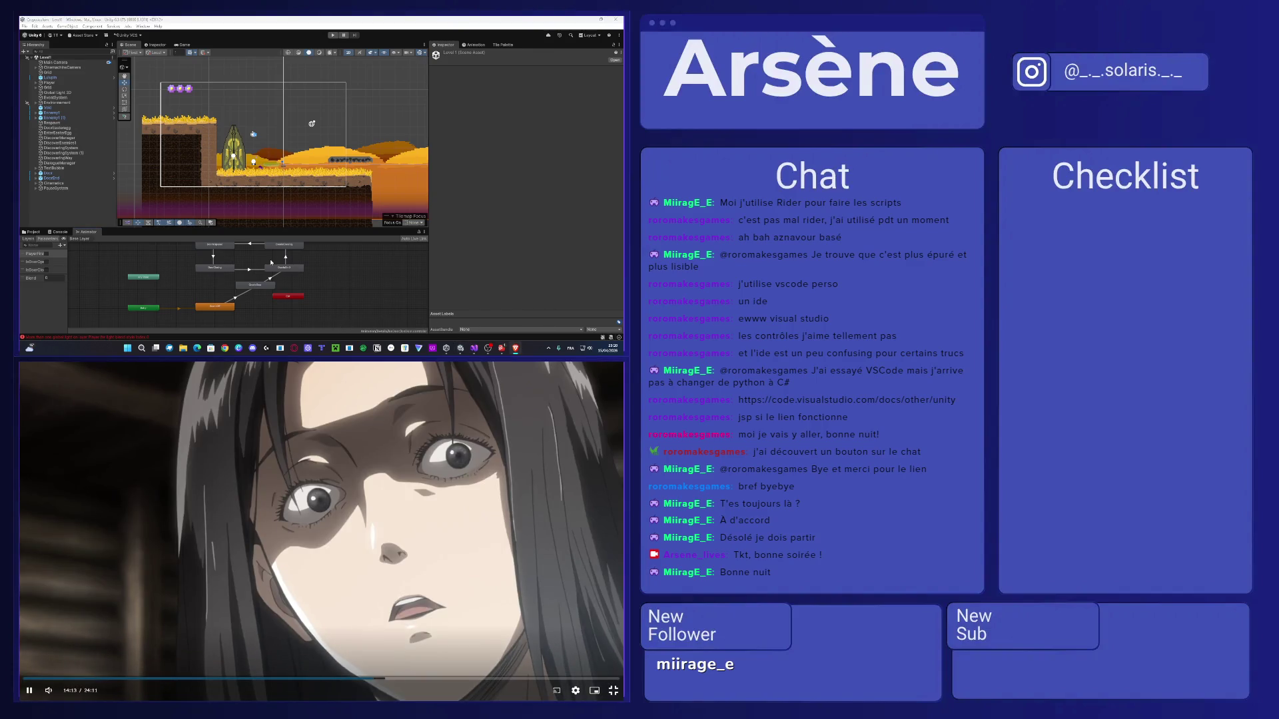
{"action": "key", "text": "ctrl+n"}
{"action": "mouse_move", "coordinate": [117, 364]}
{"action": "left_mouse_down"}
{"action": "mouse_move", "coordinate": [87, 166]}
{"action": "mouse_move", "coordinate": [146, 47]}
{"action": "left_mouse_up"}
Search 'délier deux animato' and read through the expanded AI answer.
{"action": "type", "text": "dél"}
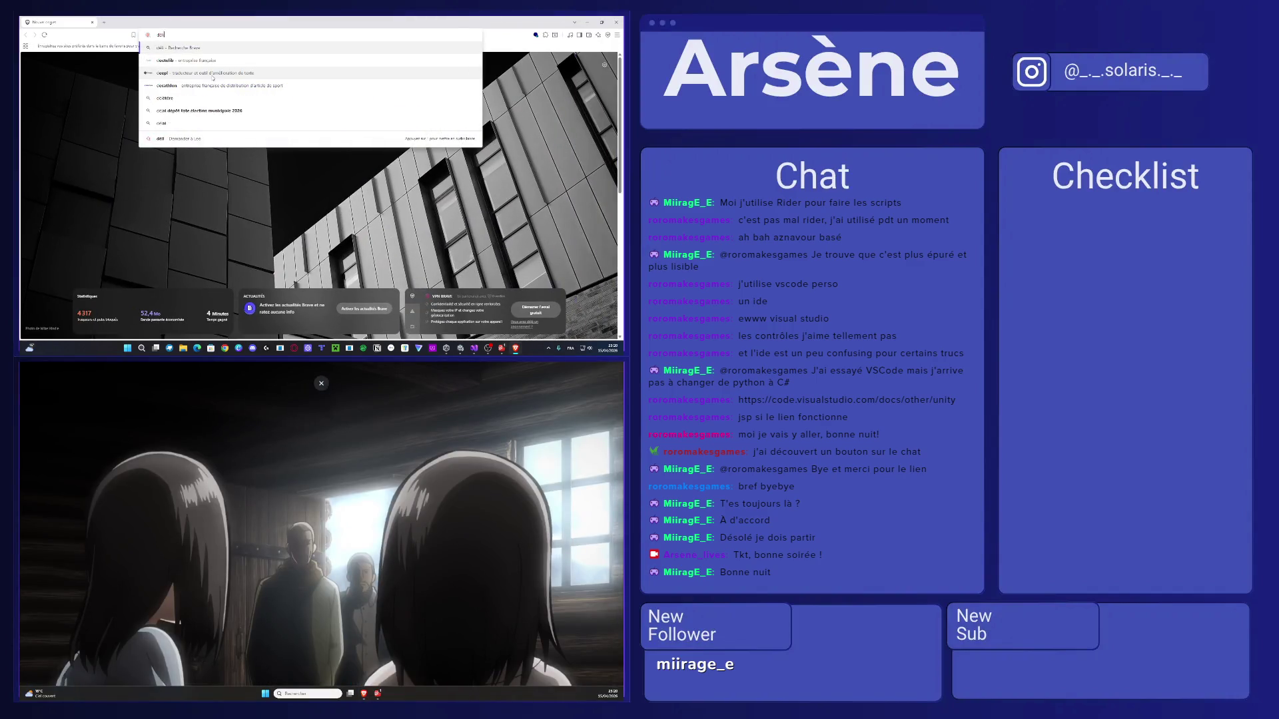
{"action": "type", "text": "ier deux animator unity"}
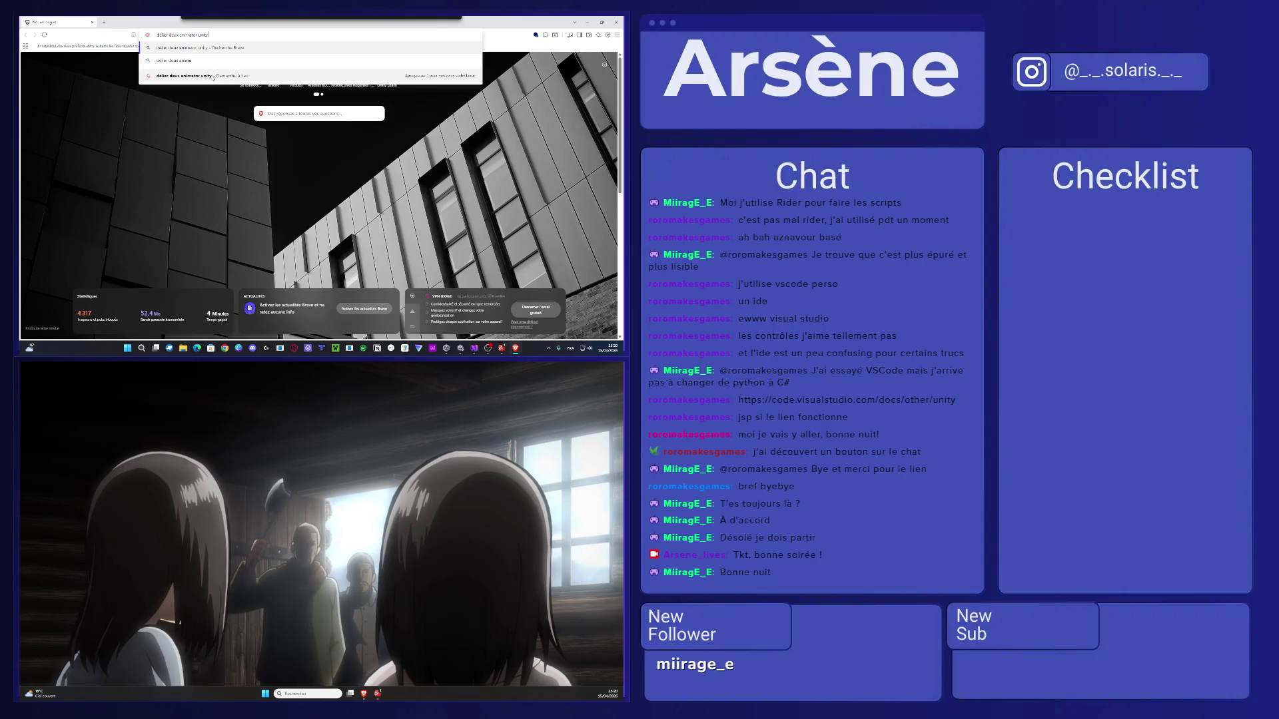
{"action": "key", "text": "Return"}
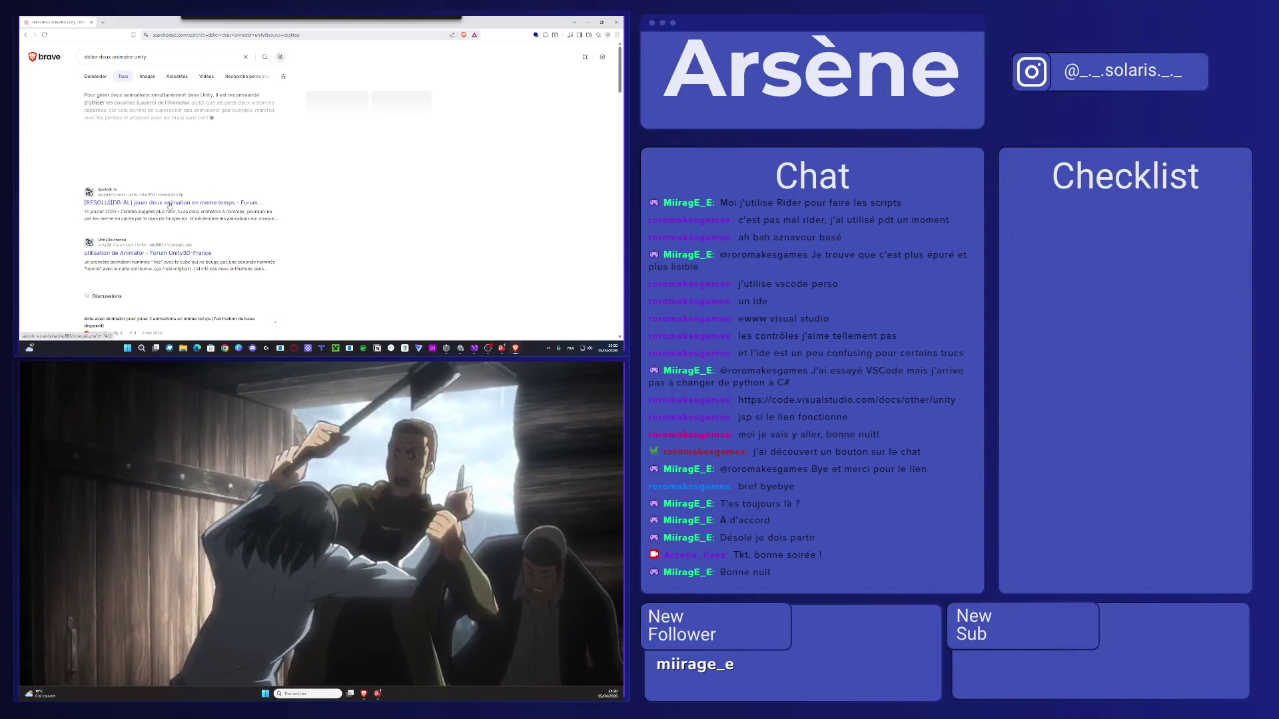
{"action": "left_click", "coordinate": [178, 160]}
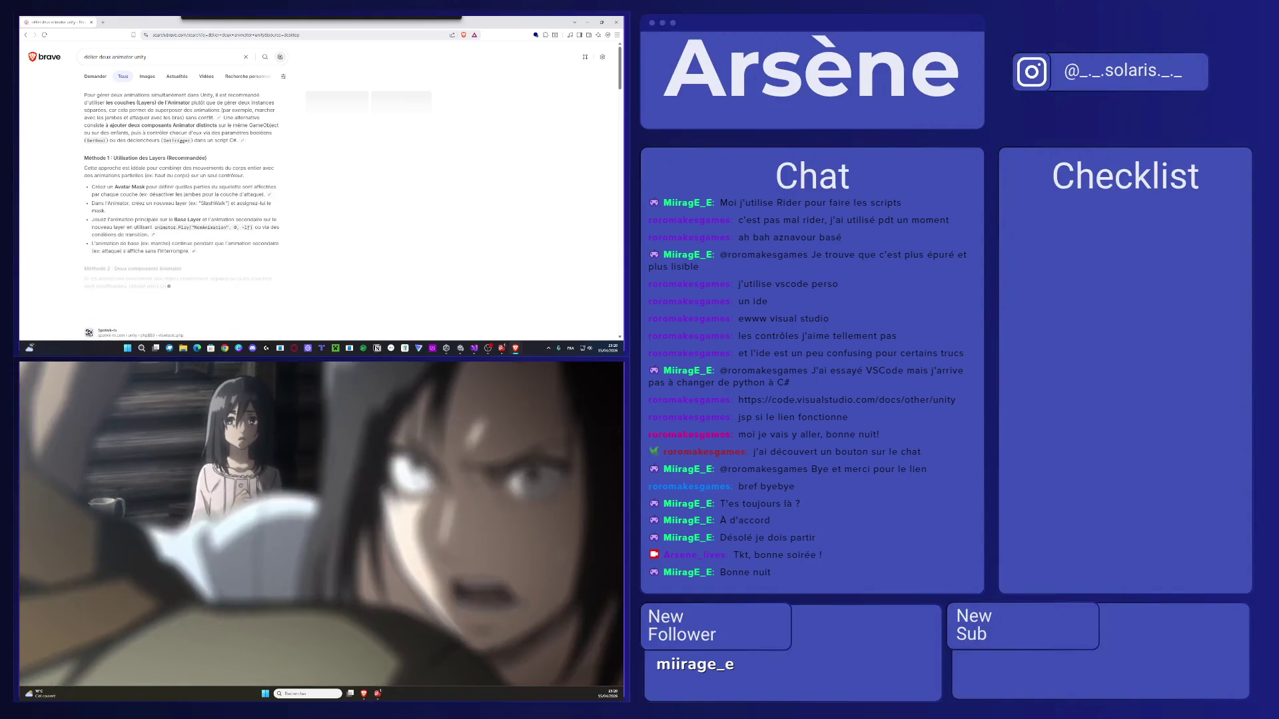
{"action": "scroll", "coordinate": [344, 199], "scroll_direction": "down", "scroll_amount": 5}
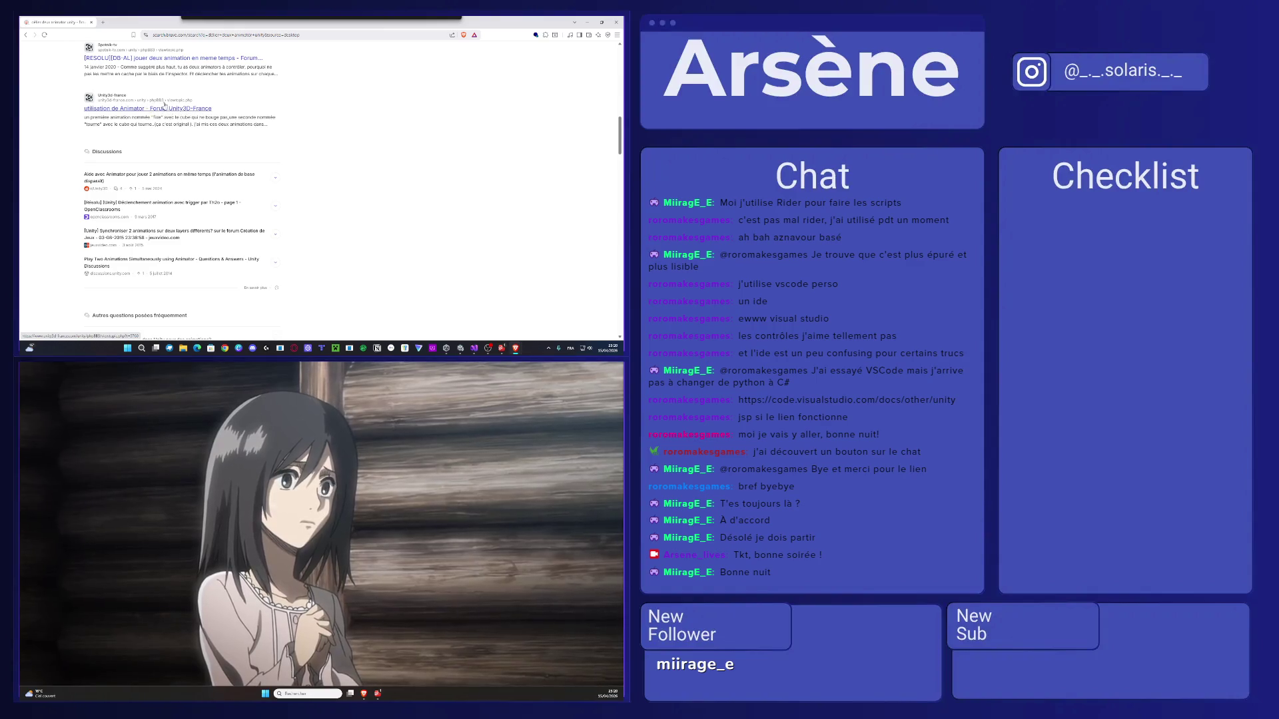
{"action": "scroll", "coordinate": [165, 106], "scroll_direction": "down", "scroll_amount": 3}
{"action": "scroll", "coordinate": [164, 187], "scroll_direction": "up", "scroll_amount": 6}
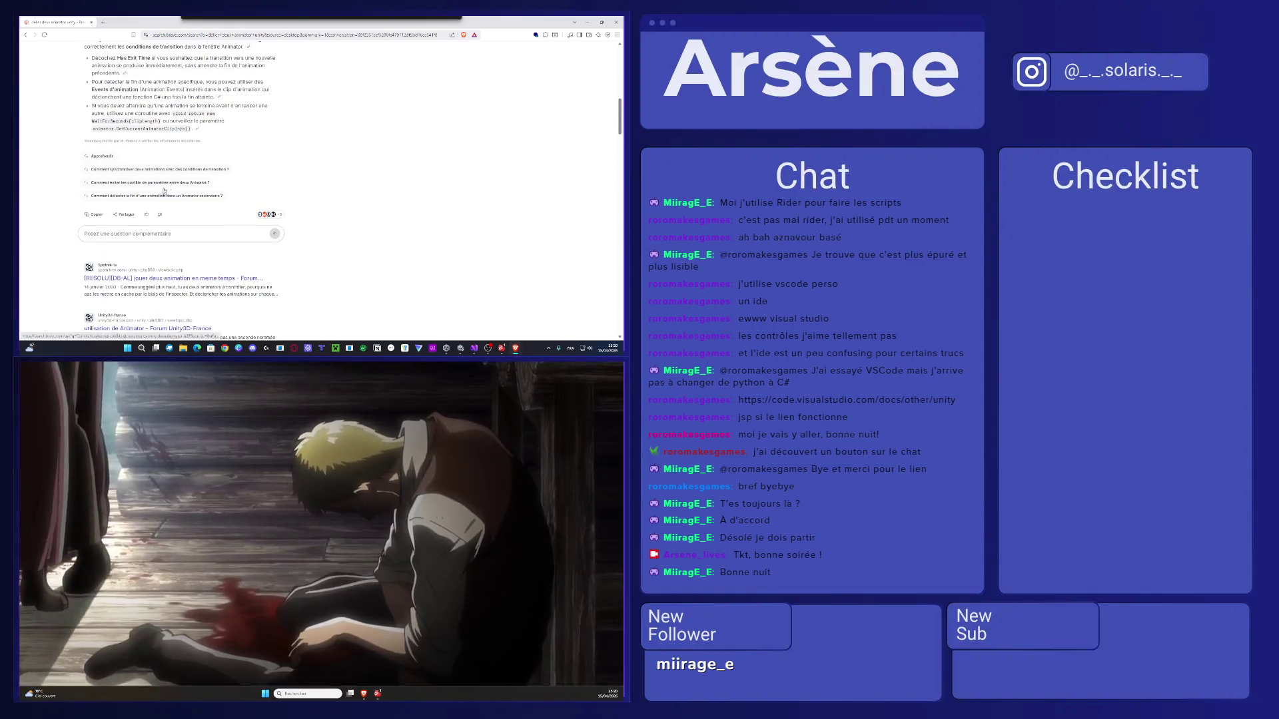
Begin a follow-up question to the AI, typing 'l ob son'.
{"action": "left_click", "coordinate": [143, 239]}
{"action": "scroll", "coordinate": [200, 219], "scroll_direction": "down", "scroll_amount": 3}
{"action": "type", "text": "llé un"}
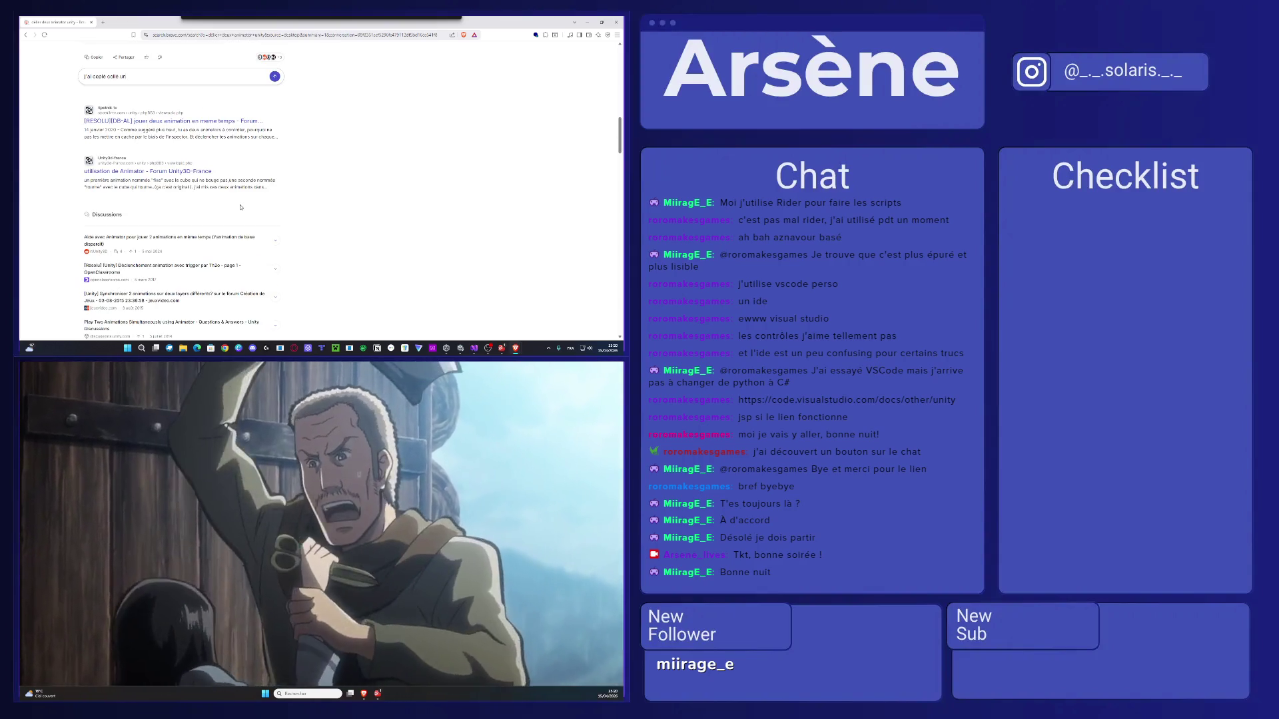
{"action": "type", "text": " objet mai"}
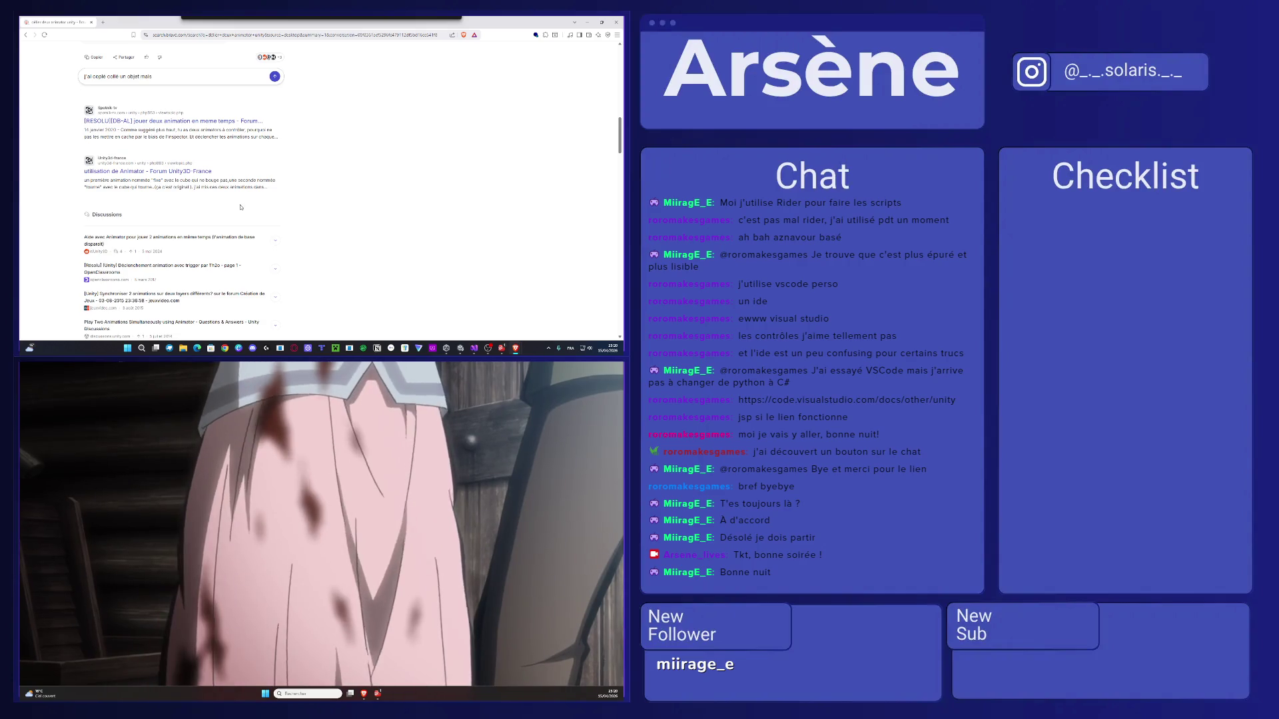
{"action": "type", "text": " son"}
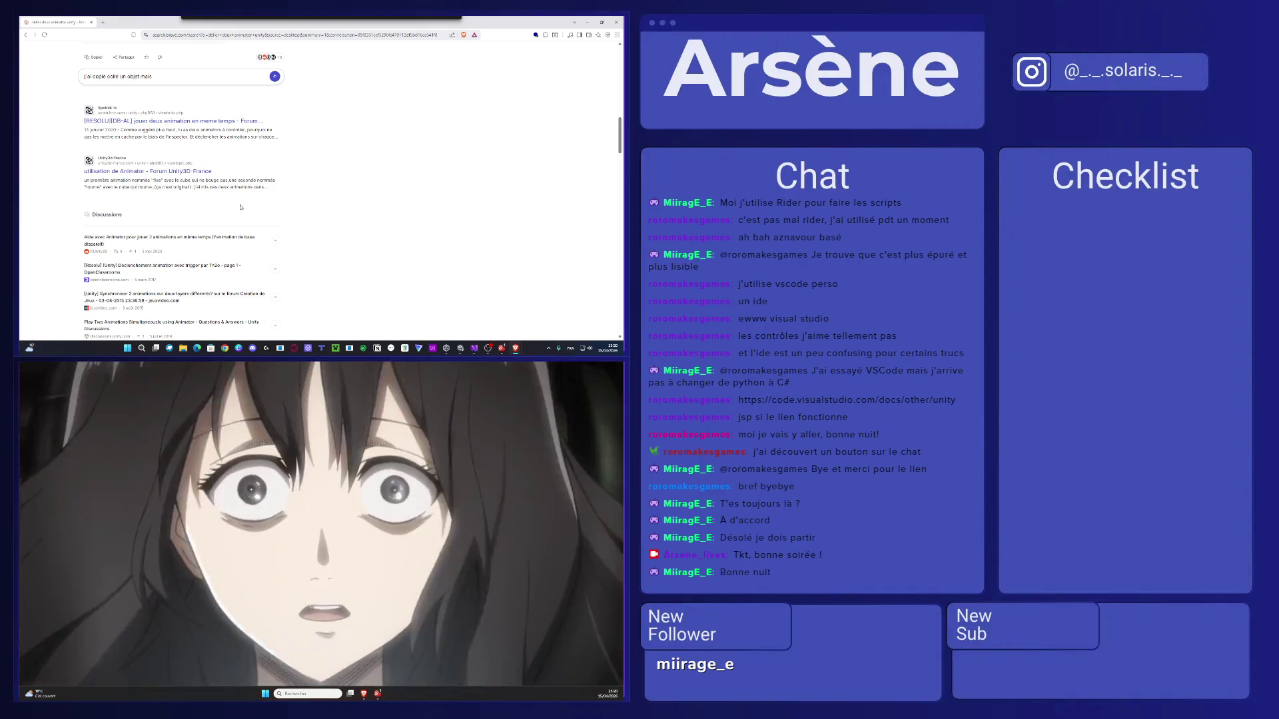
Complete the follow-up with 'les partagent le même animator. Comment enpêc' and submit it.
{"action": "key", "text": "BackSpace"}
{"action": "key", "text": "BackSpace"}
{"action": "key", "text": "BackSpace"}
{"action": "type", "text": "ces deux doss"}
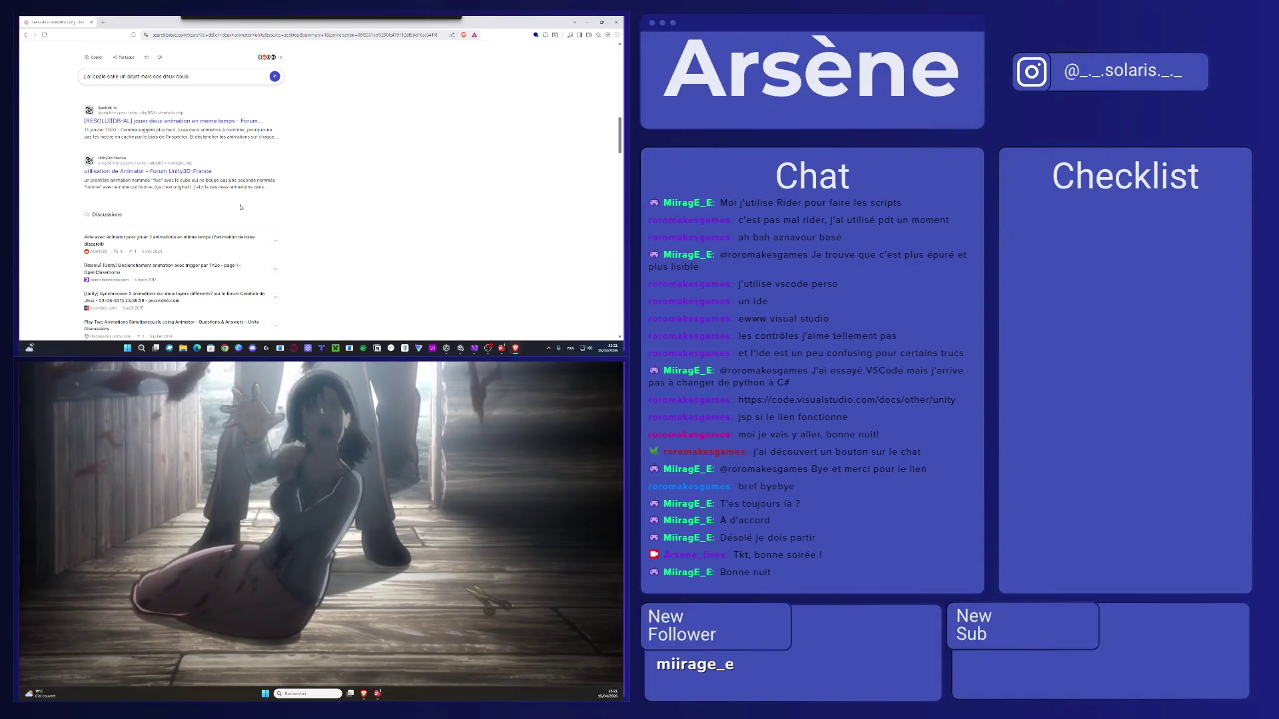
{"action": "type", "text": "les parta"}
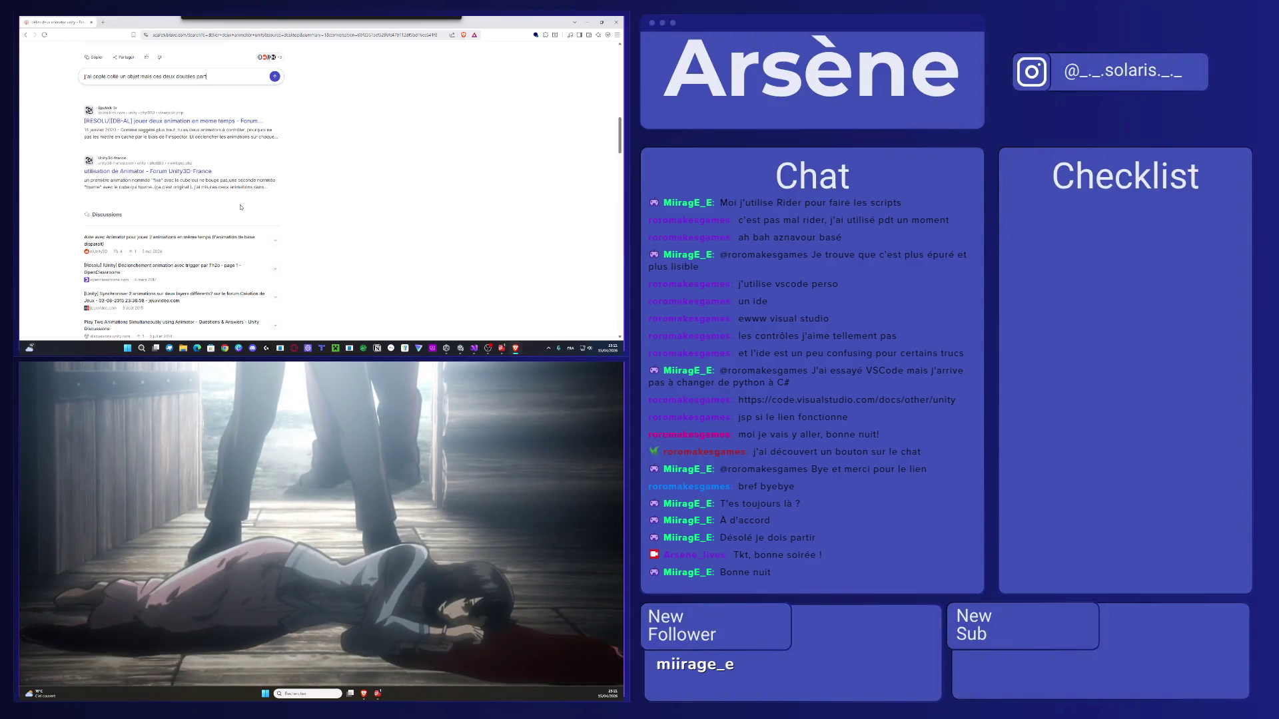
{"action": "type", "text": "gent"}
{"action": "type", "text": "le même"}
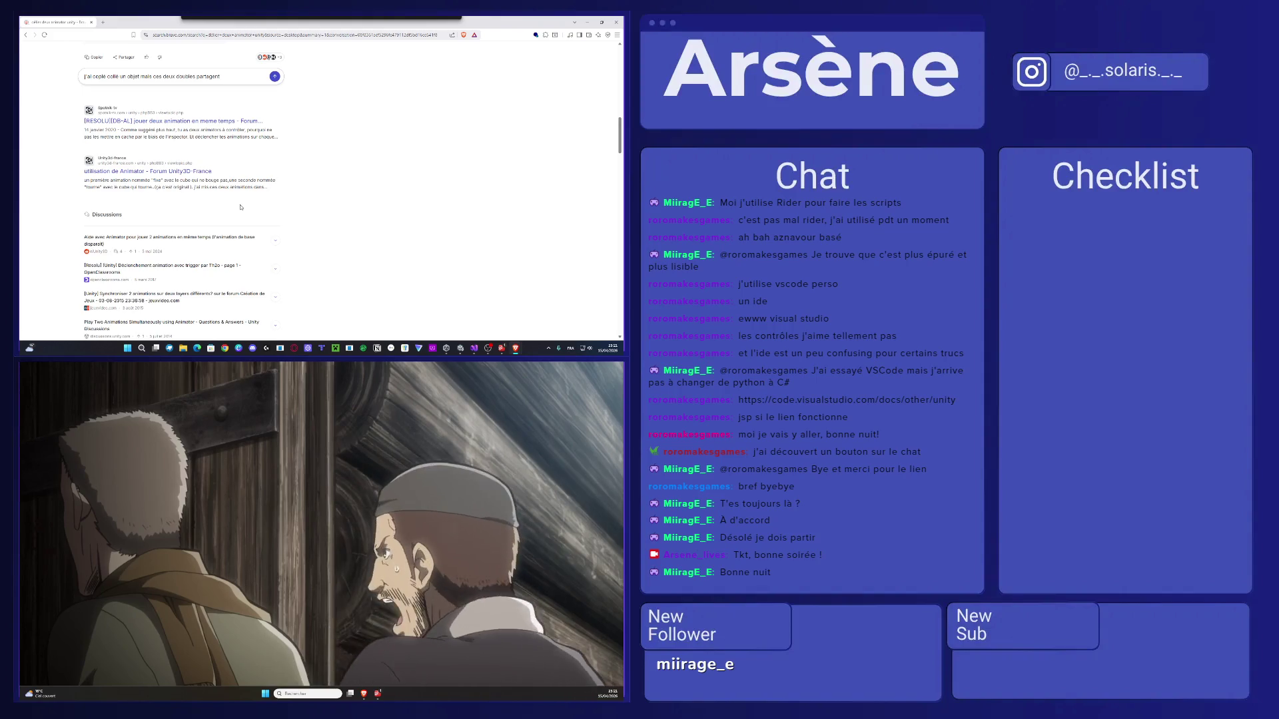
{"action": "type", "text": " an"}
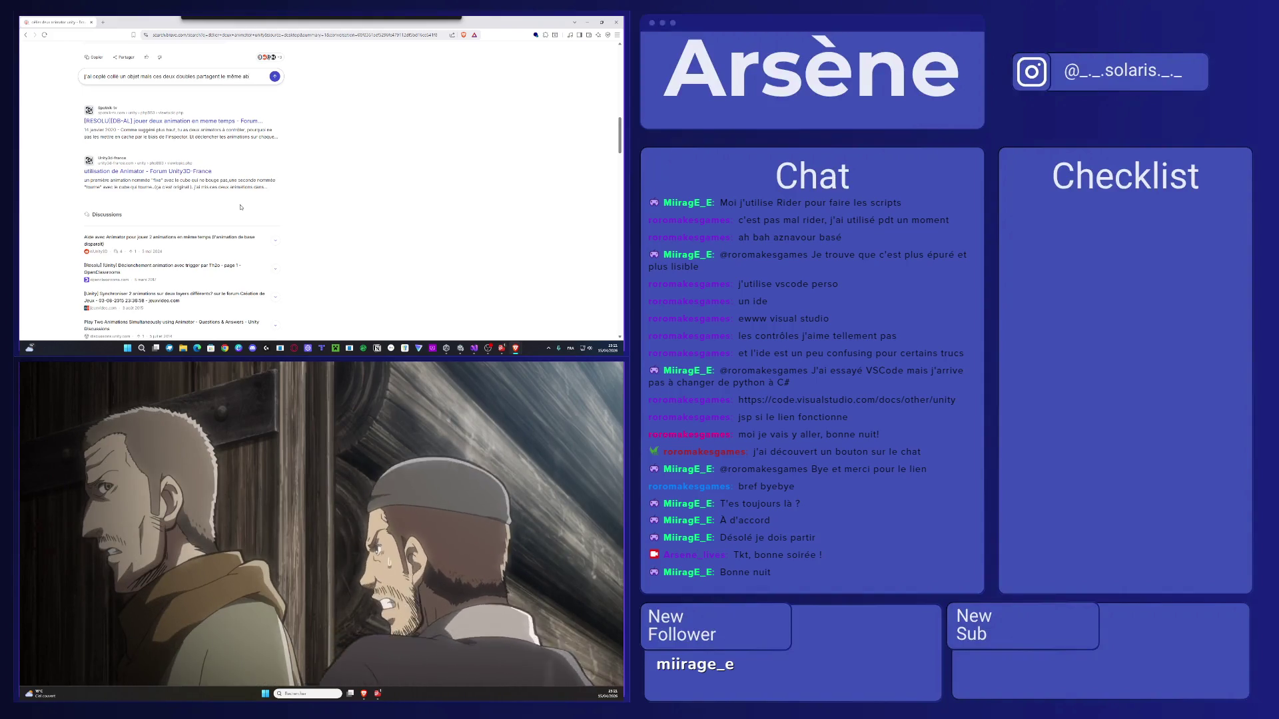
{"action": "type", "text": "imato"}
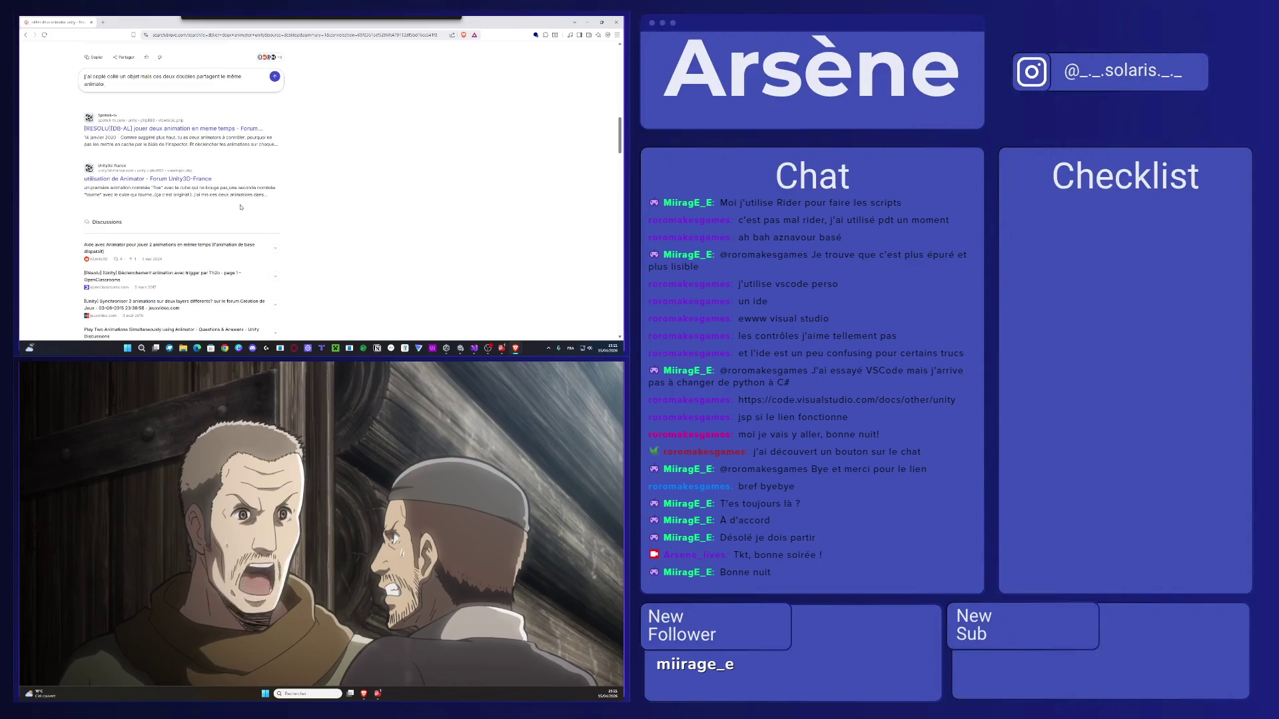
{"action": "type", "text": "r. C"}
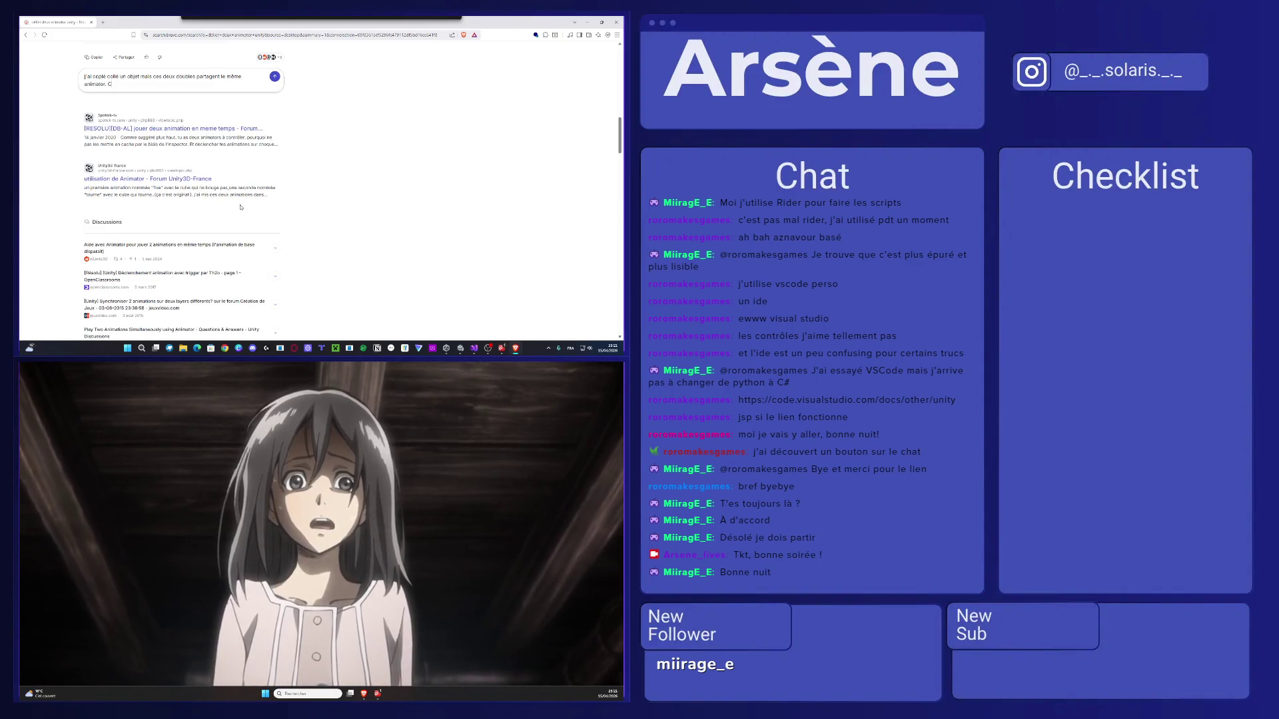
{"action": "type", "text": "omment"}
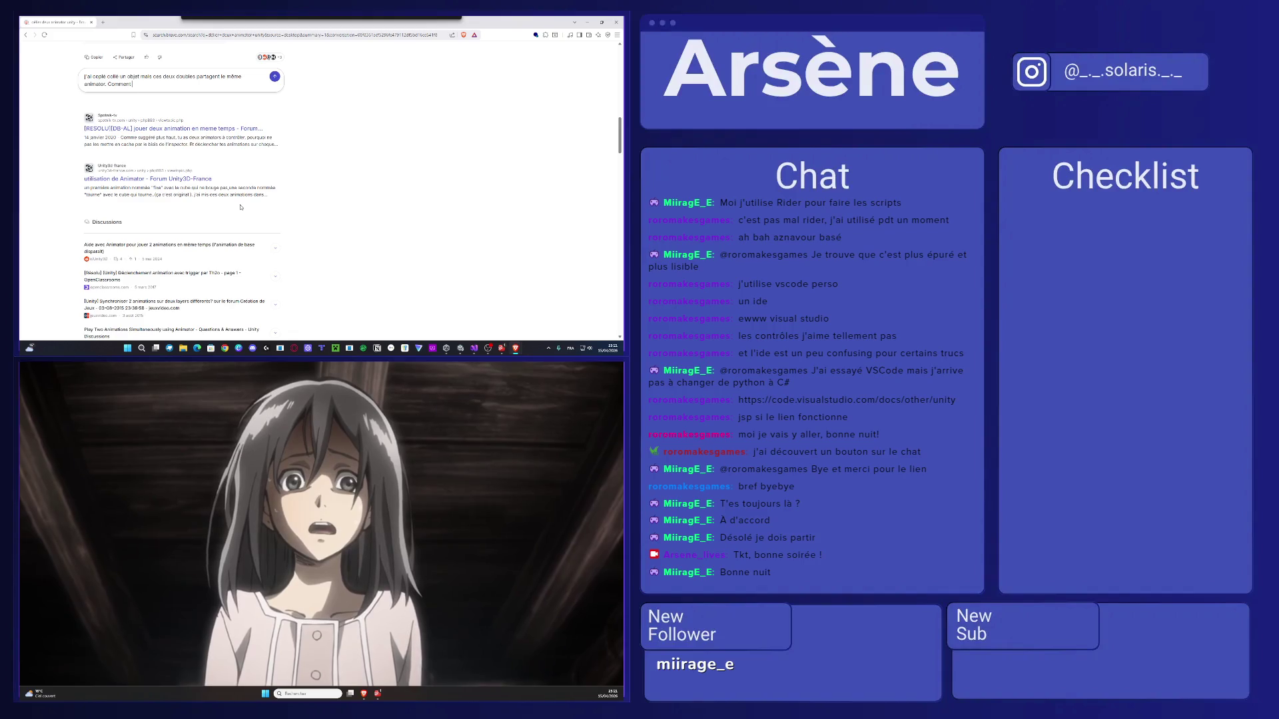
{"action": "type", "text": " enpêcher"}
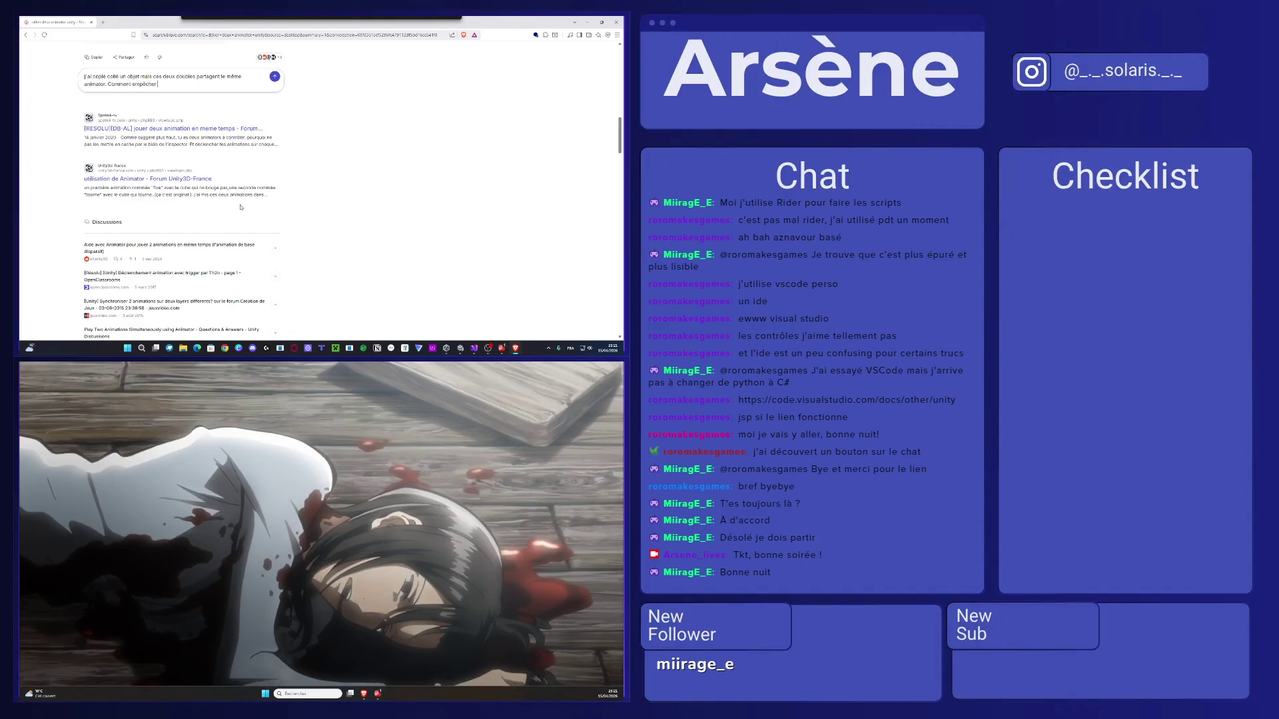
{"action": "key", "text": "Return"}
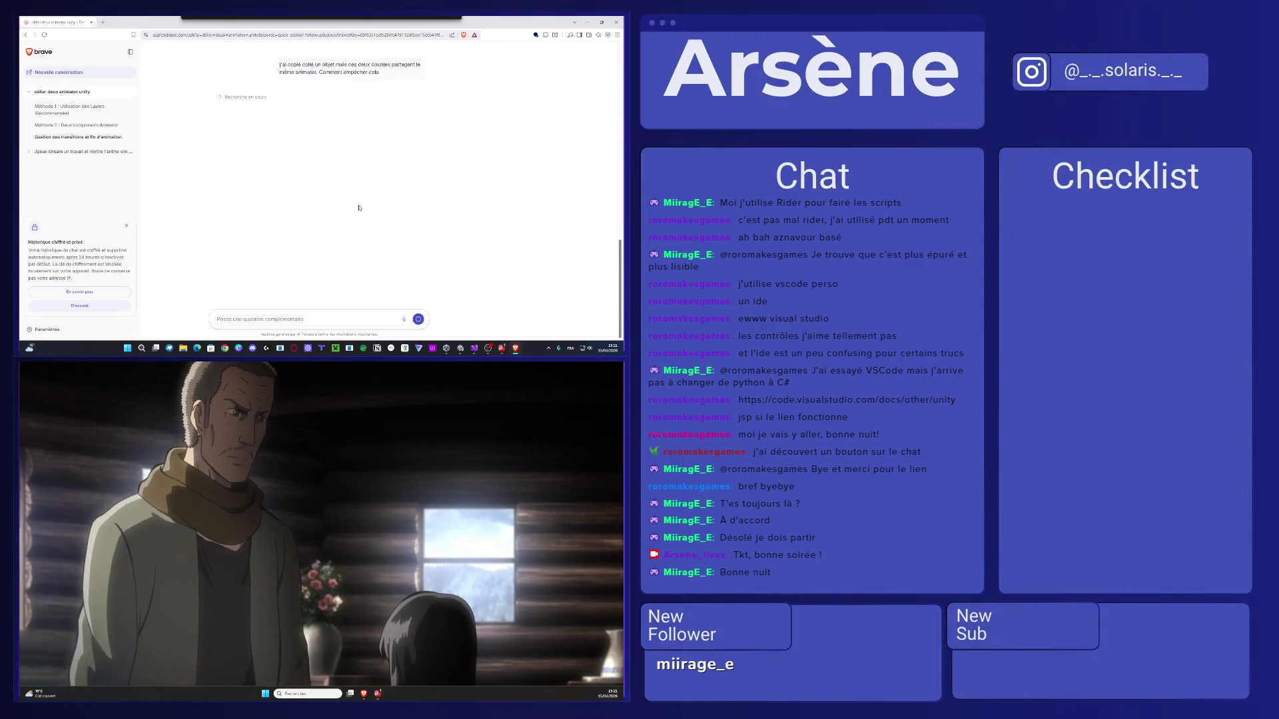
Delete the old streaming chat, read the duplicate-controller advice, and move Brave off this screen.
{"action": "scroll", "coordinate": [358, 210], "scroll_direction": "up", "scroll_amount": 2}
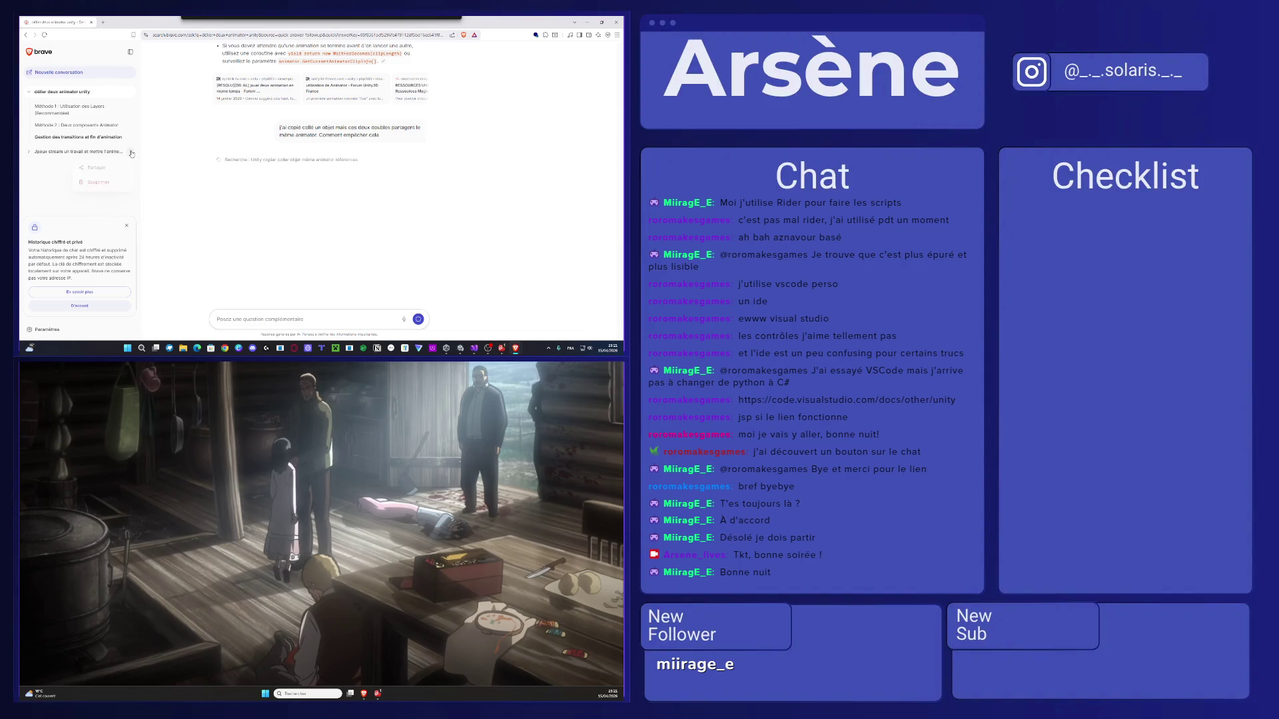
{"action": "left_click", "coordinate": [119, 182]}
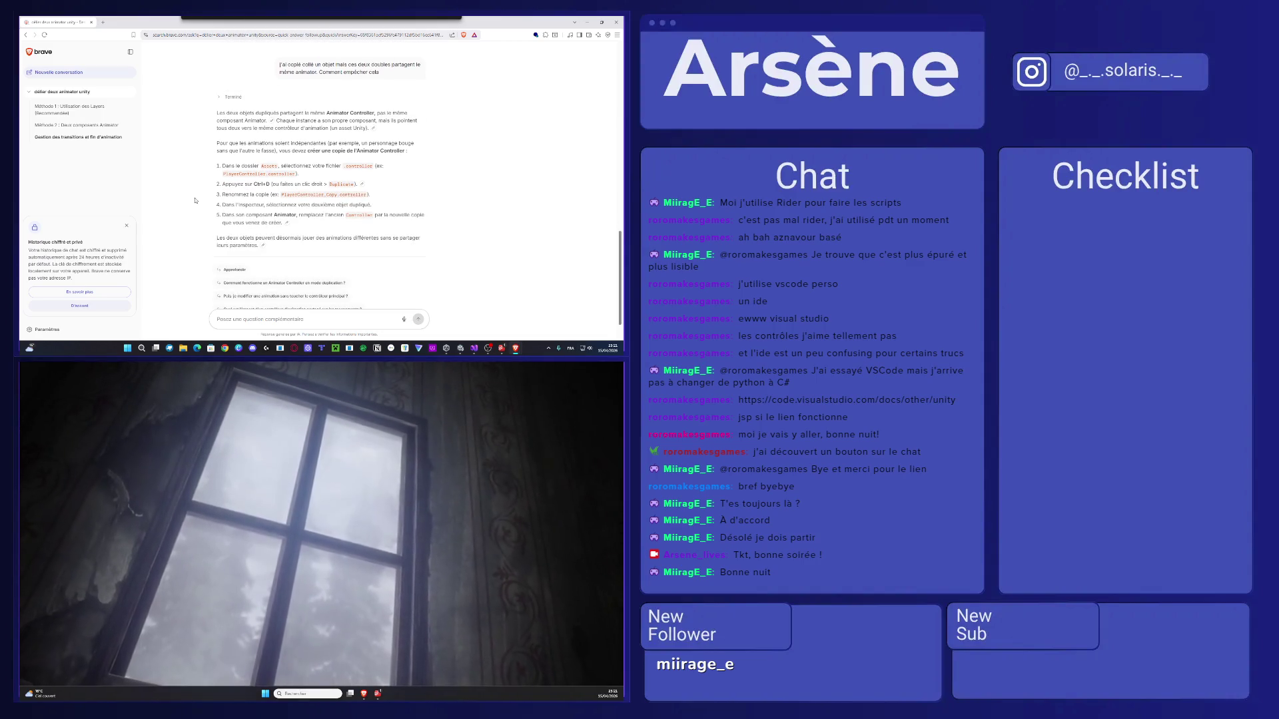
{"action": "scroll", "coordinate": [195, 200], "scroll_direction": "down", "scroll_amount": 2}
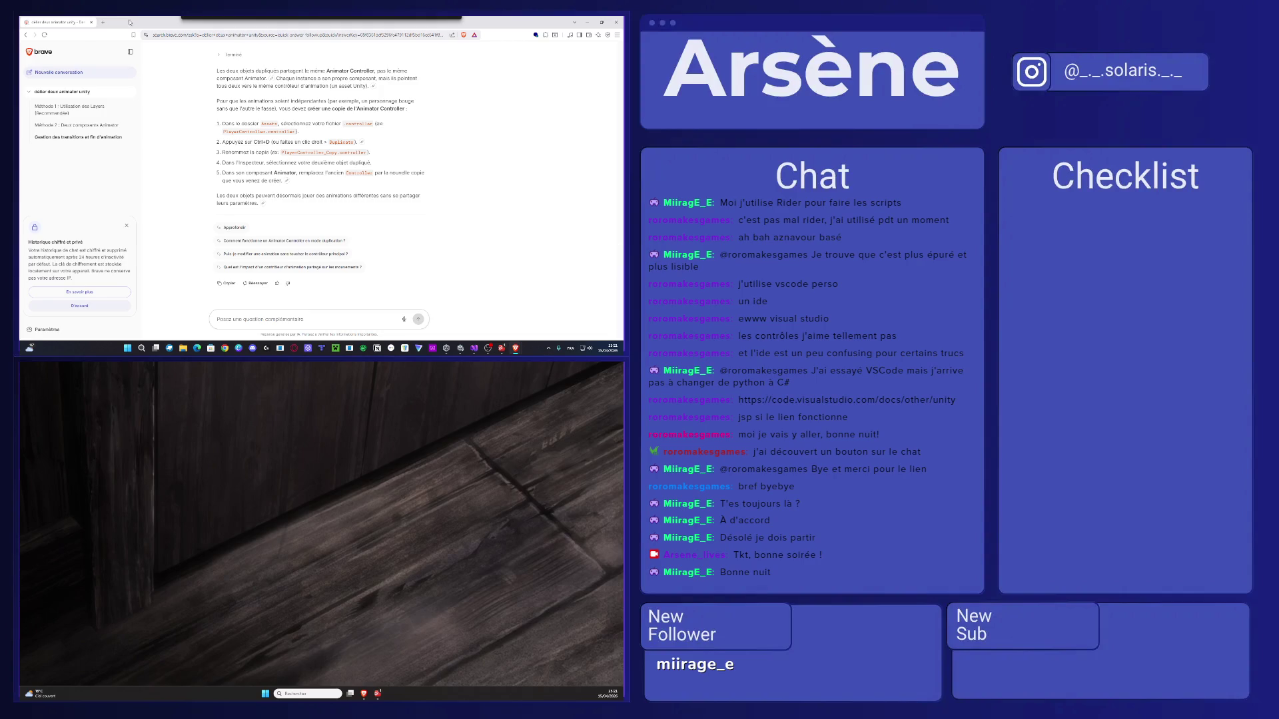
{"action": "mouse_move", "coordinate": [130, 22]}
{"action": "left_mouse_down"}
{"action": "mouse_move", "coordinate": [127, 496]}
{"action": "mouse_move", "coordinate": [13, 496]}
{"action": "left_mouse_up"}
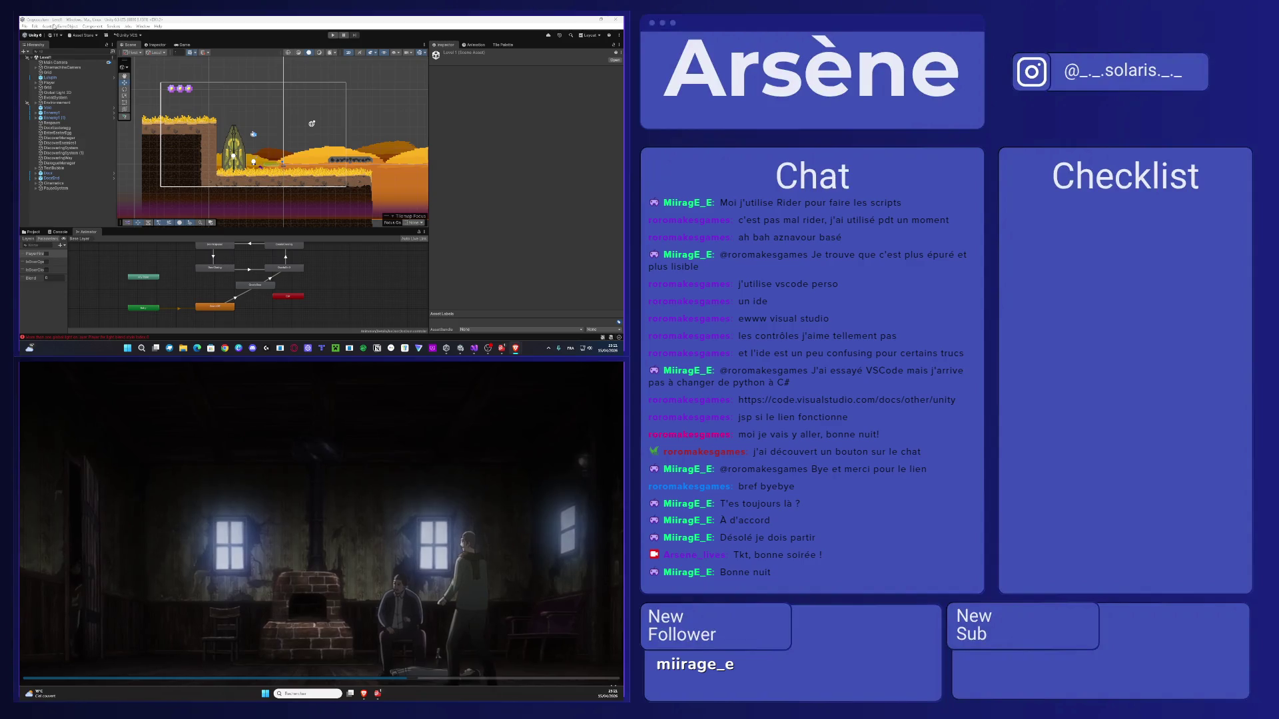
Show the Assets root folder's contents in the Project panel instead of the Animator graph.
{"action": "left_click", "coordinate": [52, 27]}
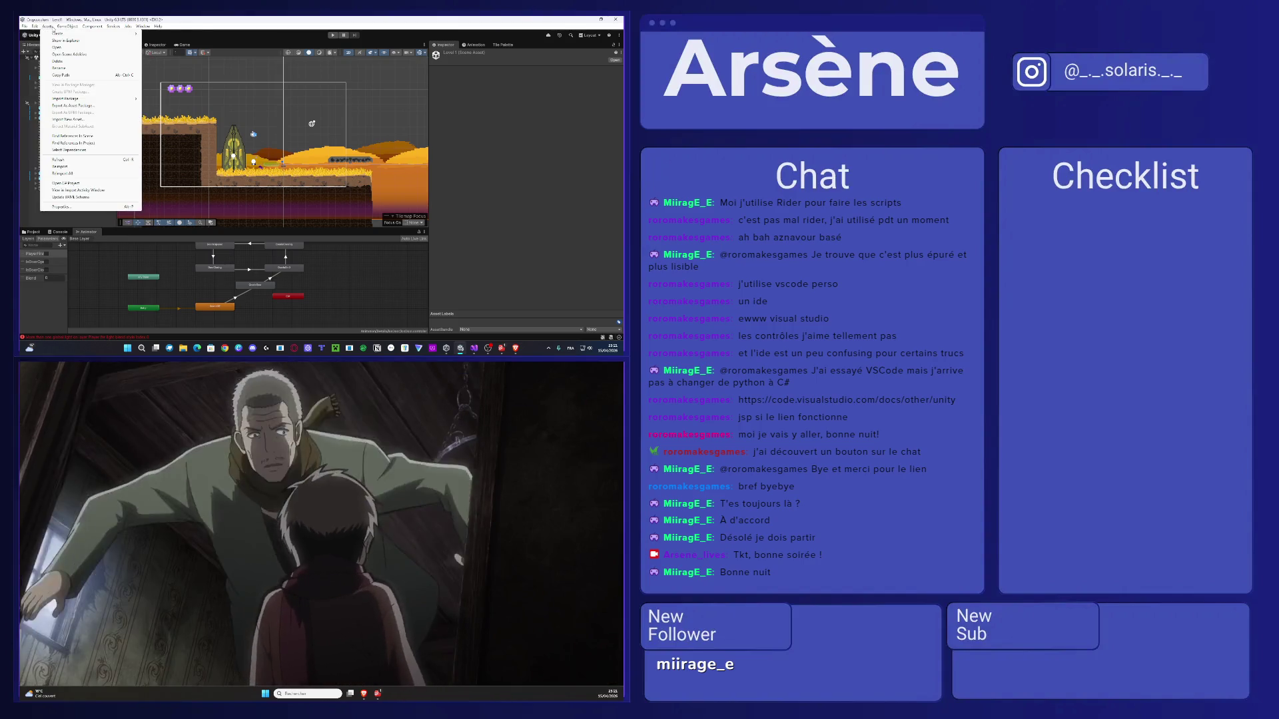
{"action": "mouse_move", "coordinate": [92, 26]}
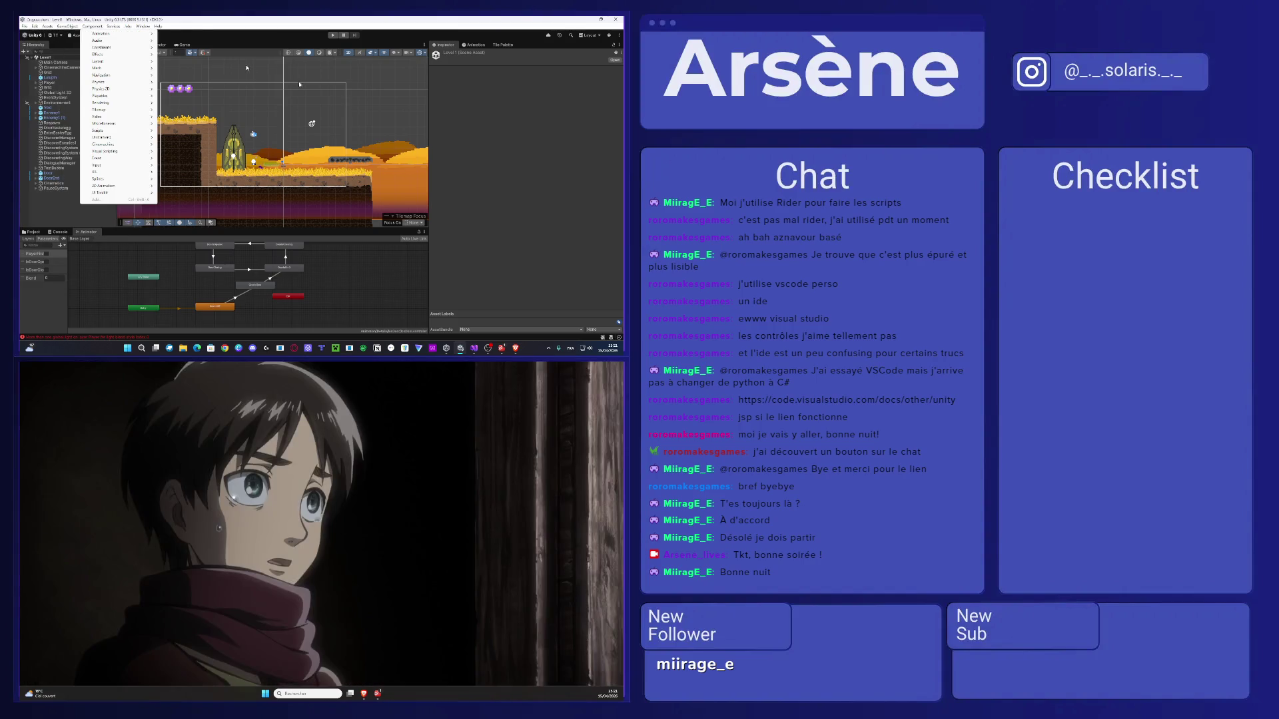
{"action": "left_click", "coordinate": [33, 232]}
{"action": "left_click", "coordinate": [45, 245]}
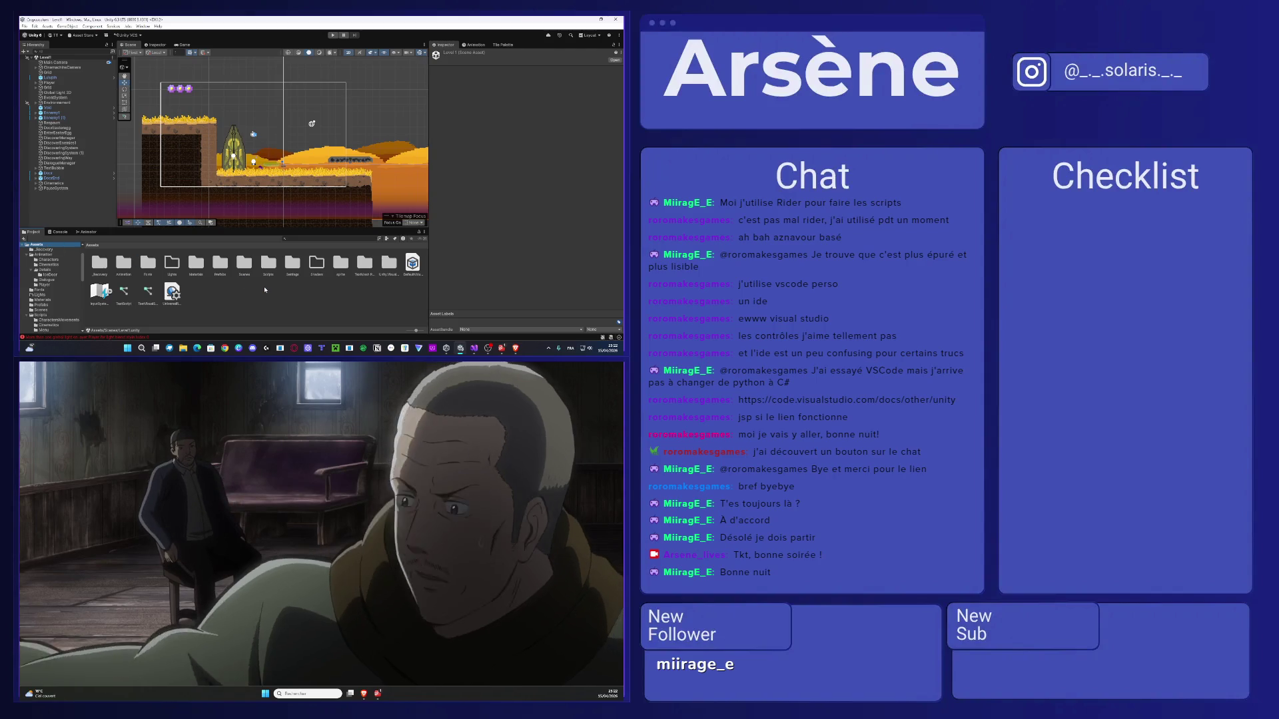
Duplicate the IceDoor controller in Animation/Details/IceDoor and assign the copy to Door's Animator.
{"action": "double_click", "coordinate": [130, 264]}
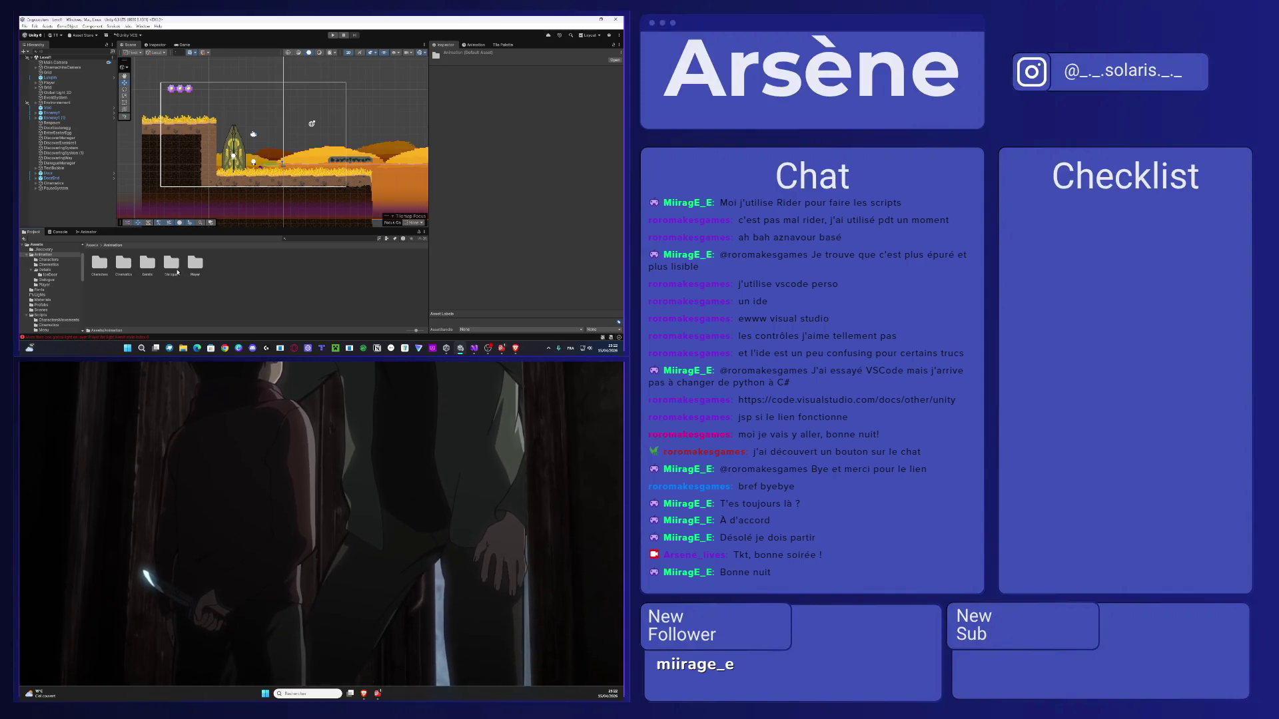
{"action": "double_click", "coordinate": [148, 264]}
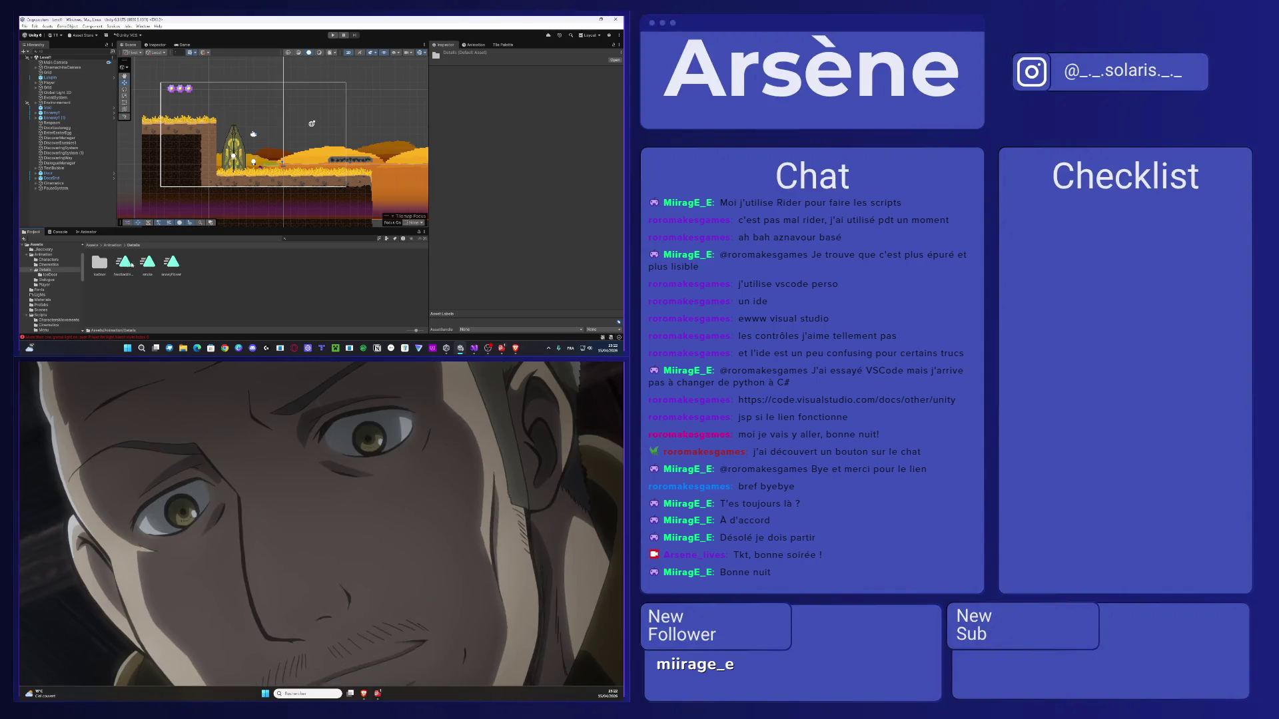
{"action": "left_click", "coordinate": [147, 264]}
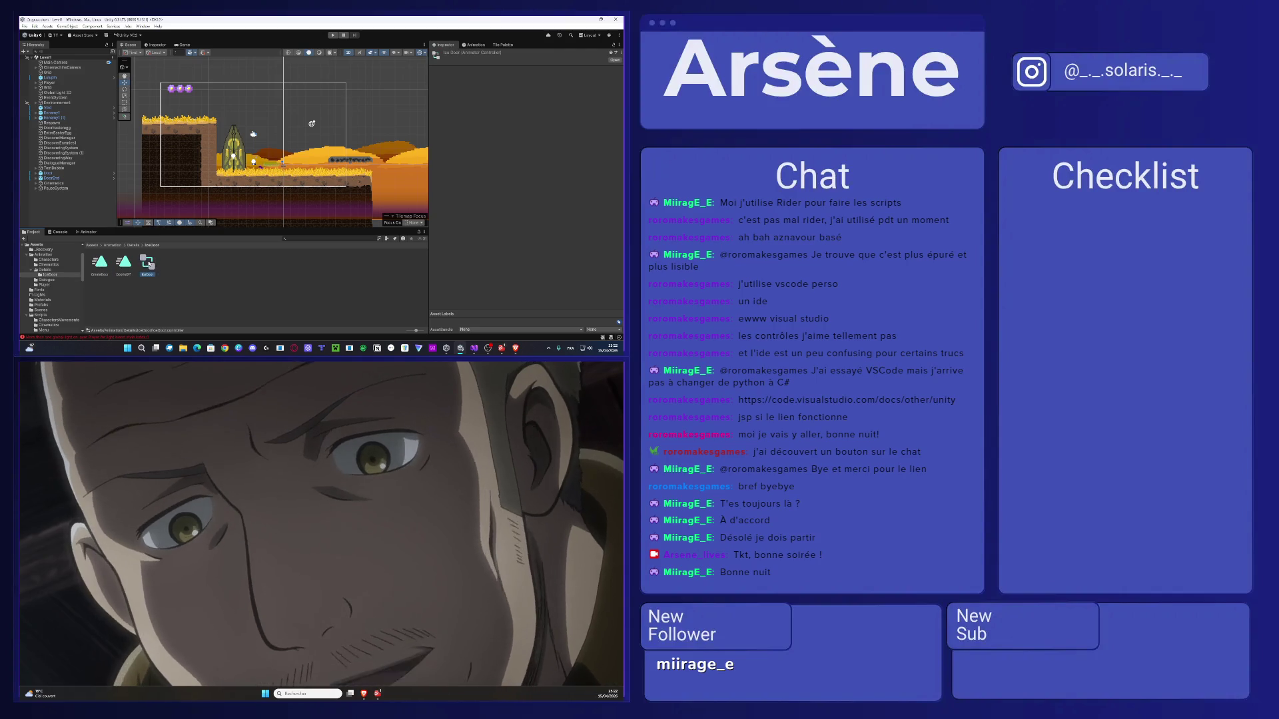
{"action": "key", "text": "ctrl+d"}
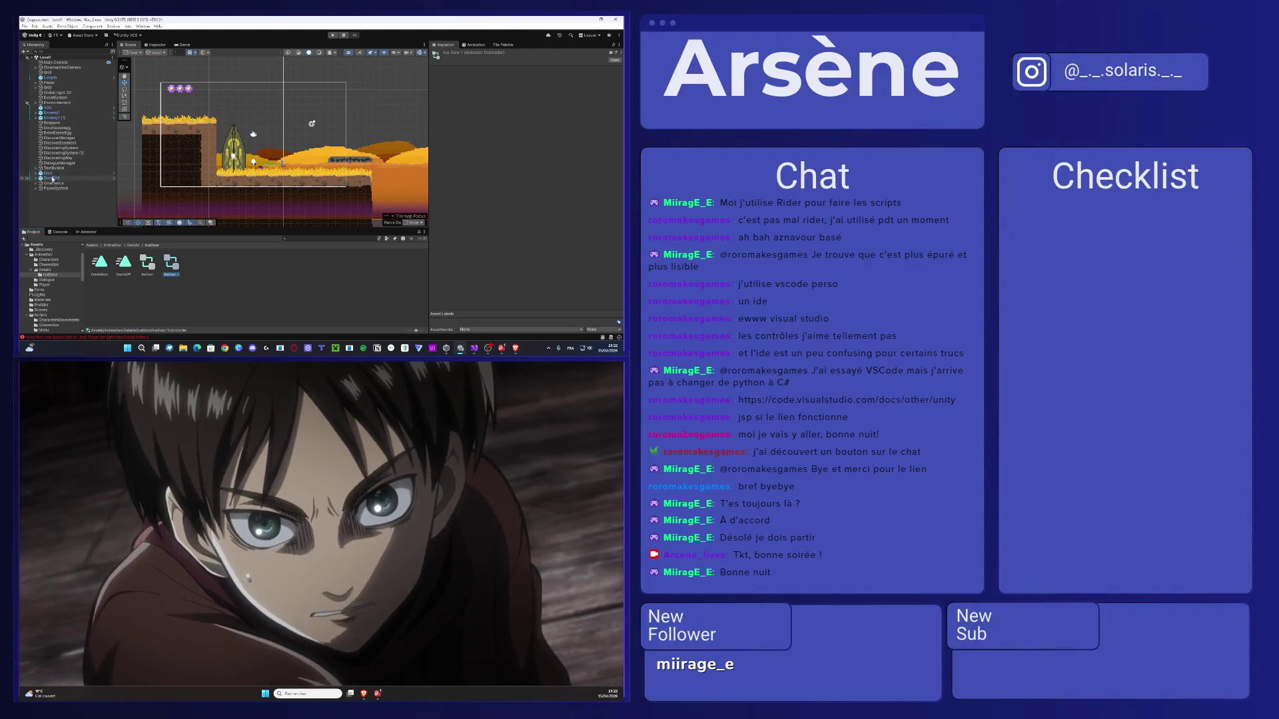
{"action": "left_click", "coordinate": [49, 173]}
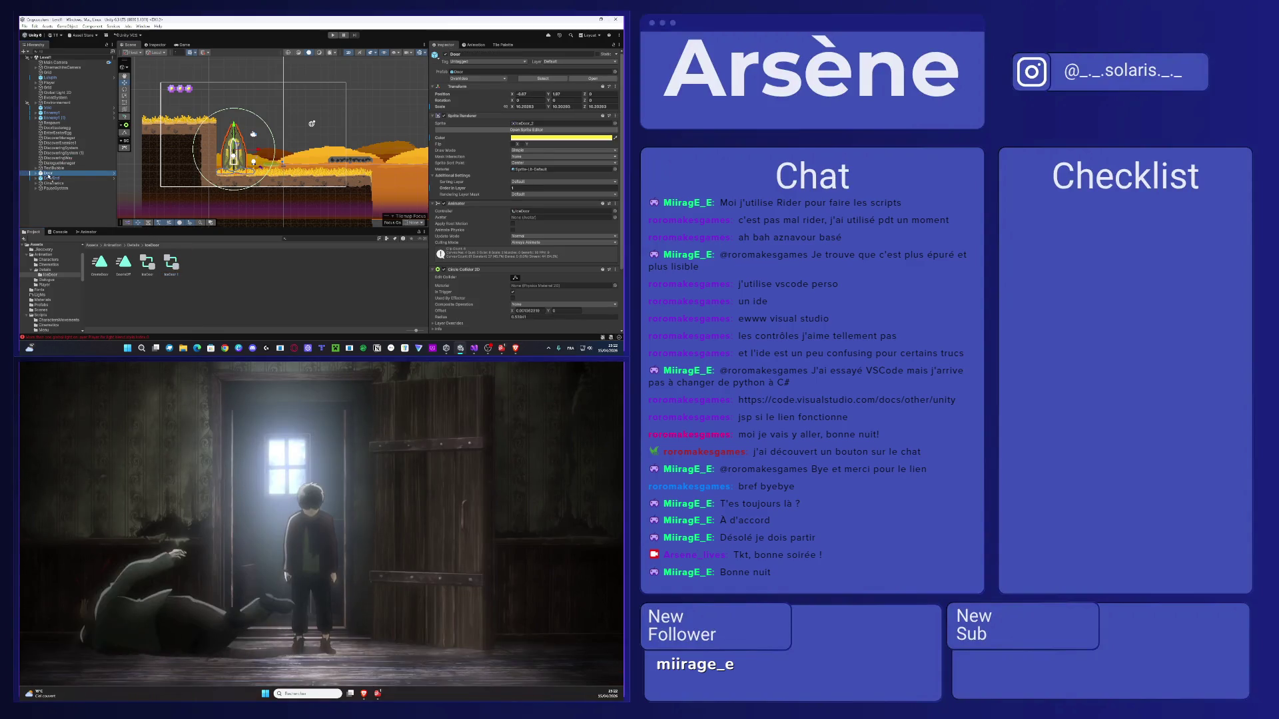
{"action": "left_click_drag", "start_coordinate": [172, 263], "coordinate": [523, 211]}
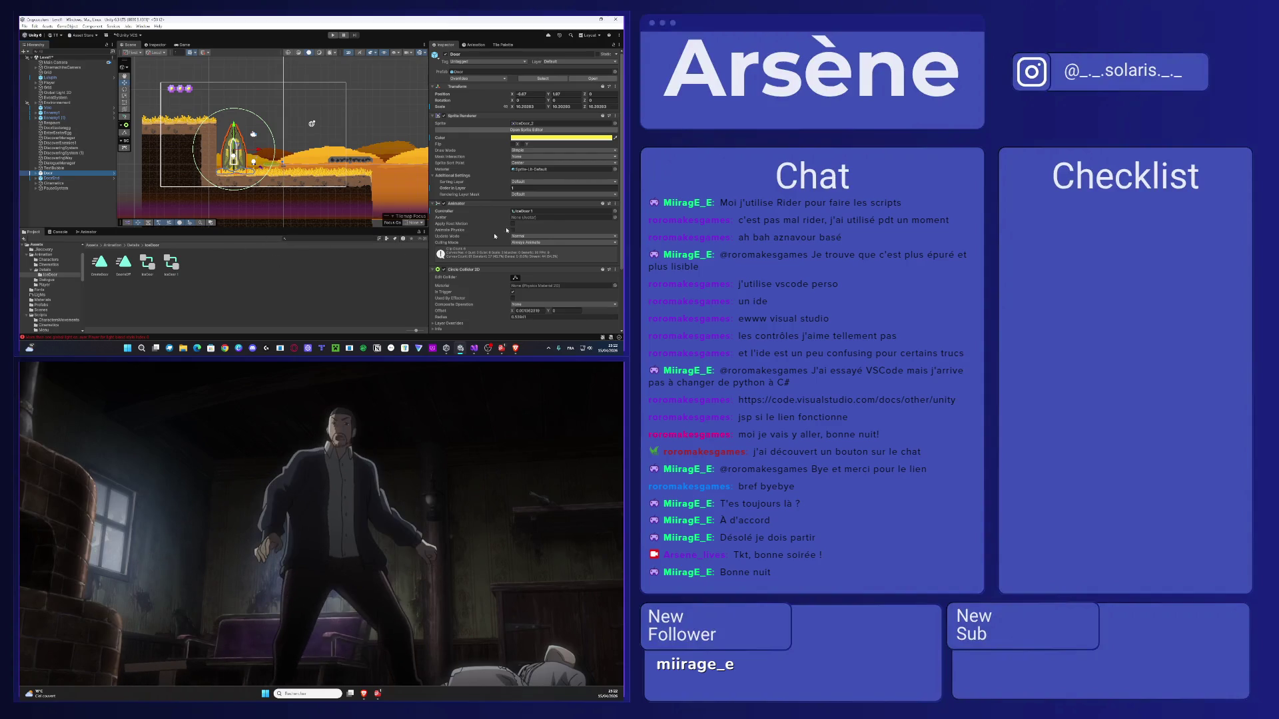
Rename the duplicated controller to IceDoorV2.
{"action": "left_click", "coordinate": [171, 276]}
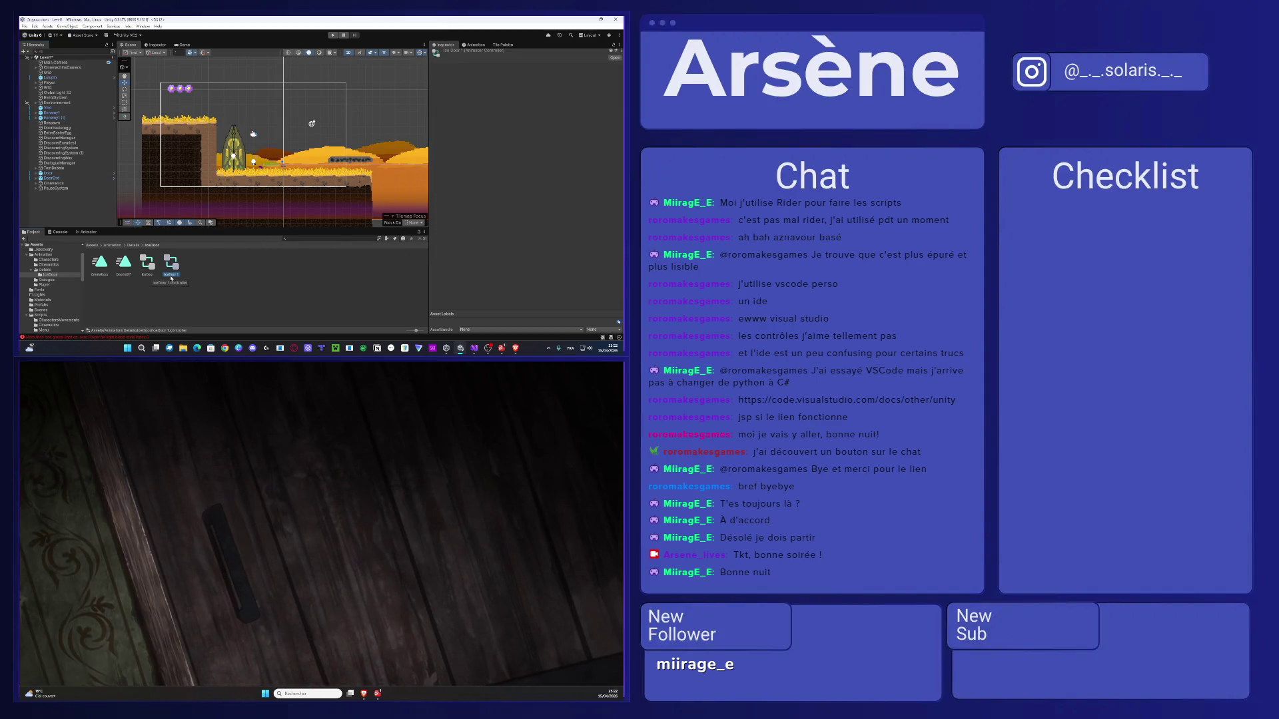
{"action": "left_click", "coordinate": [171, 275]}
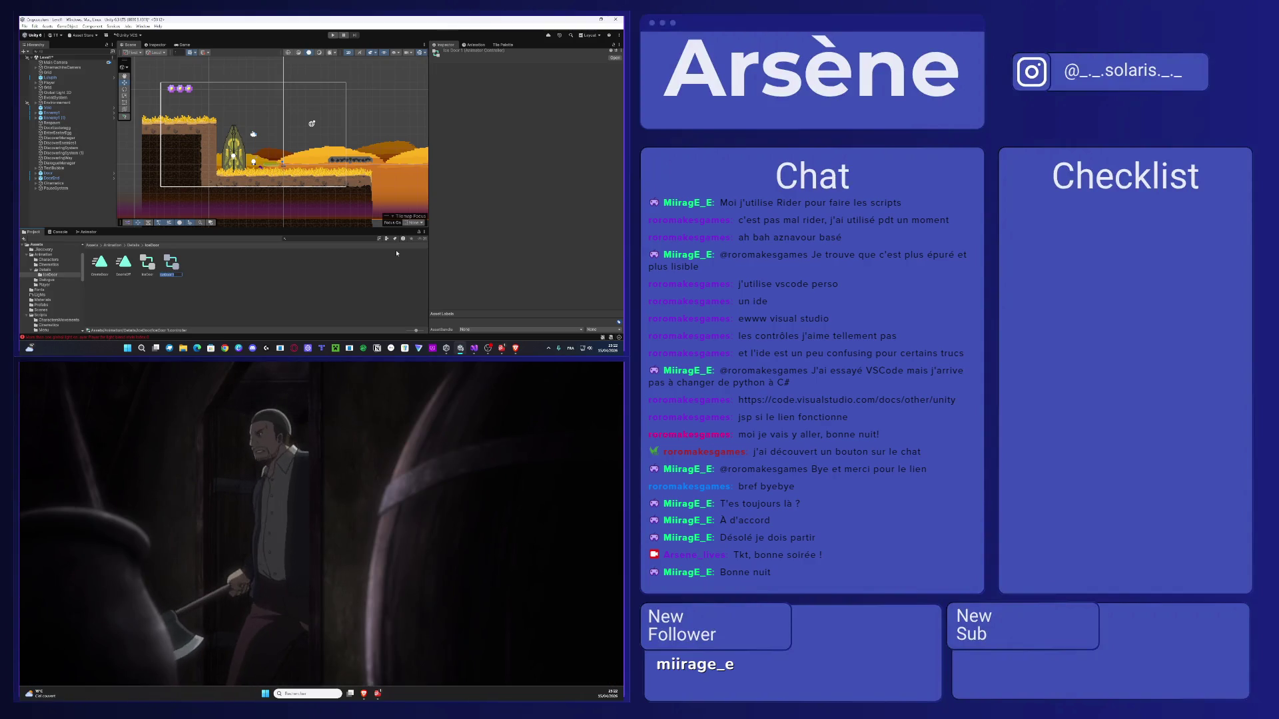
{"action": "type", "text": "IceDoor"}
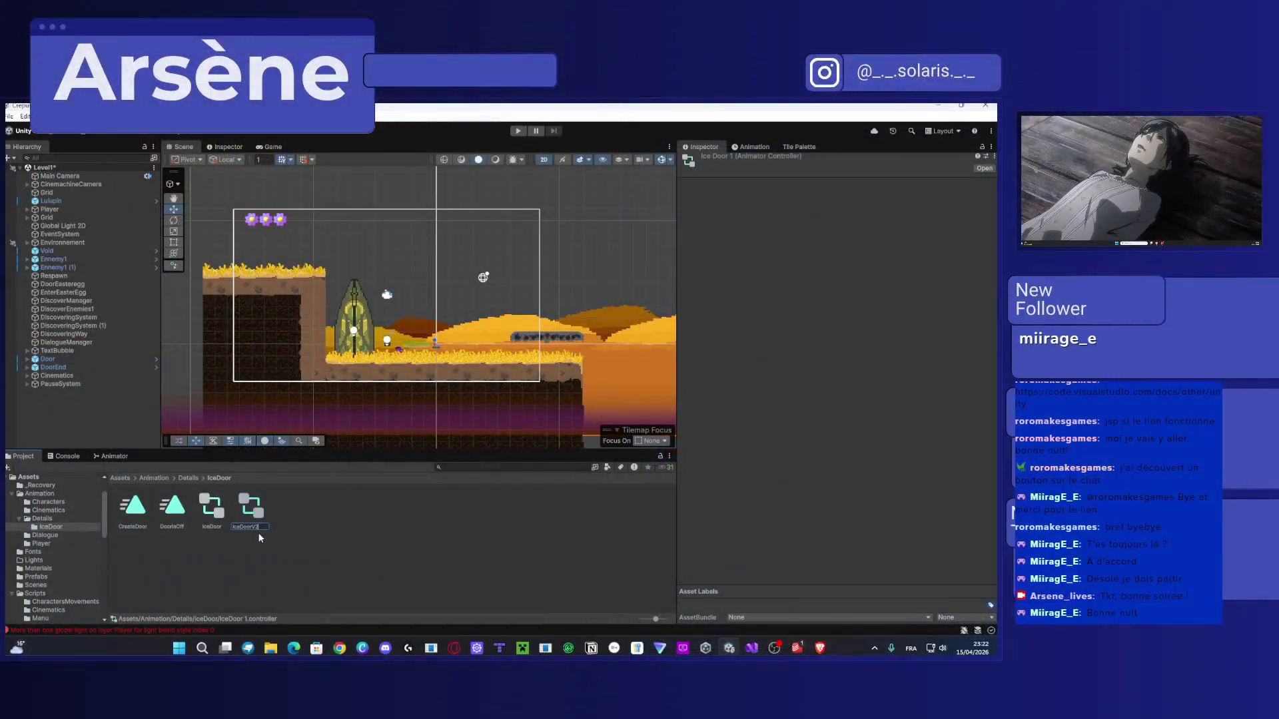
{"action": "key", "text": "Return"}
Rename the original IceDoor controller to IceDoorIntro.
{"action": "left_click", "coordinate": [222, 526]}
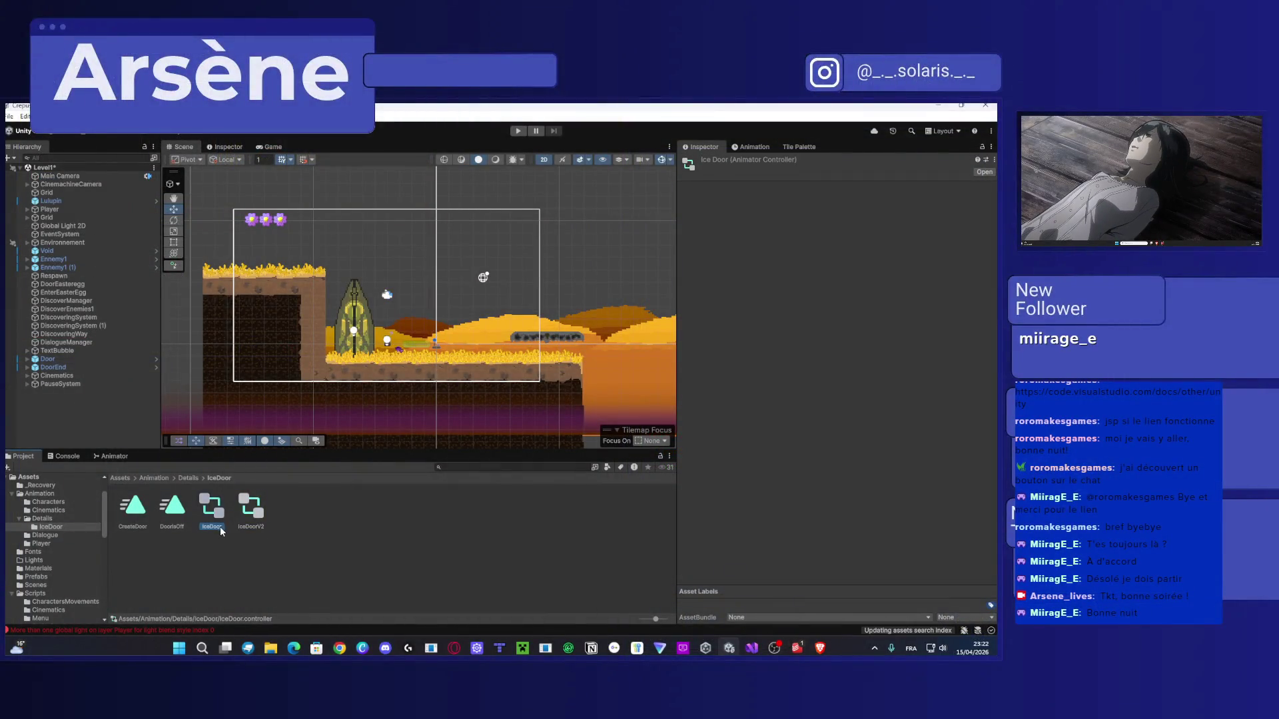
{"action": "left_click", "coordinate": [222, 526]}
{"action": "left_click", "coordinate": [220, 527]}
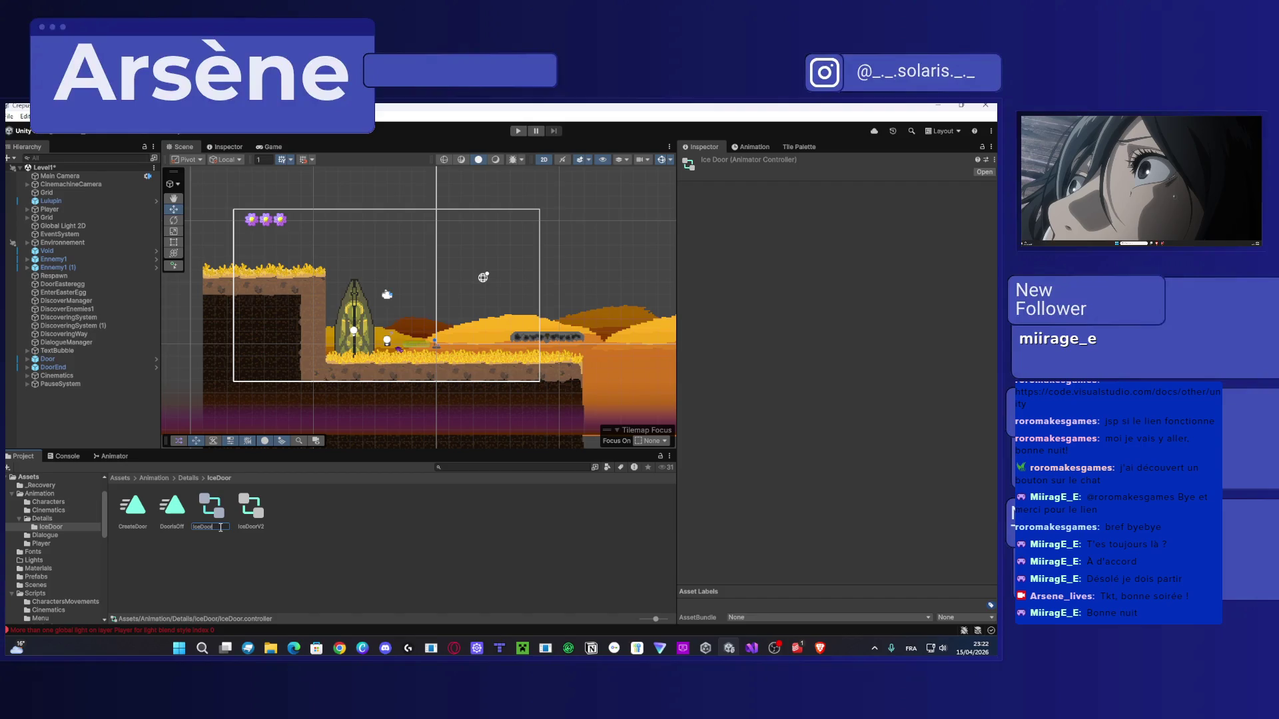
{"action": "type", "text": "Intro"}
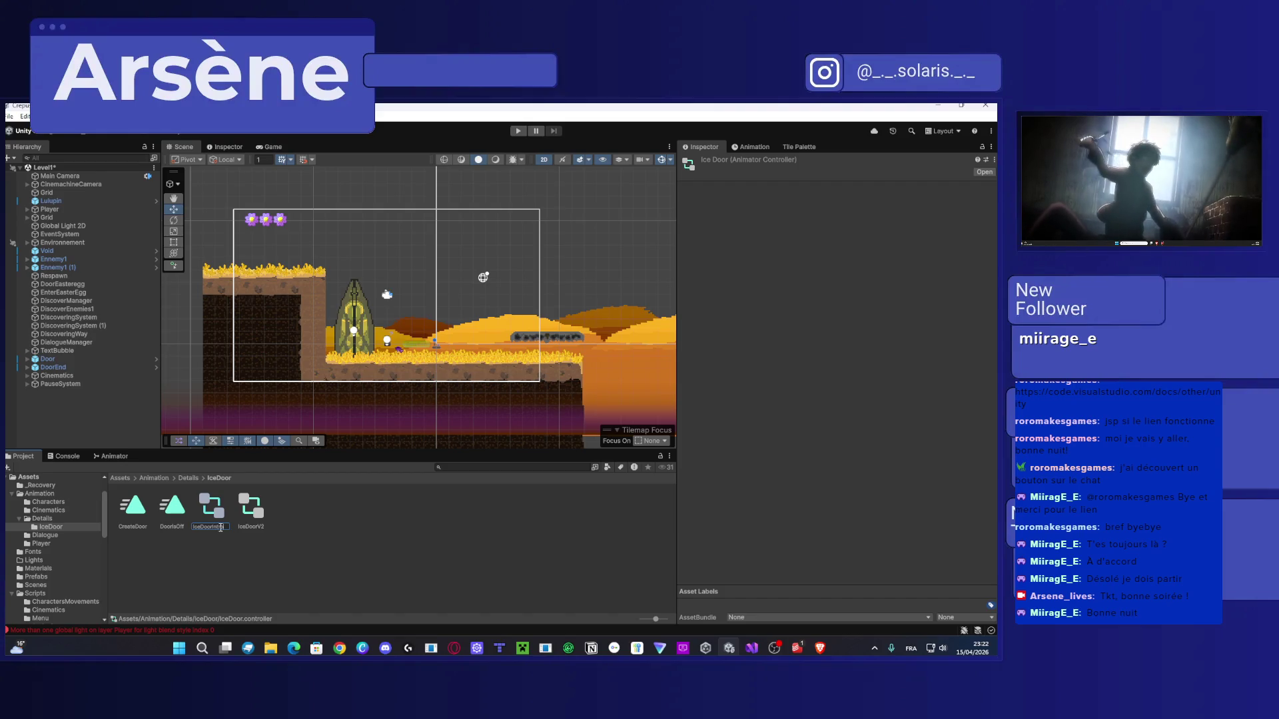
{"action": "key", "text": "Return"}
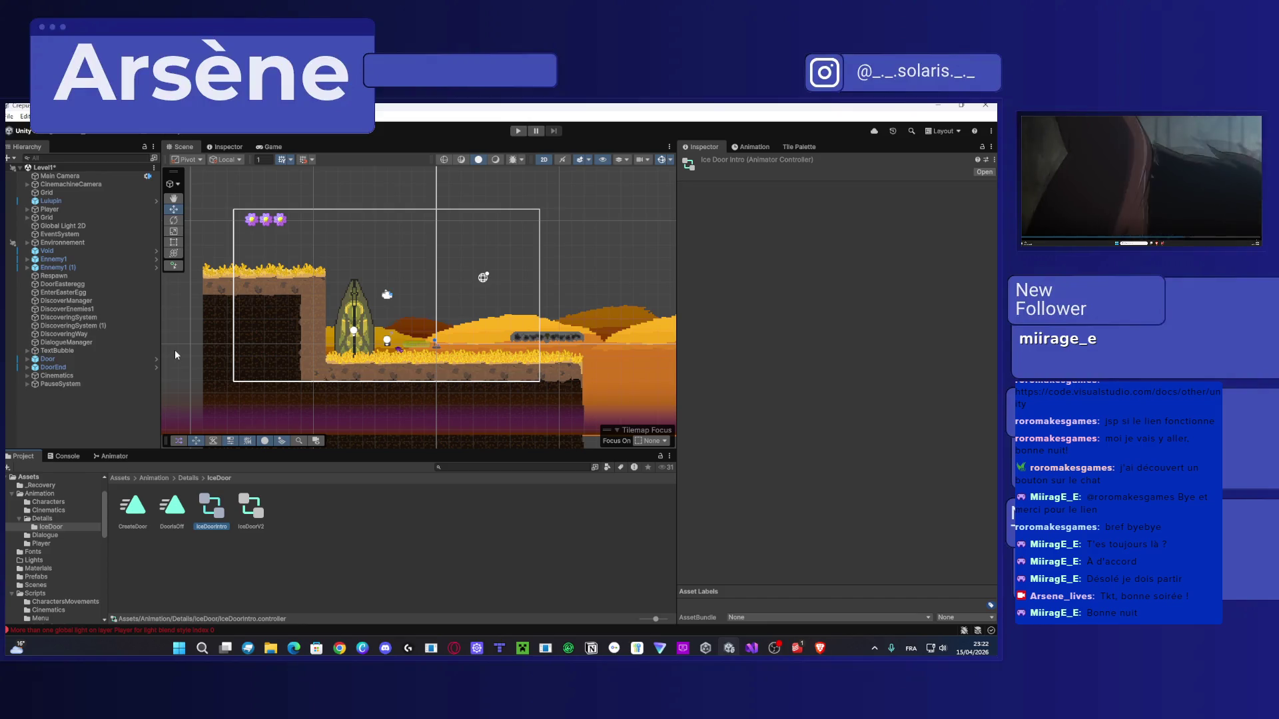
{"action": "scroll", "coordinate": [452, 366], "scroll_direction": "down", "scroll_amount": 3}
{"action": "scroll", "coordinate": [453, 371], "scroll_direction": "down", "scroll_amount": 2}
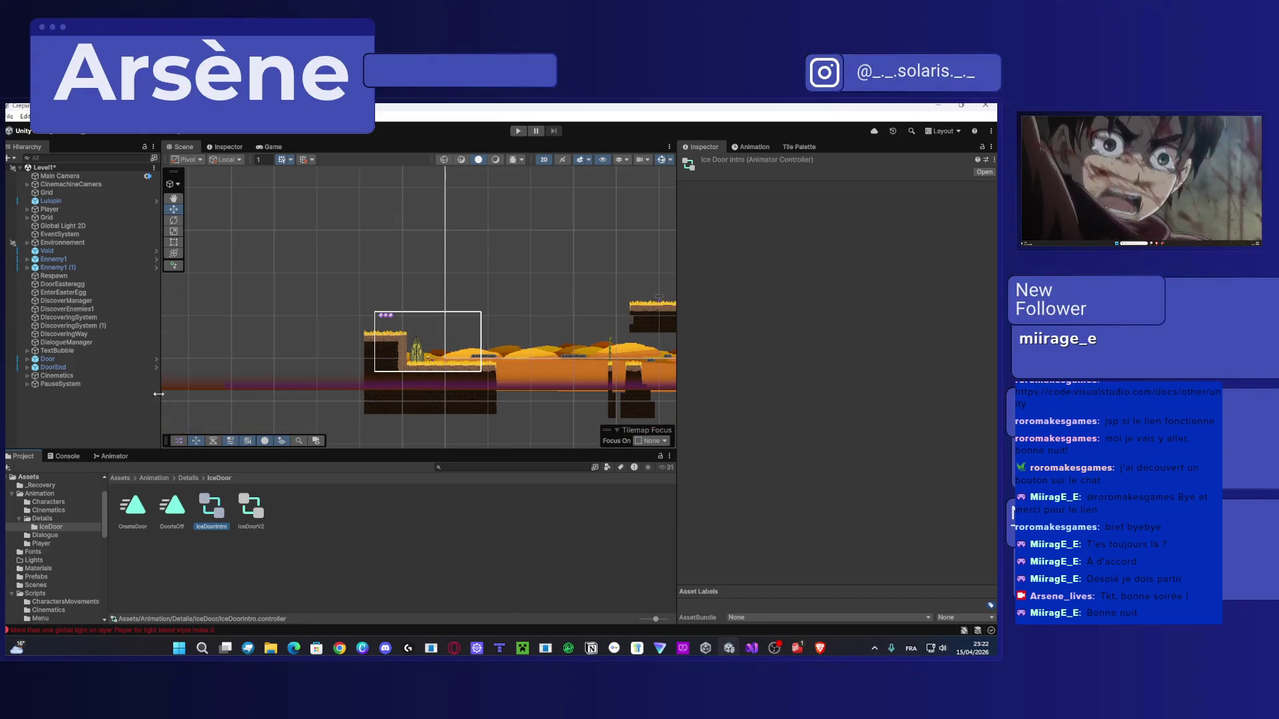
Set DoorClosing as the layer default state in the Door's Animator graph.
{"action": "left_click", "coordinate": [100, 362]}
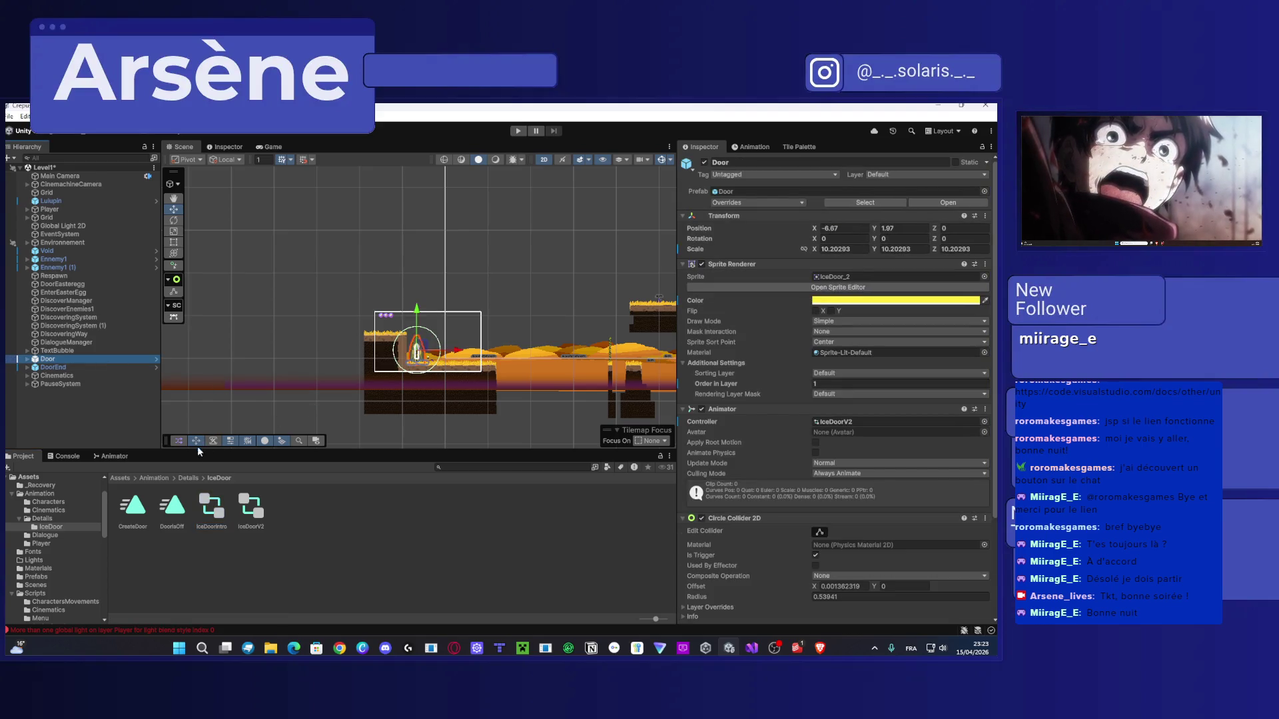
{"action": "left_click", "coordinate": [113, 456]}
{"action": "left_click_drag", "start_coordinate": [260, 525], "coordinate": [179, 493]}
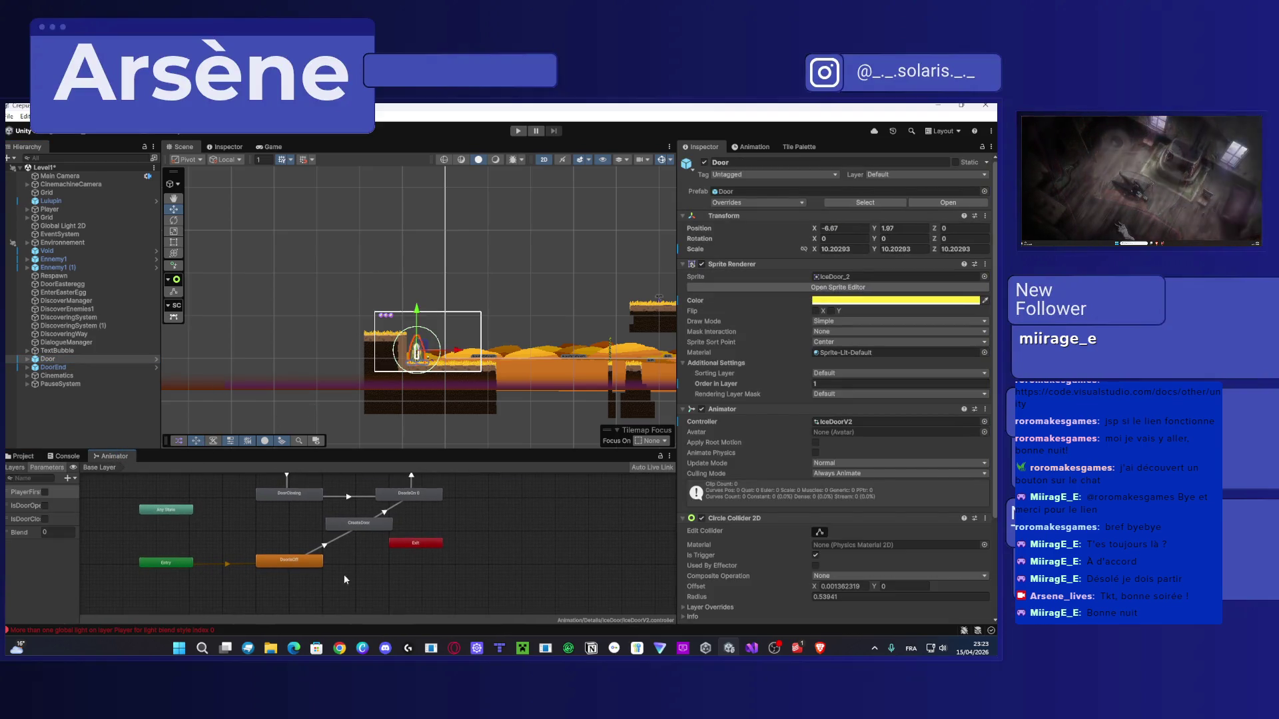
{"action": "left_click", "coordinate": [313, 560]}
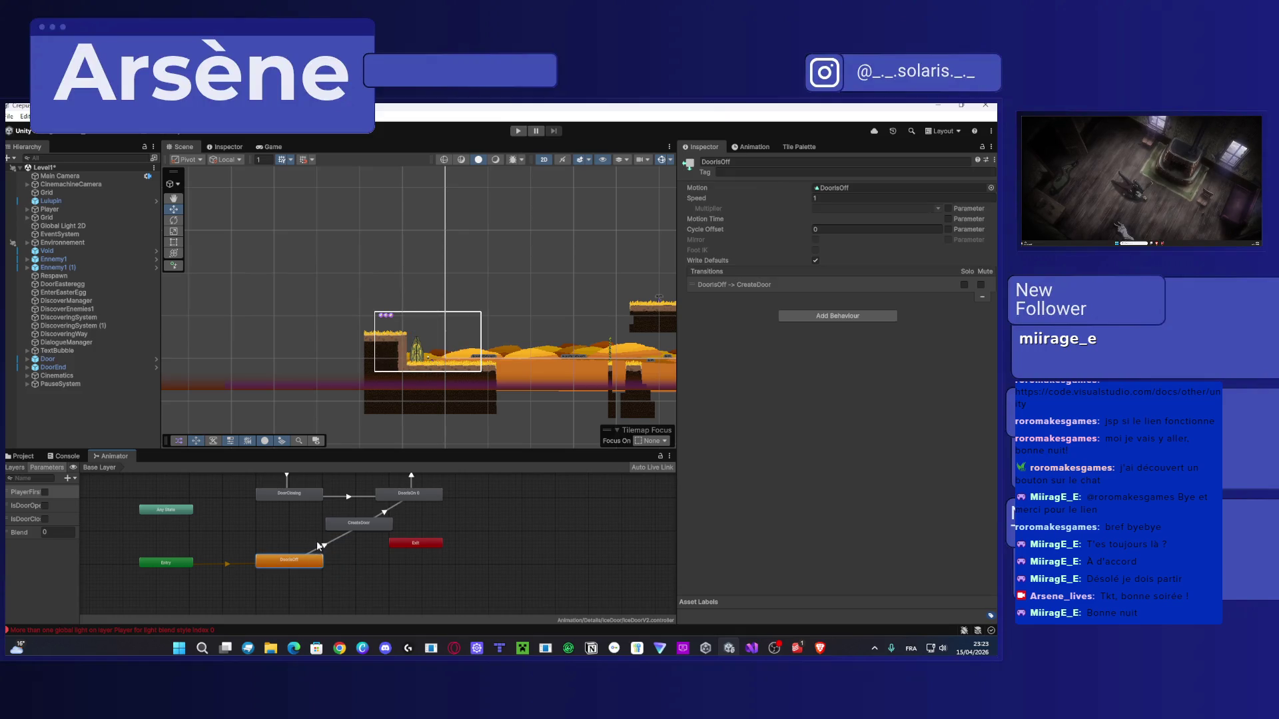
{"action": "right_click", "coordinate": [303, 497]}
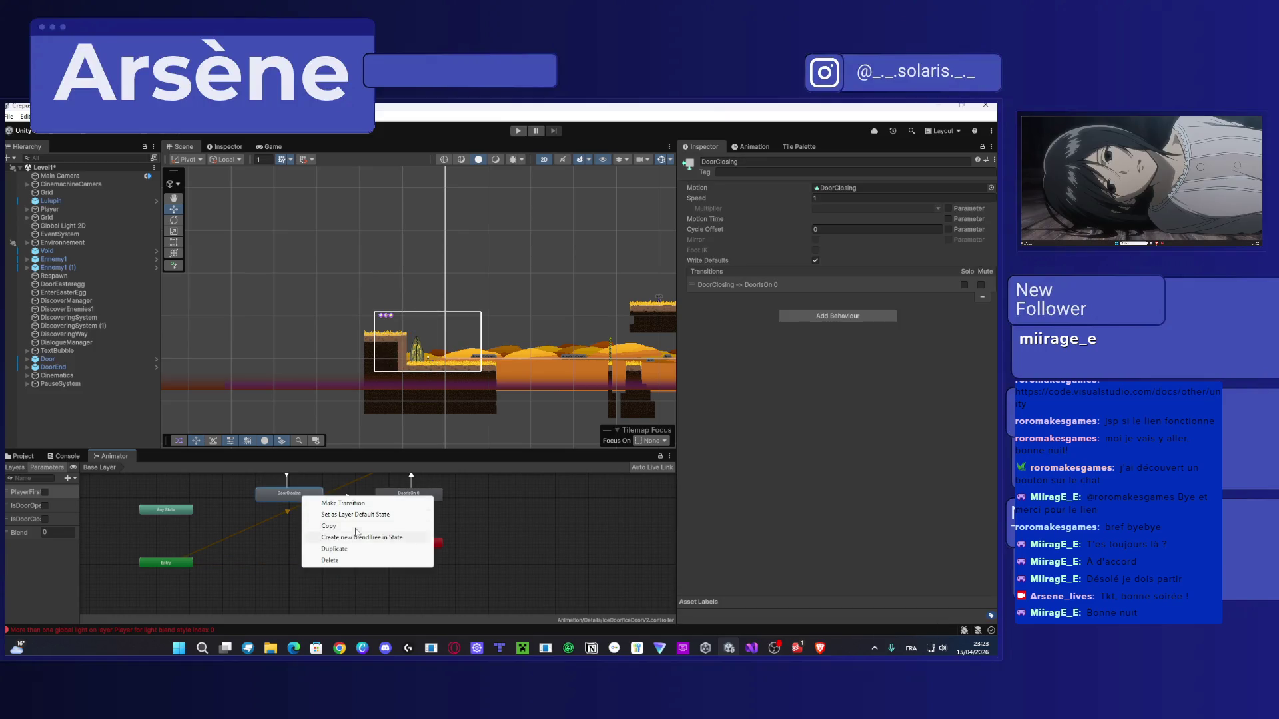
{"action": "left_click", "coordinate": [359, 514]}
Select the DoorEnd door object to view its IceDoorIntro Animator.
{"action": "left_click_drag", "start_coordinate": [332, 508], "coordinate": [310, 562]}
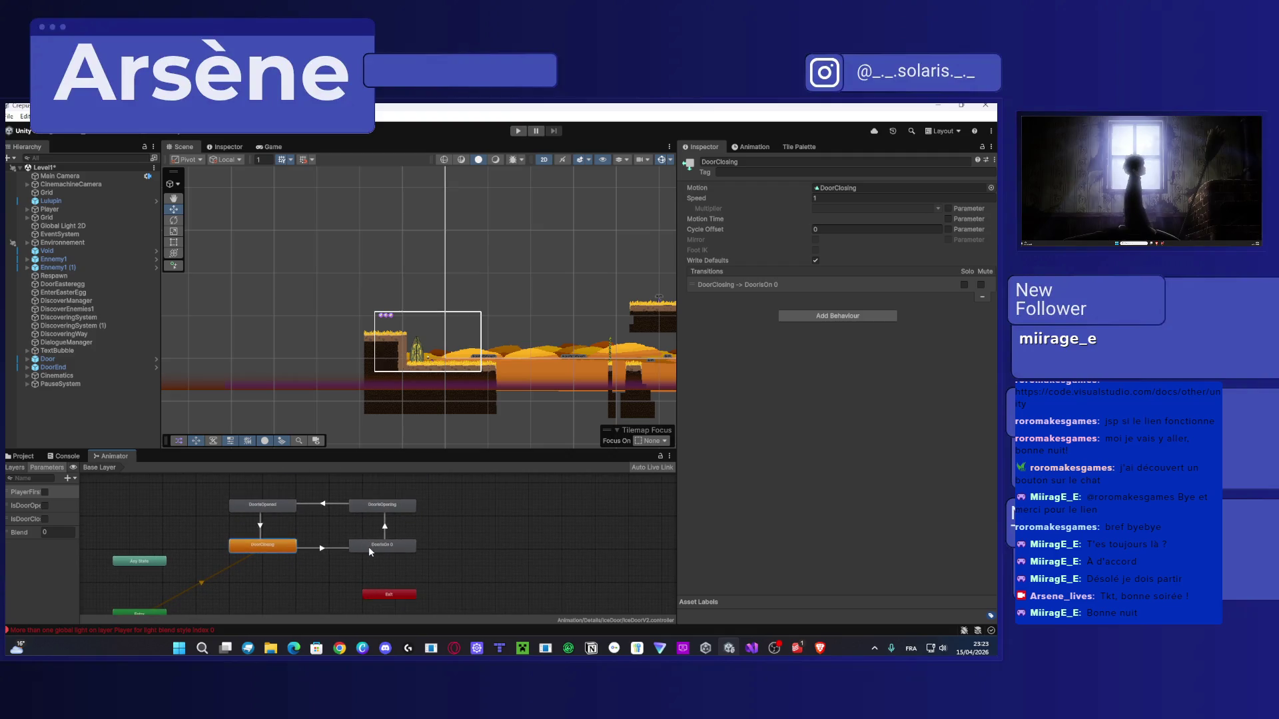
{"action": "scroll", "coordinate": [464, 375], "scroll_direction": "up", "scroll_amount": 3}
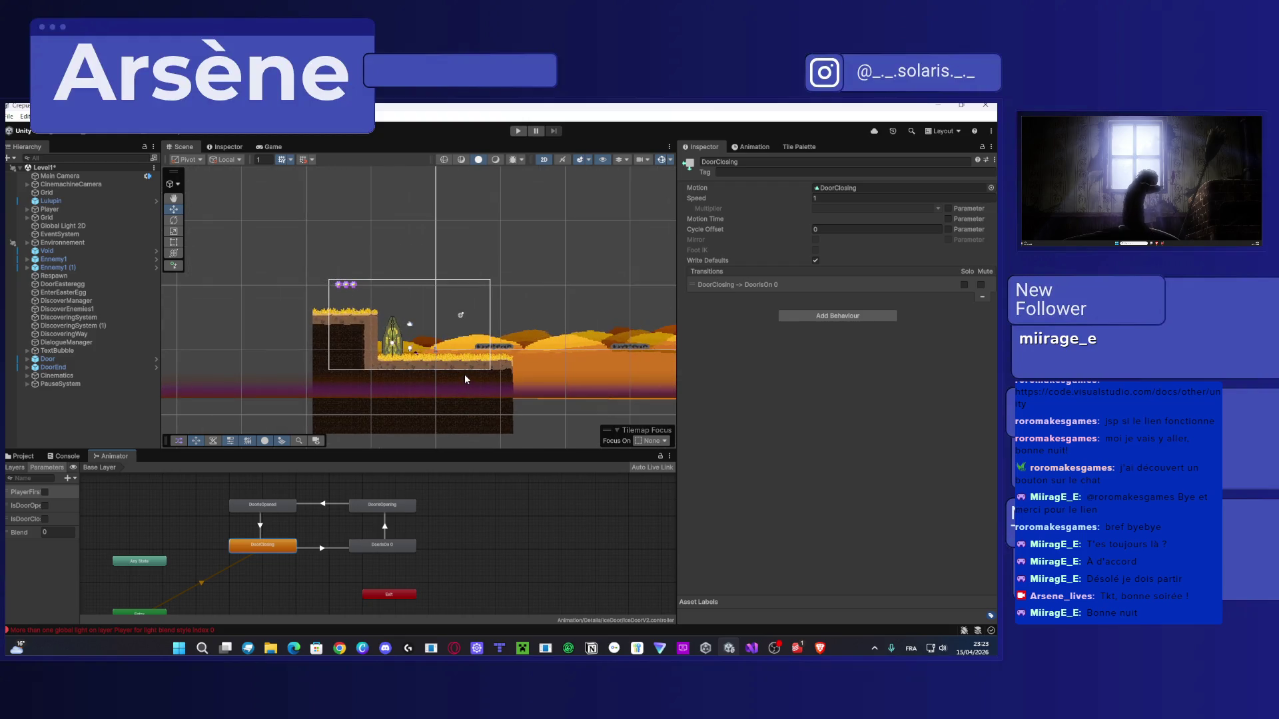
{"action": "scroll", "coordinate": [466, 379], "scroll_direction": "down", "scroll_amount": 5}
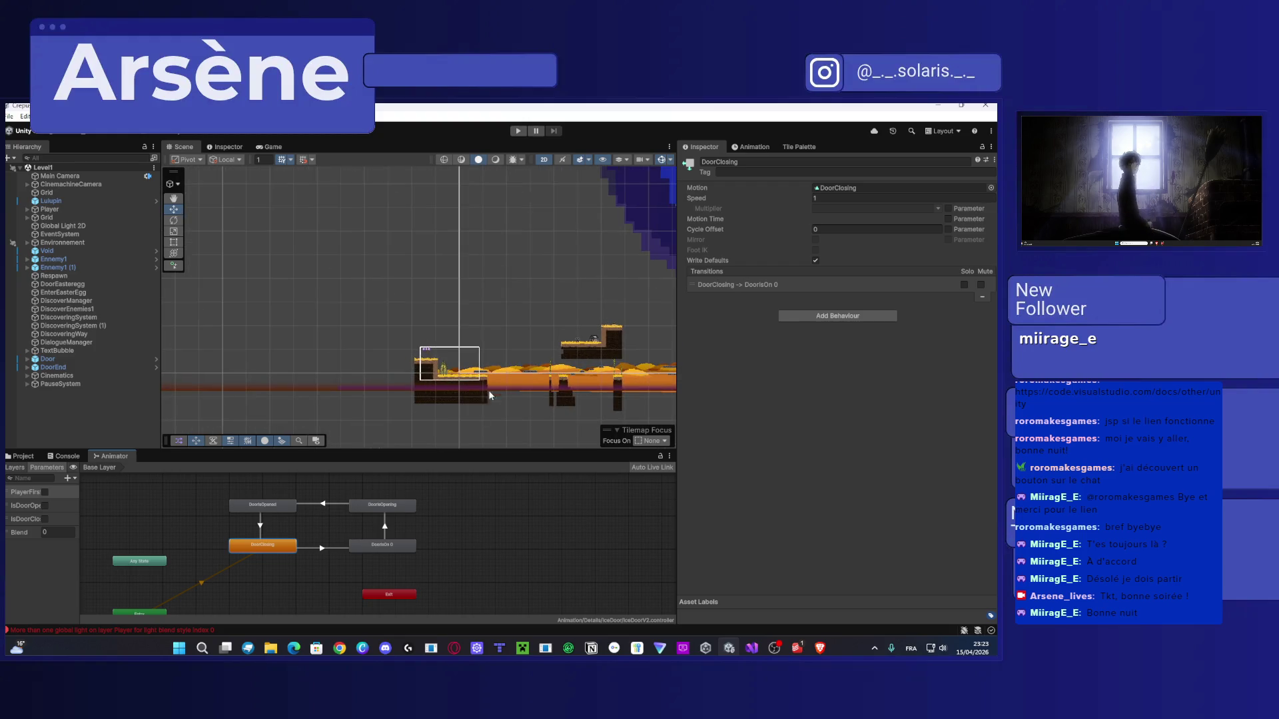
{"action": "scroll", "coordinate": [446, 363], "scroll_direction": "down", "scroll_amount": 8}
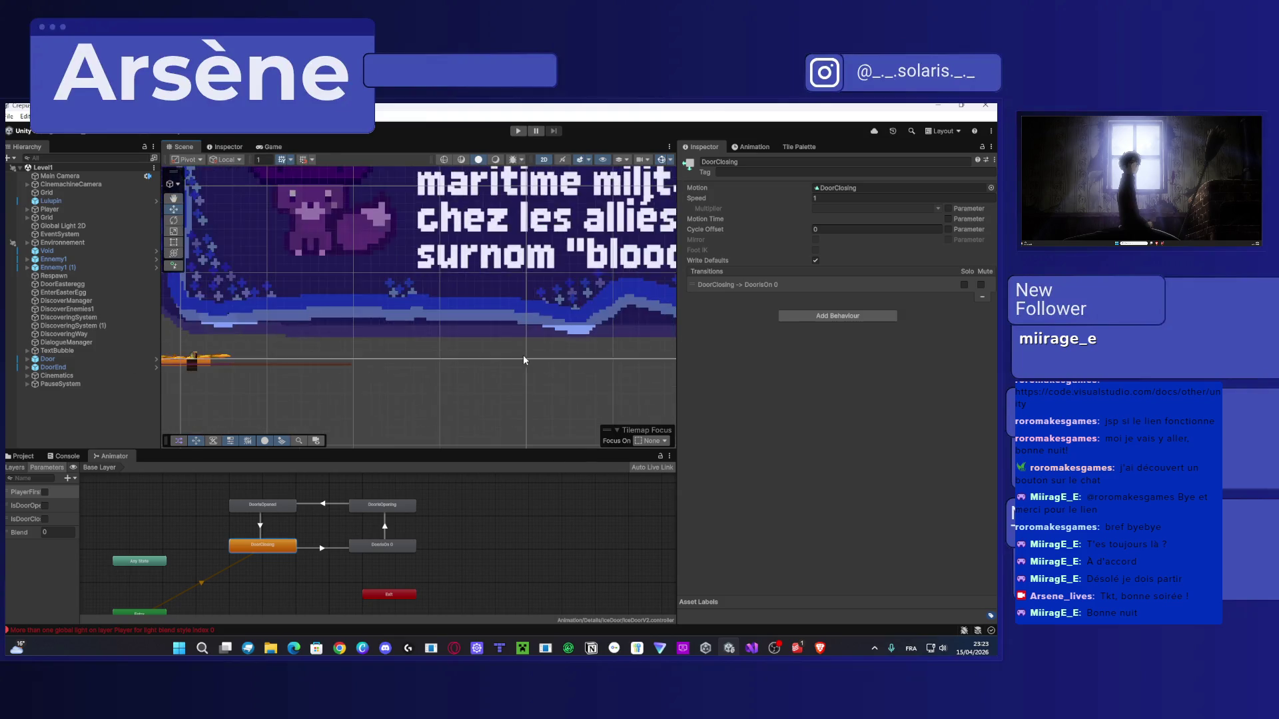
{"action": "scroll", "coordinate": [391, 363], "scroll_direction": "up", "scroll_amount": 10}
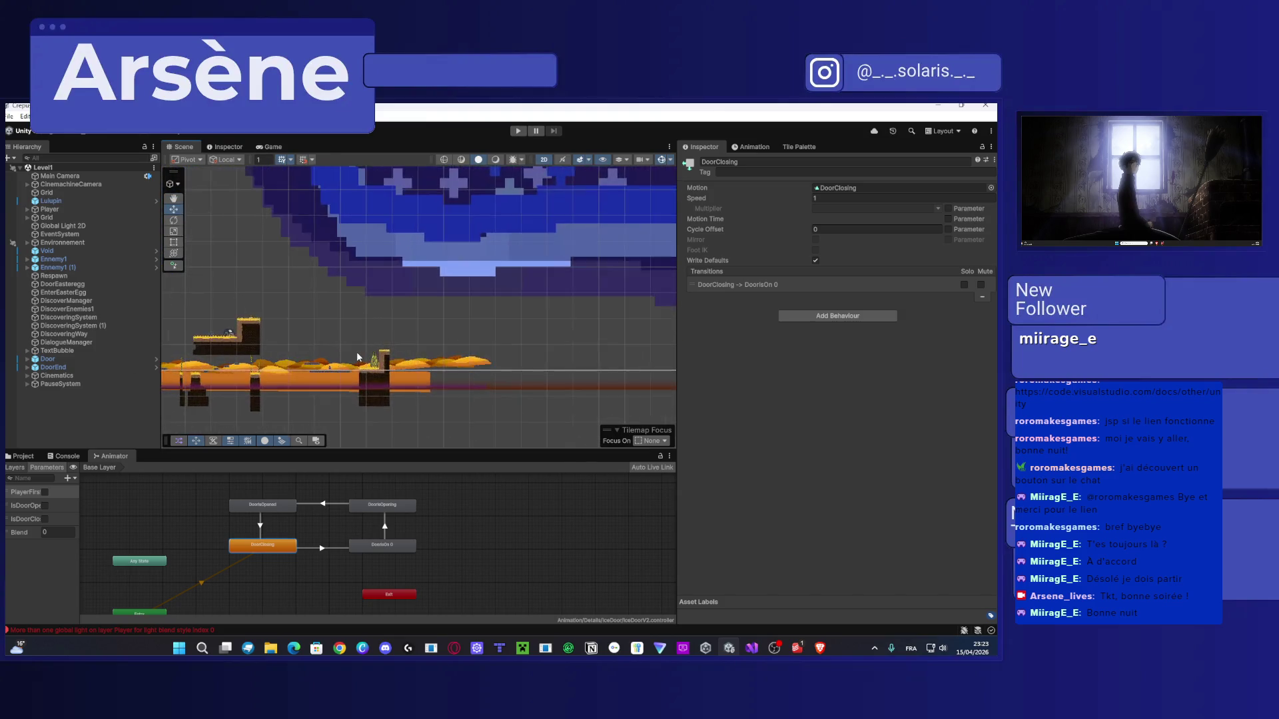
{"action": "left_click", "coordinate": [389, 367]}
{"action": "left_click", "coordinate": [388, 366]}
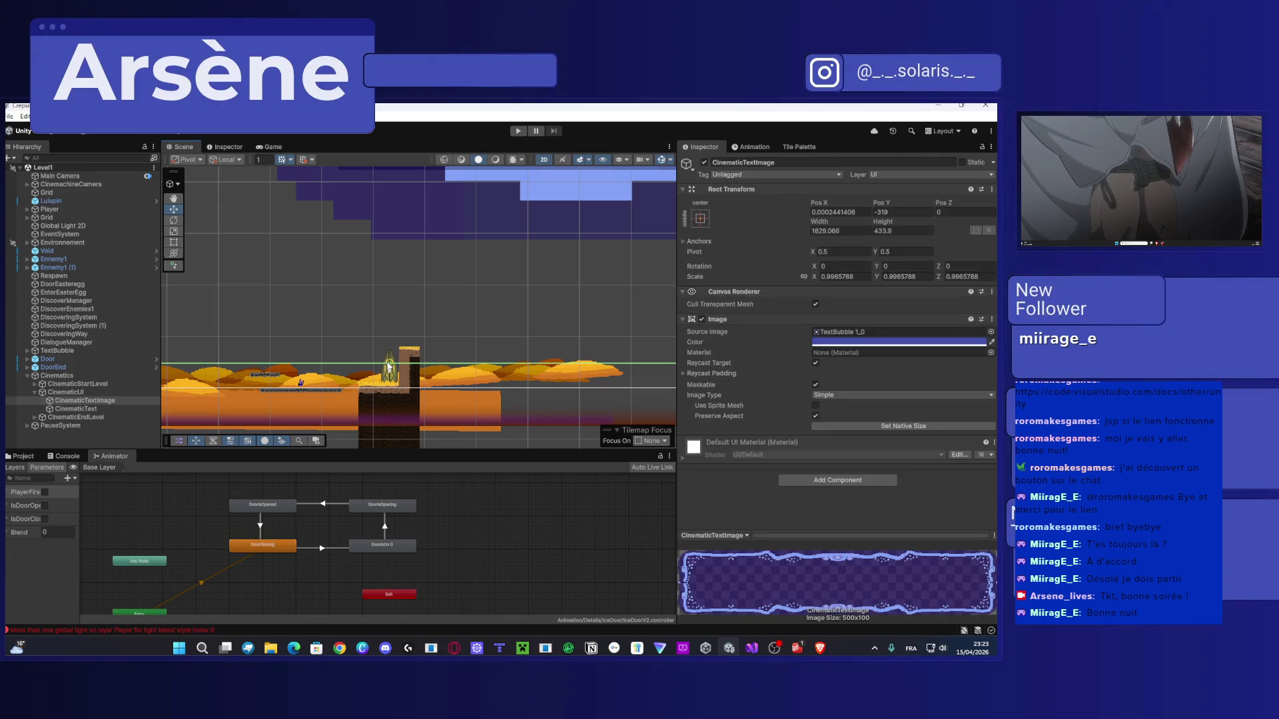
{"action": "left_click", "coordinate": [388, 366]}
{"action": "left_click", "coordinate": [100, 367]}
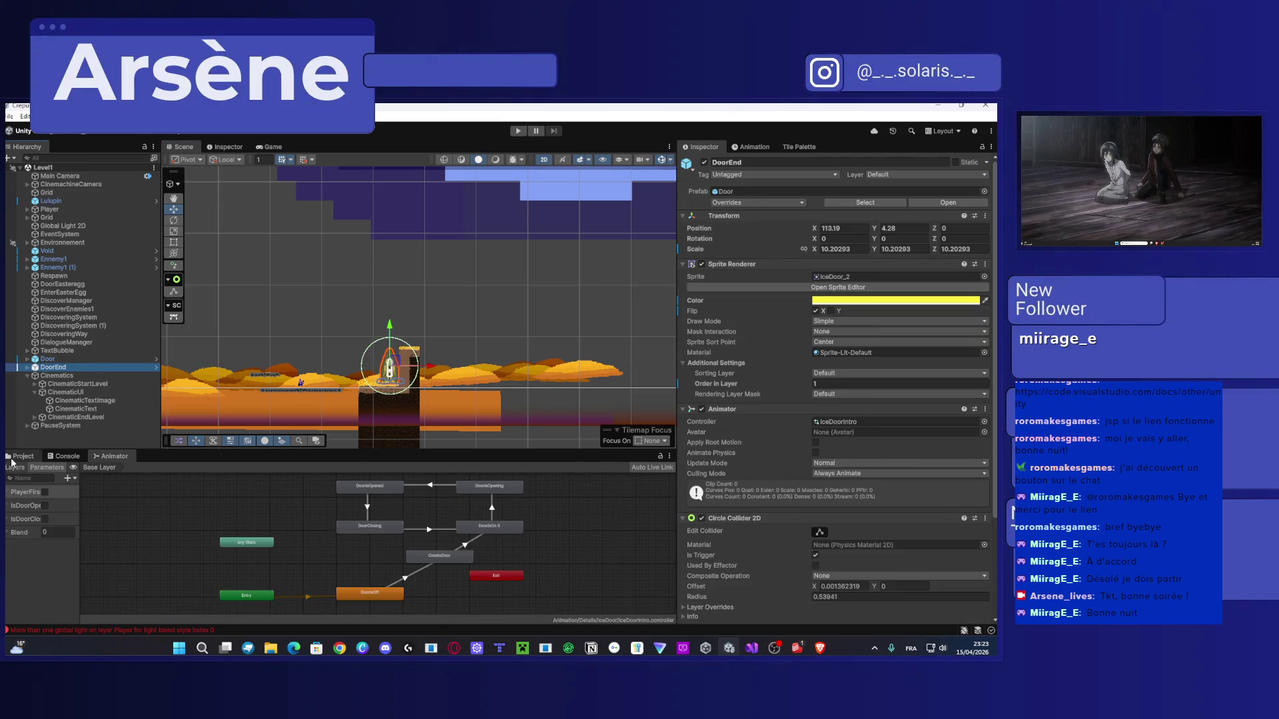
Assign IceDoorV2 to DoorEnd's Animator Controller field and enter Play mode in Level1.
{"action": "left_click", "coordinate": [14, 458]}
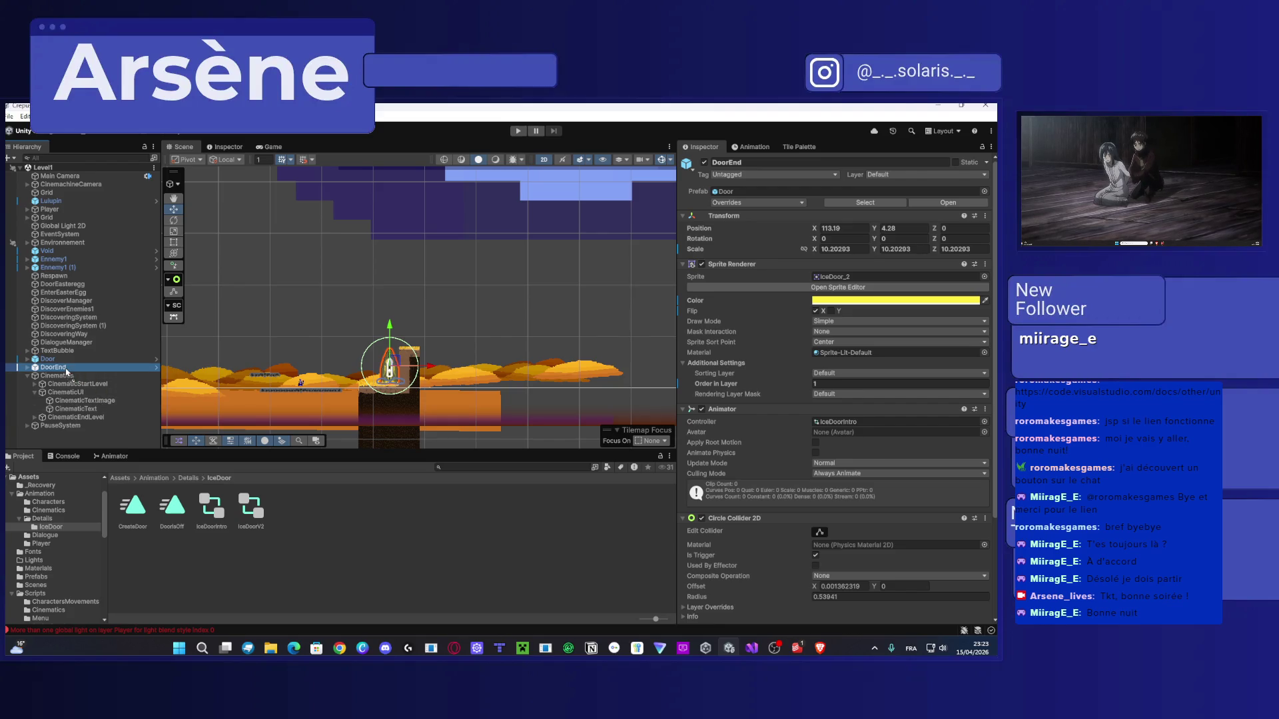
{"action": "left_click_drag", "start_coordinate": [67, 372], "coordinate": [66, 368]}
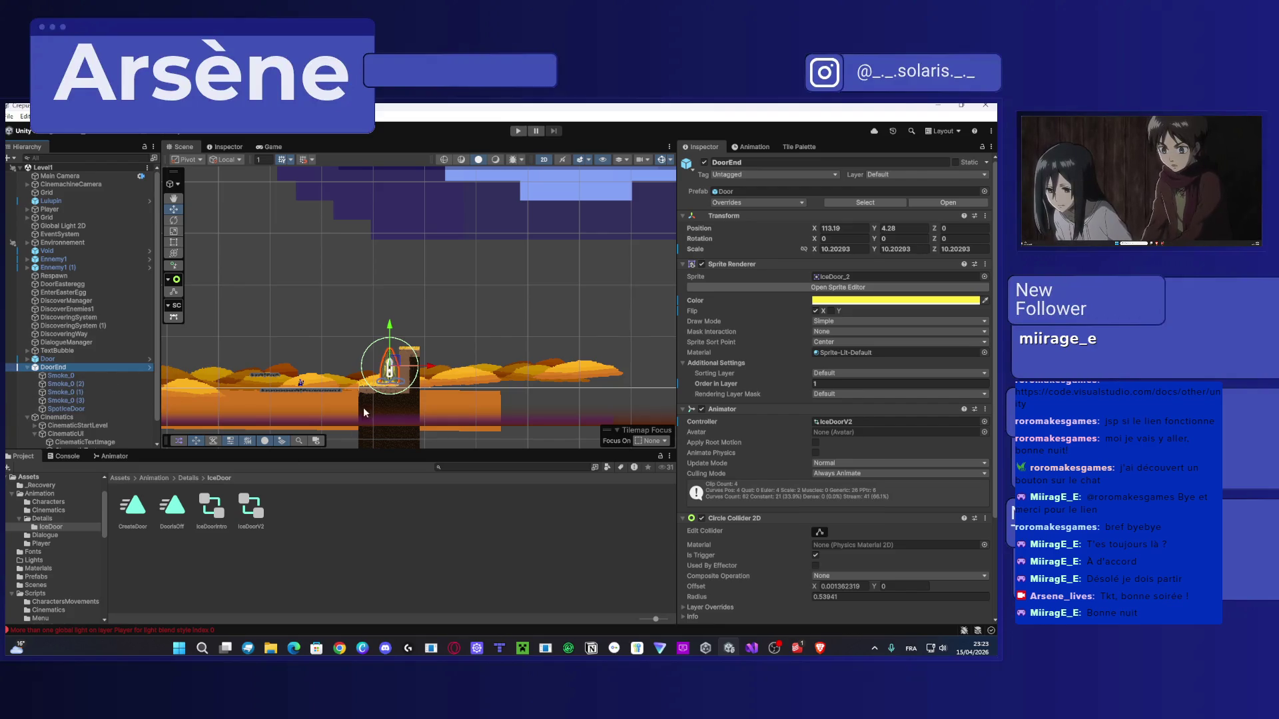
{"action": "scroll", "coordinate": [366, 348], "scroll_direction": "down", "scroll_amount": 5}
{"action": "scroll", "coordinate": [366, 347], "scroll_direction": "up", "scroll_amount": 2}
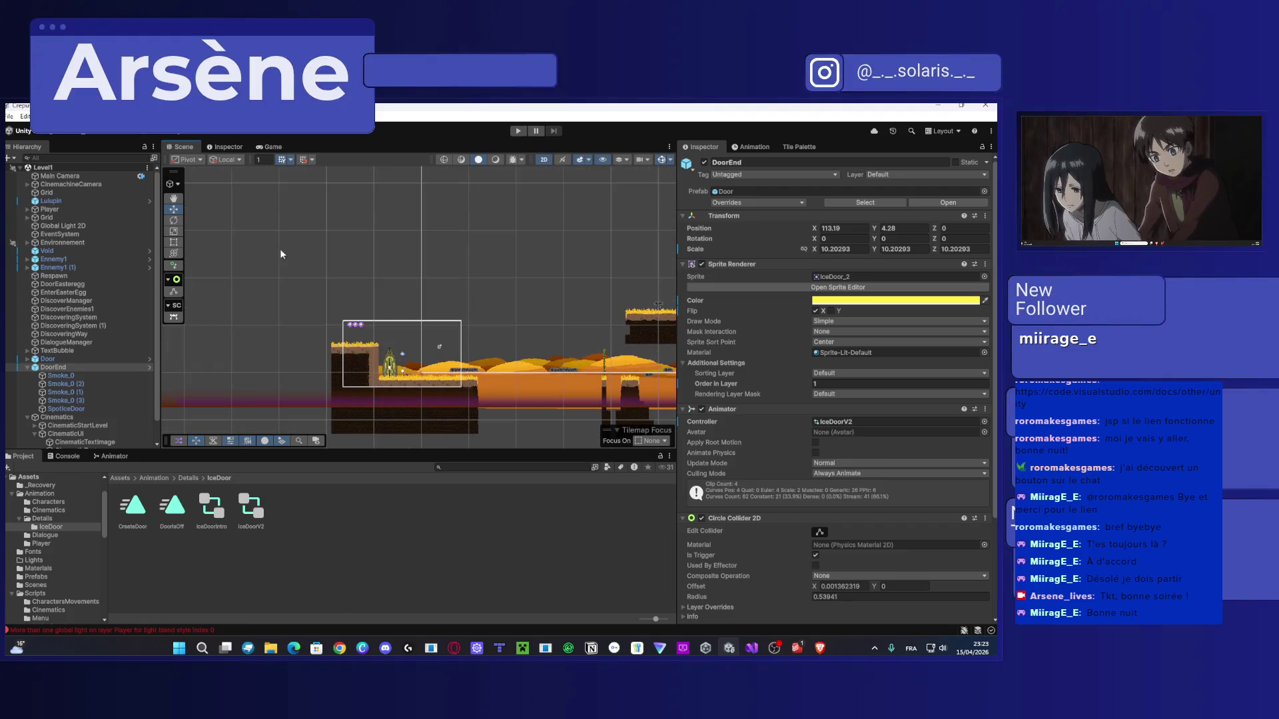
{"action": "scroll", "coordinate": [383, 380], "scroll_direction": "up", "scroll_amount": 1}
{"action": "left_click", "coordinate": [517, 133]}
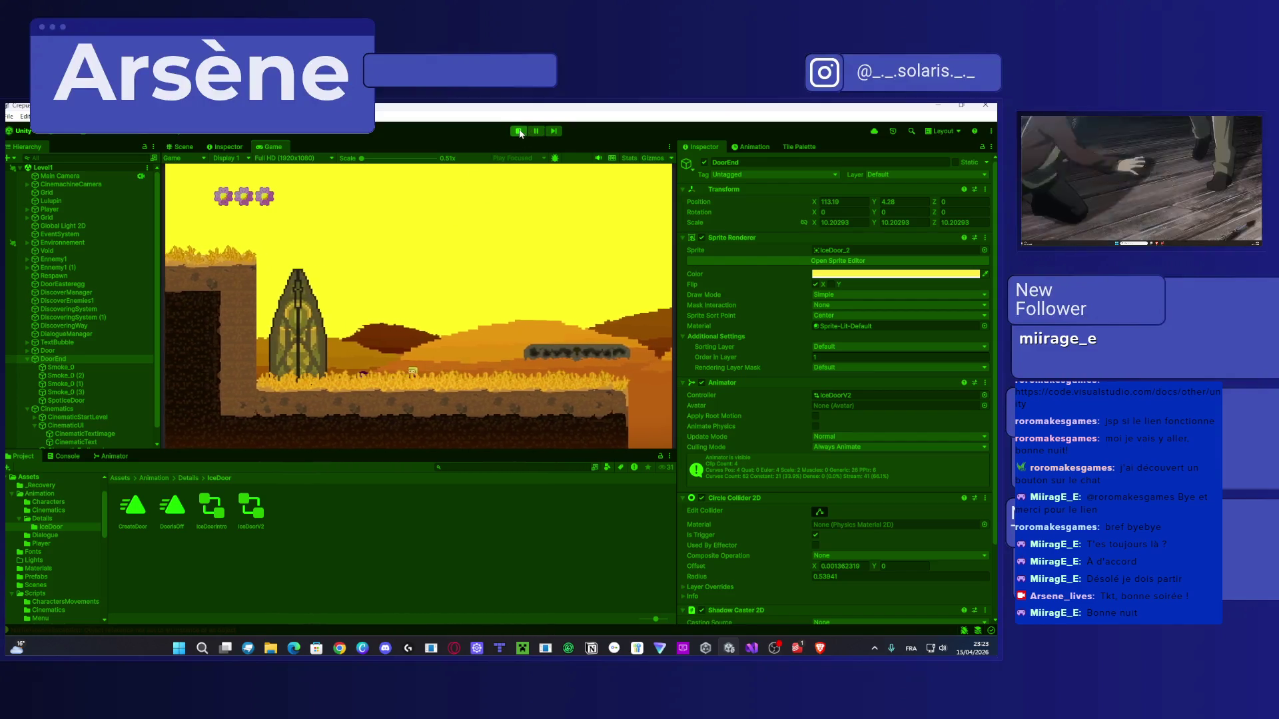
Exit Play mode and navigate the Project panel back to the Assets root folder.
{"action": "left_click", "coordinate": [519, 131]}
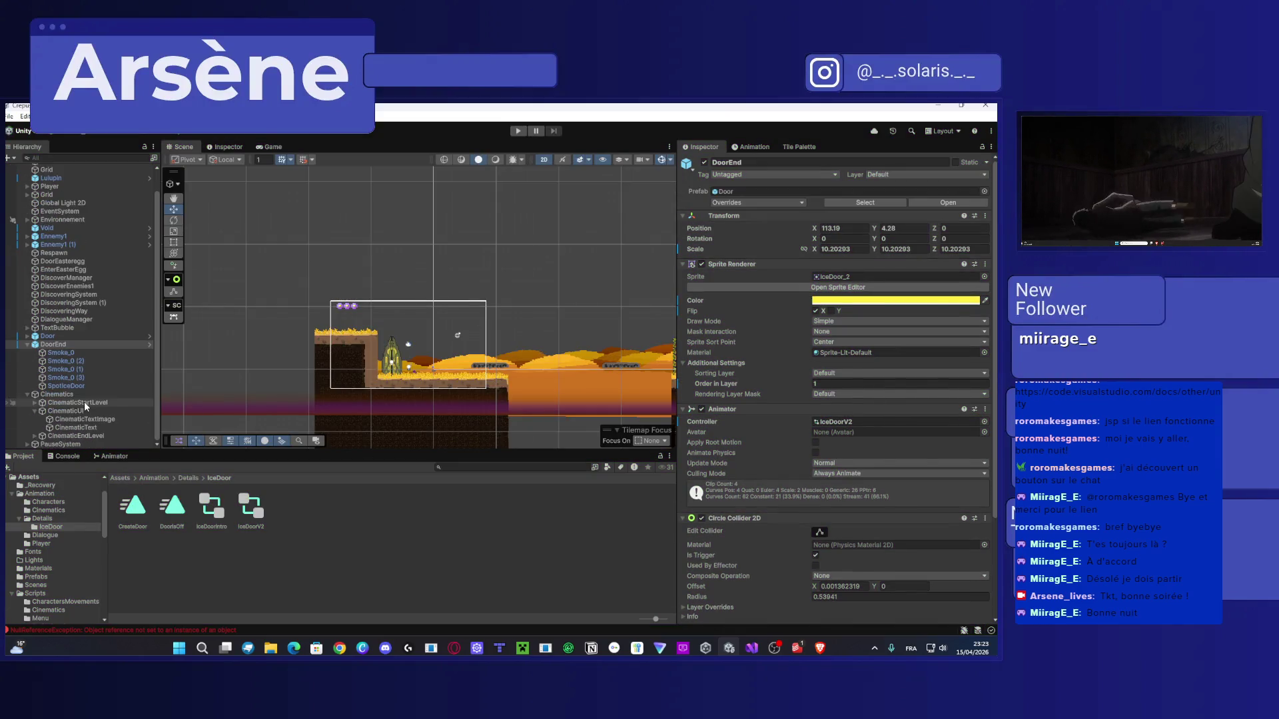
{"action": "scroll", "coordinate": [84, 402], "scroll_direction": "down", "scroll_amount": 1}
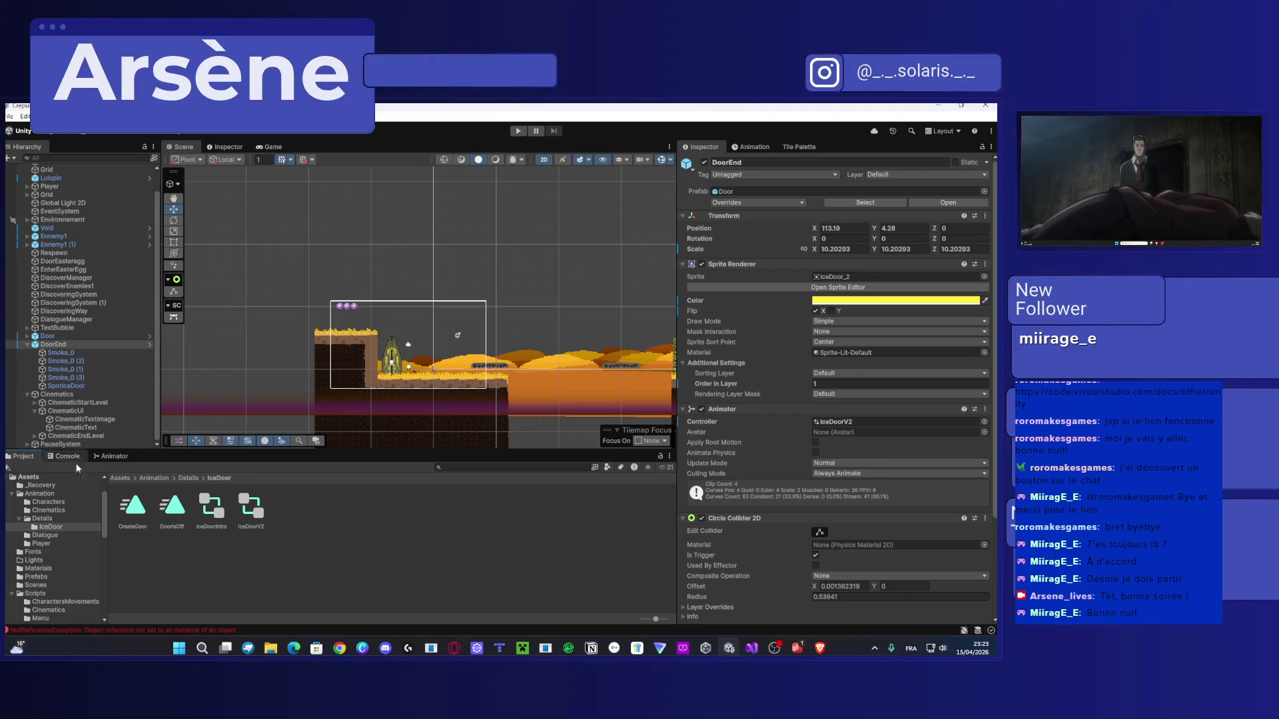
{"action": "left_click", "coordinate": [120, 478]}
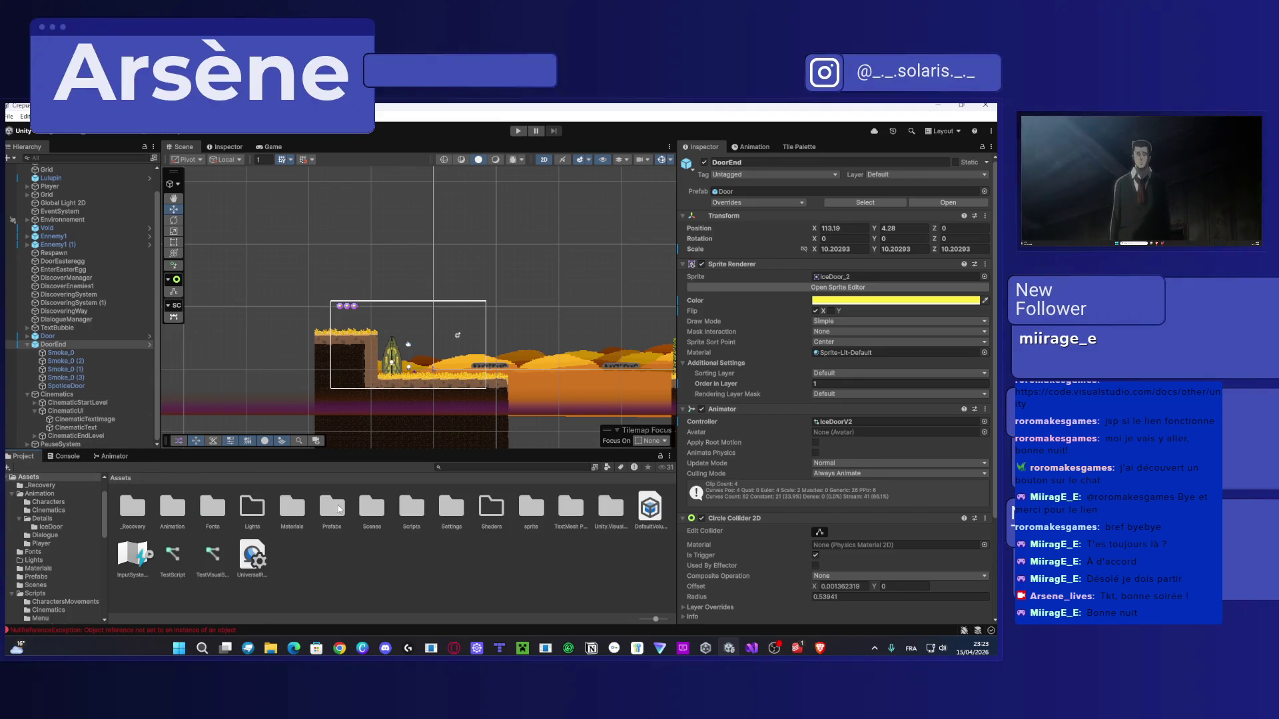
Open SnowScene from the Scenes folder and enter Play mode.
{"action": "double_click", "coordinate": [370, 511]}
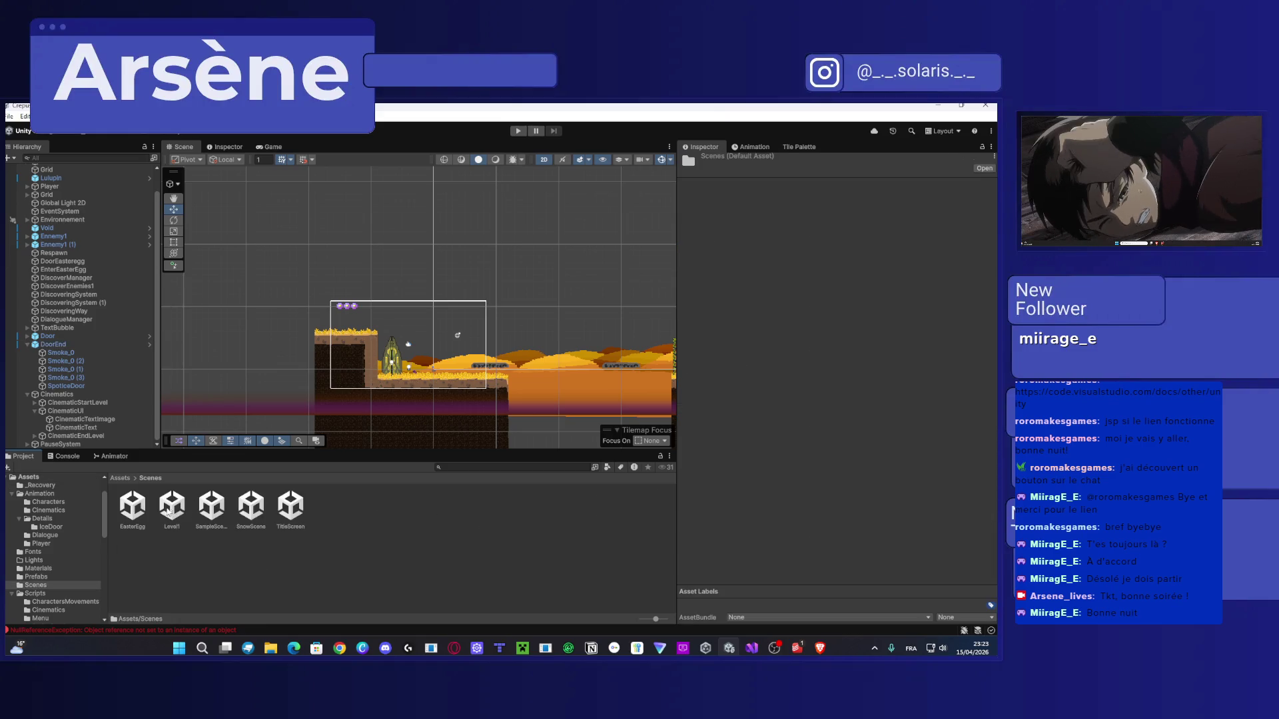
{"action": "double_click", "coordinate": [246, 508]}
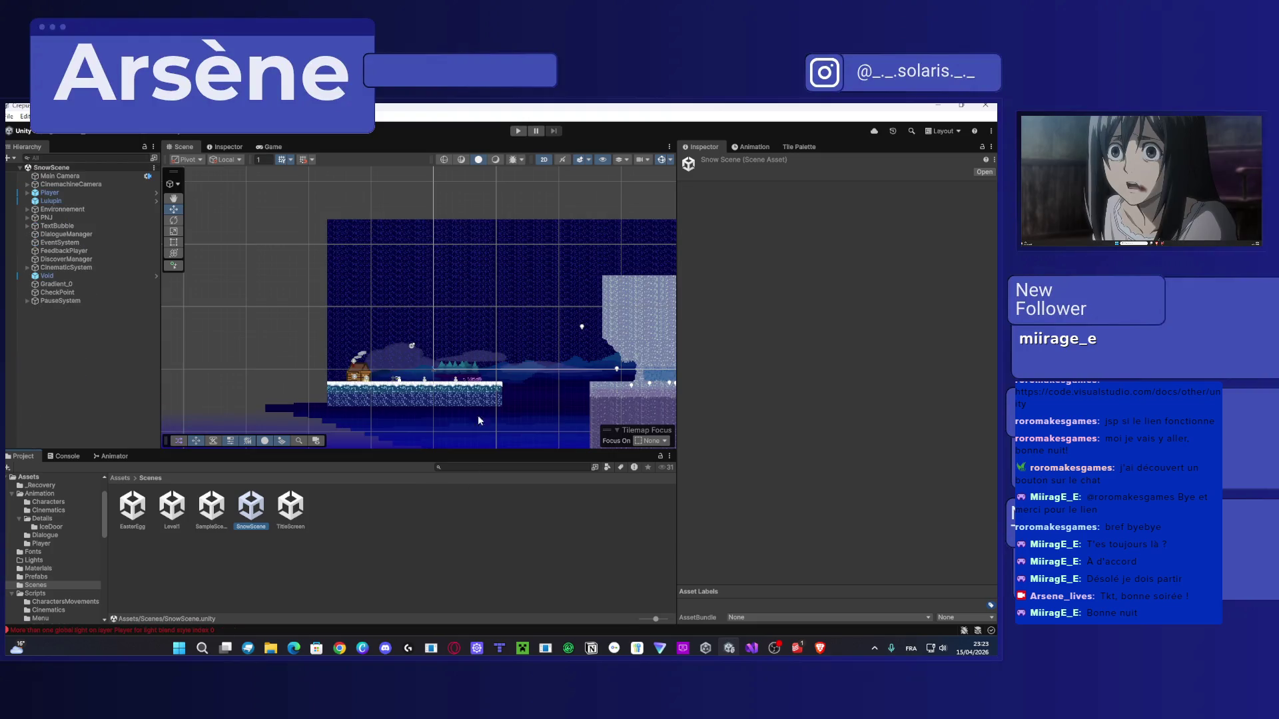
{"action": "scroll", "coordinate": [509, 359], "scroll_direction": "up", "scroll_amount": 5}
{"action": "scroll", "coordinate": [458, 354], "scroll_direction": "up", "scroll_amount": 3}
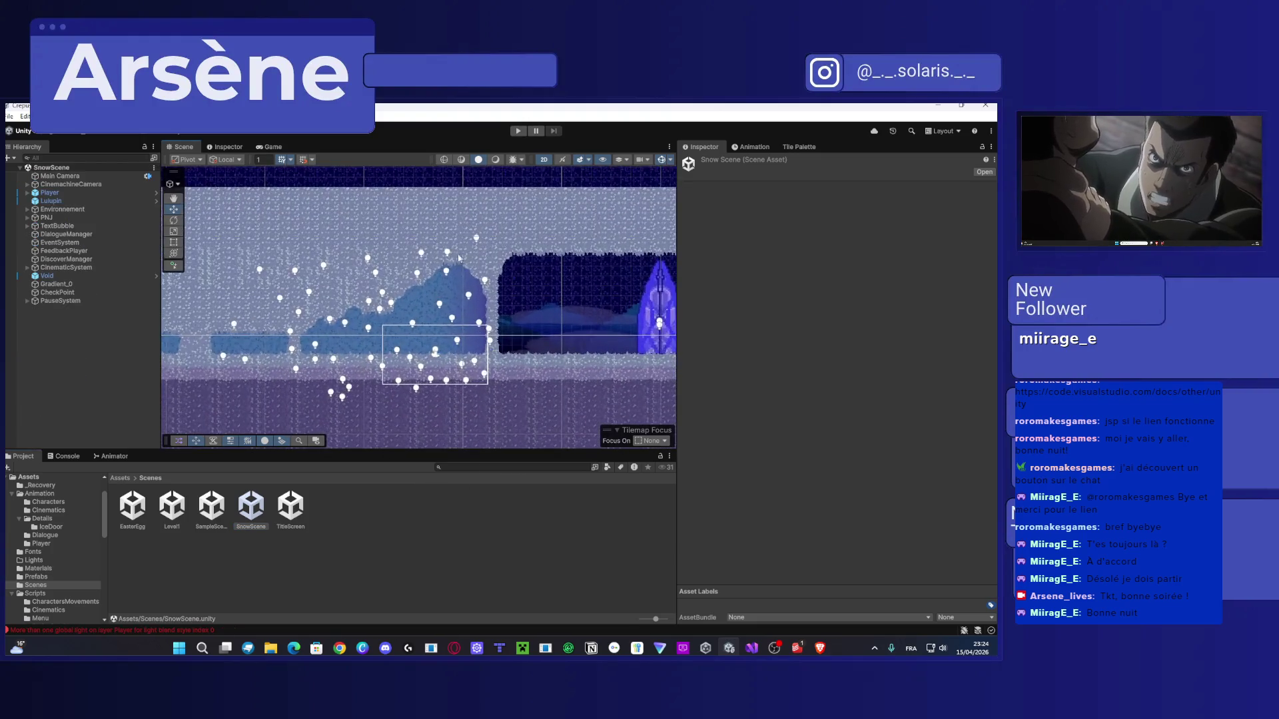
{"action": "left_click", "coordinate": [517, 132]}
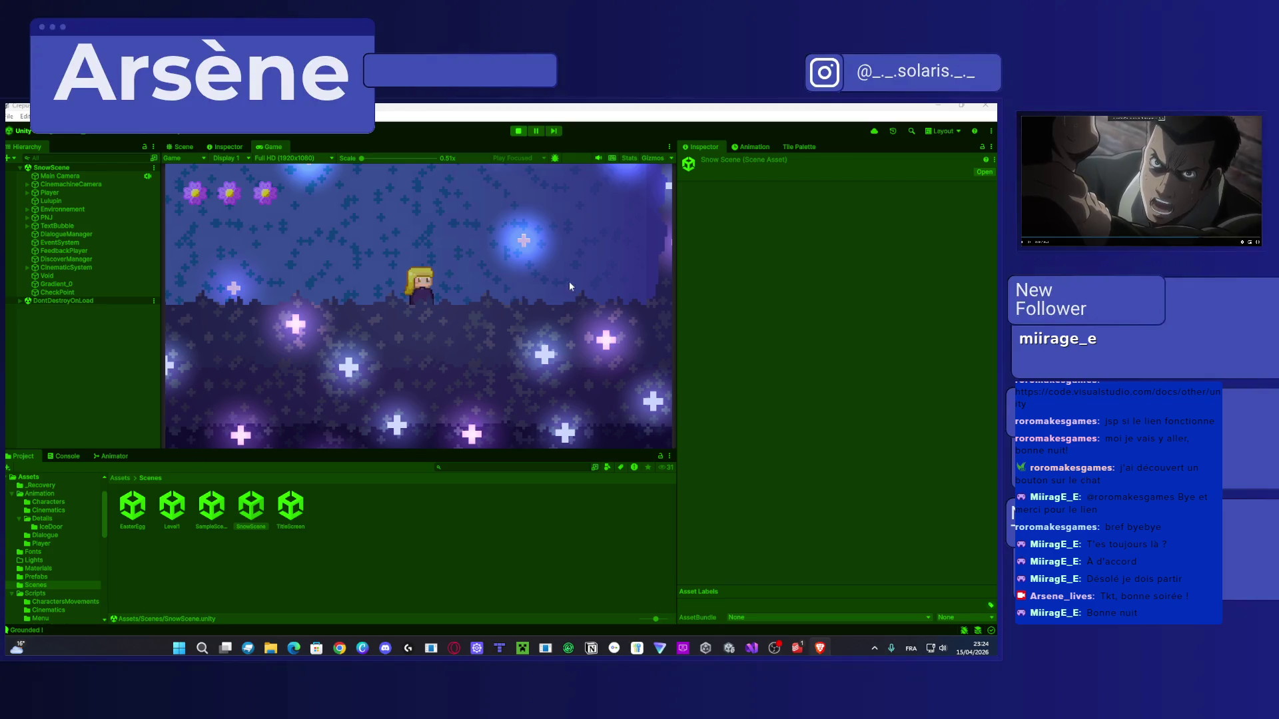
Walk right to the NPC, finish the dialogue so the crystal door opens, then stop playing.
{"action": "key", "text": "d"}
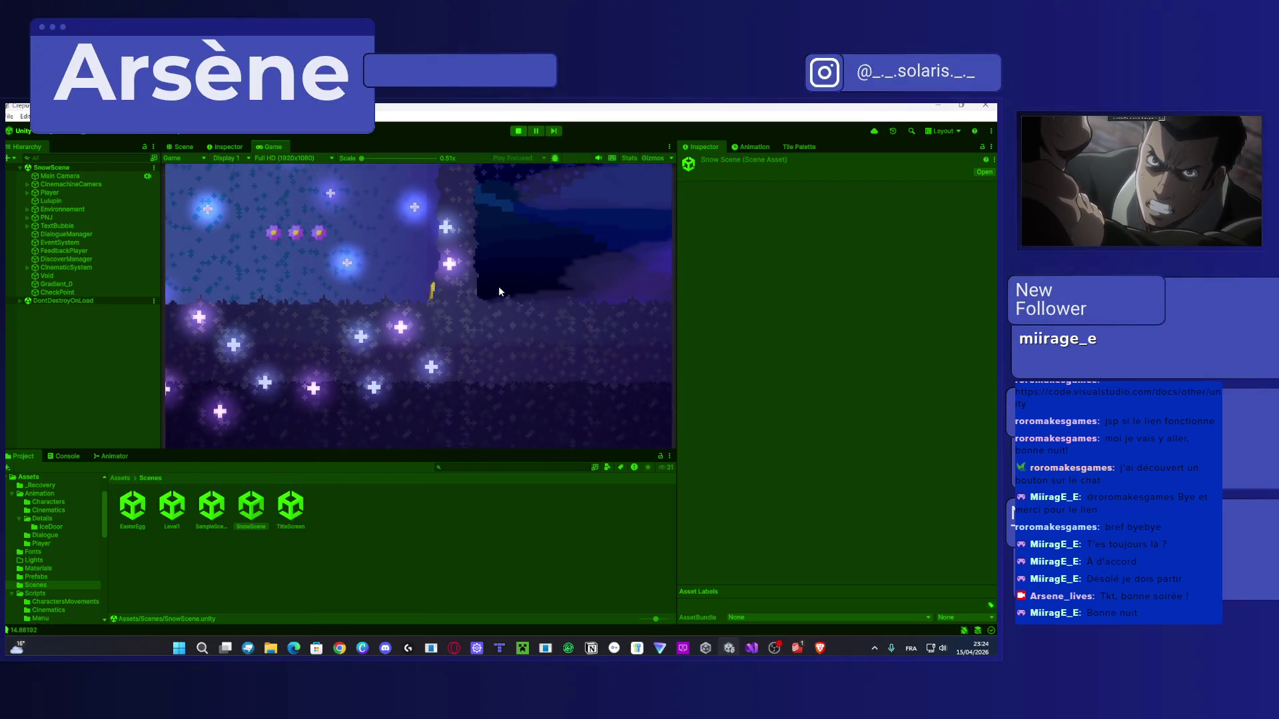
{"action": "key", "text": "d"}
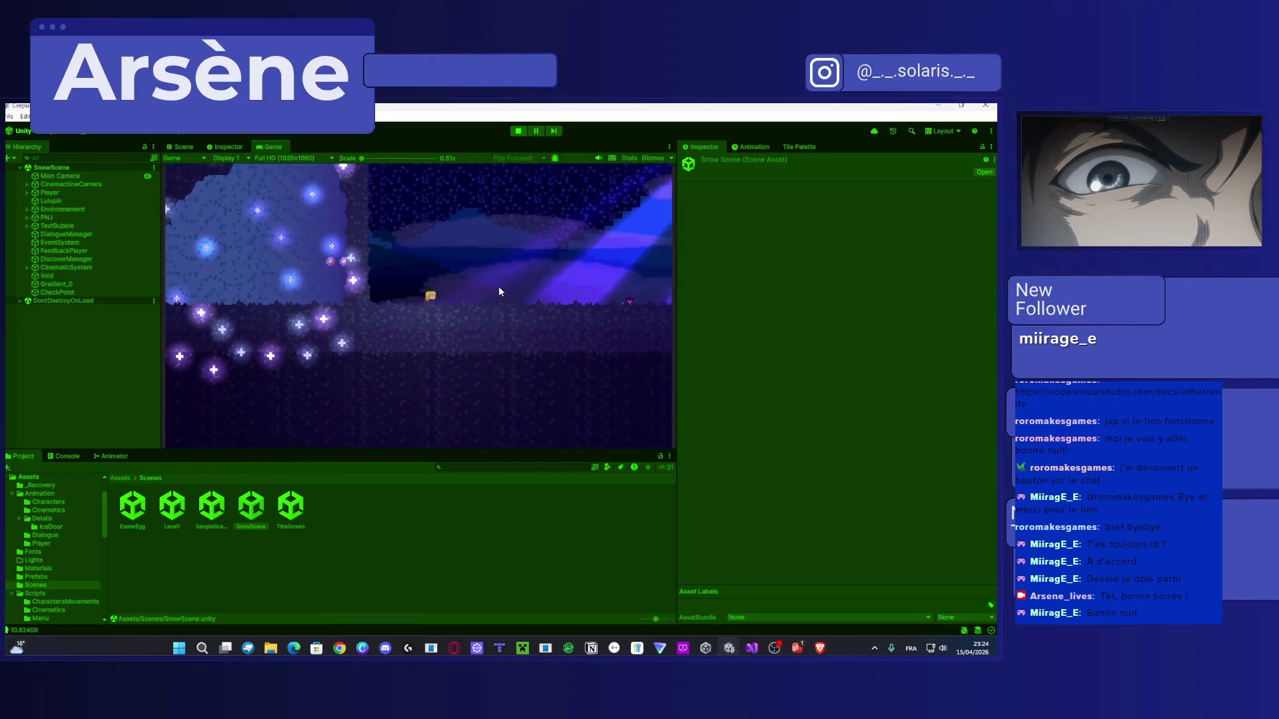
{"action": "key", "text": "Right"}
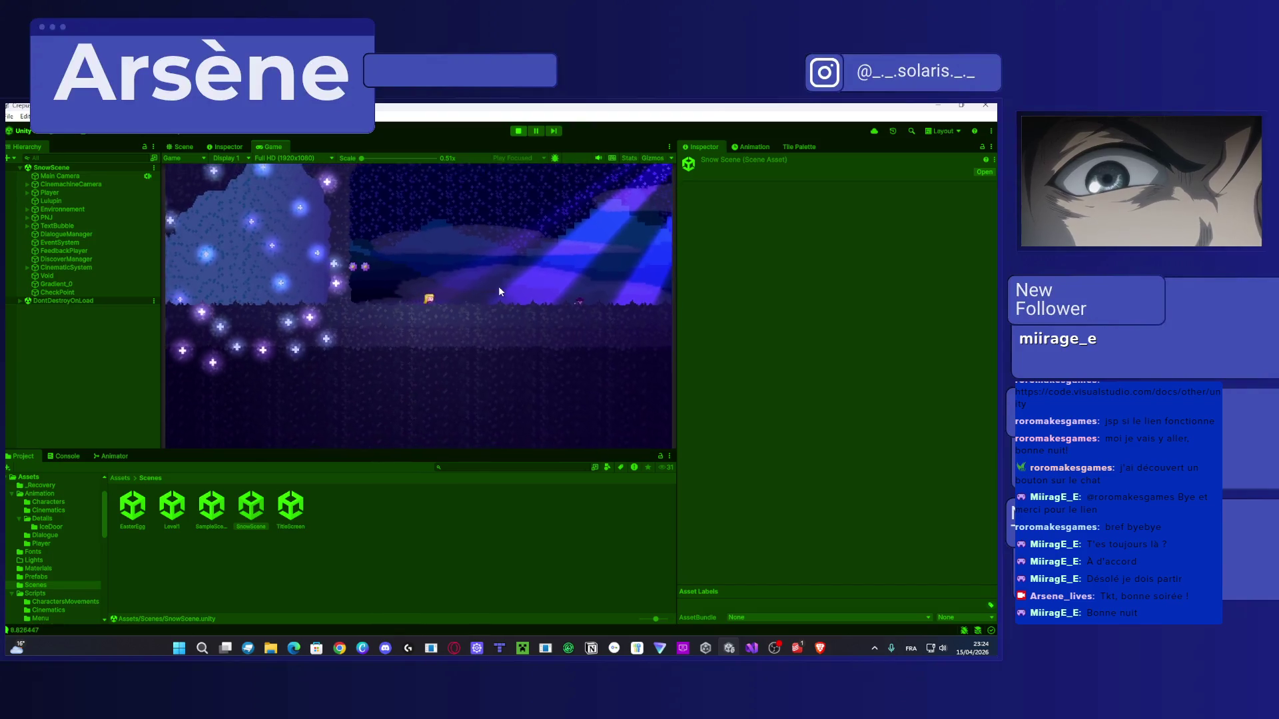
{"action": "key", "text": "Right"}
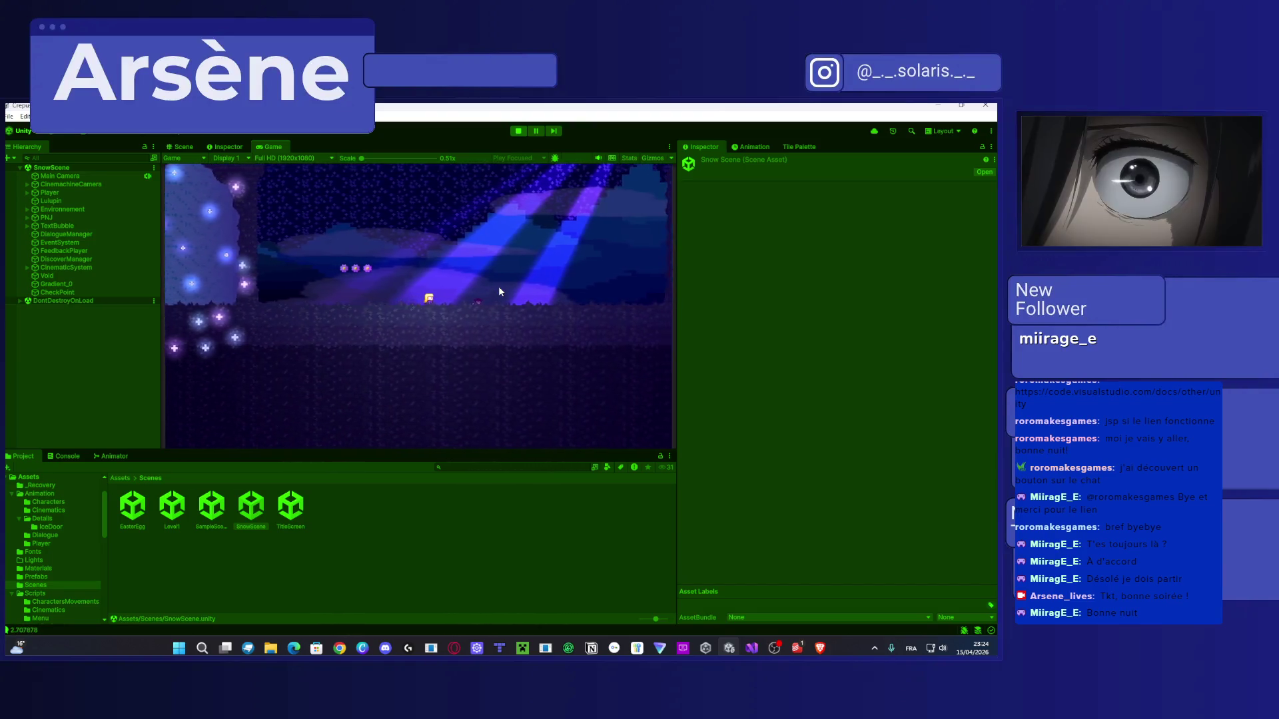
{"action": "key", "text": "space"}
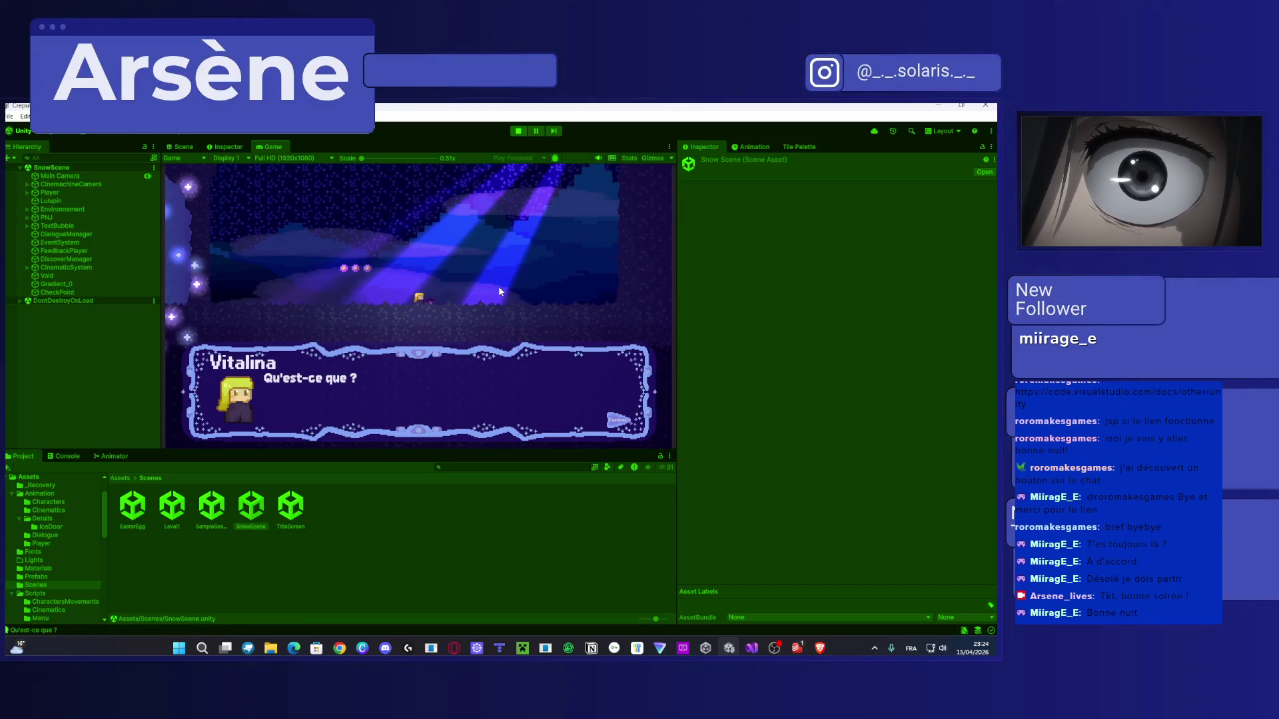
{"action": "key", "text": "space"}
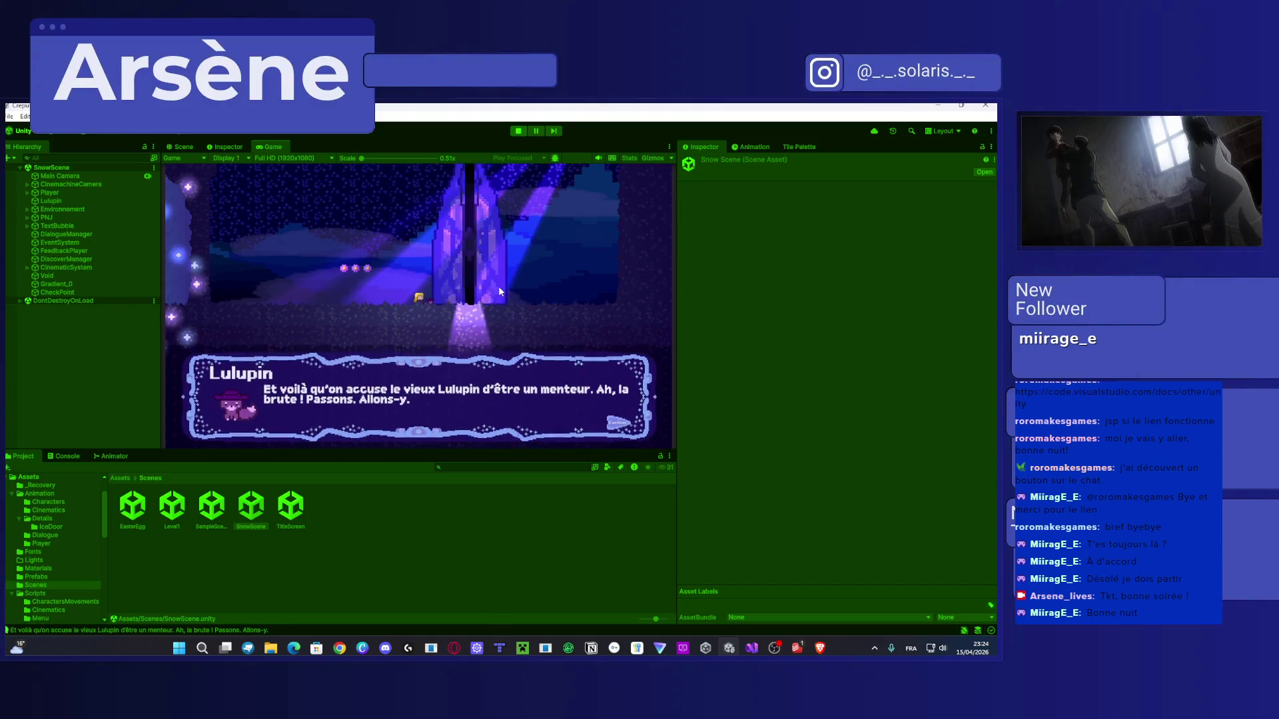
{"action": "left_click", "coordinate": [518, 131]}
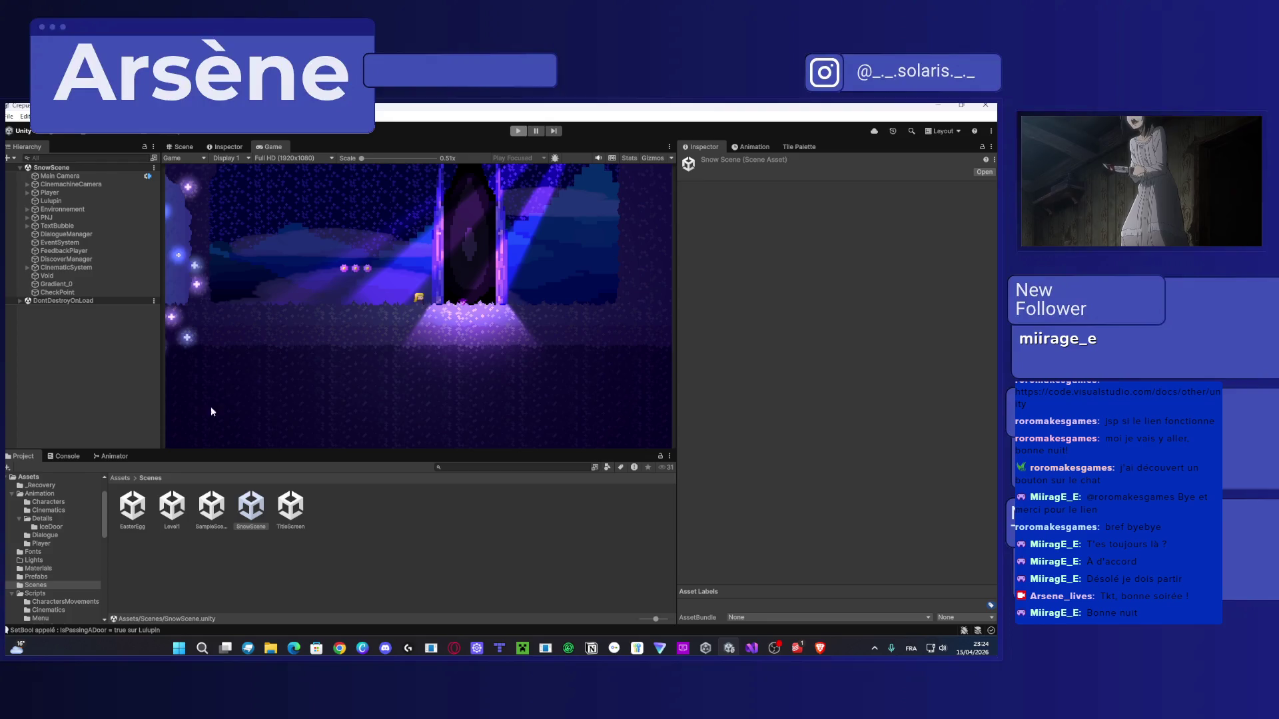
{"action": "left_click", "coordinate": [114, 456]}
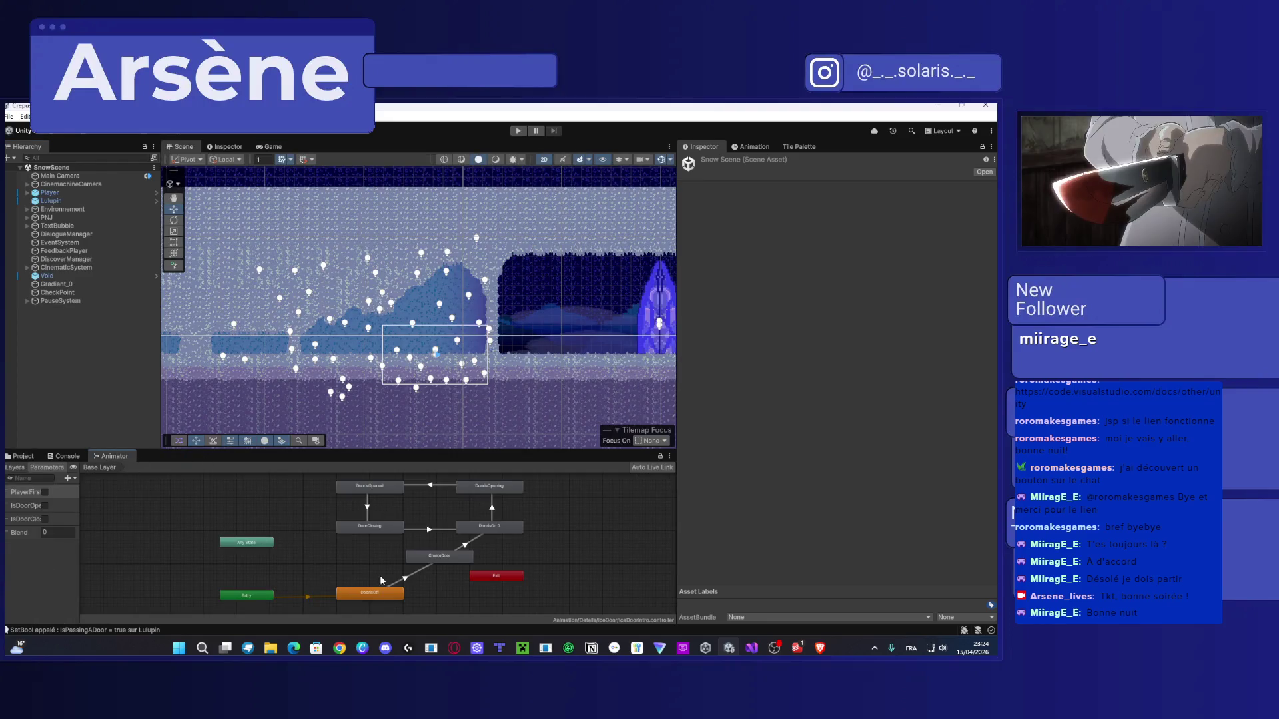
Preview the CreateDoor→DoorsOn 0 transition, scrubbing to frame 13.
{"action": "left_click_drag", "start_coordinate": [381, 580], "coordinate": [312, 527]}
{"action": "left_click", "coordinate": [365, 508]}
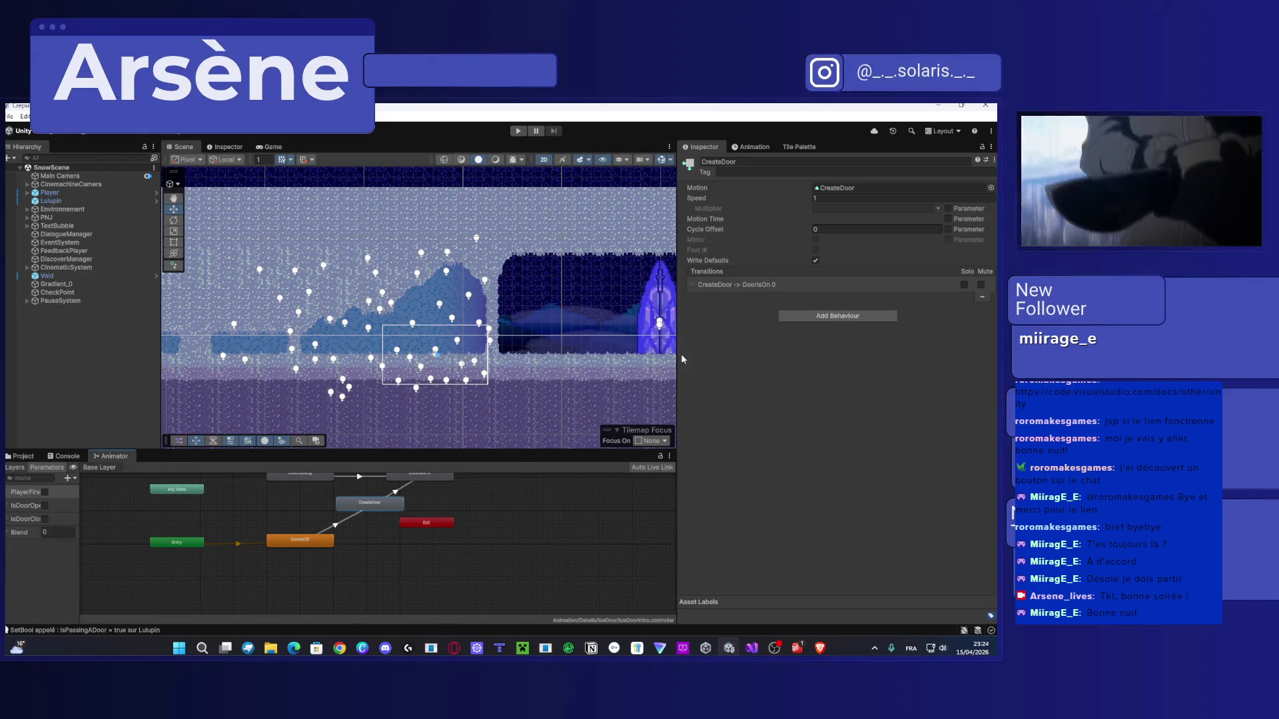
{"action": "left_click_drag", "start_coordinate": [427, 483], "coordinate": [389, 500]}
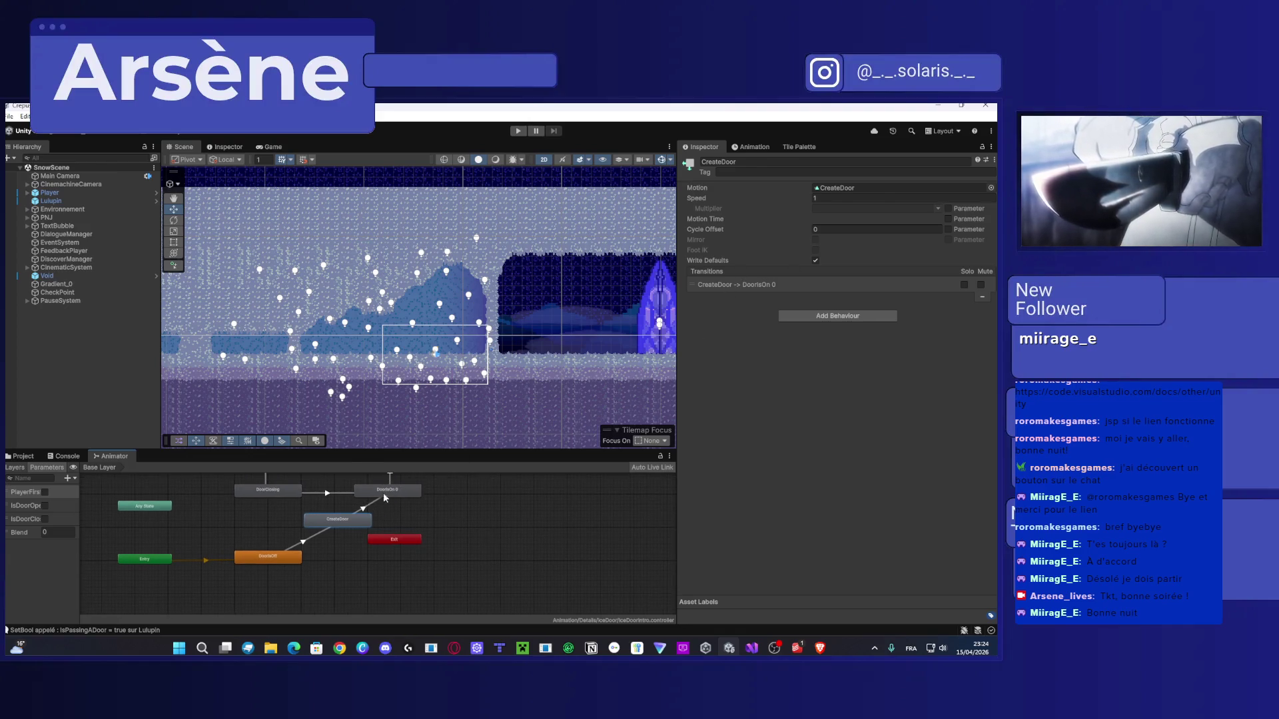
{"action": "left_click", "coordinate": [365, 507]}
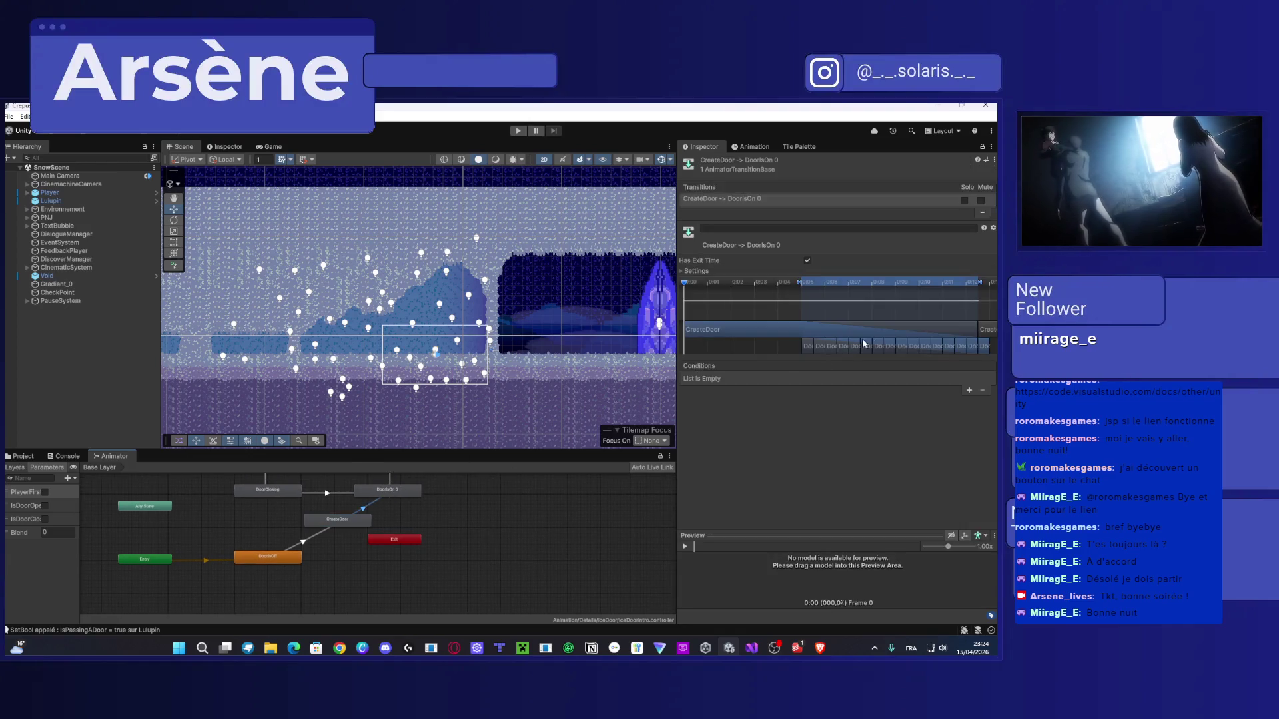
{"action": "left_click_drag", "start_coordinate": [693, 289], "coordinate": [784, 287]}
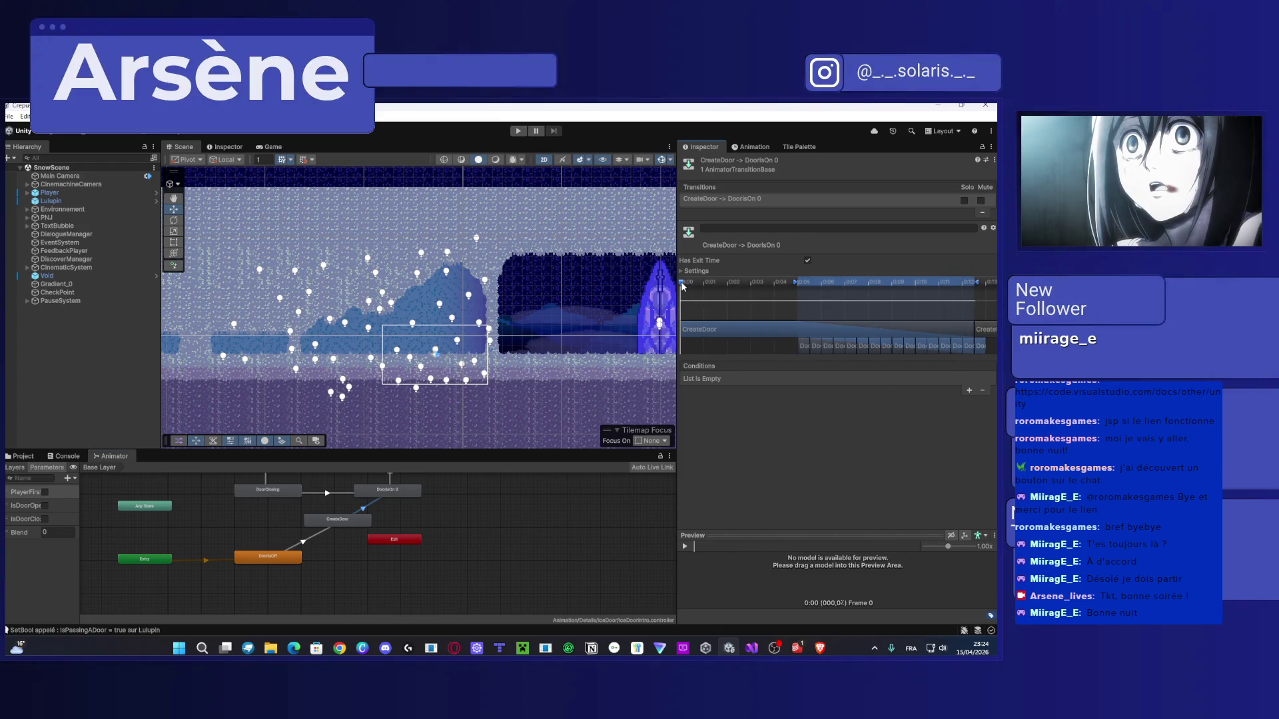
{"action": "mouse_move", "coordinate": [682, 286]}
{"action": "left_mouse_down"}
{"action": "mouse_move", "coordinate": [847, 291]}
{"action": "mouse_move", "coordinate": [782, 293]}
{"action": "left_mouse_up"}
{"action": "left_click", "coordinate": [689, 545]}
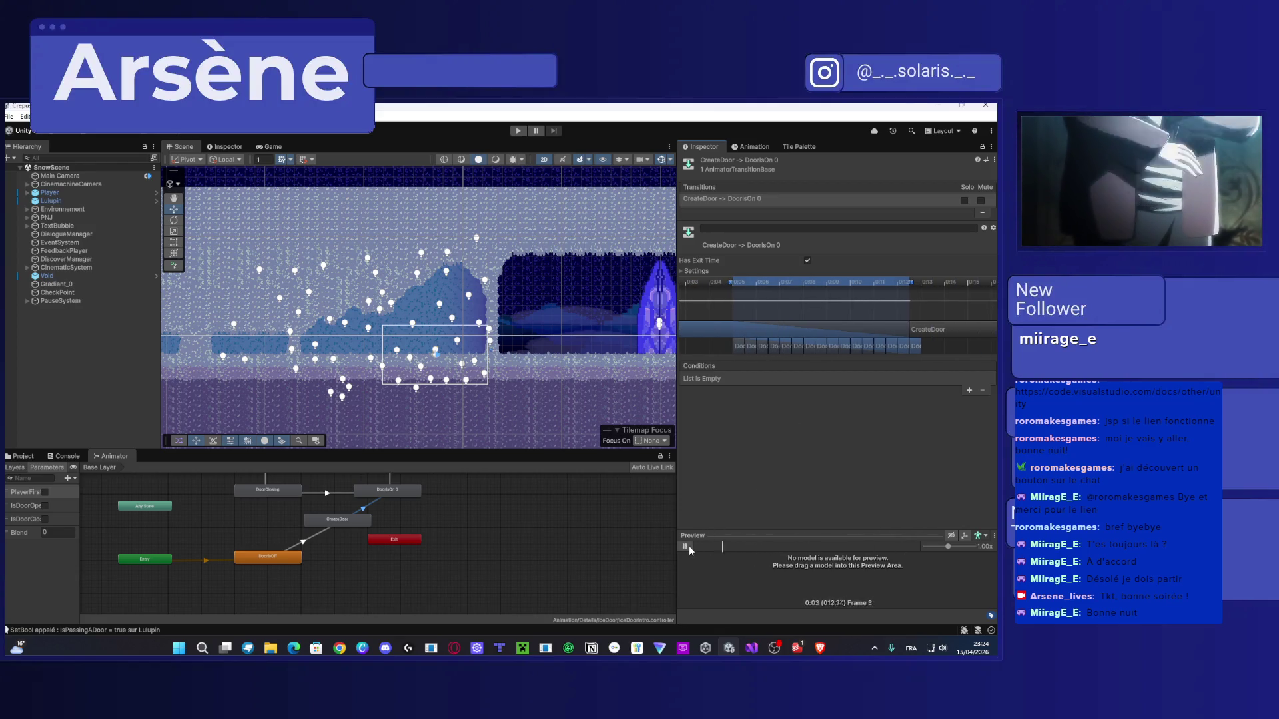
{"action": "scroll", "coordinate": [469, 531], "scroll_direction": "up", "scroll_amount": 2}
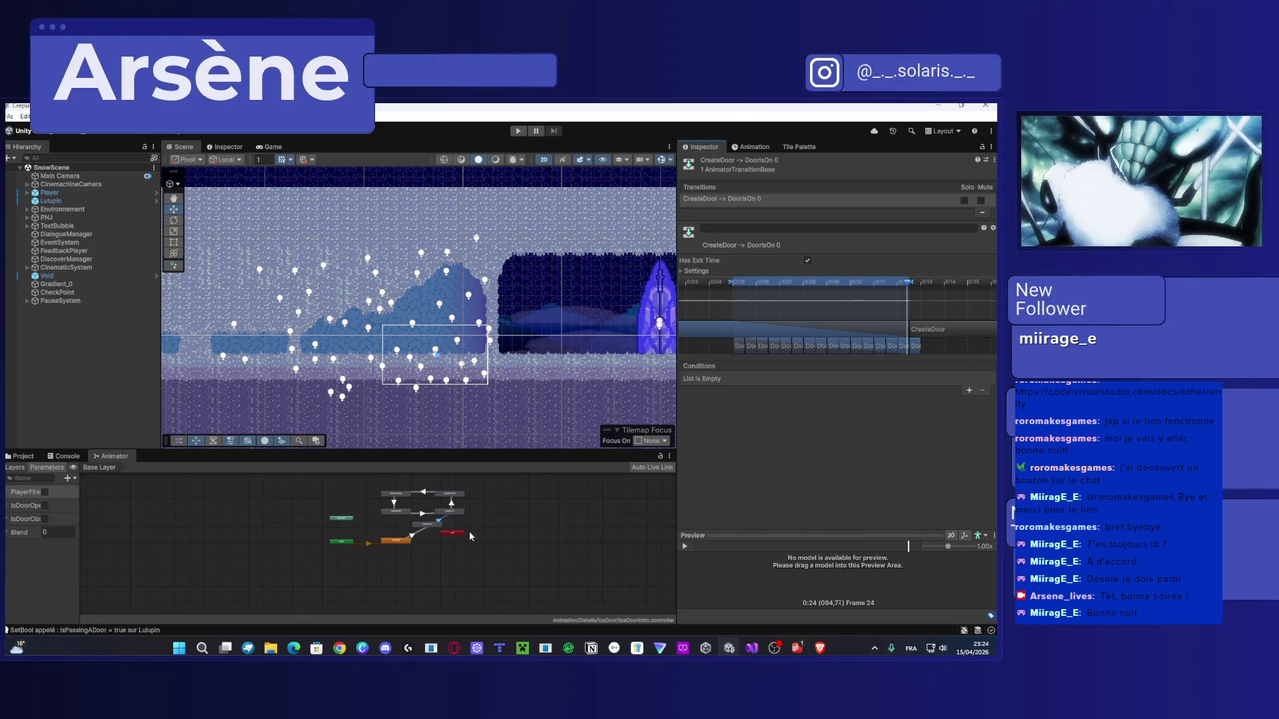
Preview the DoorsOff→CreateDoor transition and drag its end marker to shorten it.
{"action": "left_click", "coordinate": [315, 546]}
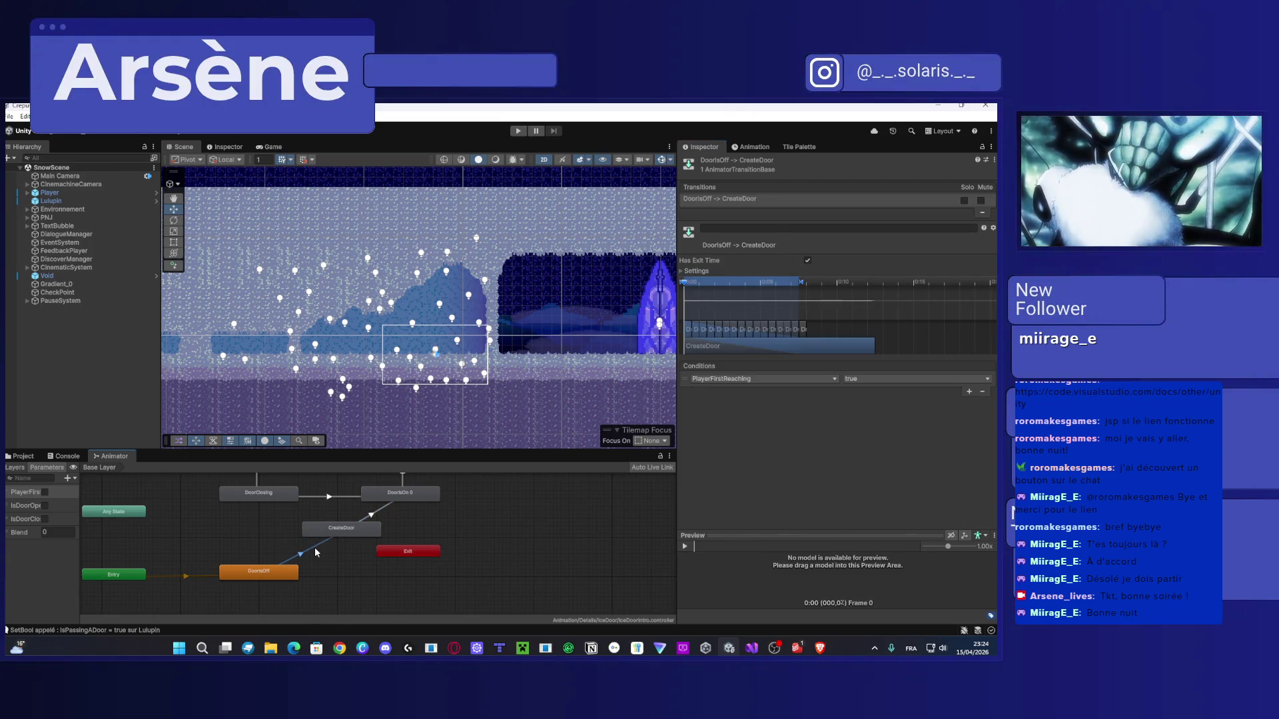
{"action": "left_click_drag", "start_coordinate": [688, 288], "coordinate": [981, 288]}
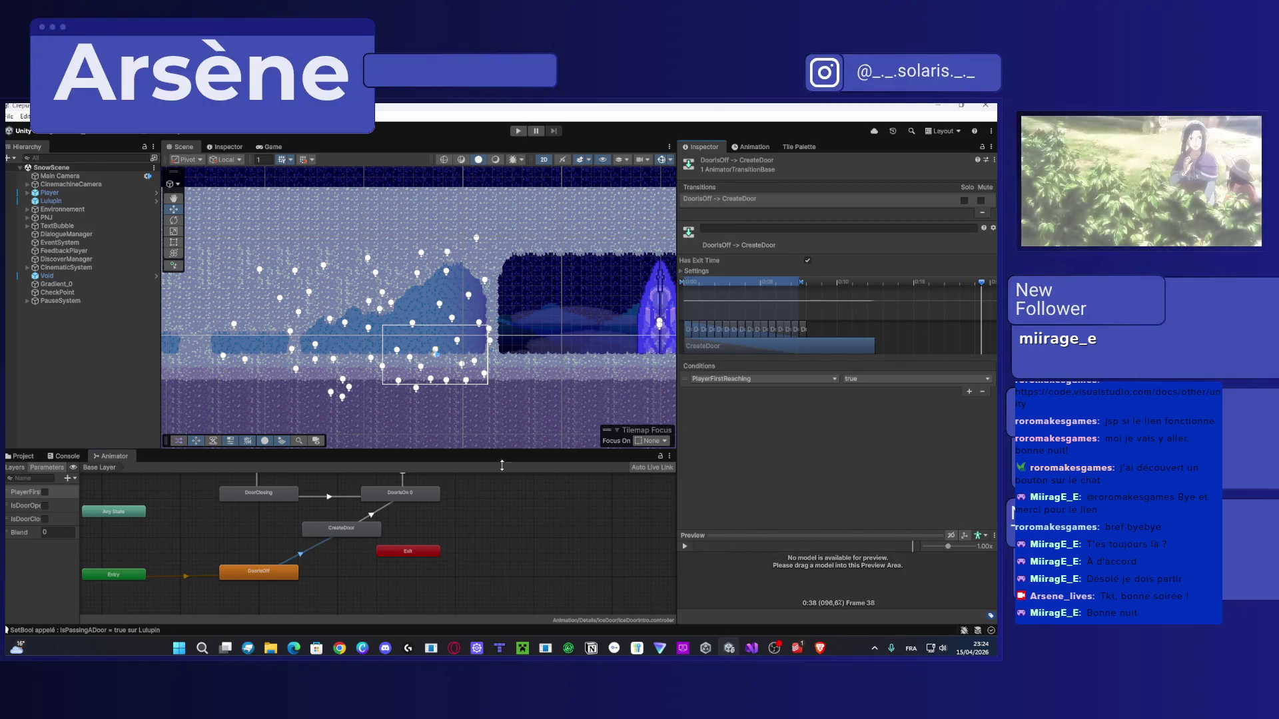
{"action": "left_click", "coordinate": [349, 531]}
{"action": "left_click", "coordinate": [377, 515]}
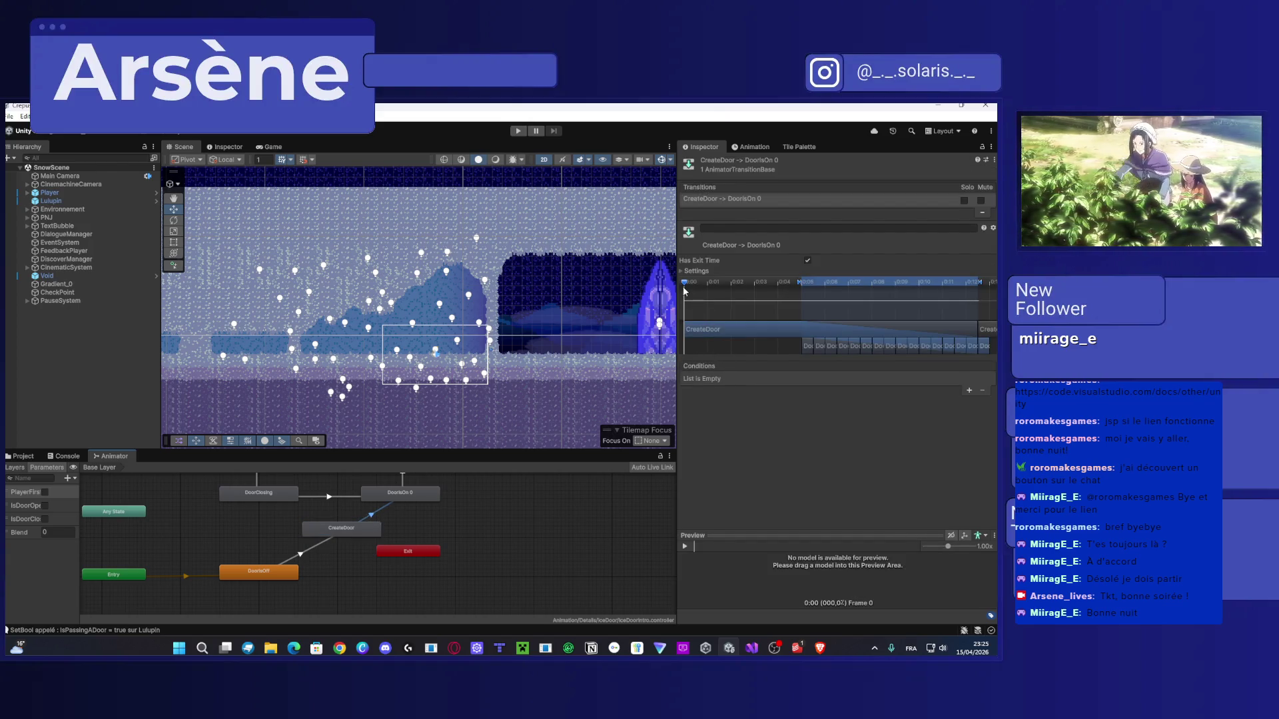
{"action": "left_click", "coordinate": [309, 550]}
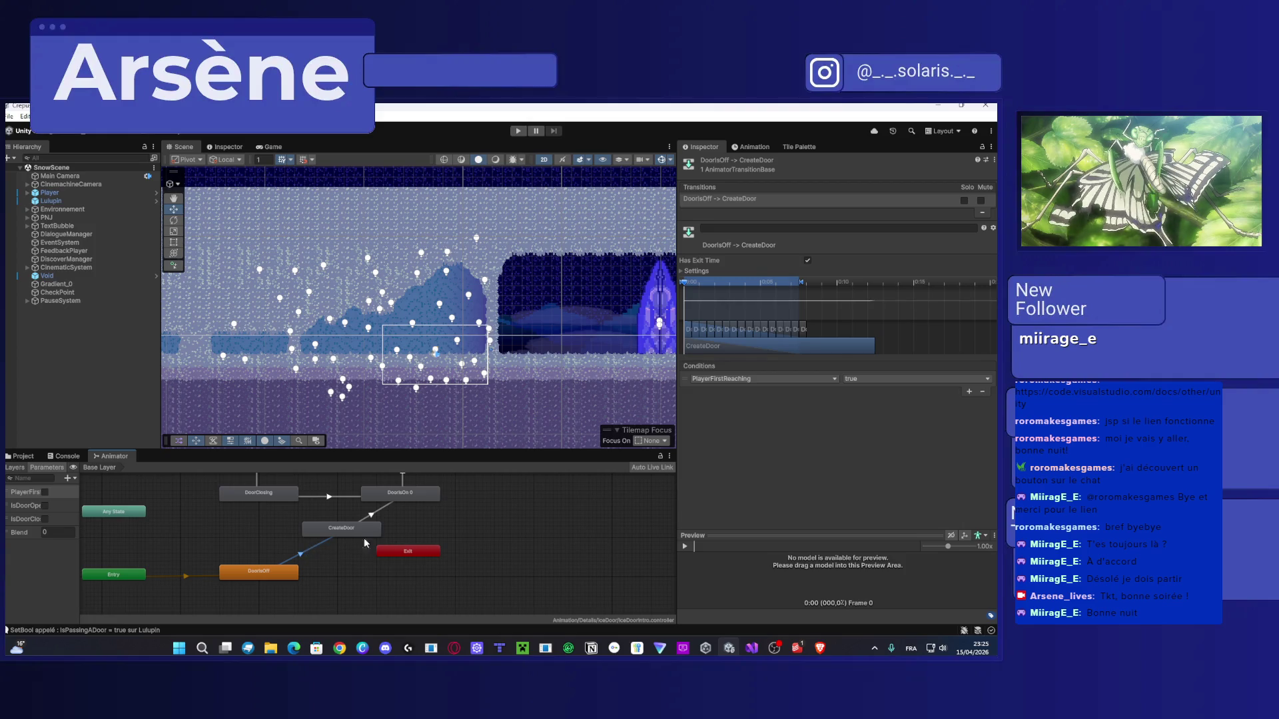
{"action": "mouse_move", "coordinate": [704, 307]}
{"action": "left_mouse_down"}
{"action": "mouse_move", "coordinate": [866, 308]}
{"action": "mouse_move", "coordinate": [755, 307]}
{"action": "left_mouse_up"}
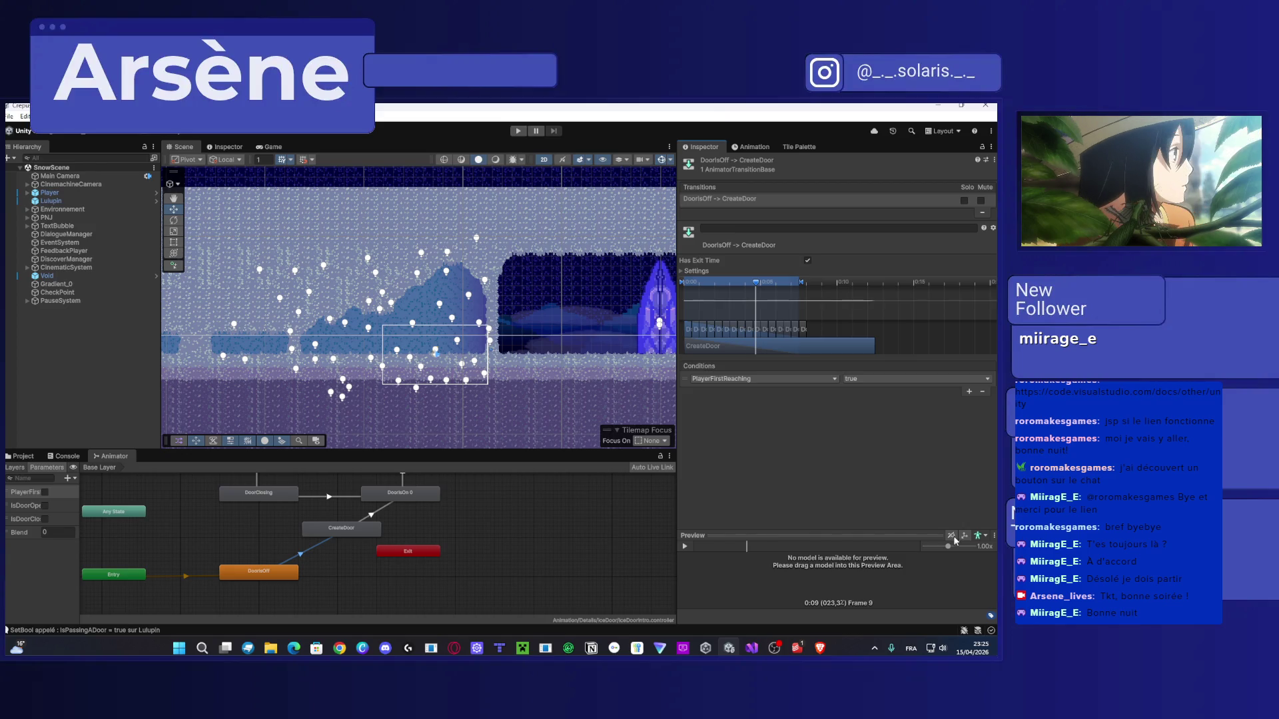
{"action": "left_click", "coordinate": [685, 546]}
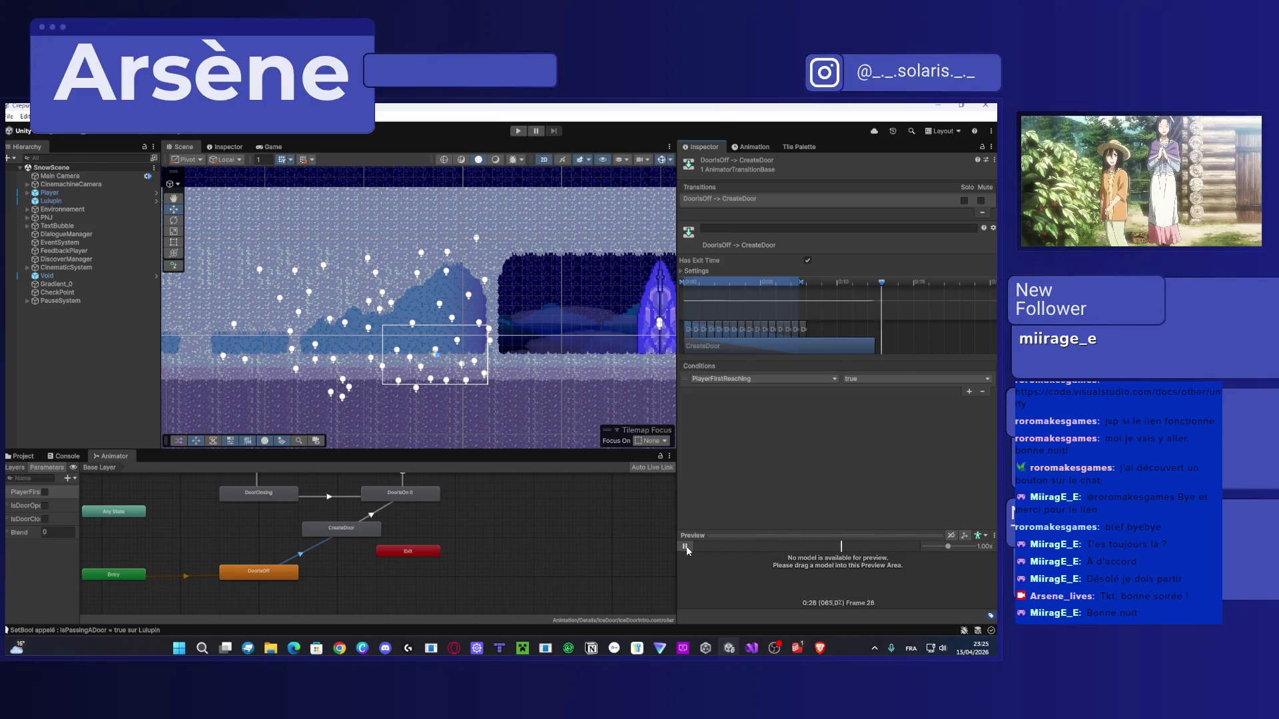
{"action": "left_click", "coordinate": [749, 307]}
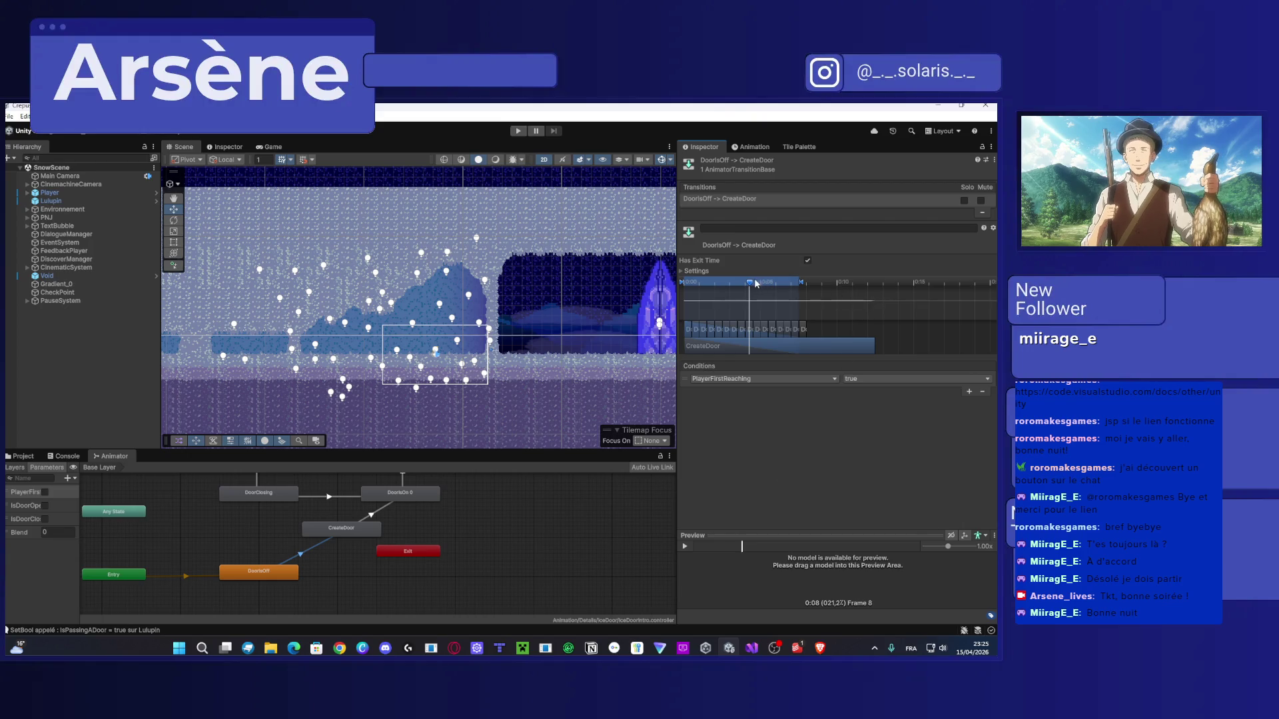
{"action": "mouse_move", "coordinate": [756, 283]}
{"action": "left_mouse_down"}
{"action": "mouse_move", "coordinate": [927, 283]}
{"action": "mouse_move", "coordinate": [693, 289]}
{"action": "mouse_move", "coordinate": [779, 288]}
{"action": "left_mouse_up"}
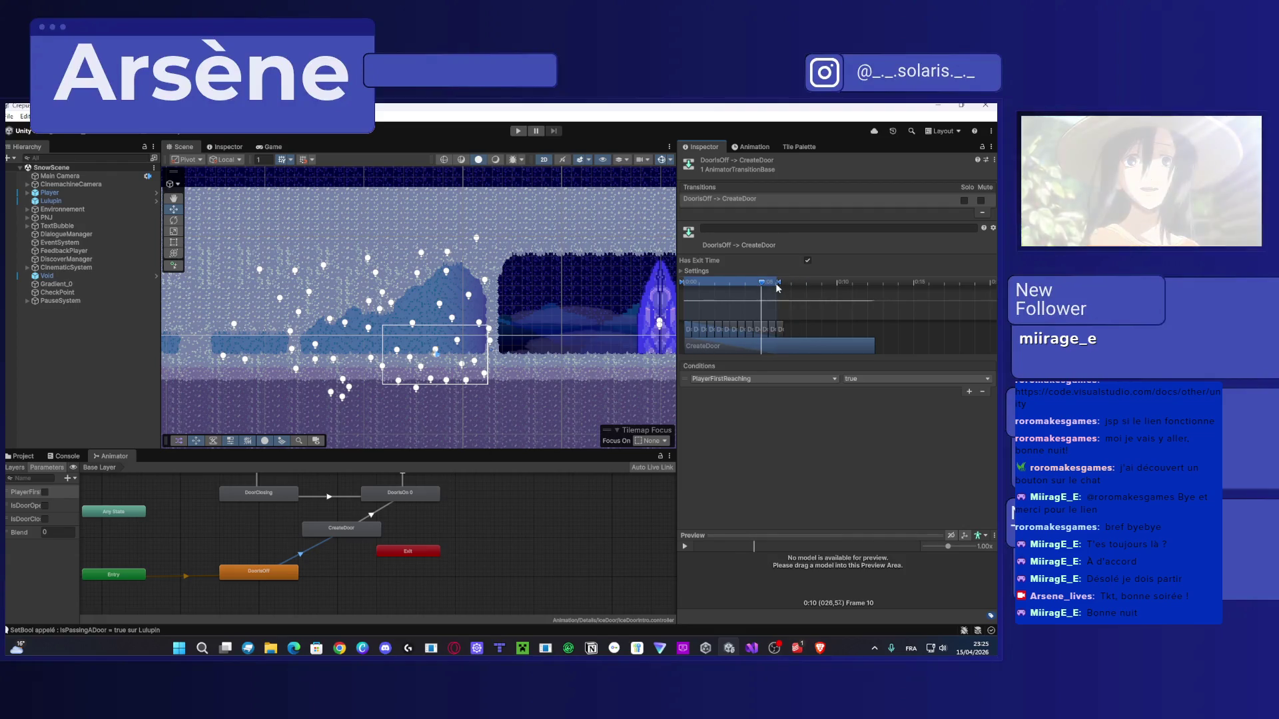
{"action": "left_click_drag", "start_coordinate": [778, 283], "coordinate": [697, 294]}
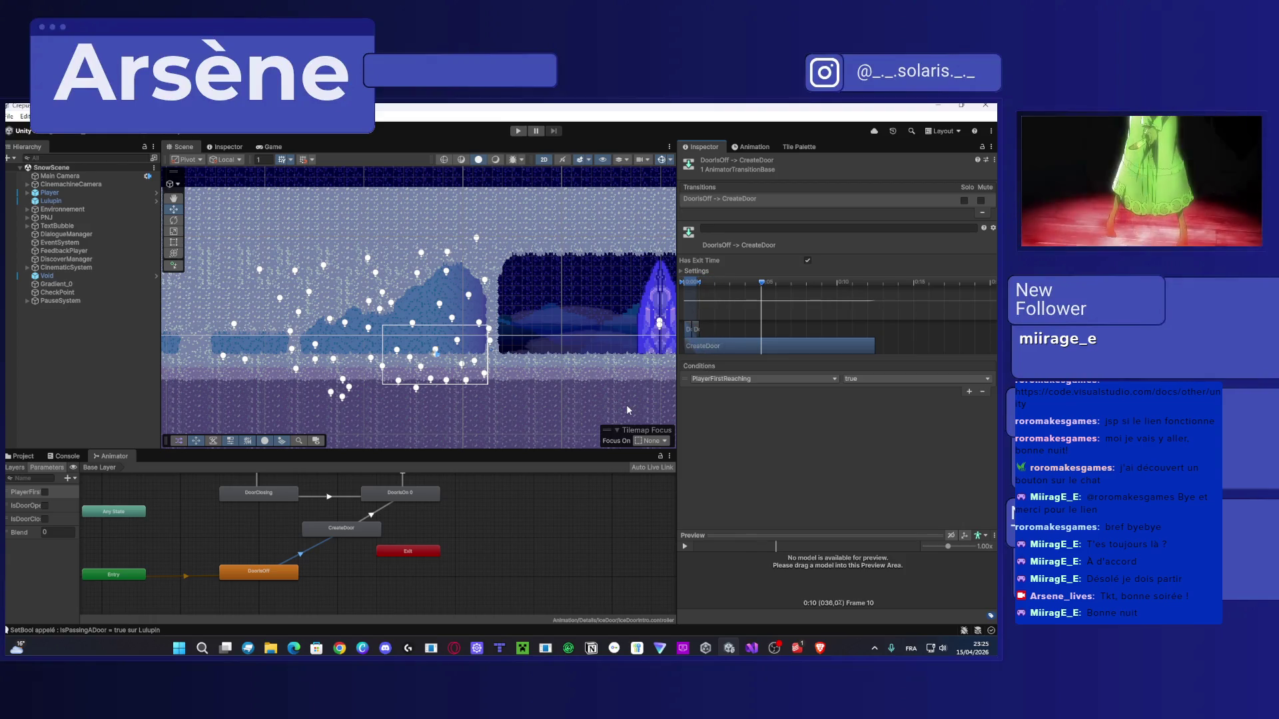
Shorten the CreateDoor→DoorsOn 0 transition blend in the Inspector timeline.
{"action": "left_click", "coordinate": [374, 519]}
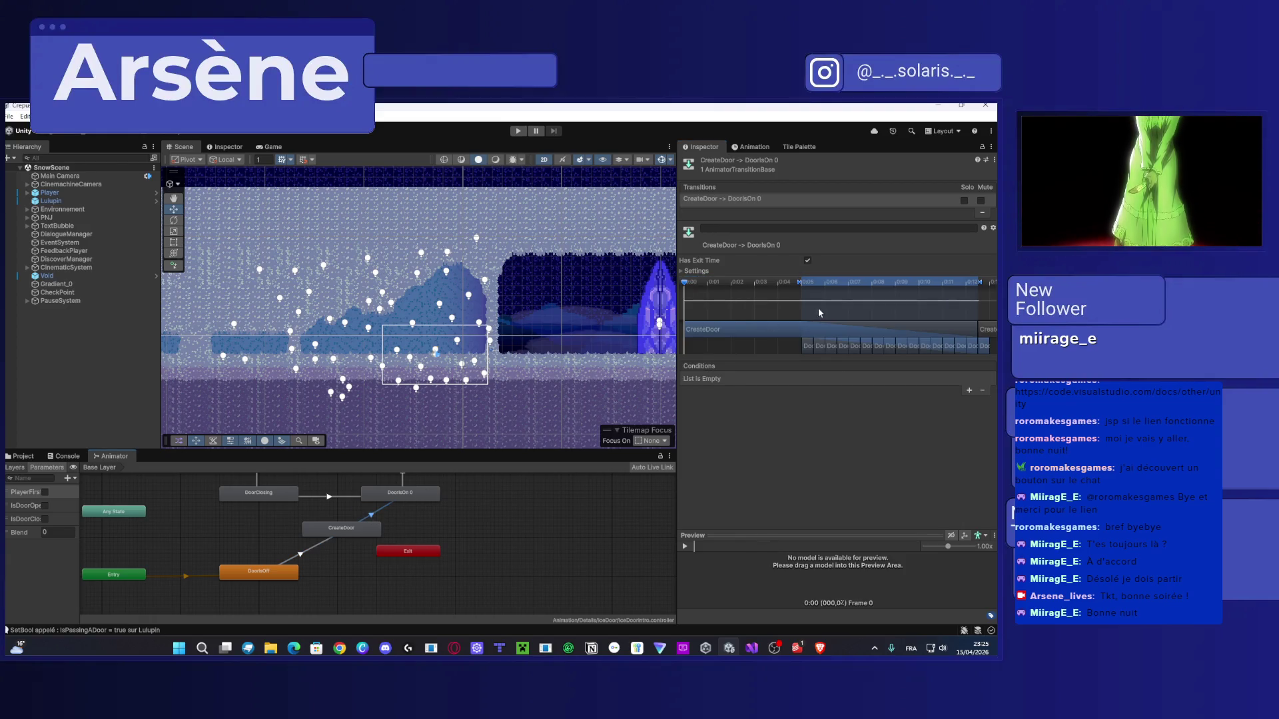
{"action": "left_click_drag", "start_coordinate": [819, 312], "coordinate": [811, 318]}
{"action": "left_click_drag", "start_coordinate": [868, 284], "coordinate": [868, 285]}
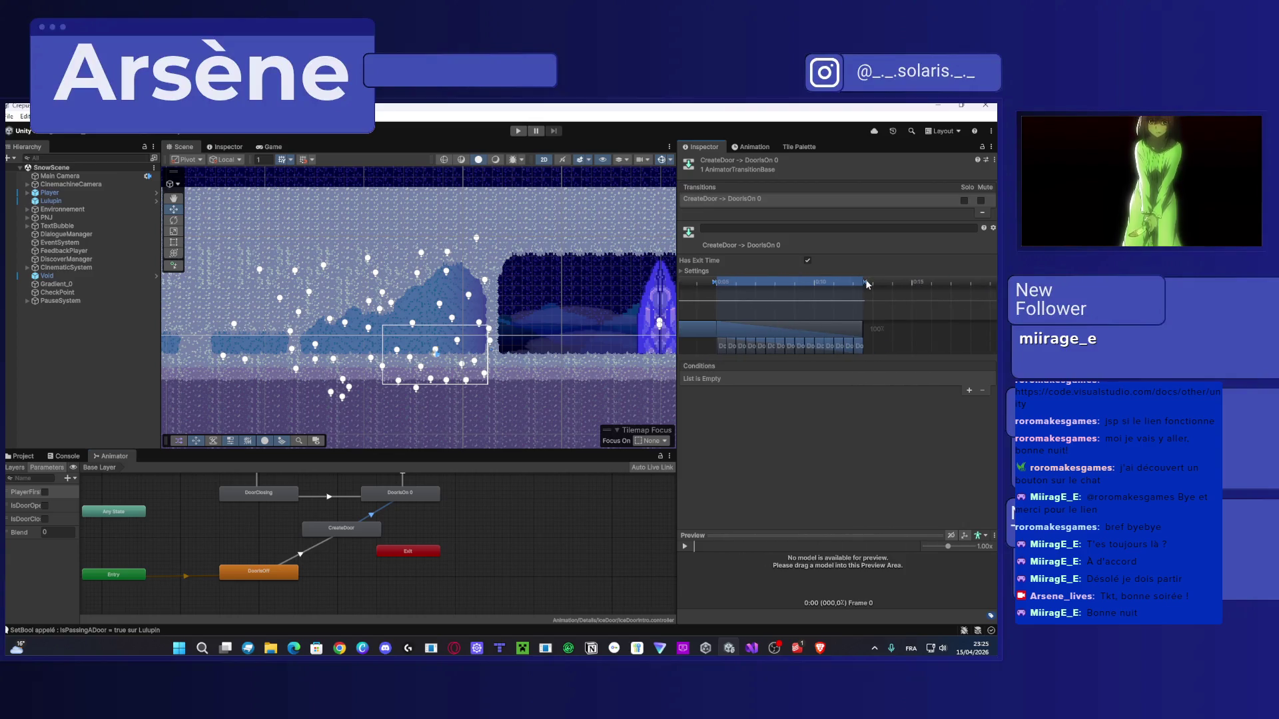
Play-test, running and jumping right onto the cliff until the enemy dialogue, then stop with Ctrl+P.
{"action": "left_click", "coordinate": [523, 131]}
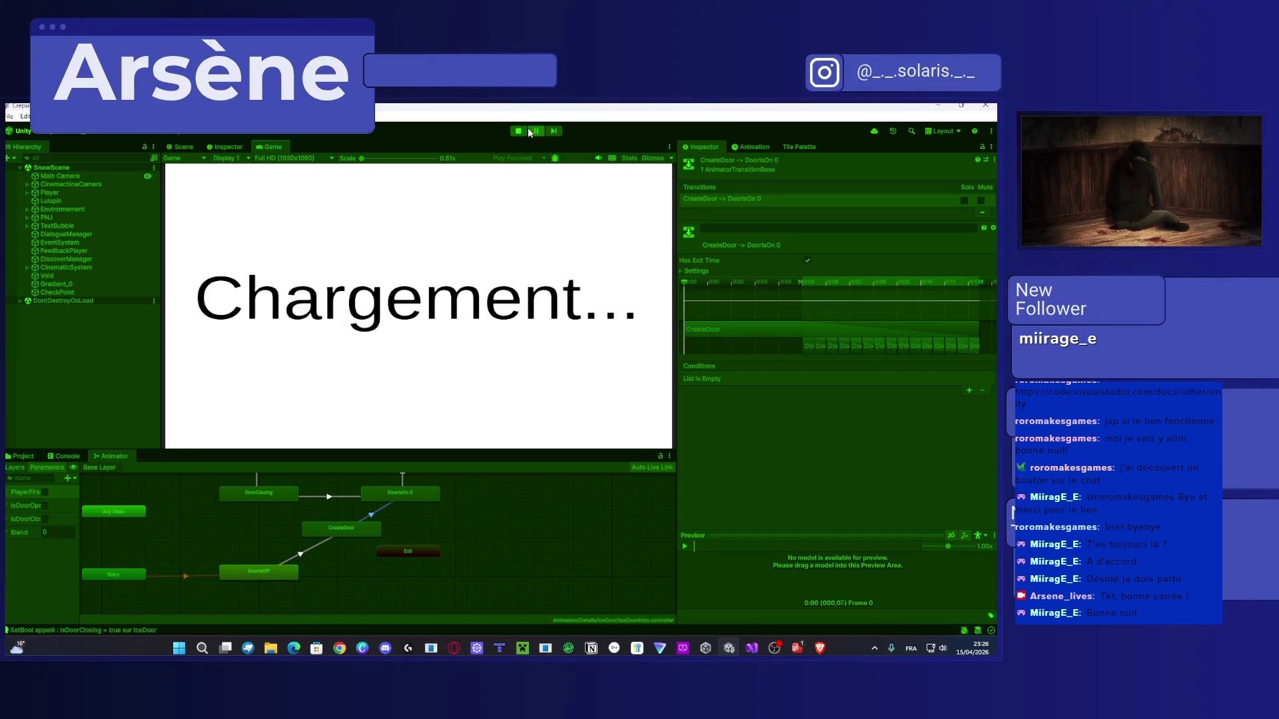
{"action": "left_click", "coordinate": [24, 457]}
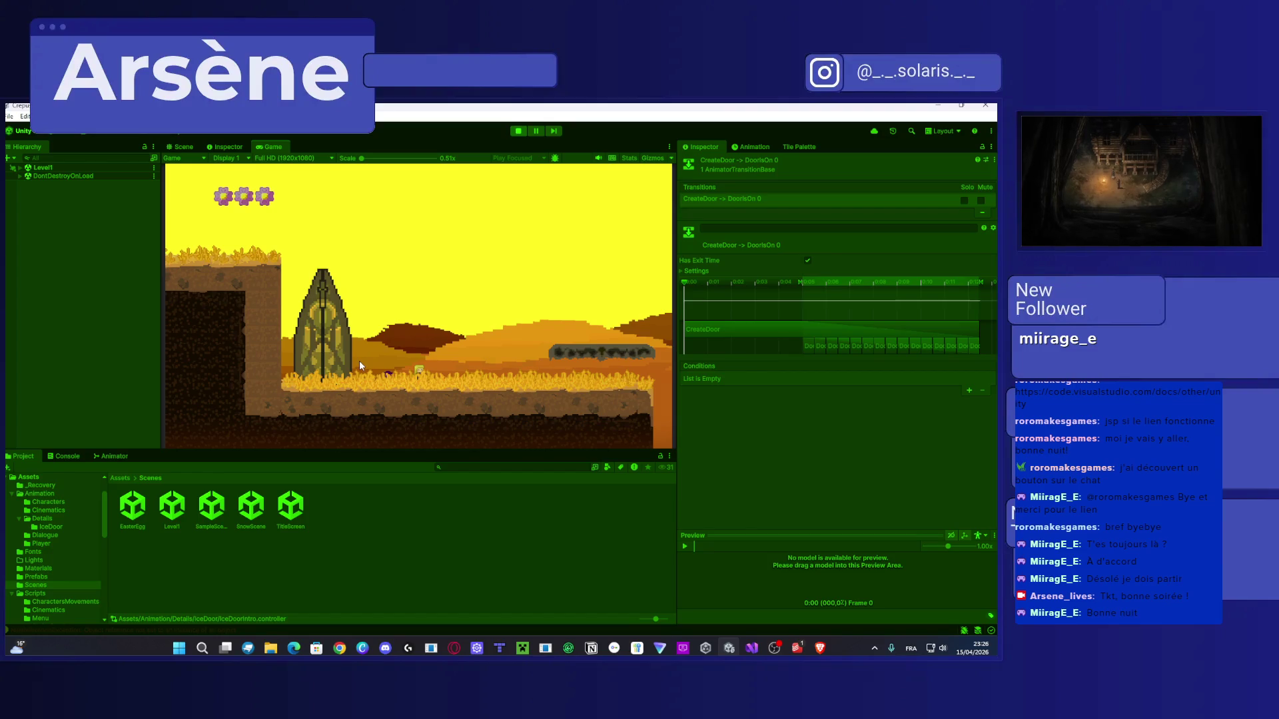
{"action": "key", "text": "space"}
{"action": "key", "text": "space"}
{"action": "key", "text": "Right"}
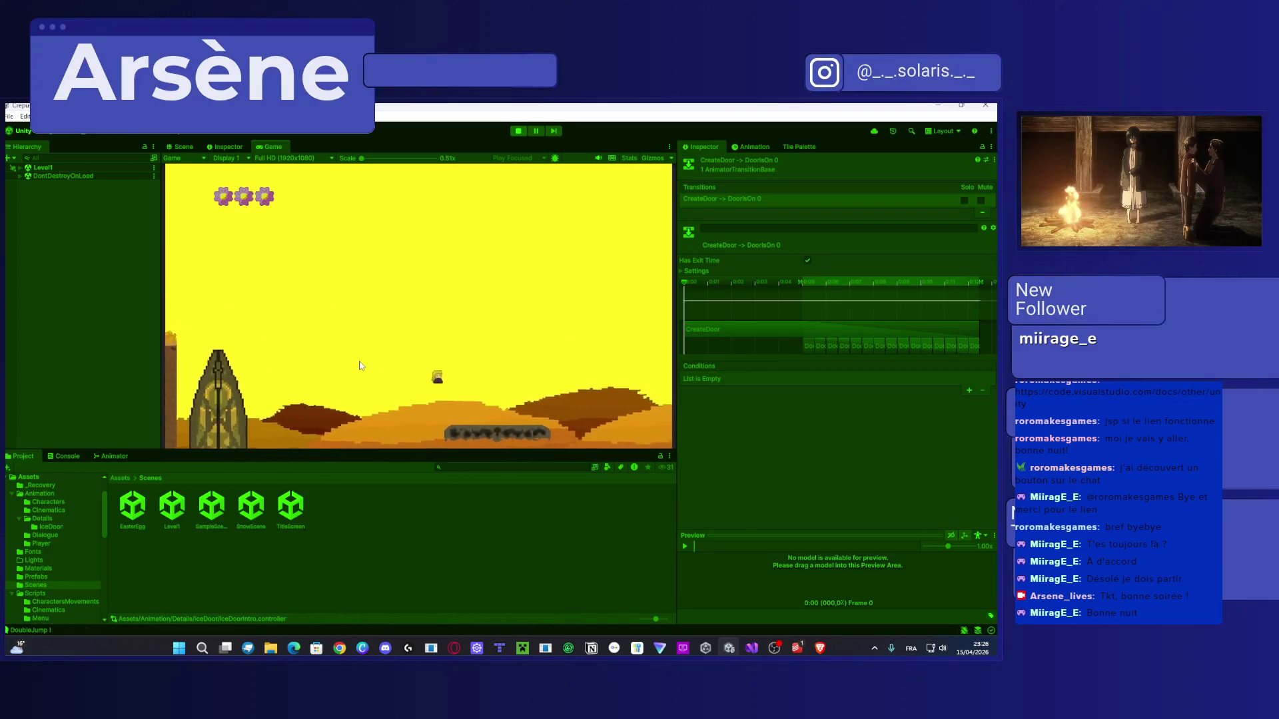
{"action": "key", "text": "Right"}
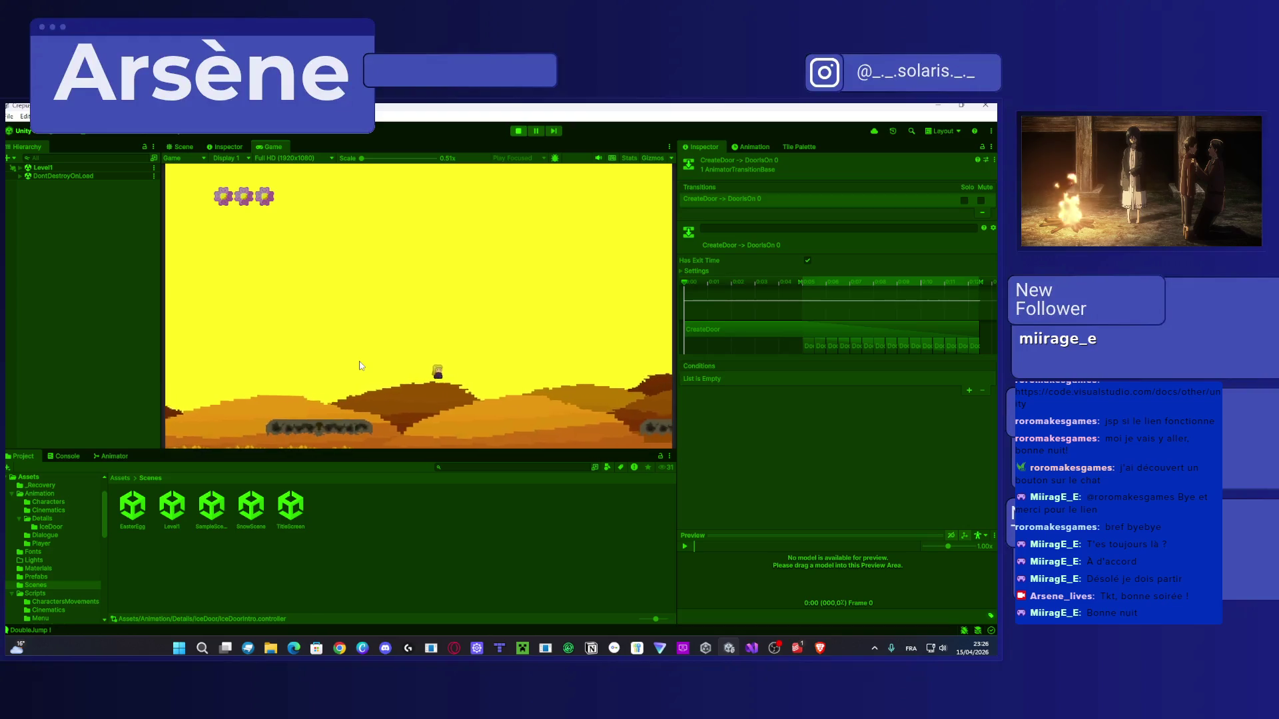
{"action": "key", "text": "Right"}
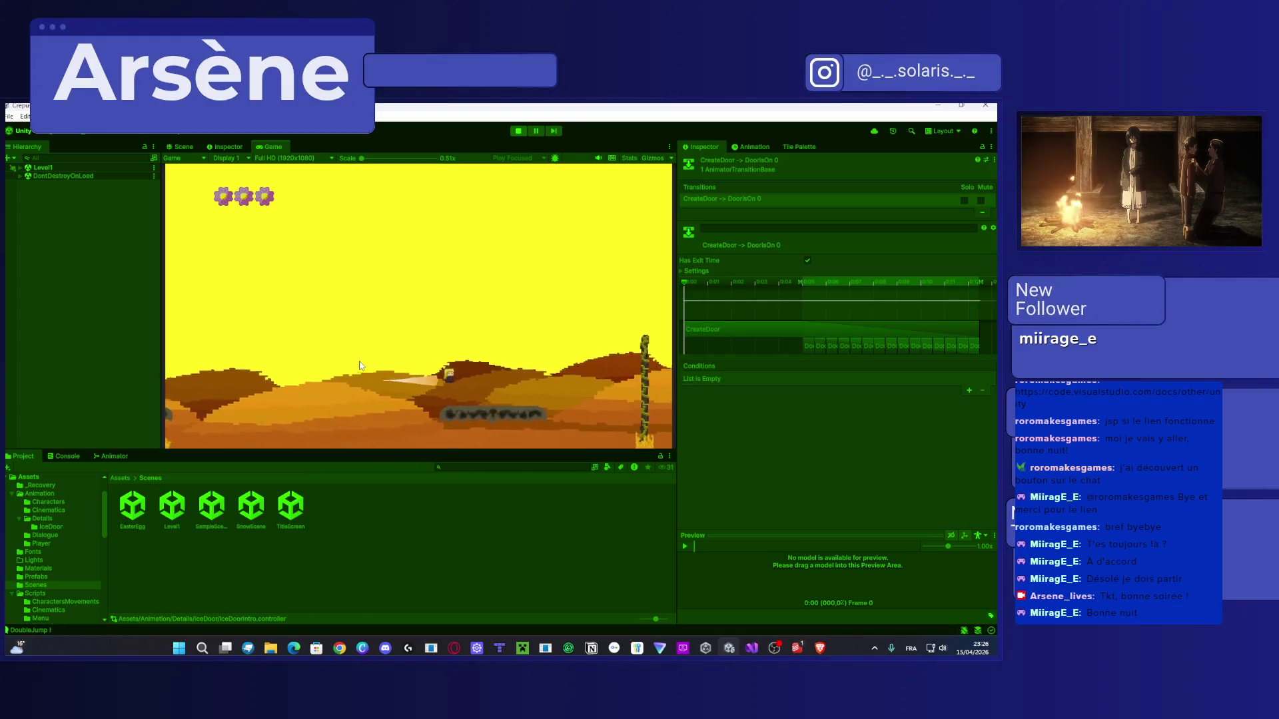
{"action": "key", "text": "Right"}
{"action": "key", "text": "space"}
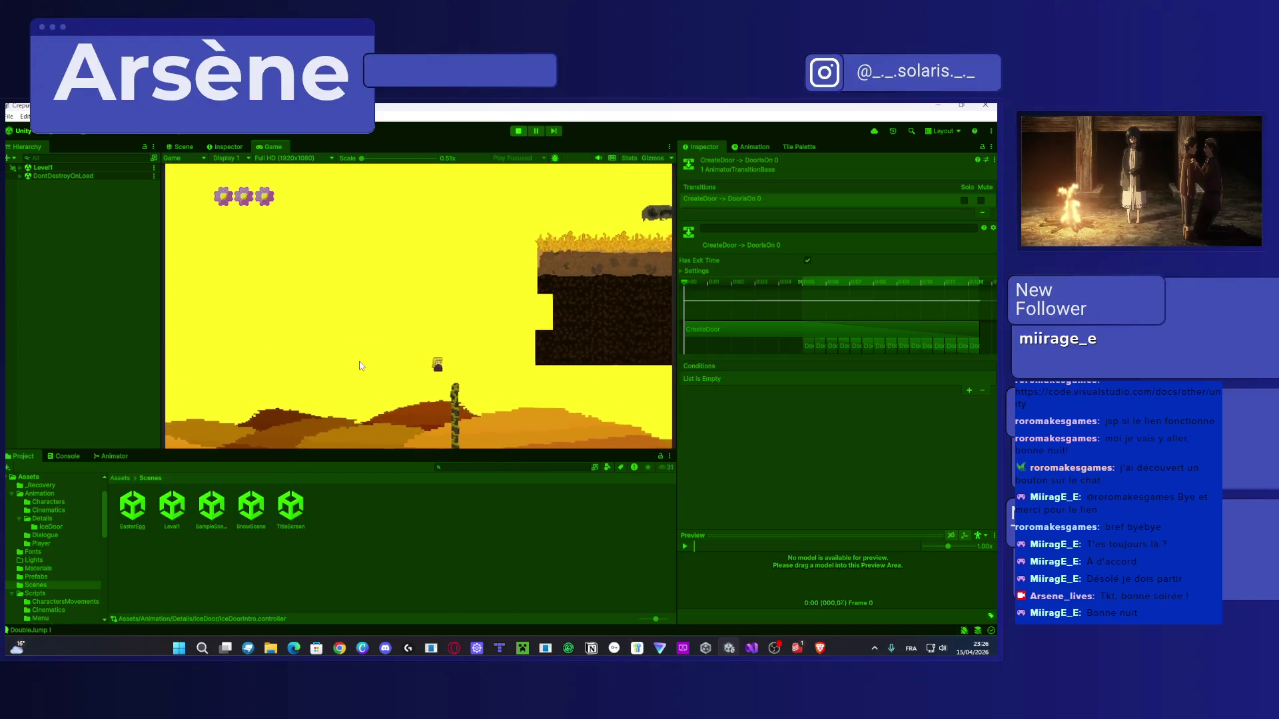
{"action": "key", "text": "Right"}
{"action": "key", "text": "space"}
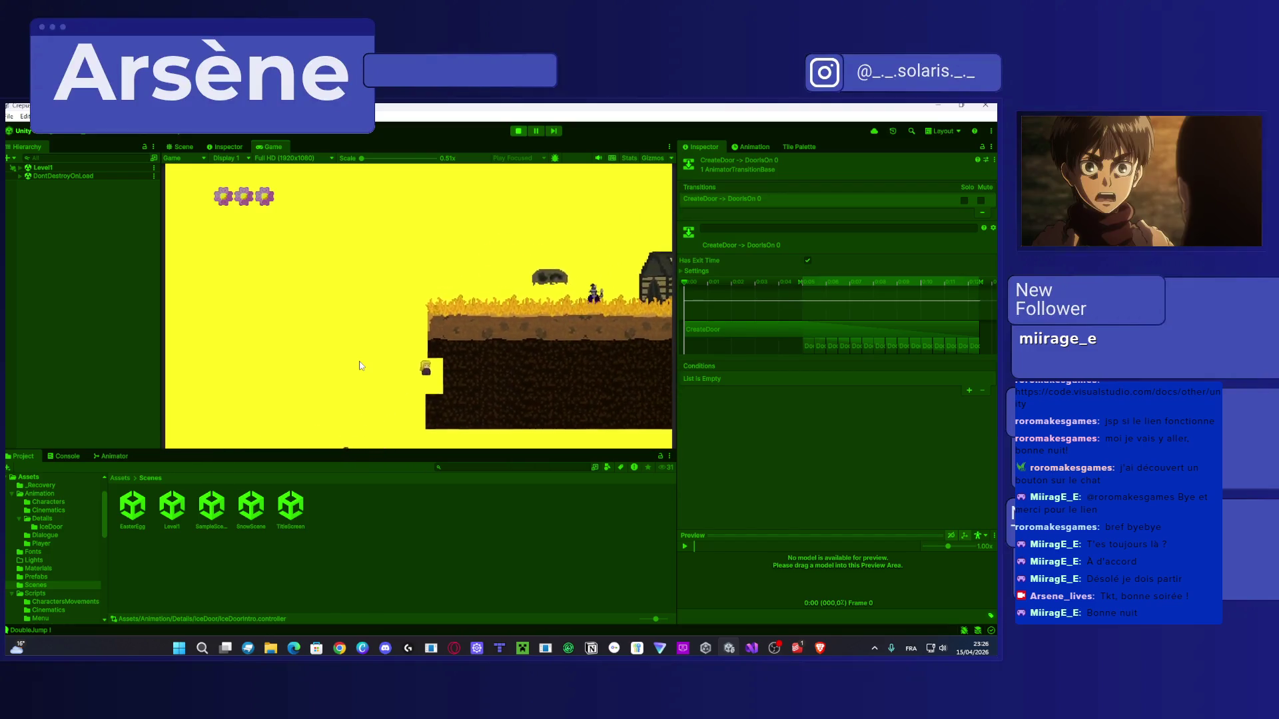
{"action": "key", "text": "Right"}
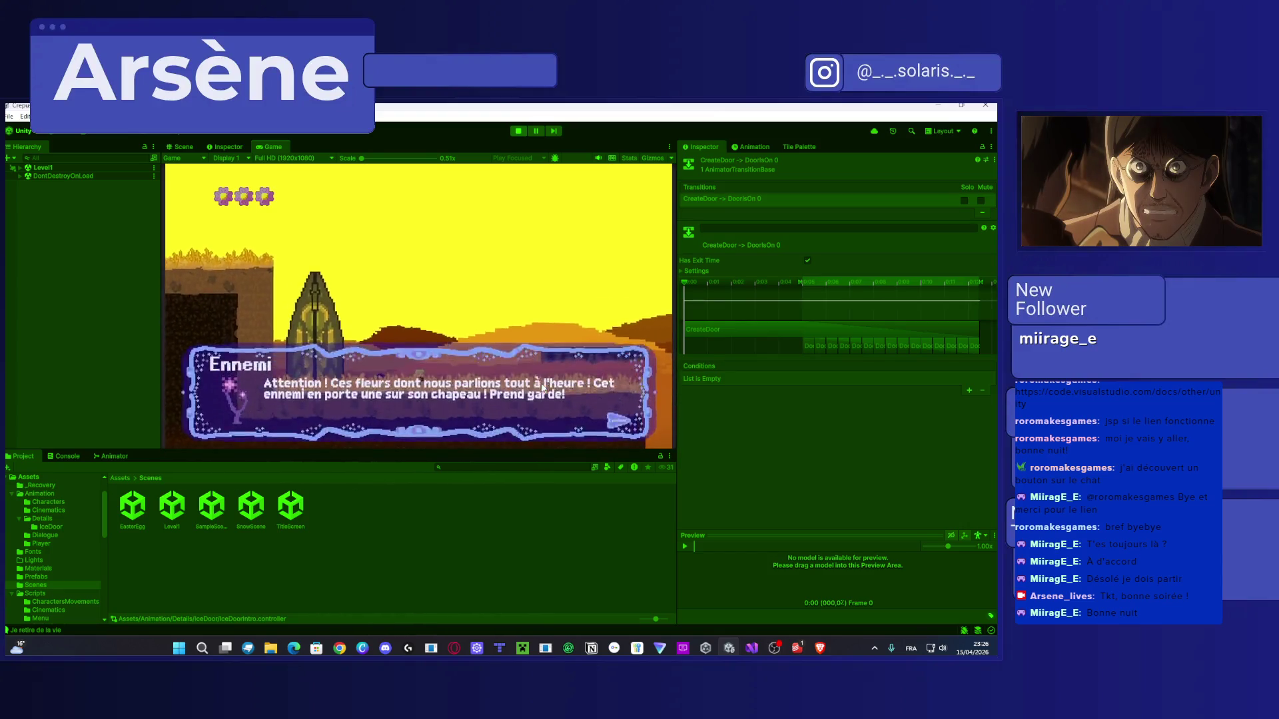
{"action": "key", "text": "ctrl+p"}
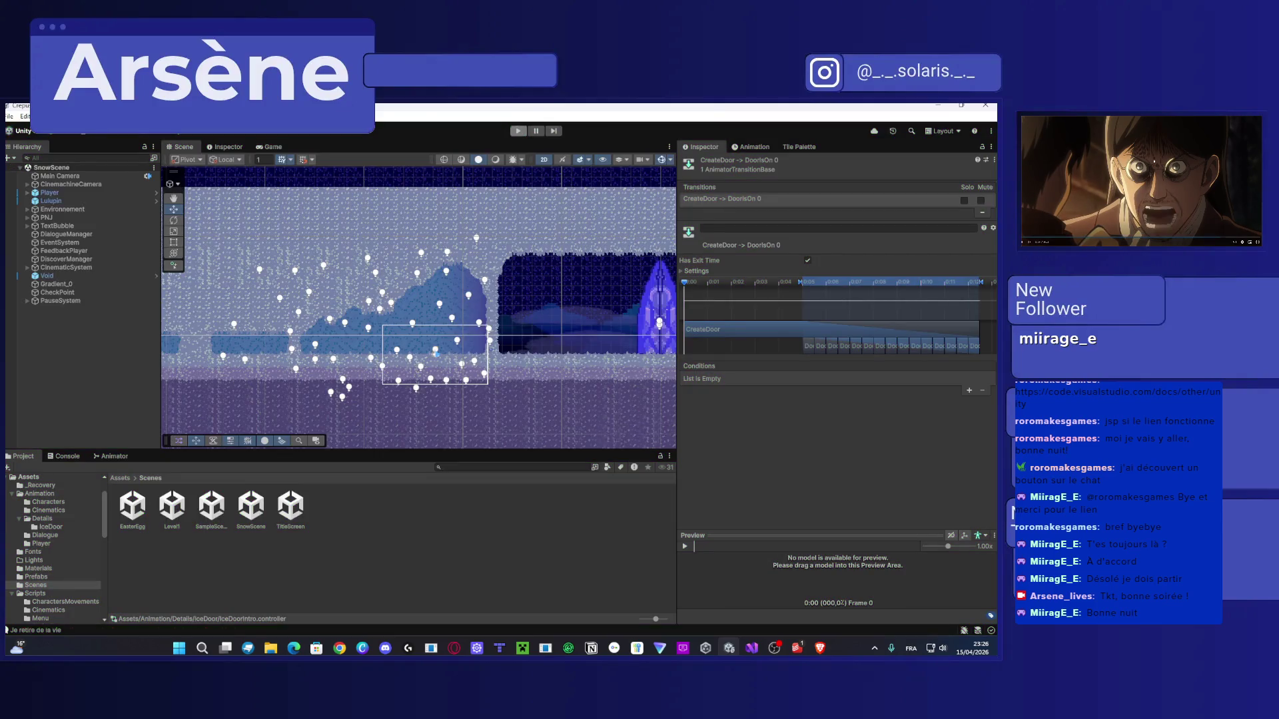
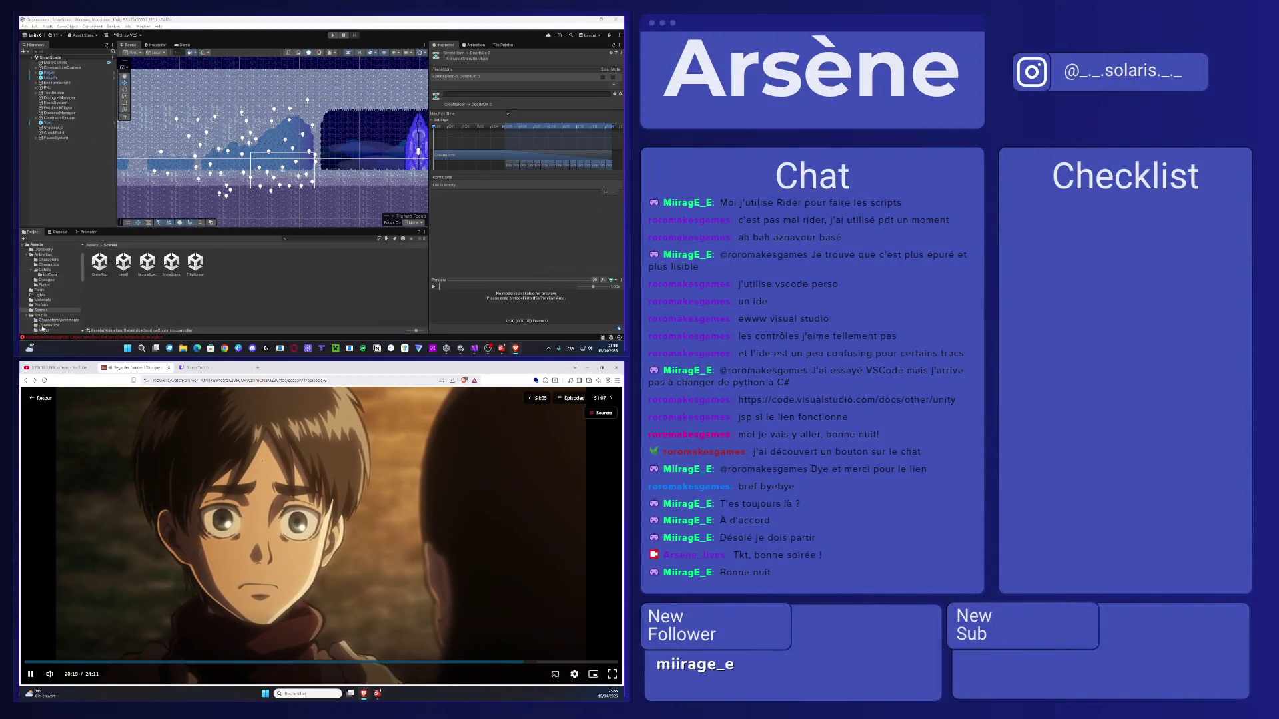
Play the anime episode fullscreen on the second monitor, then bring up today's task list.
{"action": "left_click", "coordinate": [611, 675]}
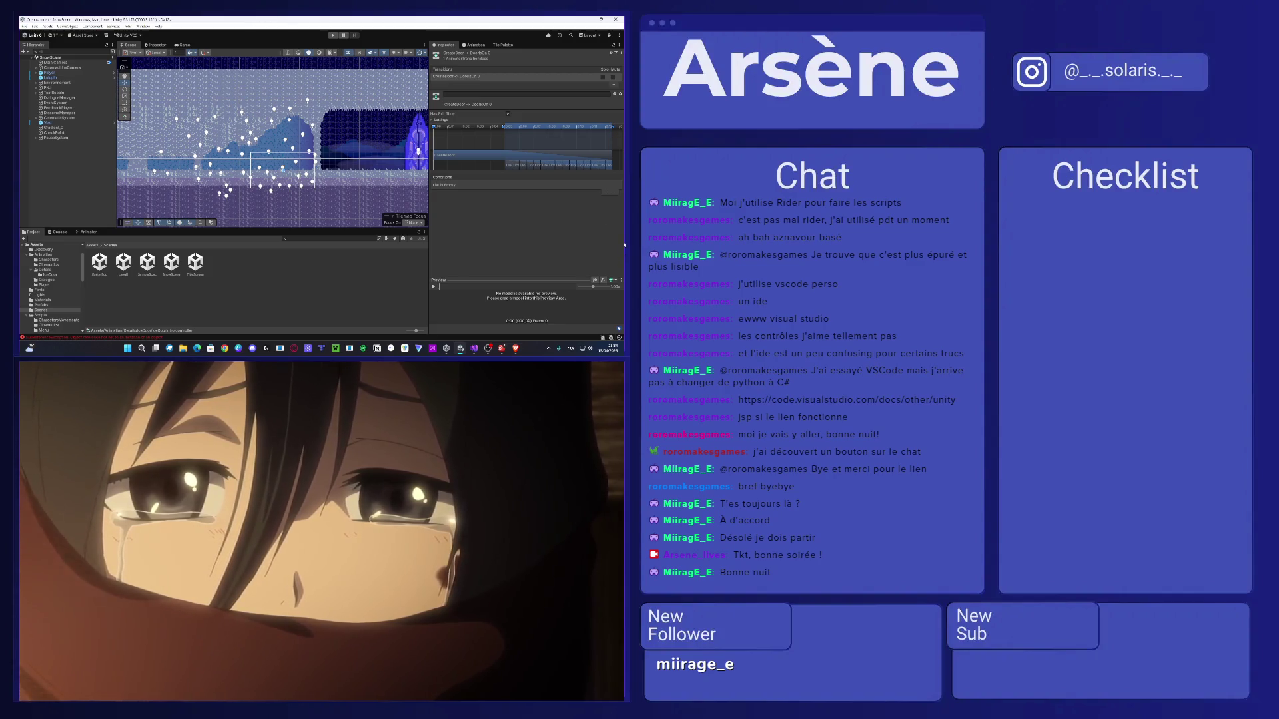
{"action": "left_click", "coordinate": [499, 347]}
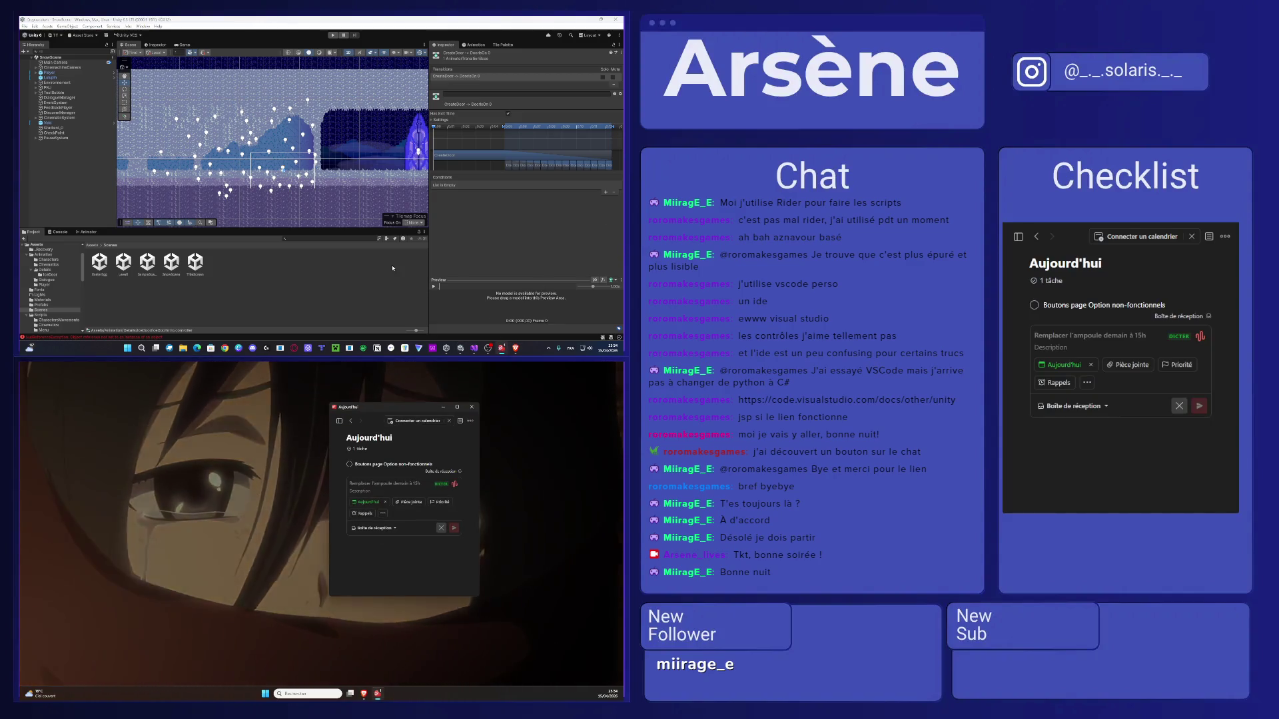
Move the Microsoft To Do window onto the Unity screen, return to Unity, and exit video fullscreen.
{"action": "key", "text": "super+shift+Up"}
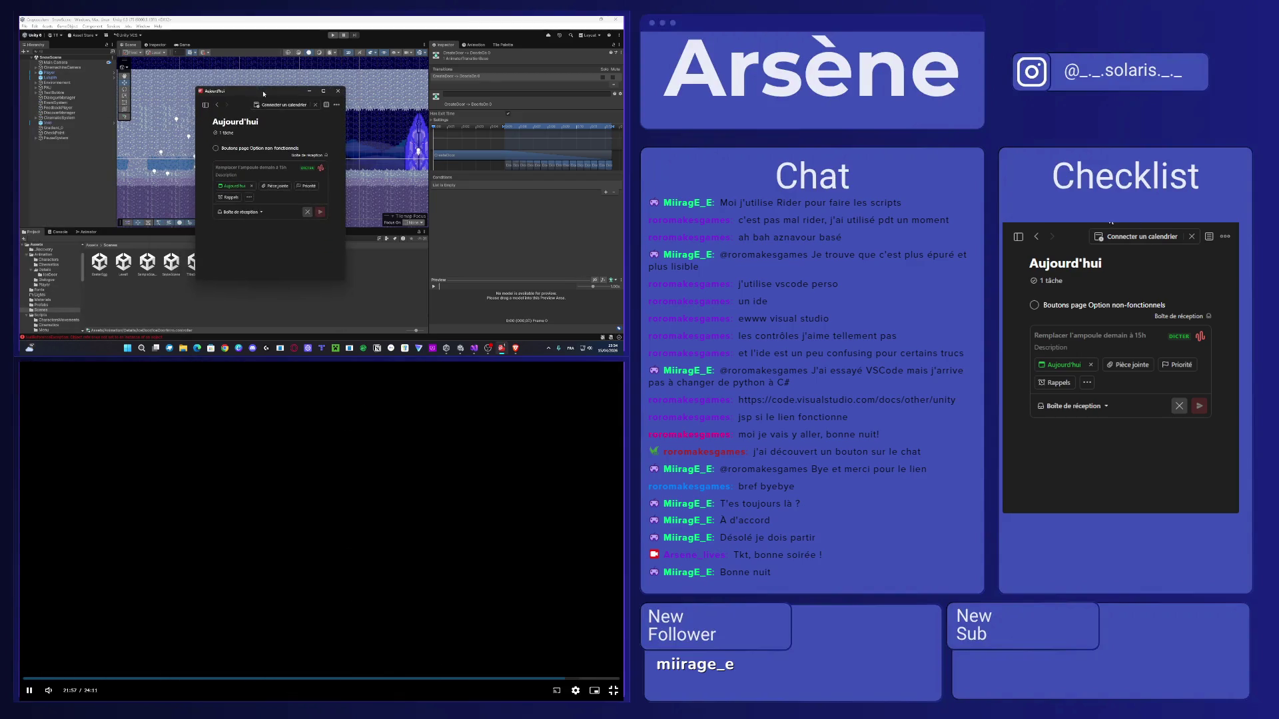
{"action": "left_click", "coordinate": [252, 310]}
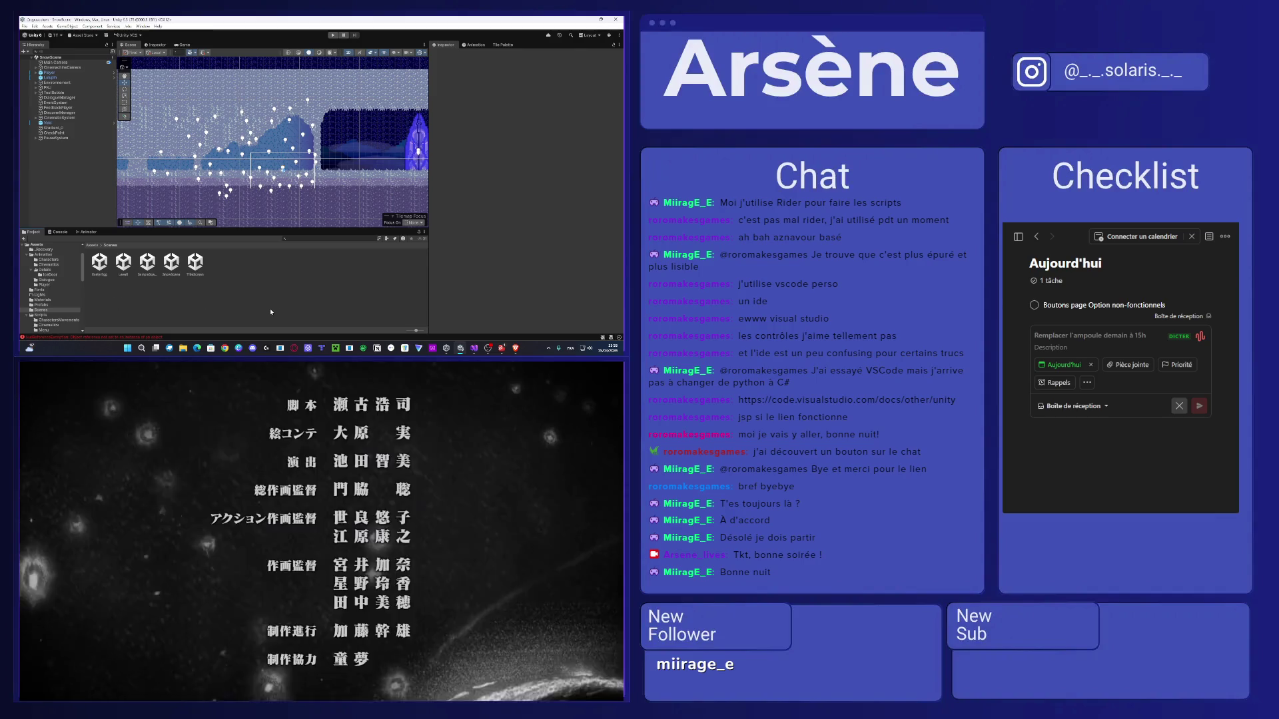
{"action": "left_click", "coordinate": [613, 691]}
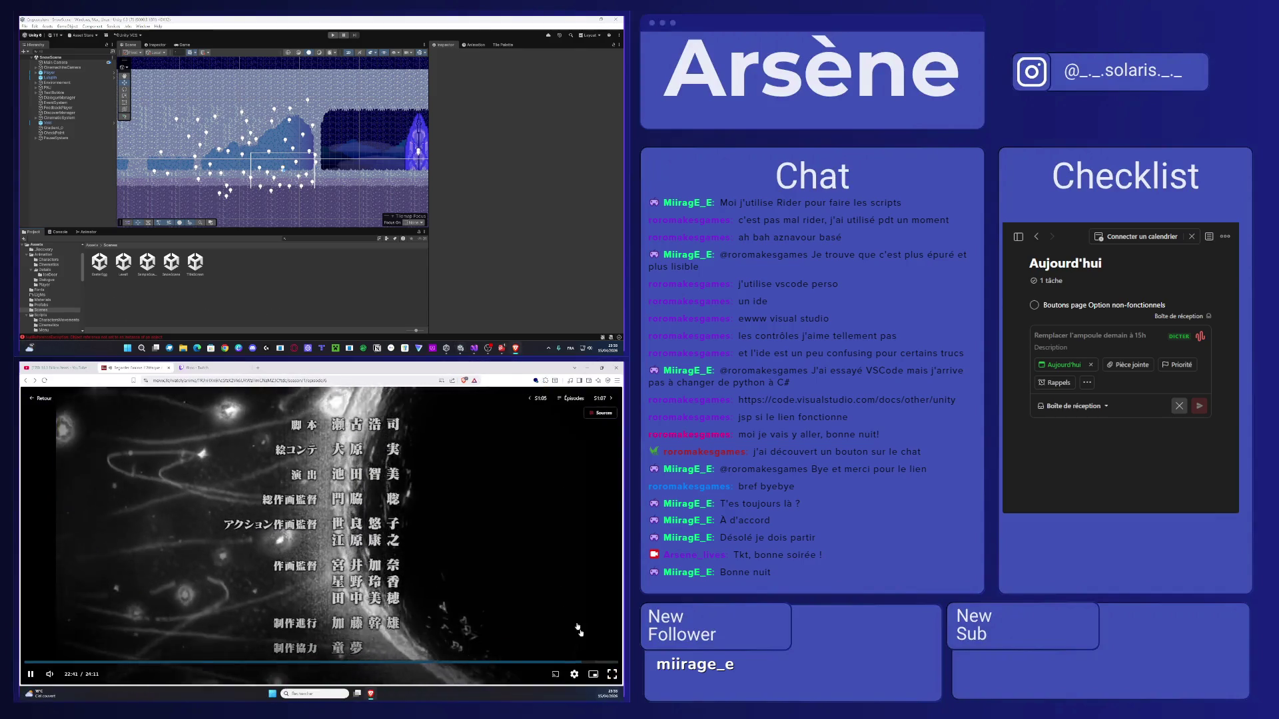
Go to episode 7, dismiss the ad-gate notice, and play it fullscreen.
{"action": "left_click", "coordinate": [606, 399]}
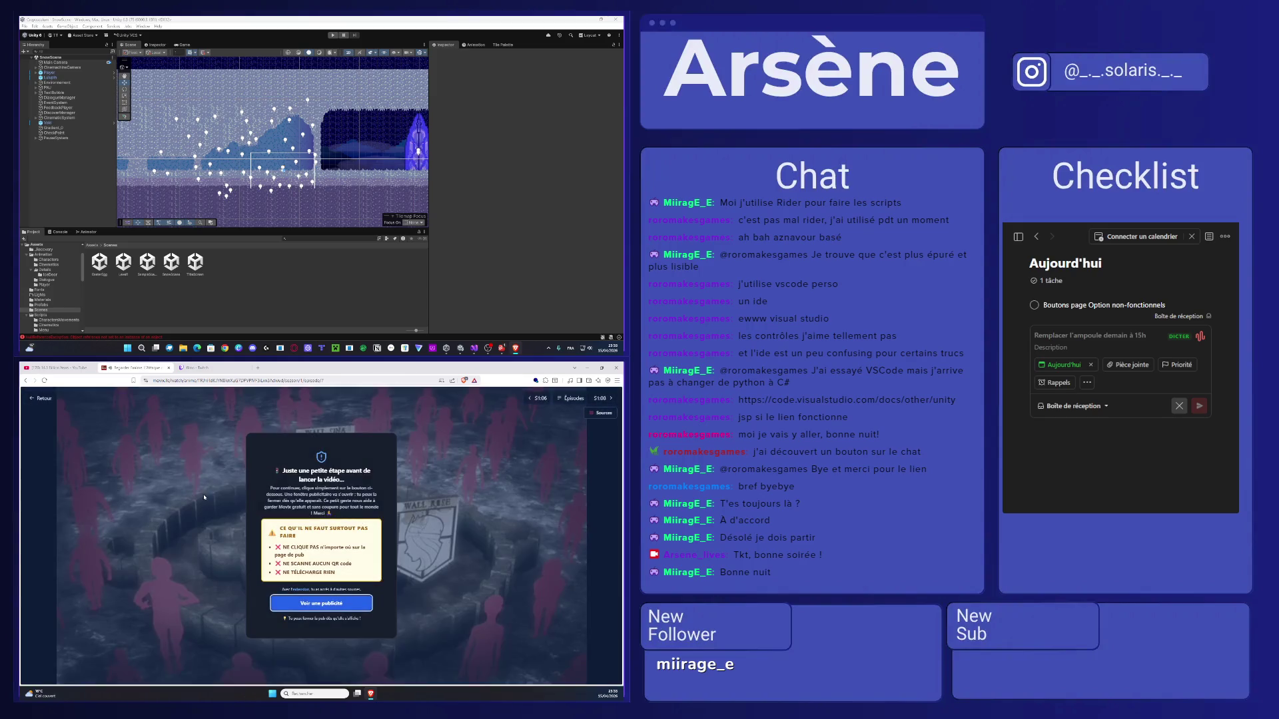
{"action": "left_click", "coordinate": [327, 622]}
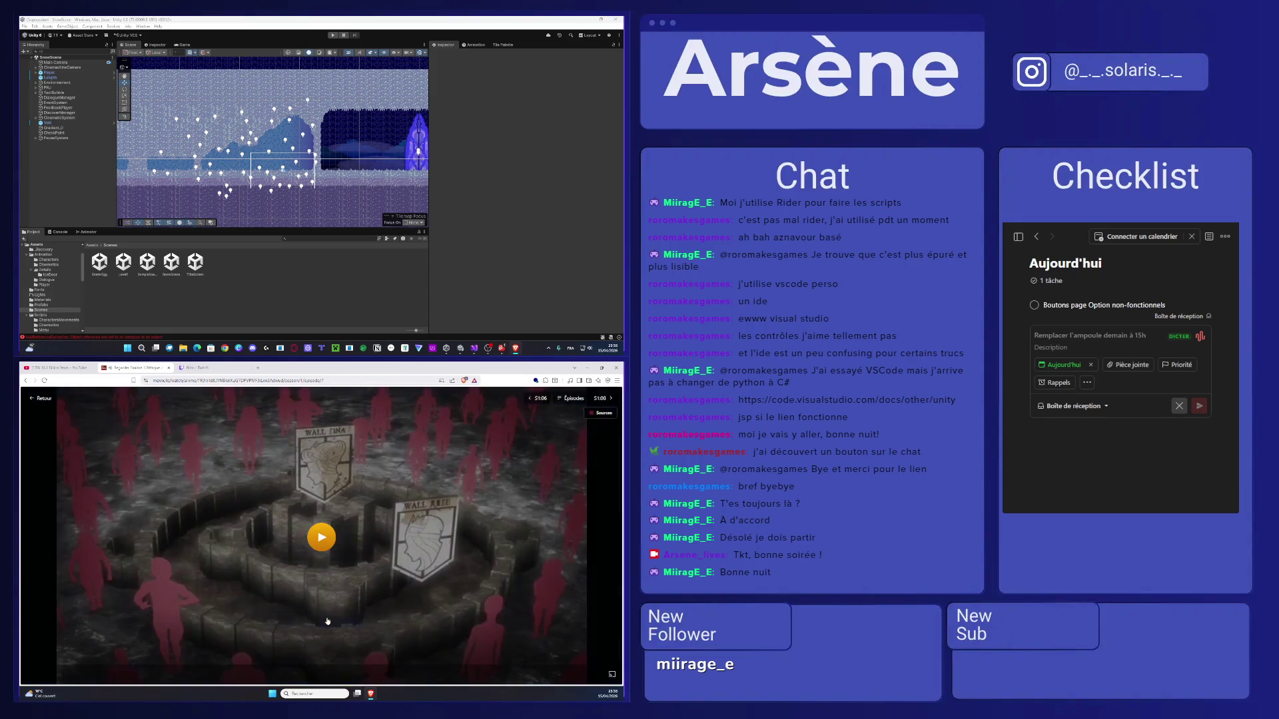
{"action": "left_click", "coordinate": [322, 538]}
{"action": "double_click", "coordinate": [329, 553]}
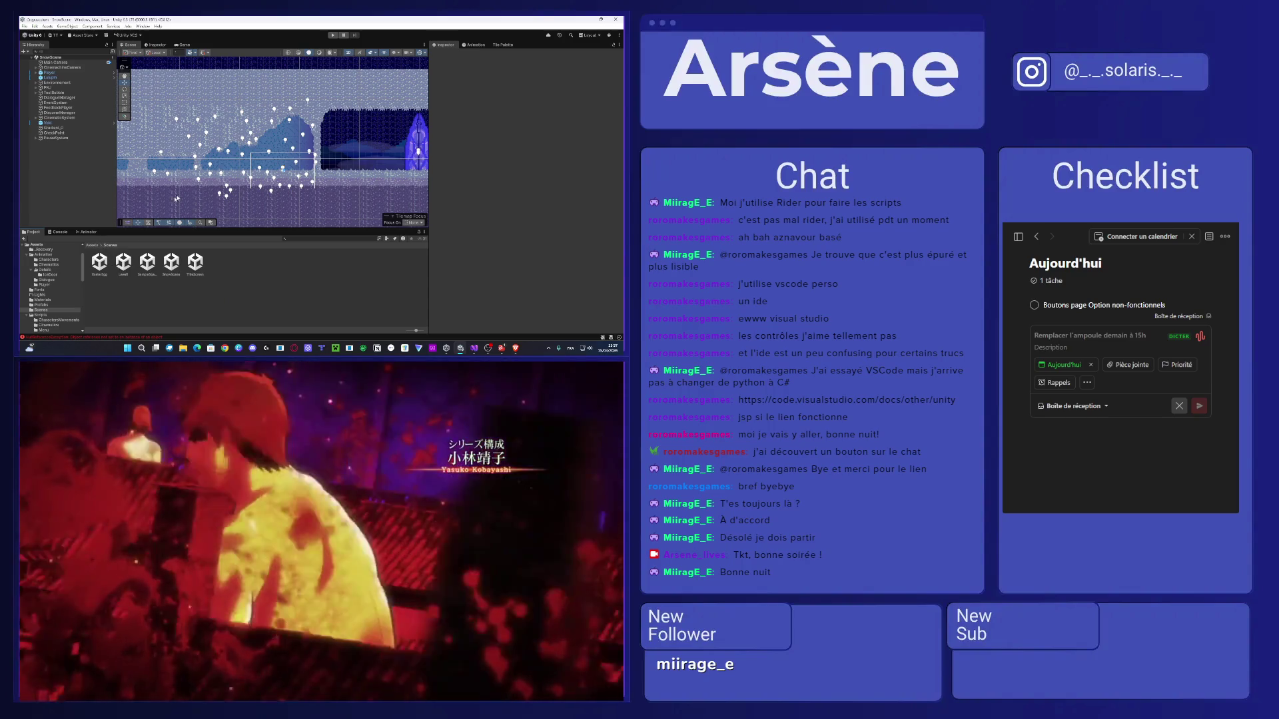
Select the ground Tilemap and open Tile Palette with Tilemap as target and SnowPalettev2 chosen.
{"action": "left_click_drag", "start_coordinate": [163, 157], "coordinate": [296, 157]}
{"action": "scroll", "coordinate": [411, 161], "scroll_direction": "up", "scroll_amount": 2}
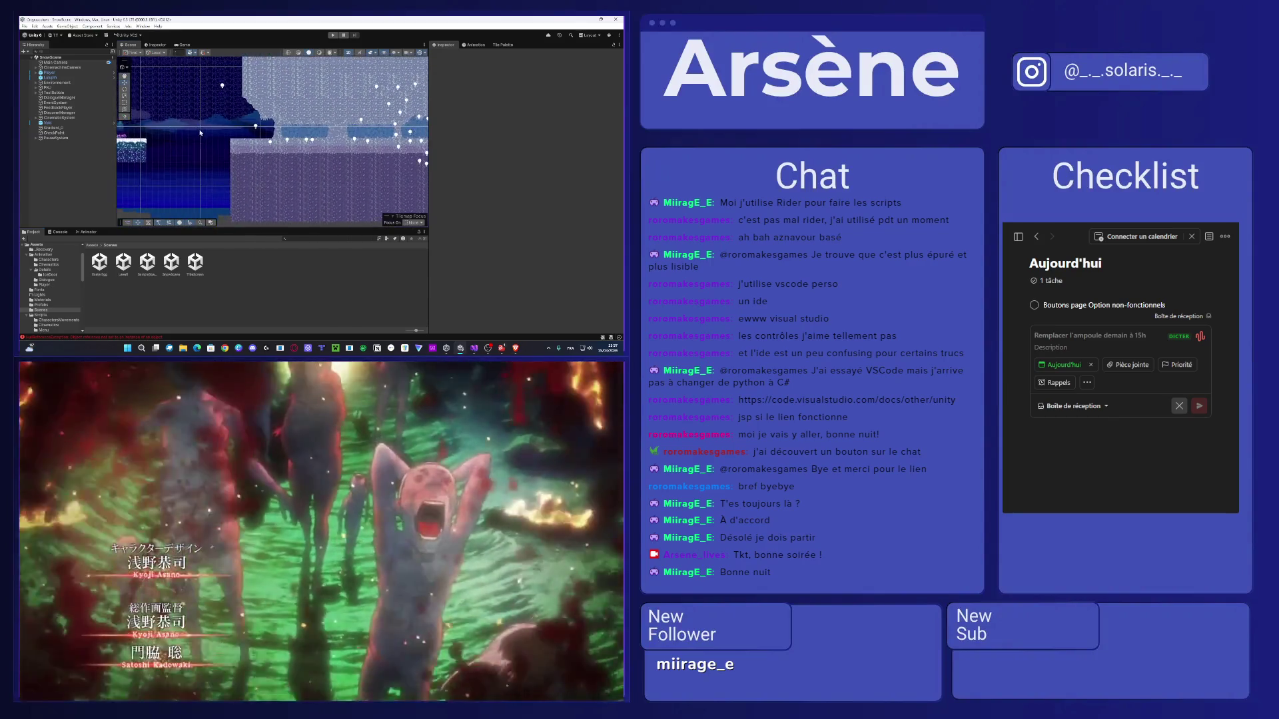
{"action": "mouse_move", "coordinate": [411, 162]}
{"action": "left_mouse_down"}
{"action": "mouse_move", "coordinate": [206, 119]}
{"action": "mouse_move", "coordinate": [208, 150]}
{"action": "left_mouse_up"}
{"action": "scroll", "coordinate": [209, 151], "scroll_direction": "down", "scroll_amount": 1}
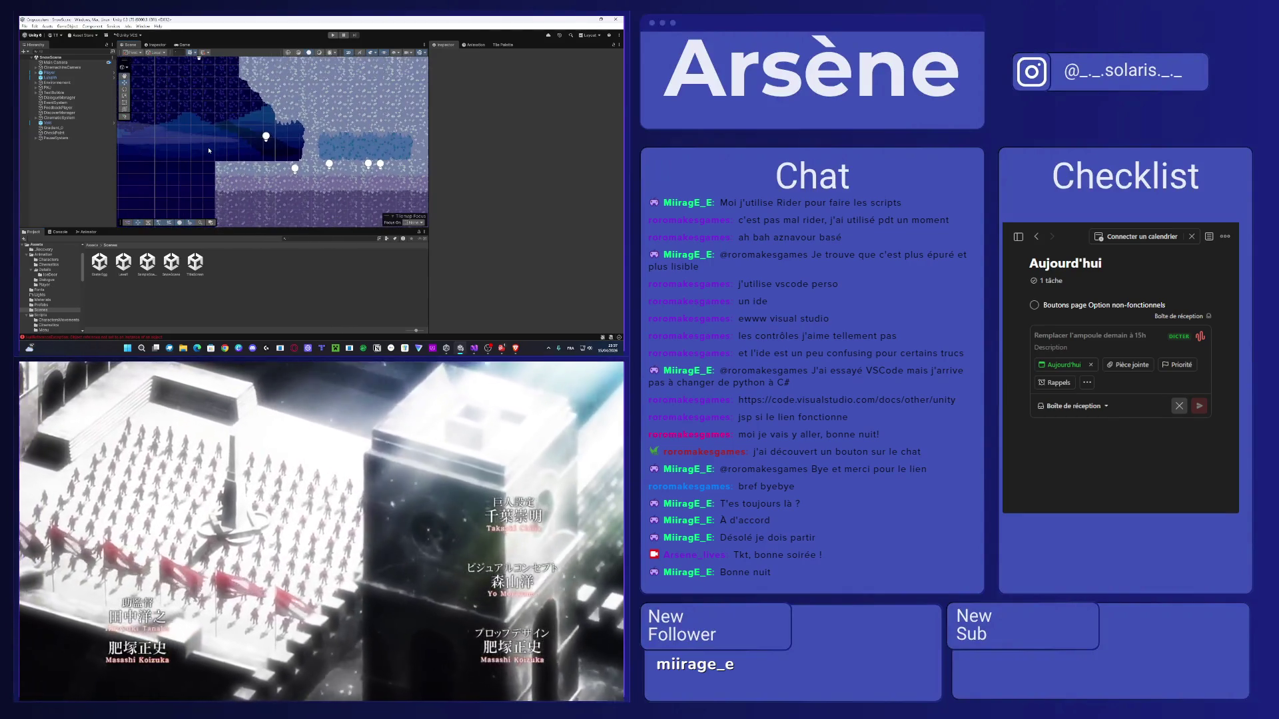
{"action": "left_click", "coordinate": [260, 180]}
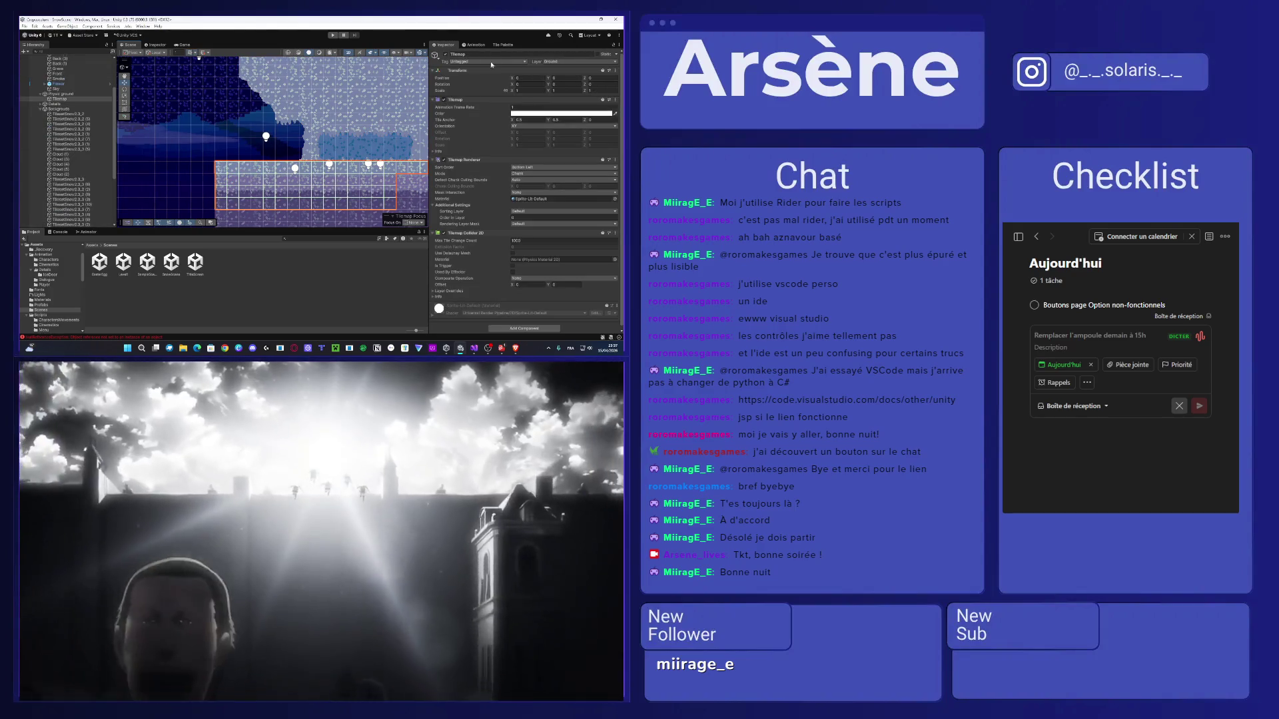
{"action": "left_click", "coordinate": [502, 45]}
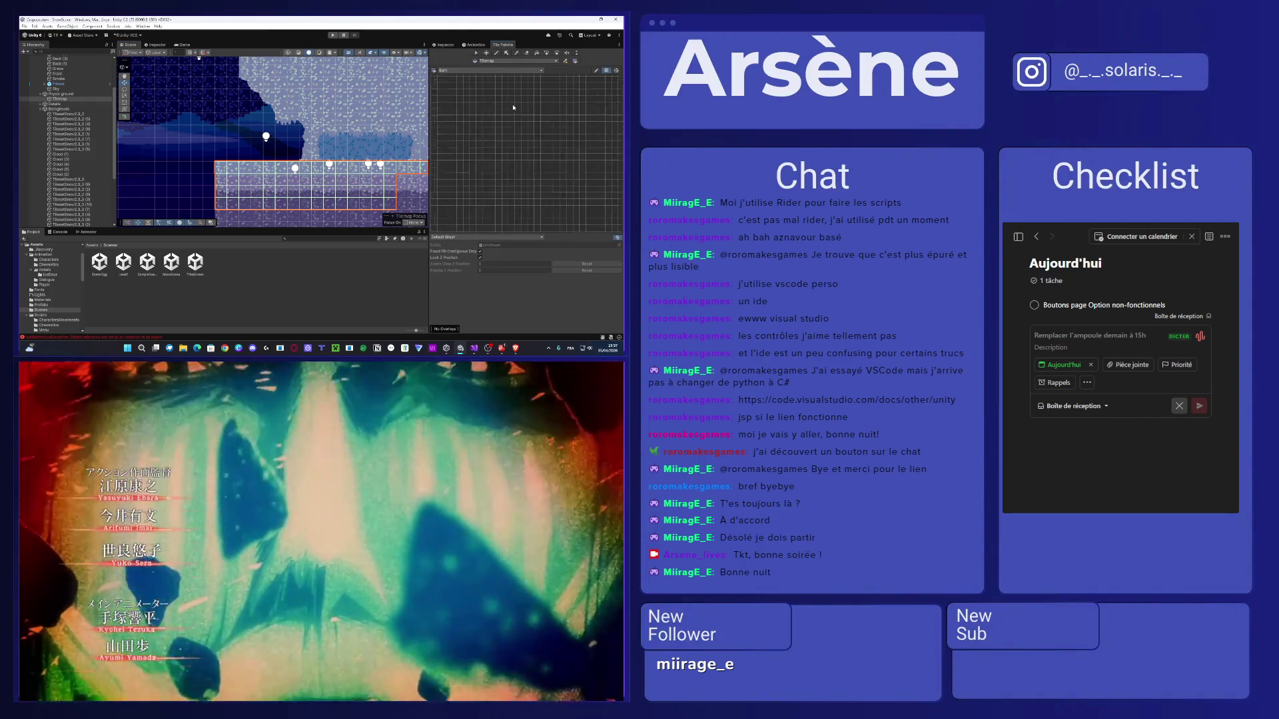
{"action": "left_click", "coordinate": [517, 61]}
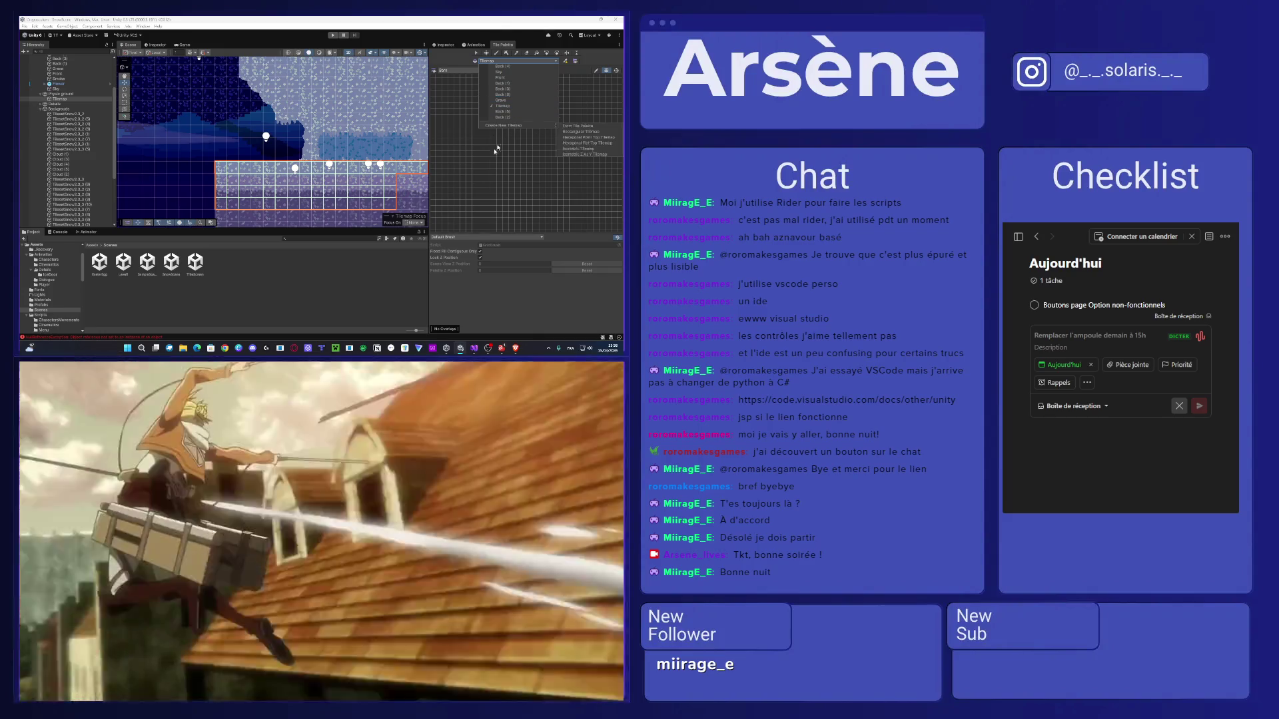
{"action": "left_click", "coordinate": [491, 149]}
{"action": "left_click", "coordinate": [477, 72]}
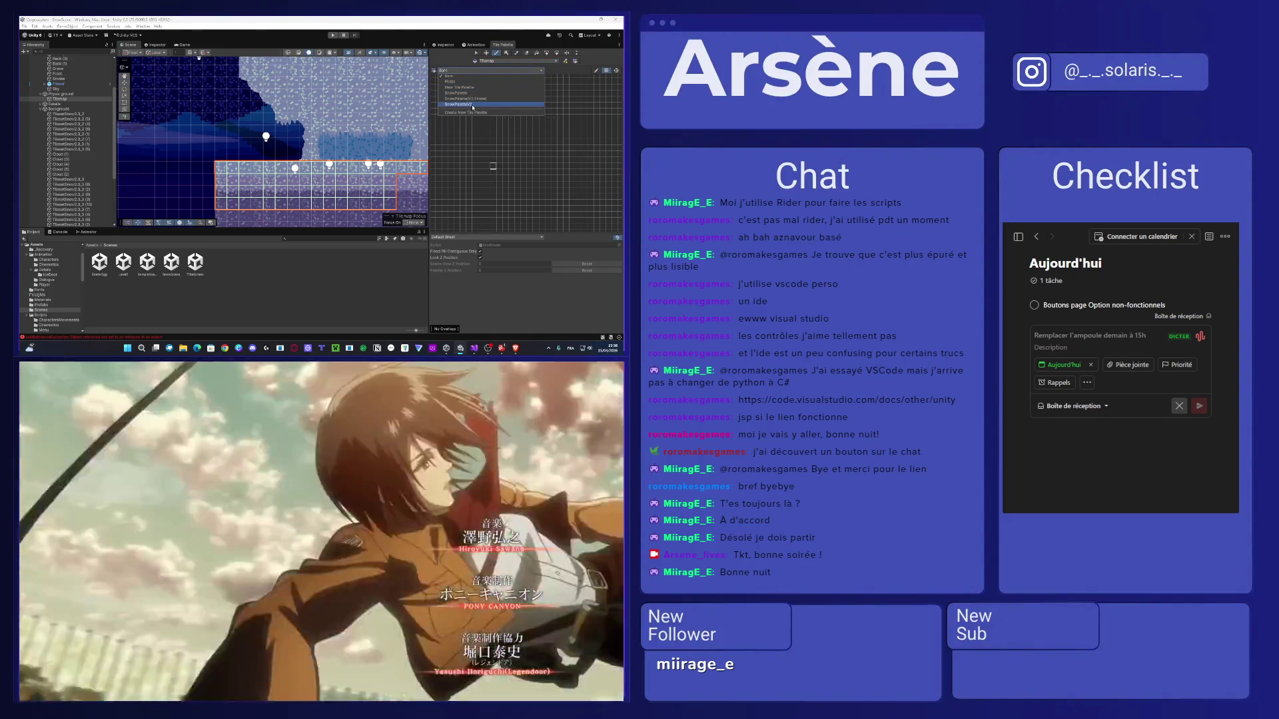
{"action": "left_click", "coordinate": [472, 104]}
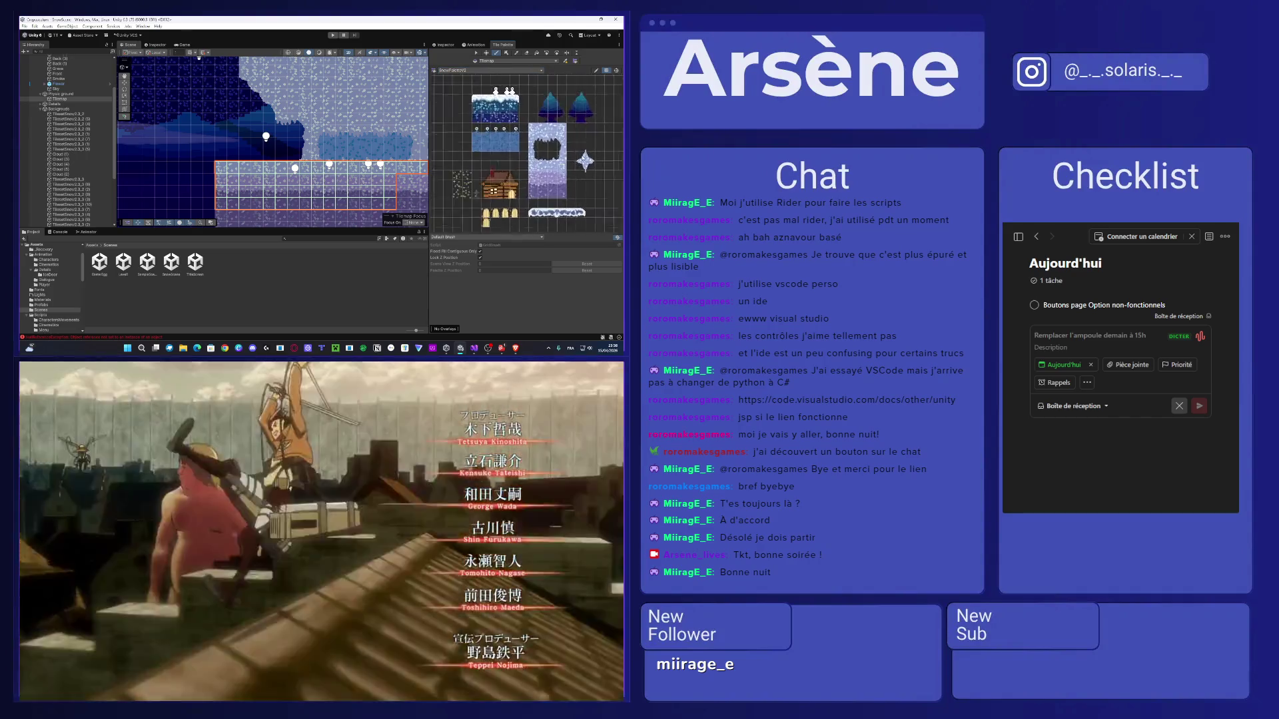
Select the upper Front tilemap, duplicate it with Ctrl+D, and select the new Front (1) copy.
{"action": "scroll", "coordinate": [582, 156], "scroll_direction": "up", "scroll_amount": 3}
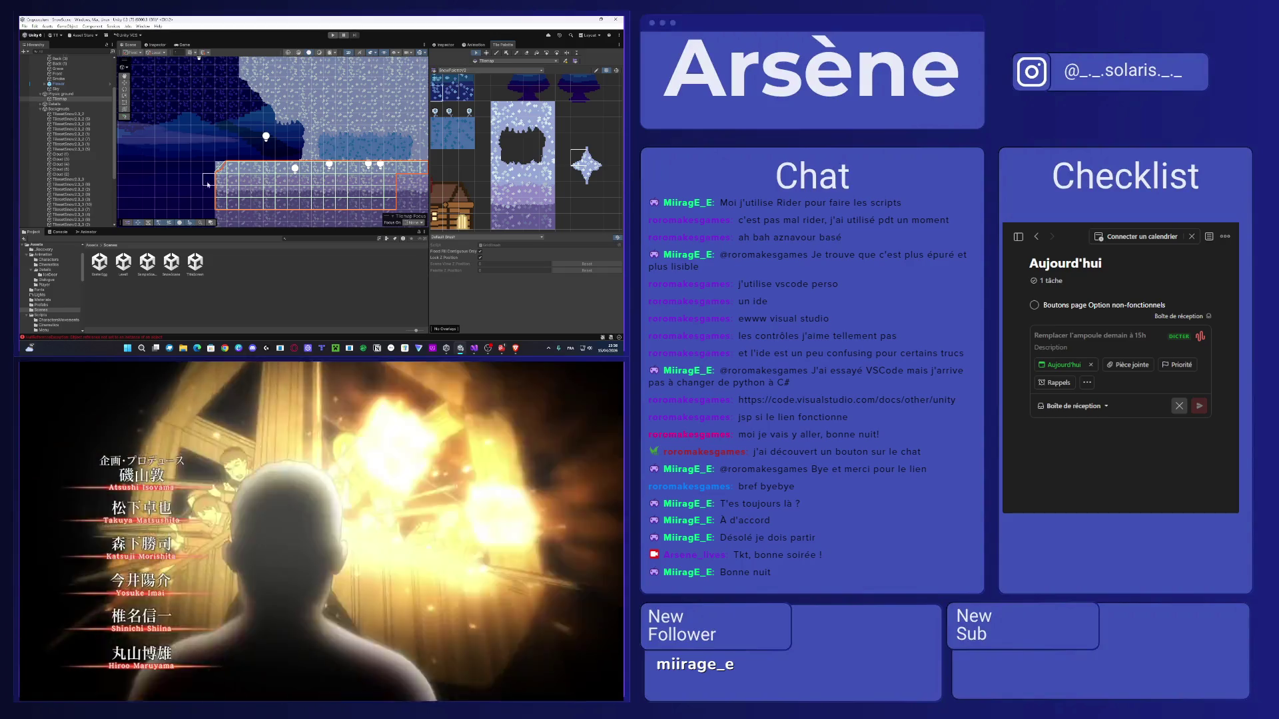
{"action": "left_click", "coordinate": [219, 167]}
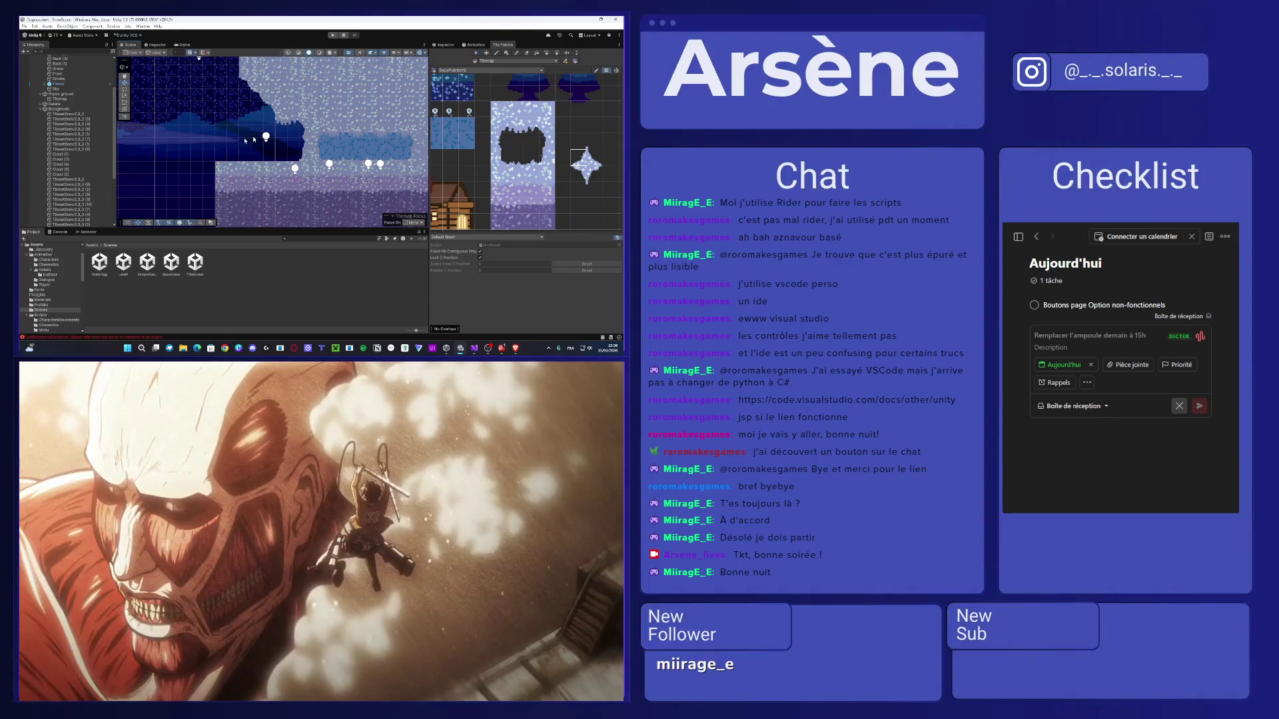
{"action": "left_click", "coordinate": [239, 184]}
{"action": "left_click", "coordinate": [232, 177]}
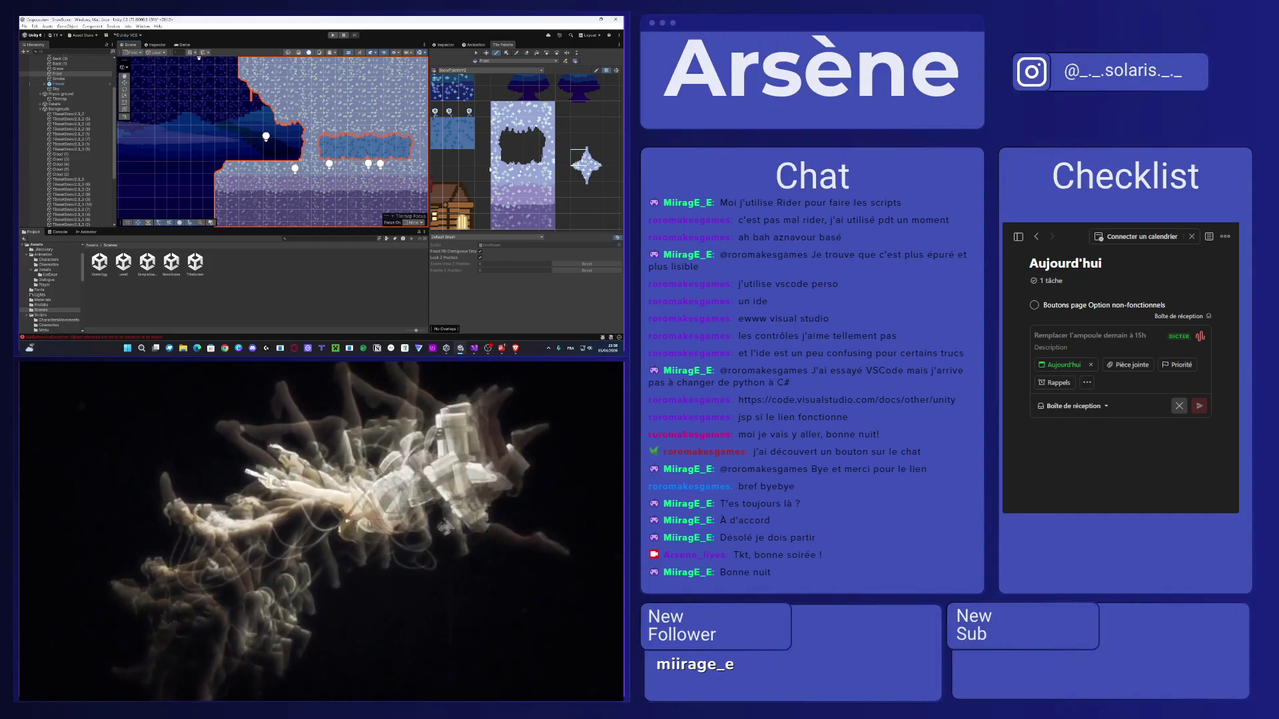
{"action": "scroll", "coordinate": [195, 171], "scroll_direction": "up", "scroll_amount": 3}
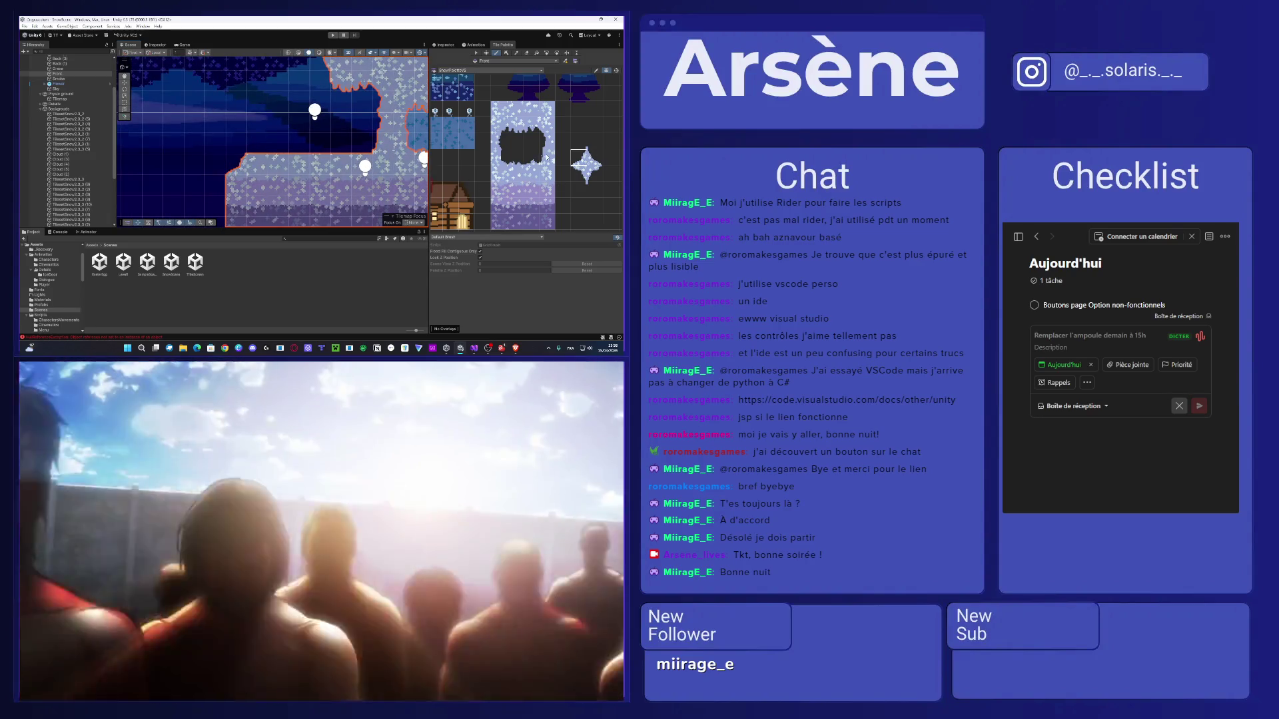
{"action": "key", "text": "ctrl+d"}
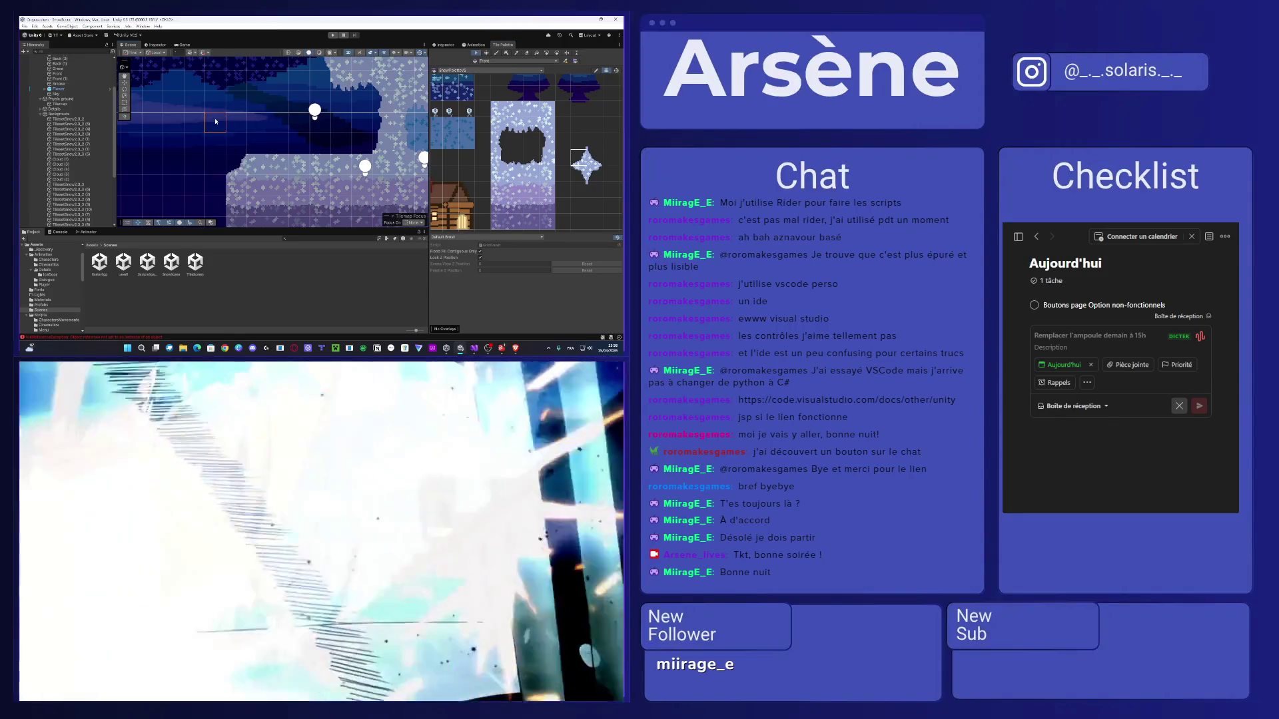
{"action": "scroll", "coordinate": [233, 130], "scroll_direction": "down", "scroll_amount": 3}
{"action": "left_click", "coordinate": [249, 137]}
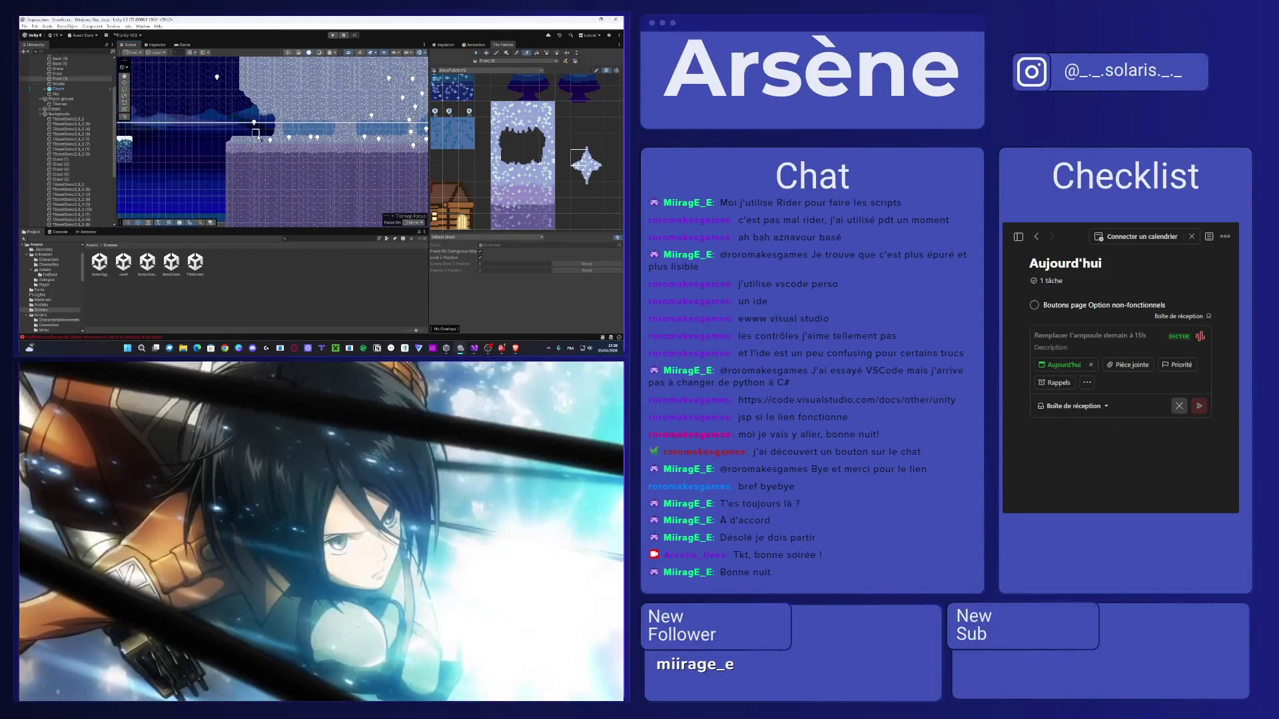
Frame the Player with F, zoom around the level, then open Assets > Scripts in the Project panel.
{"action": "left_click", "coordinate": [230, 130]}
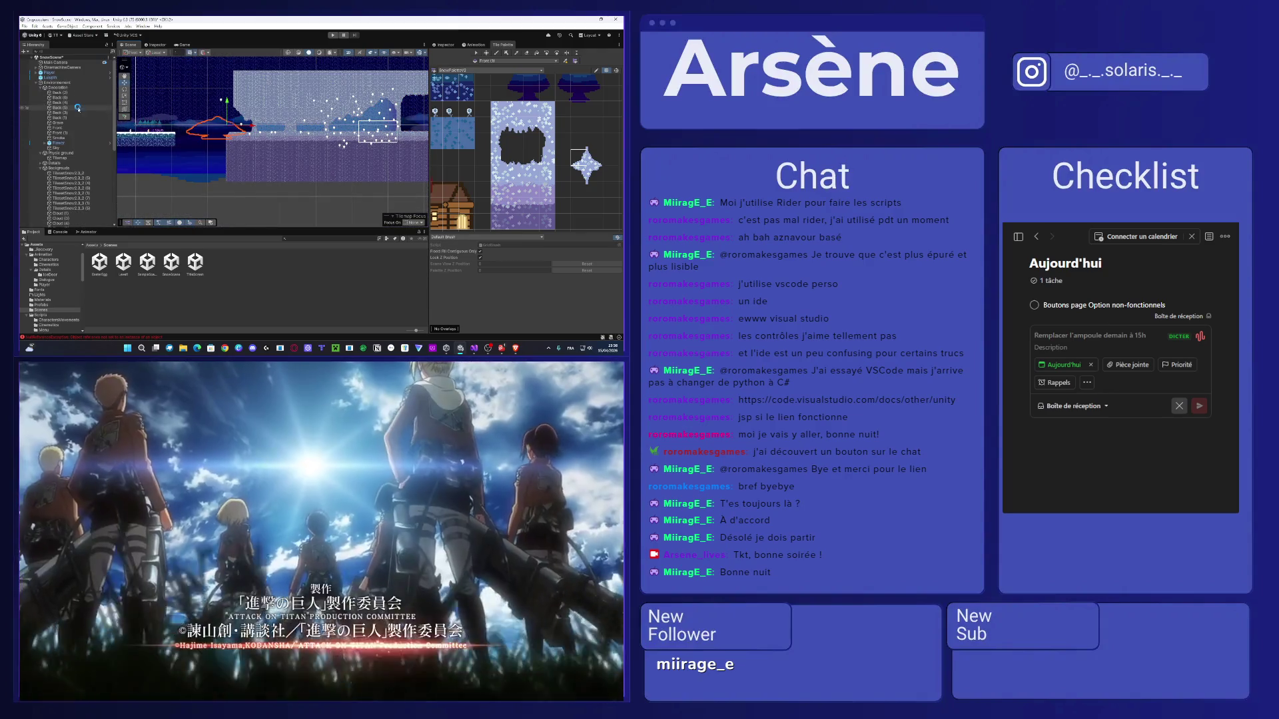
{"action": "left_click", "coordinate": [70, 72]}
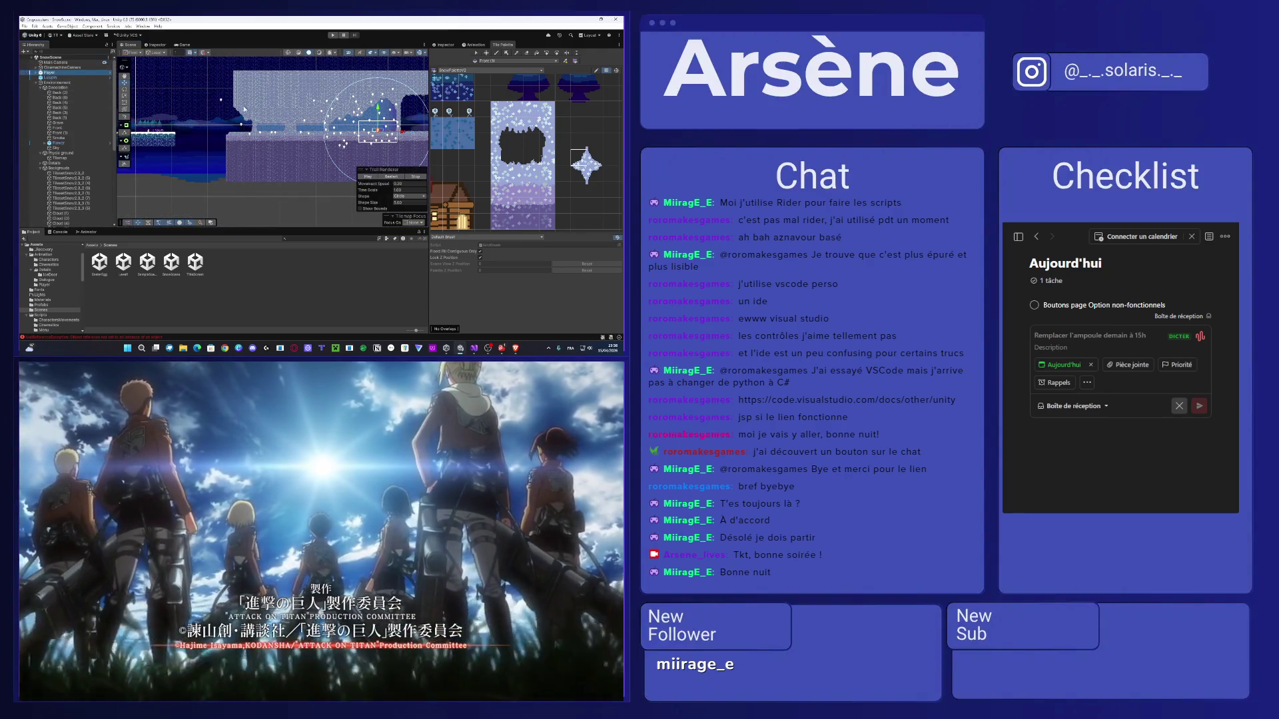
{"action": "key", "text": "f"}
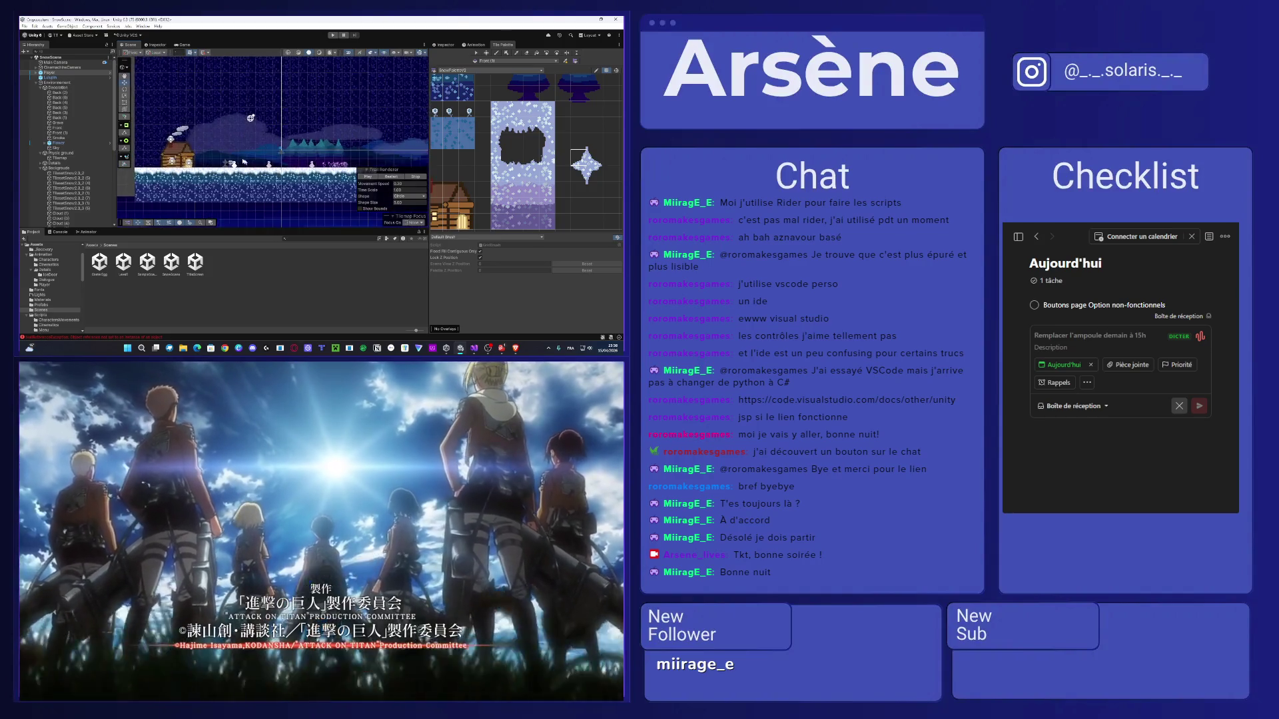
{"action": "scroll", "coordinate": [331, 177], "scroll_direction": "down", "scroll_amount": 3}
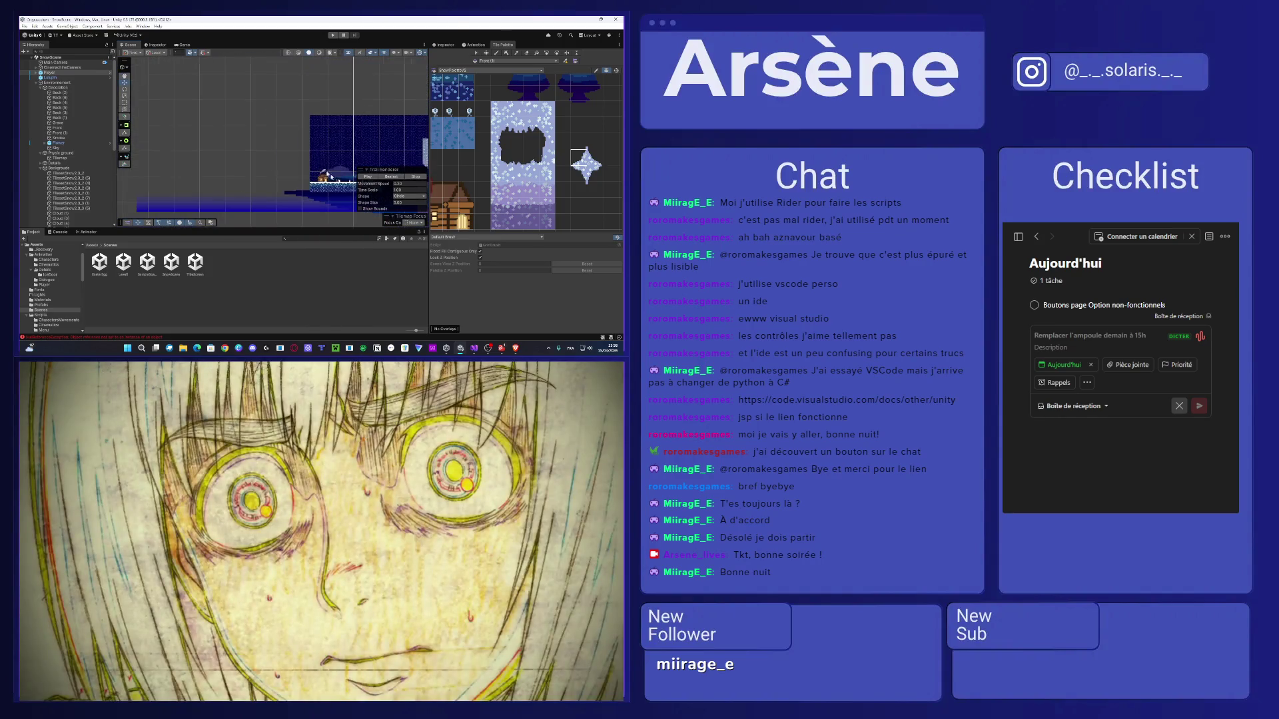
{"action": "scroll", "coordinate": [261, 121], "scroll_direction": "up", "scroll_amount": 3}
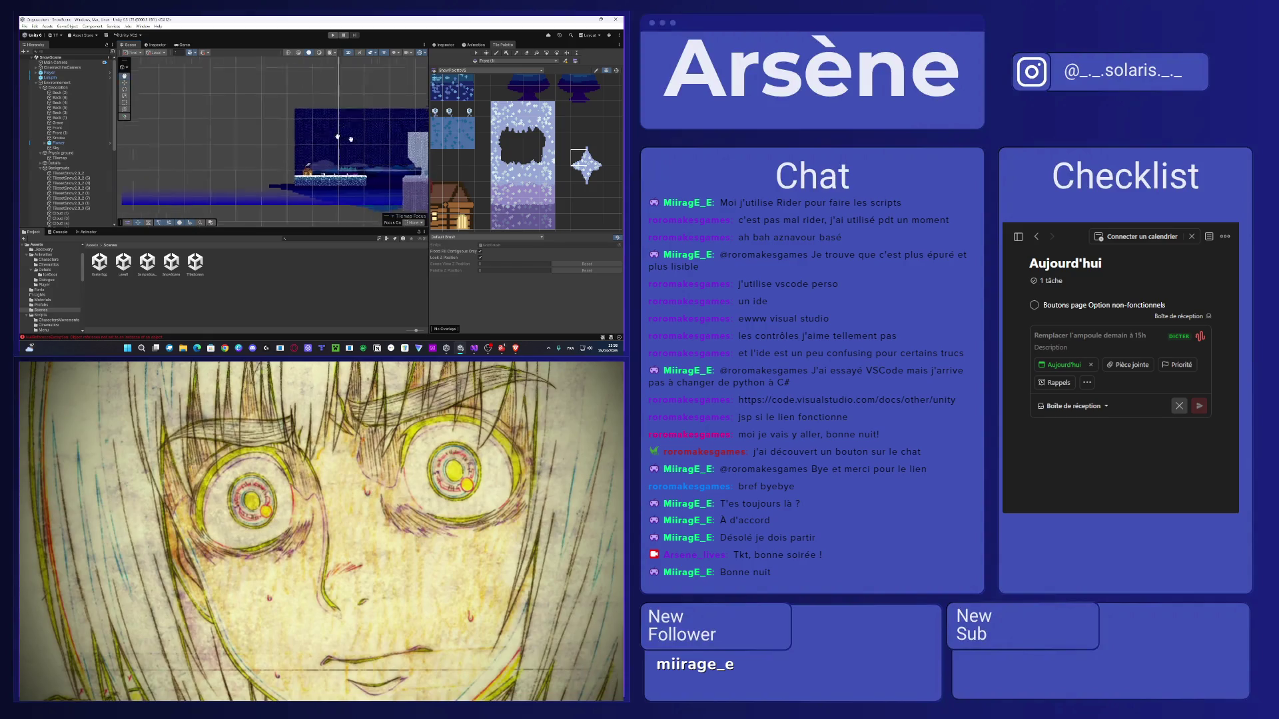
{"action": "scroll", "coordinate": [316, 158], "scroll_direction": "up", "scroll_amount": 5}
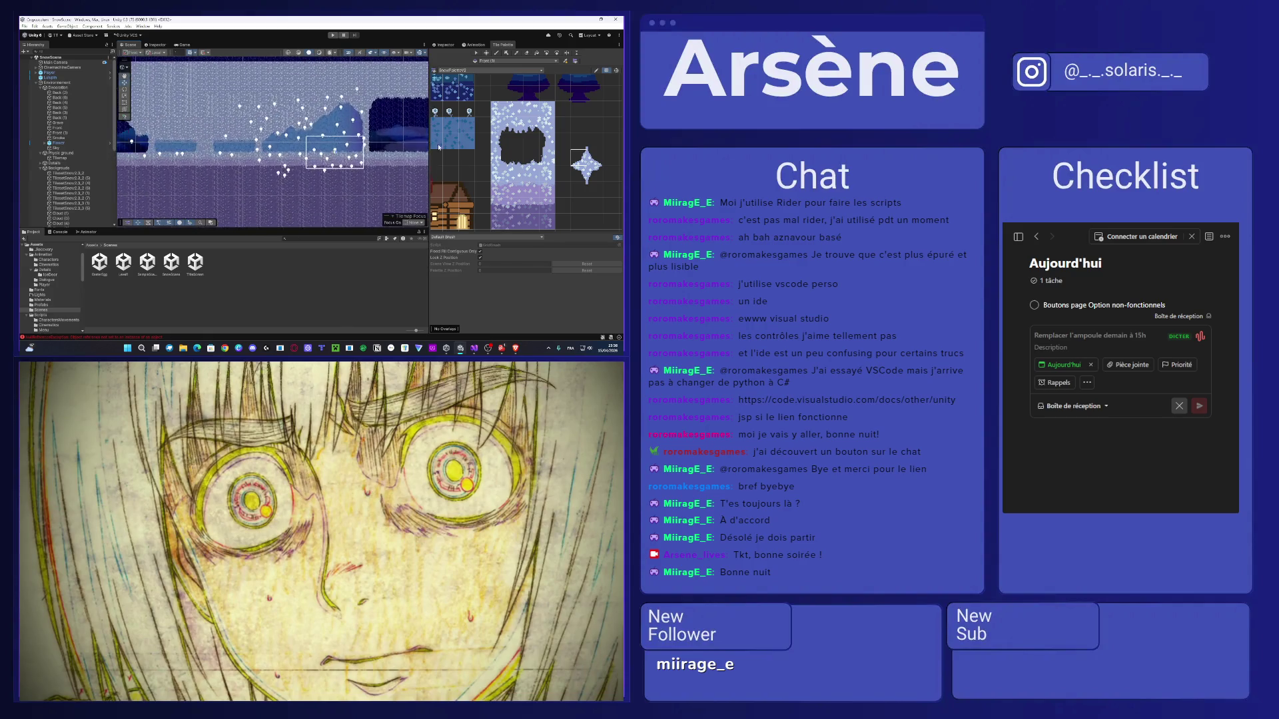
{"action": "scroll", "coordinate": [305, 146], "scroll_direction": "up", "scroll_amount": 3}
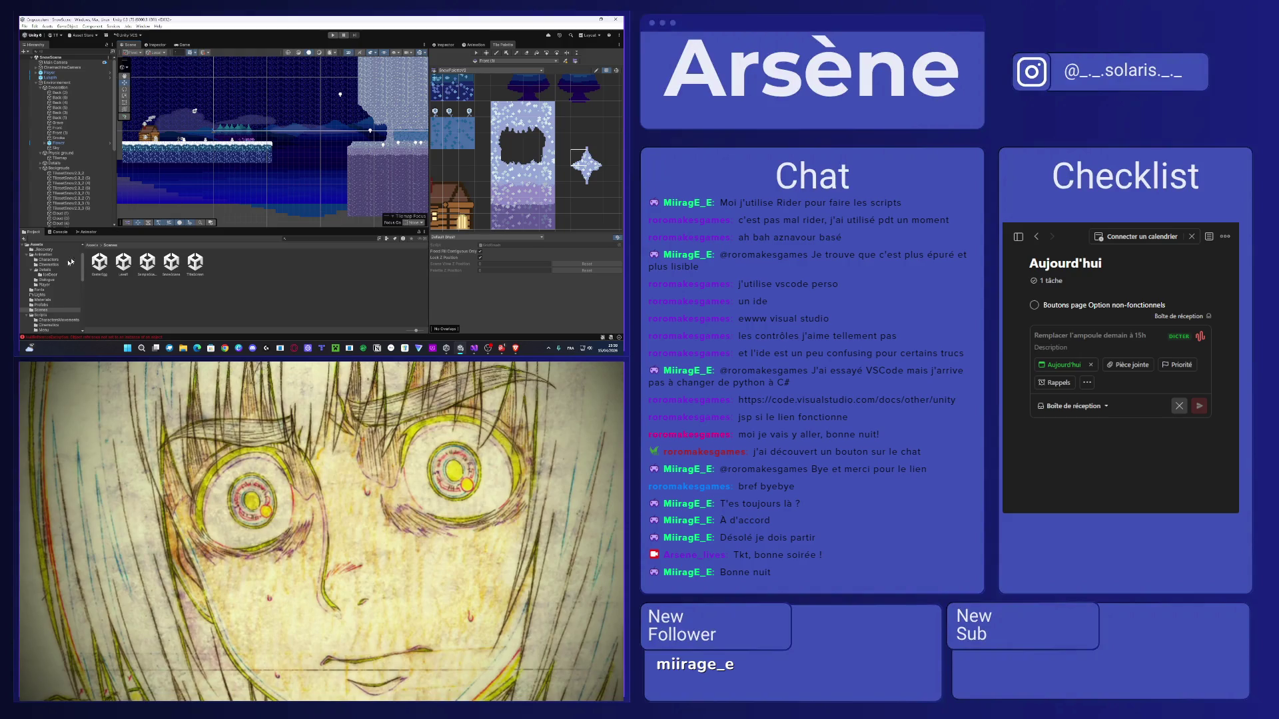
{"action": "left_click", "coordinate": [94, 246]}
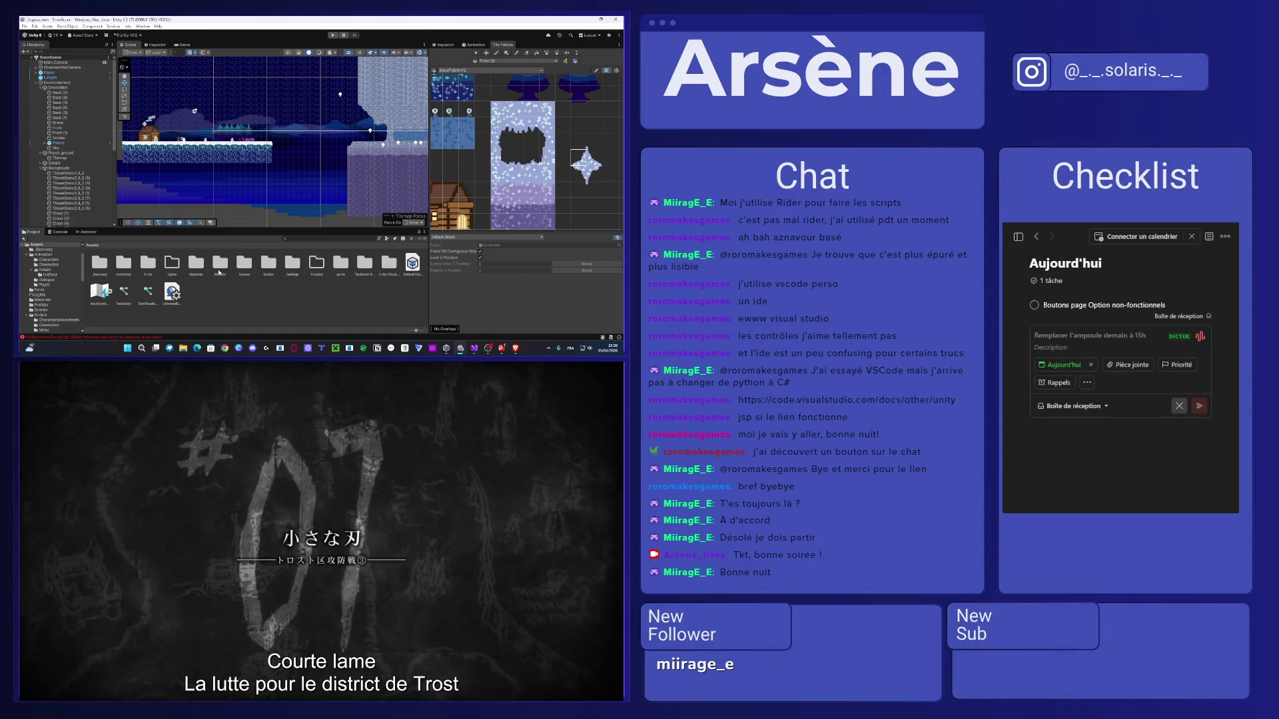
{"action": "double_click", "coordinate": [269, 263]}
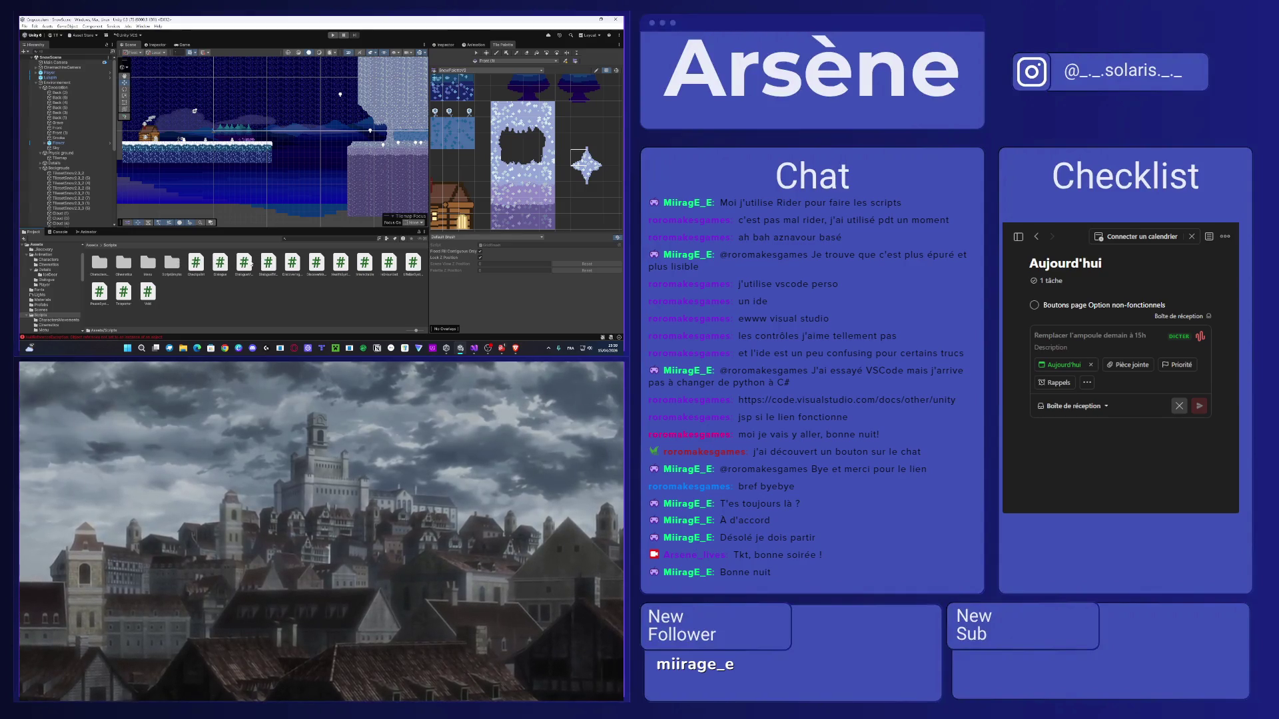
Open DialogueManager and delete the commented '//yield return new WaitForSeconds(0.1f);' line.
{"action": "double_click", "coordinate": [252, 265]}
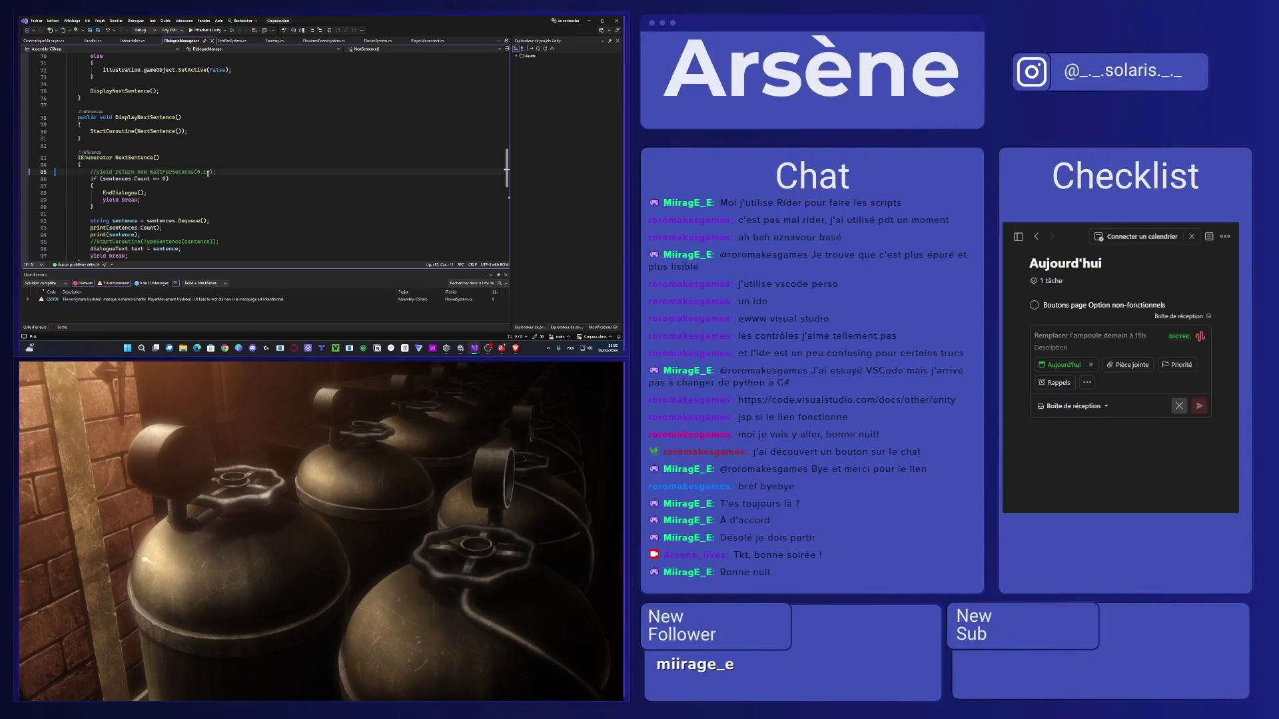
{"action": "left_click_drag", "start_coordinate": [93, 172], "coordinate": [92, 172]}
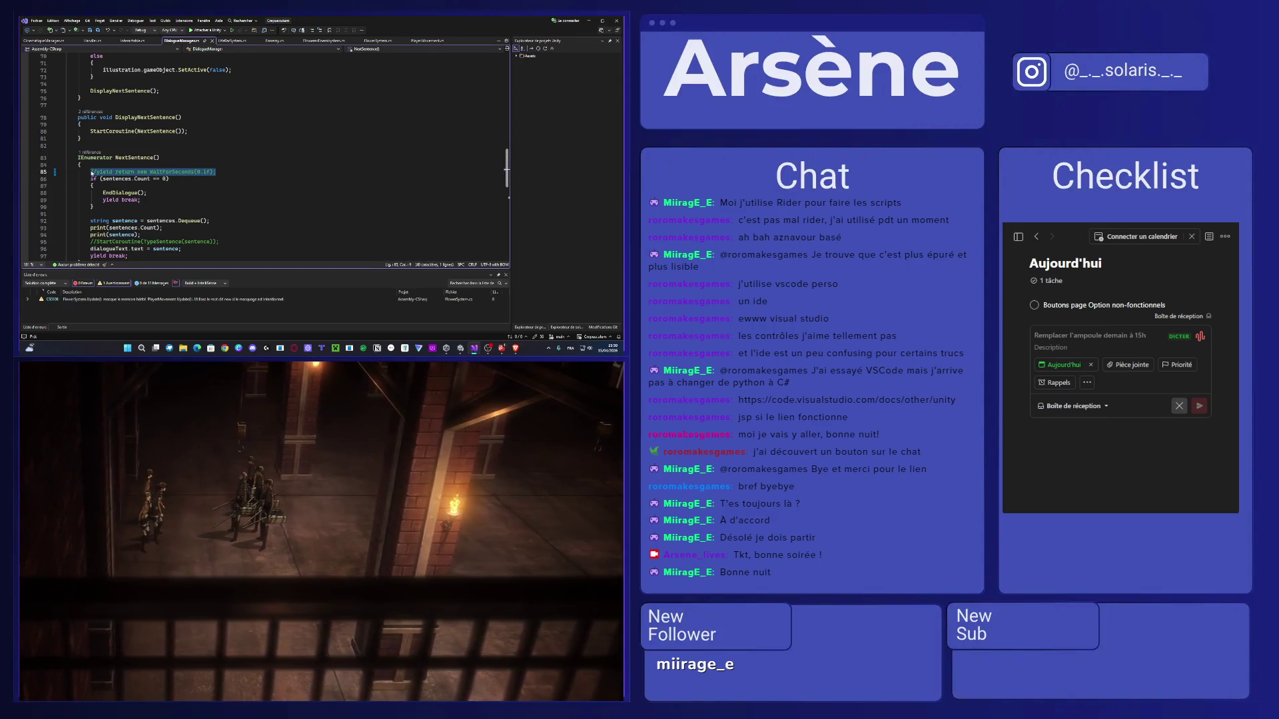
{"action": "key", "text": "BackSpace"}
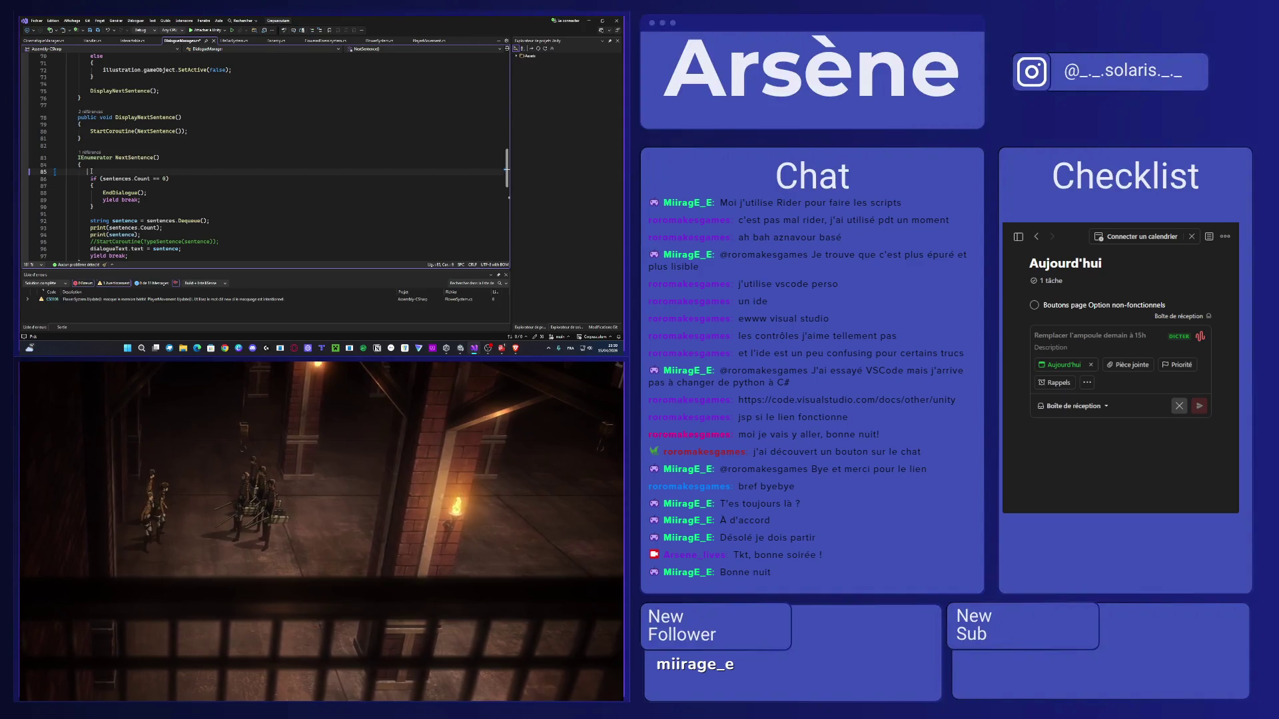
{"action": "key", "text": "BackSpace"}
{"action": "key", "text": "BackSpace"}
{"action": "key", "text": "BackSpace"}
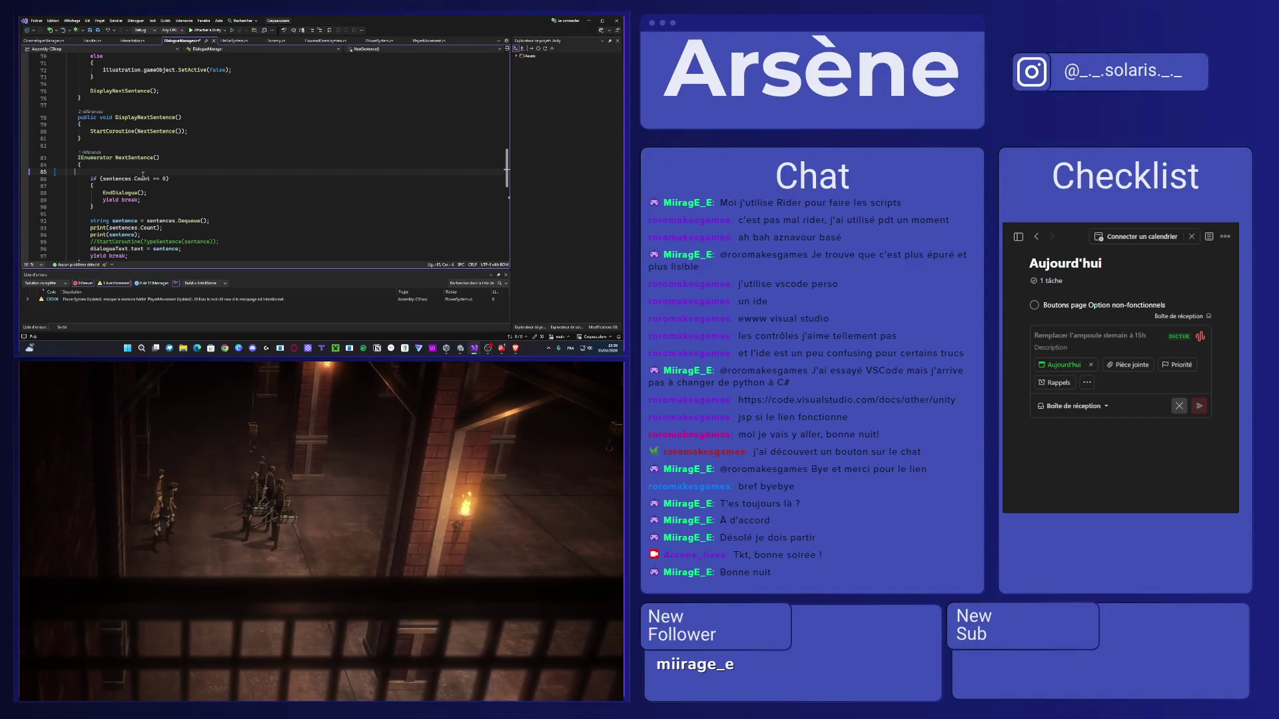
{"action": "key", "text": "BackSpace"}
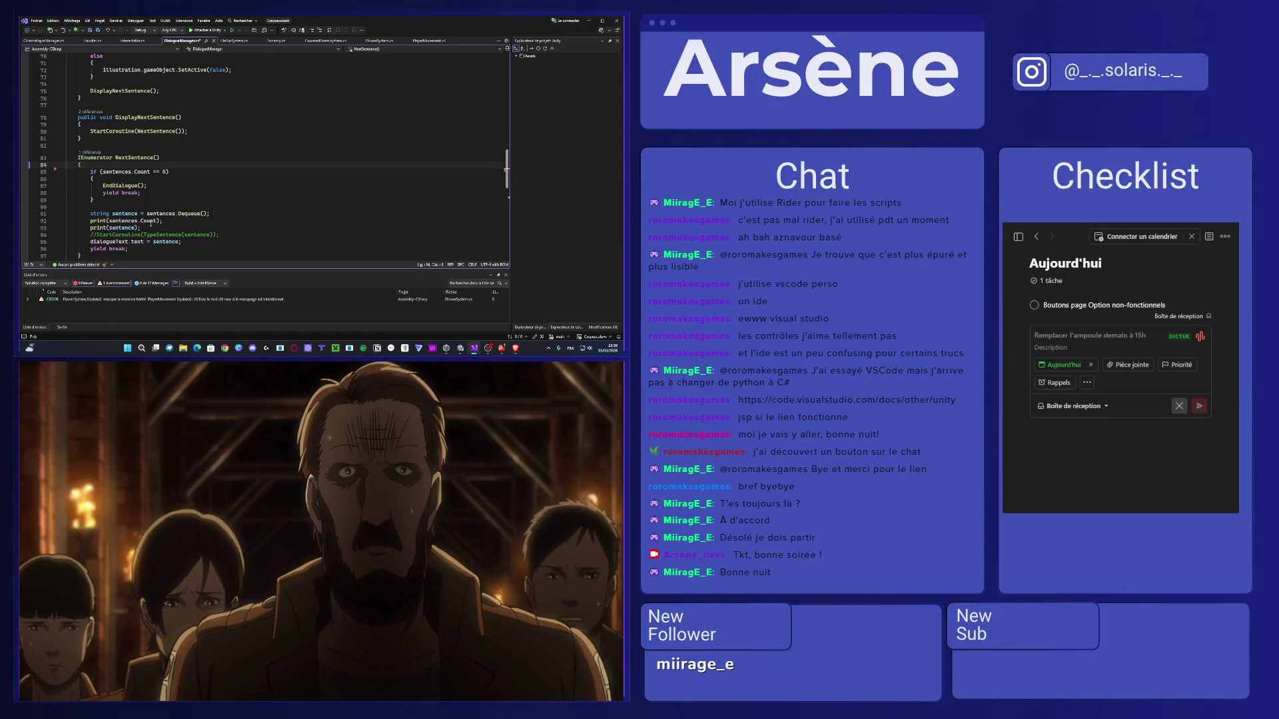
Add 'yield return new WaitForSeconds(1f)' after 'dialogueText.text = sentence;'.
{"action": "scroll", "coordinate": [197, 219], "scroll_direction": "down", "scroll_amount": 1}
{"action": "left_click", "coordinate": [197, 219]}
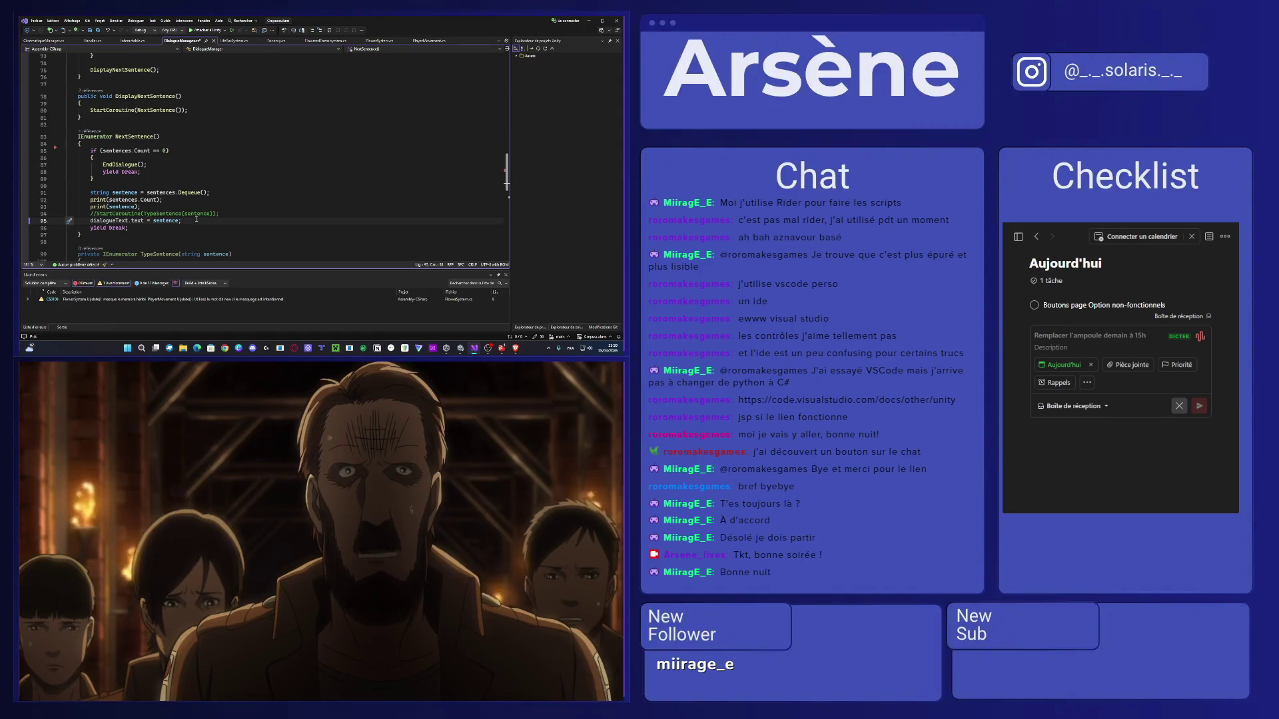
{"action": "key", "text": "Return"}
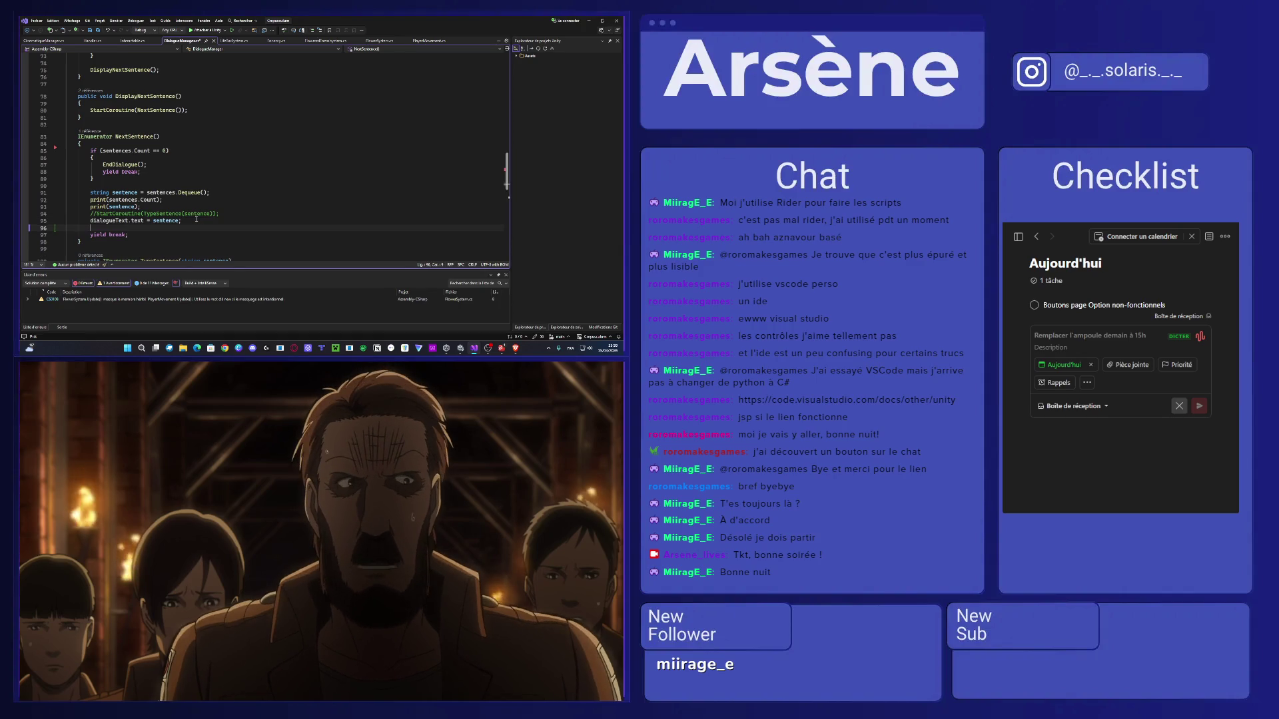
{"action": "type", "text": "yi"}
{"action": "key", "text": "Tab"}
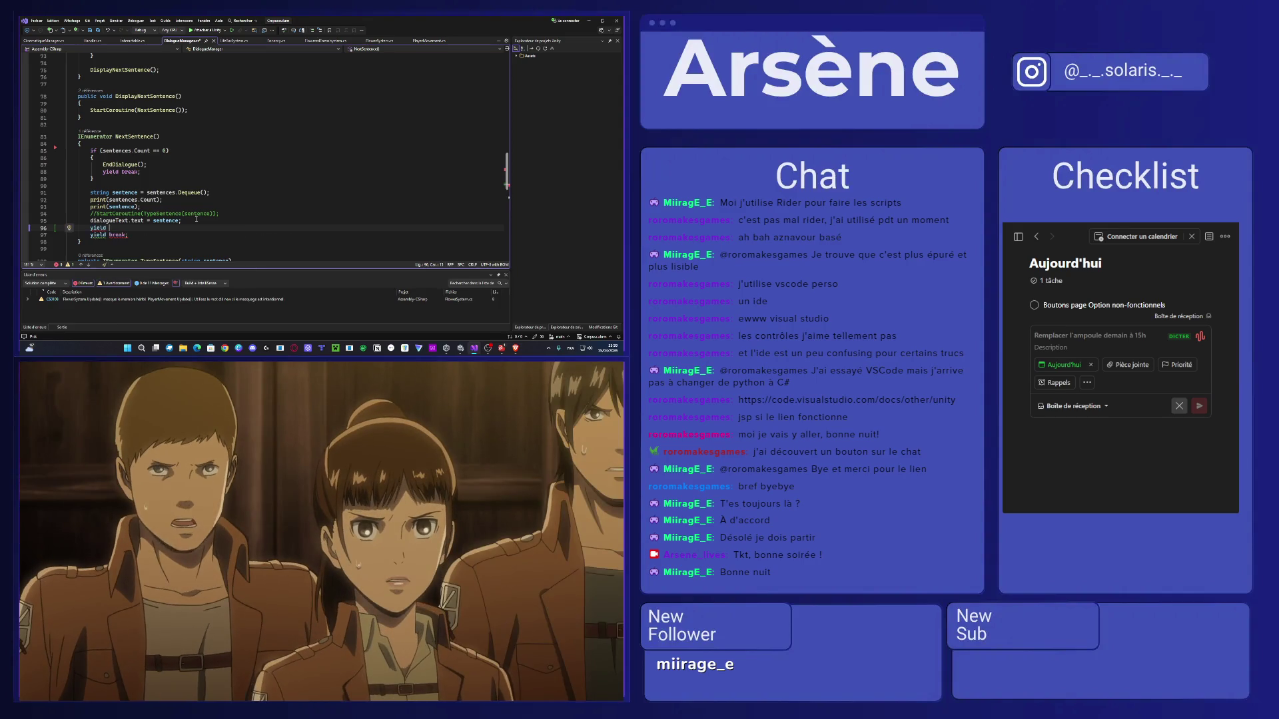
{"action": "type", "text": "retur"}
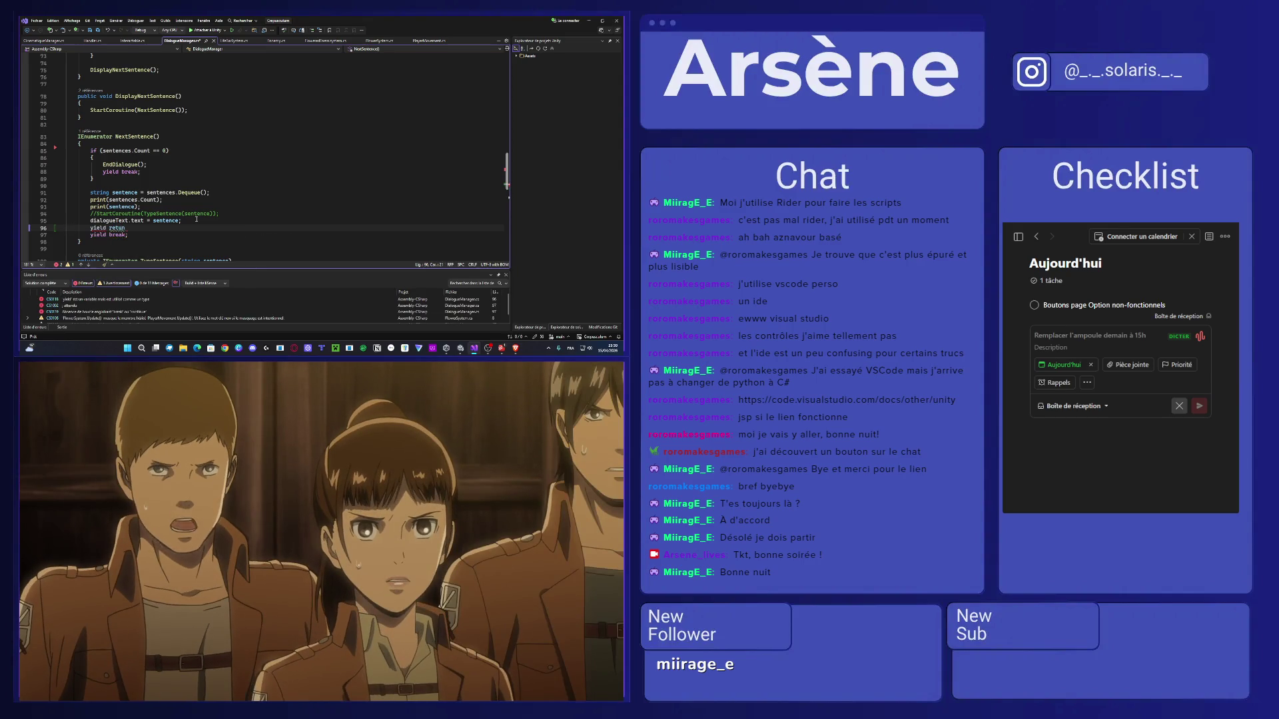
{"action": "type", "text": "n"}
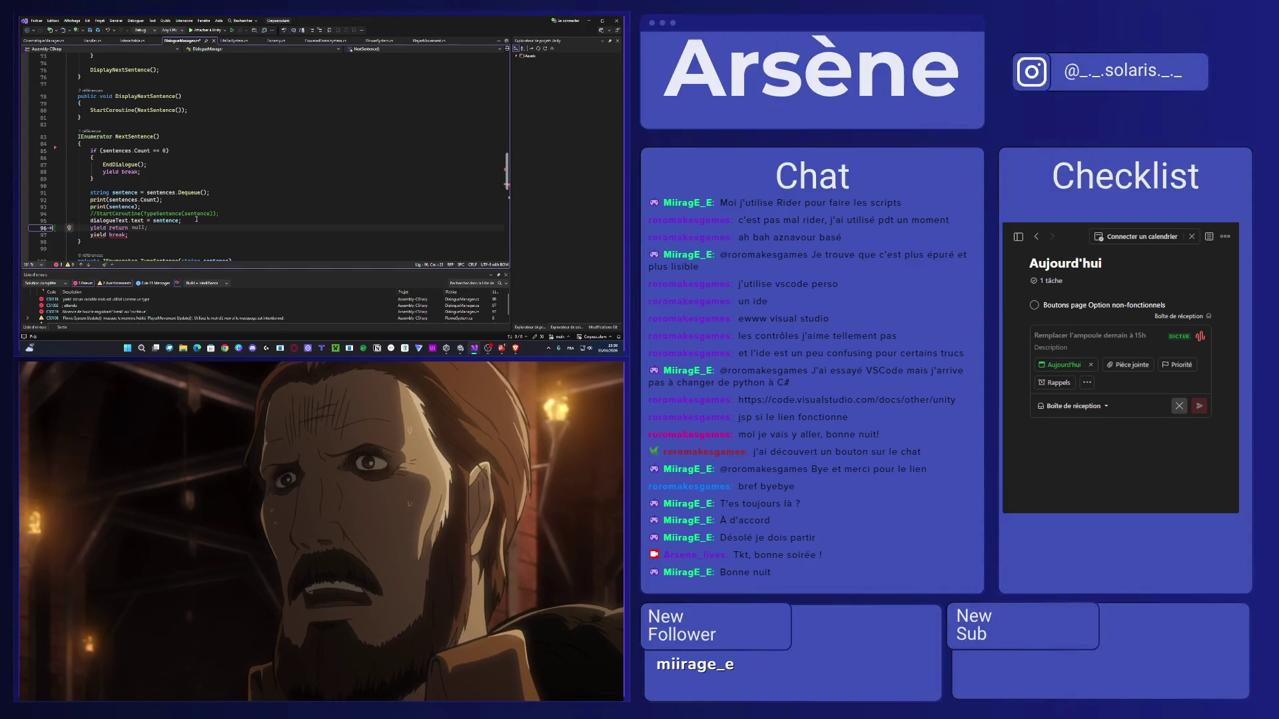
{"action": "type", "text": " new Wait"}
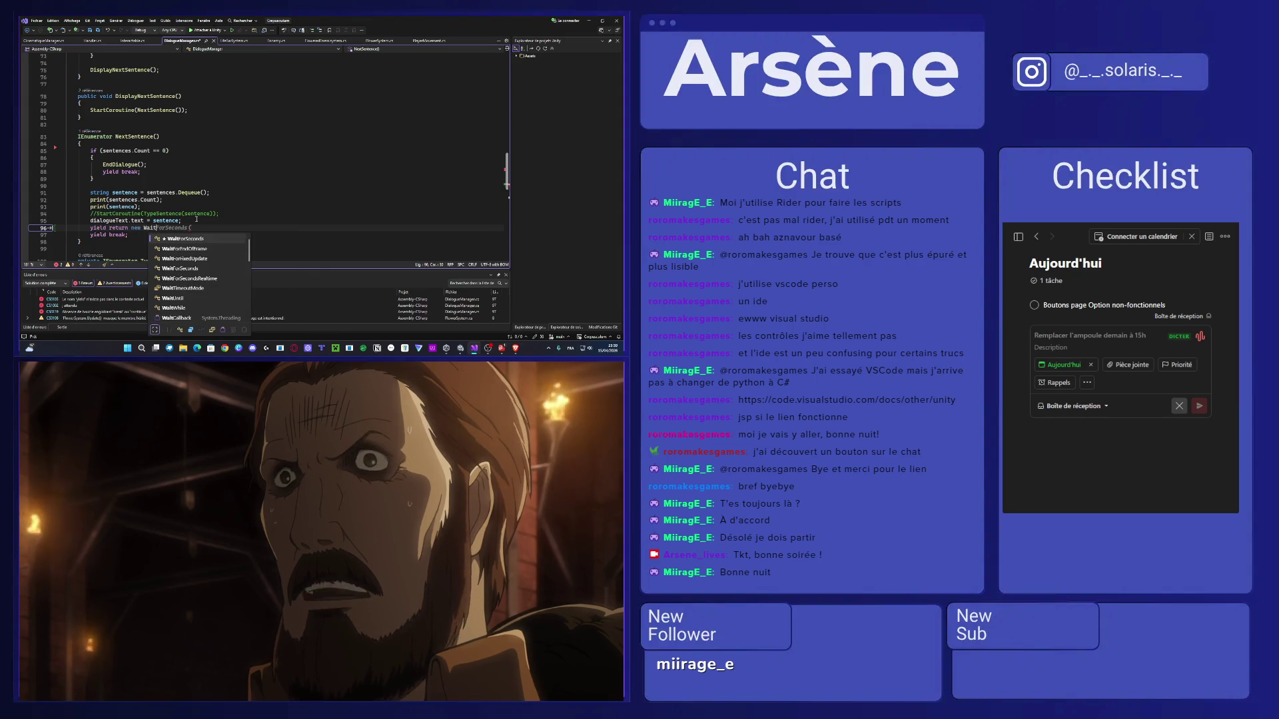
{"action": "key", "text": "Tab"}
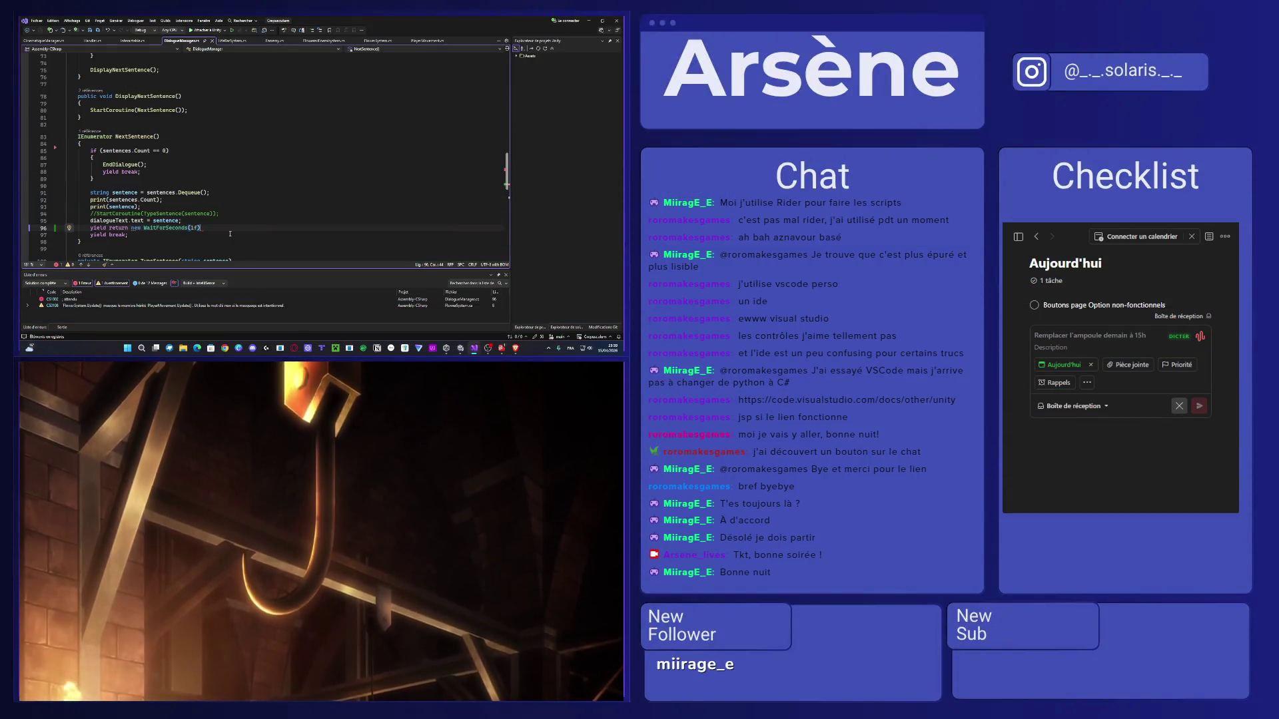
{"action": "scroll", "coordinate": [230, 233], "scroll_direction": "down", "scroll_amount": 9}
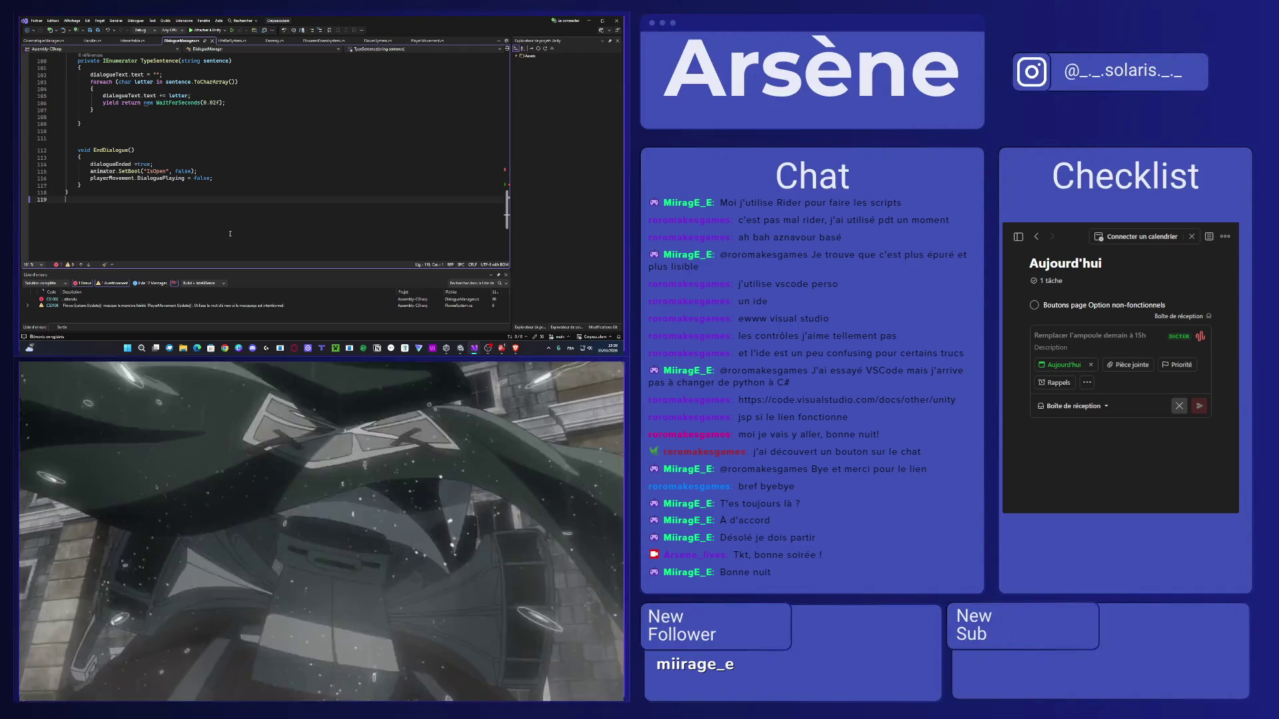
Check the TypeSentence typing delay and add the missing semicolon to the new wait line.
{"action": "scroll", "coordinate": [230, 233], "scroll_direction": "up", "scroll_amount": 3}
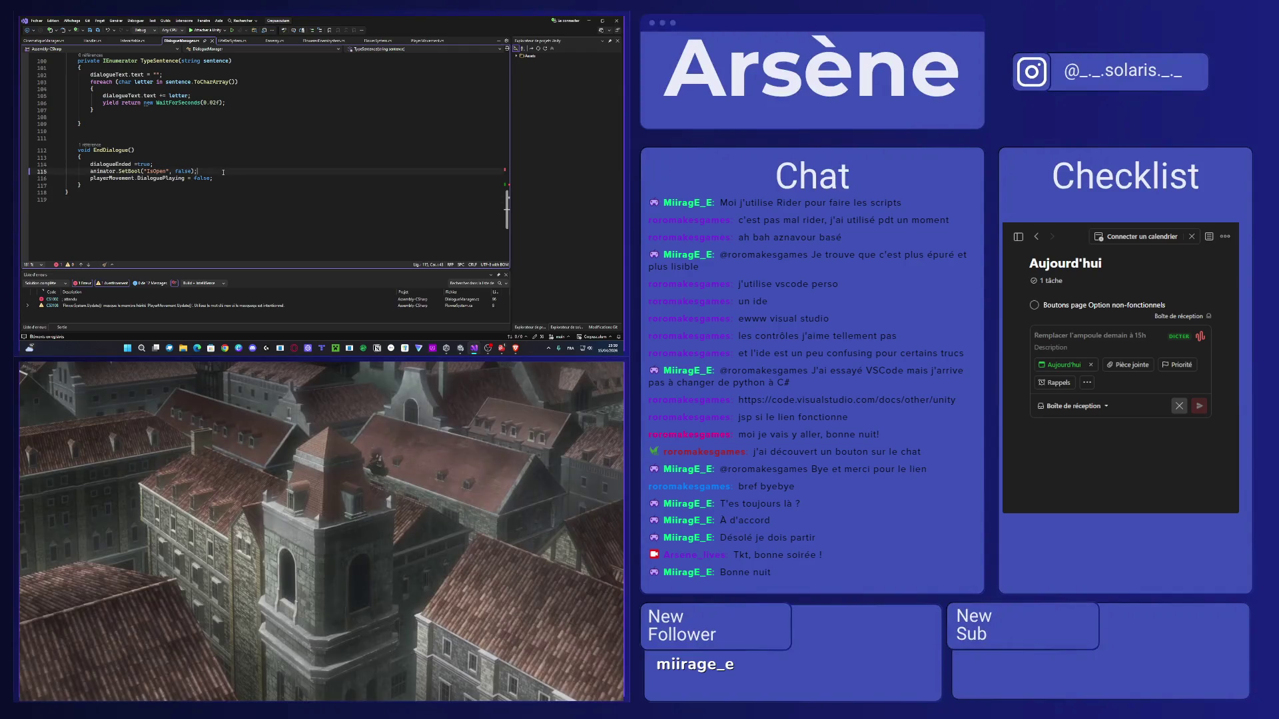
{"action": "left_click", "coordinate": [230, 234]}
{"action": "left_click", "coordinate": [240, 166]}
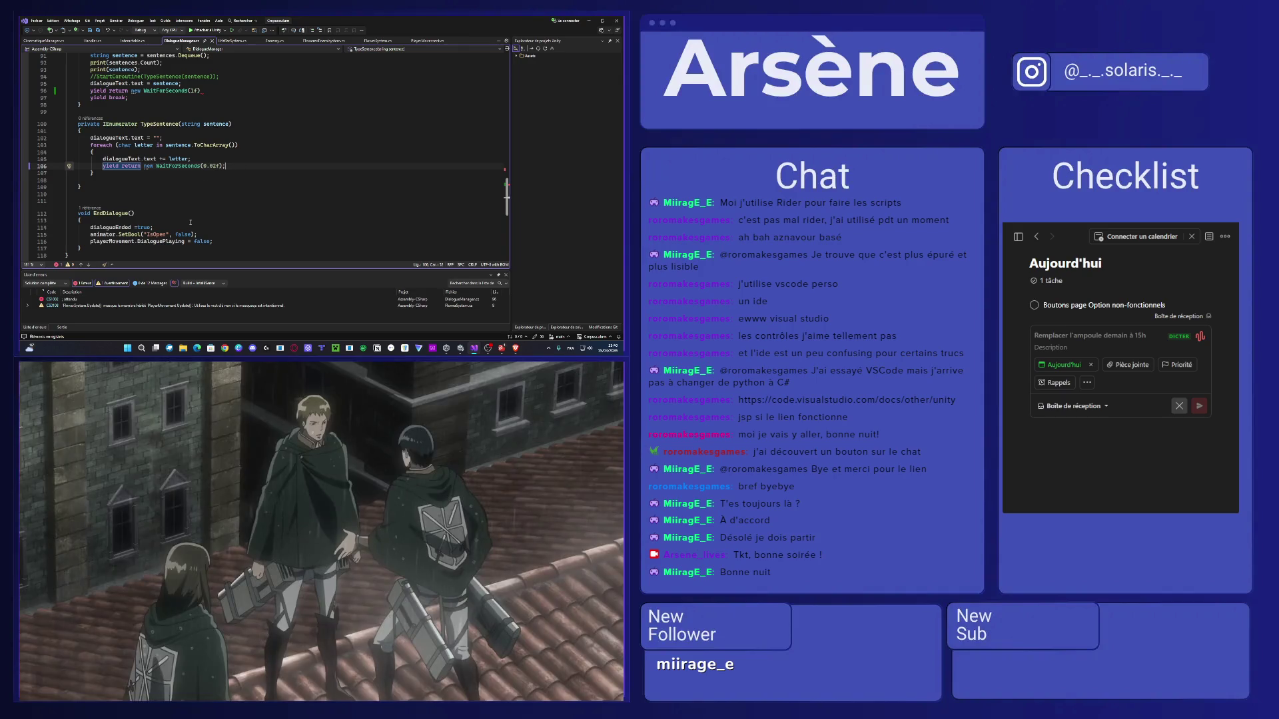
{"action": "scroll", "coordinate": [191, 222], "scroll_direction": "up", "scroll_amount": 3}
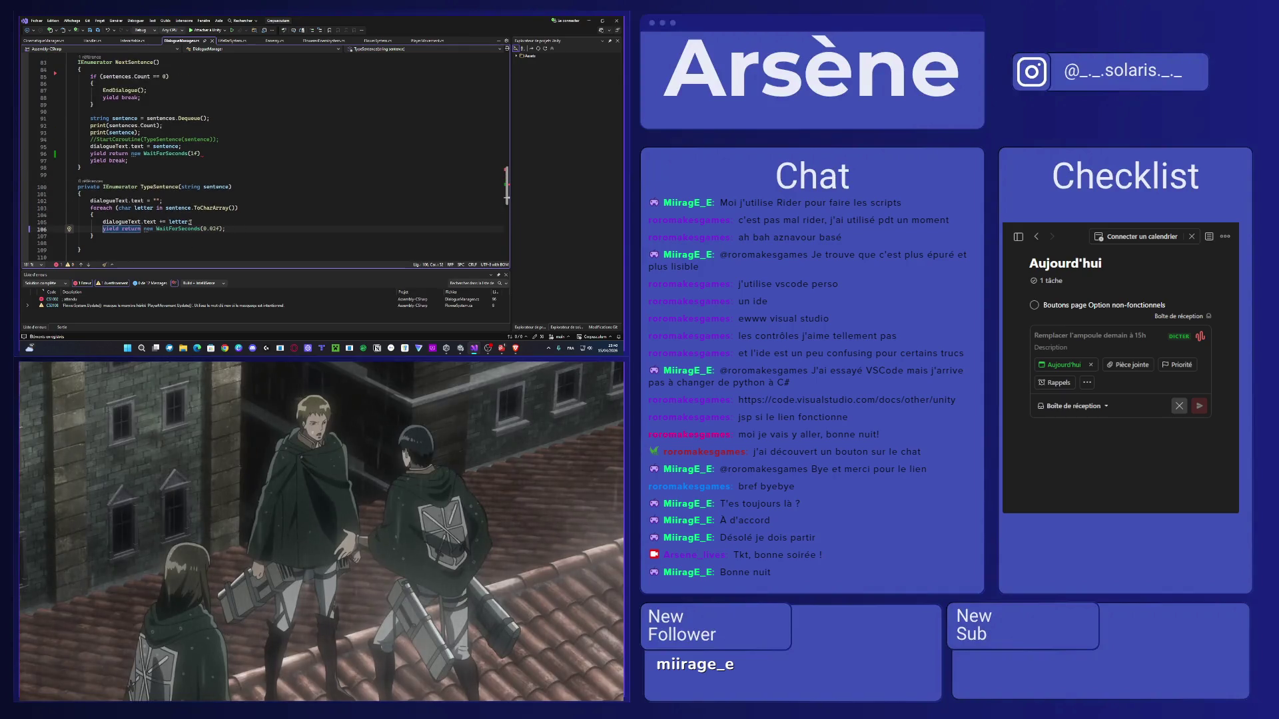
{"action": "left_click", "coordinate": [201, 154]}
{"action": "type", "text": ";"}
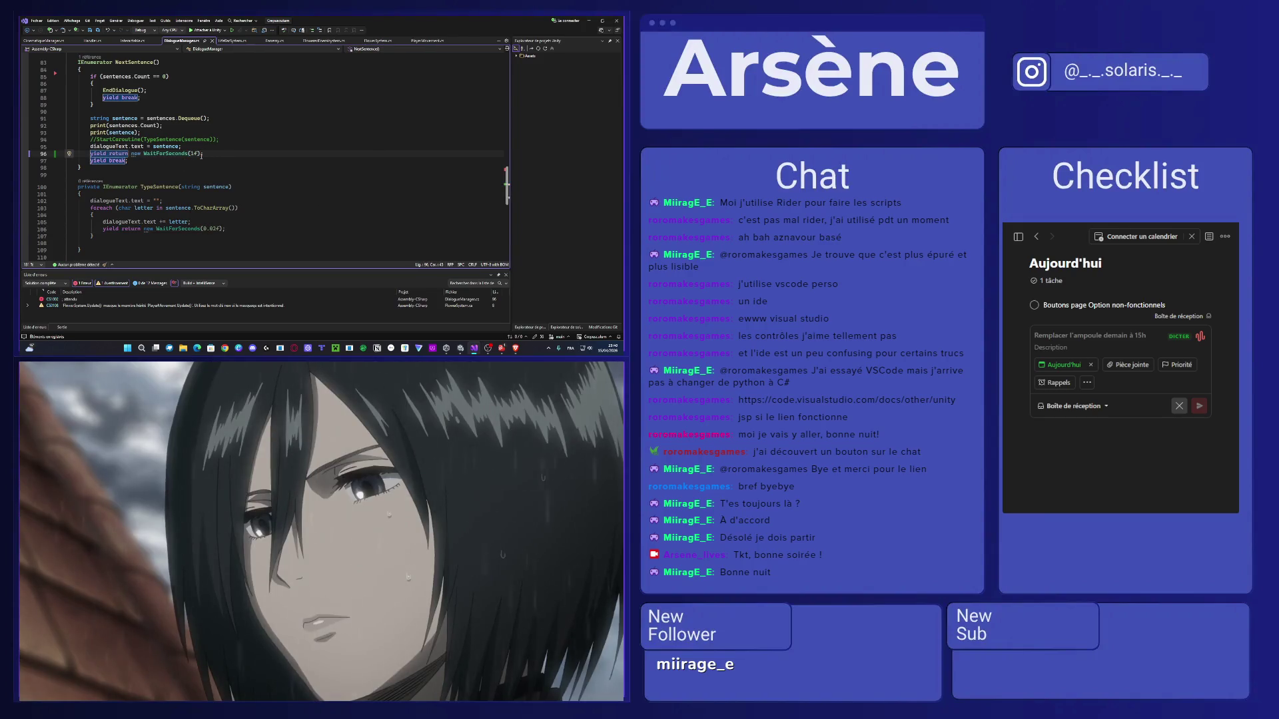
{"action": "mouse_move", "coordinate": [198, 158]}
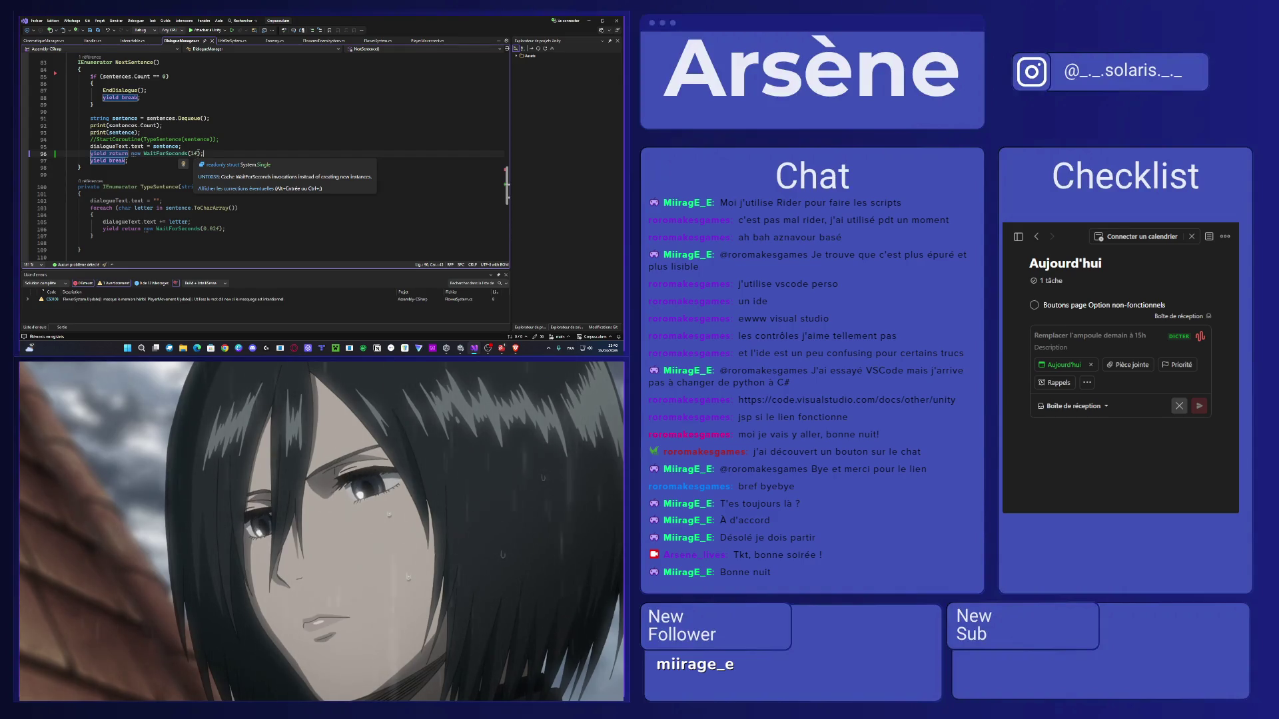
Review NextSentence once more, then switch back to Unity and start Play mode.
{"action": "scroll", "coordinate": [220, 153], "scroll_direction": "up", "scroll_amount": 4}
{"action": "left_click", "coordinate": [225, 148]}
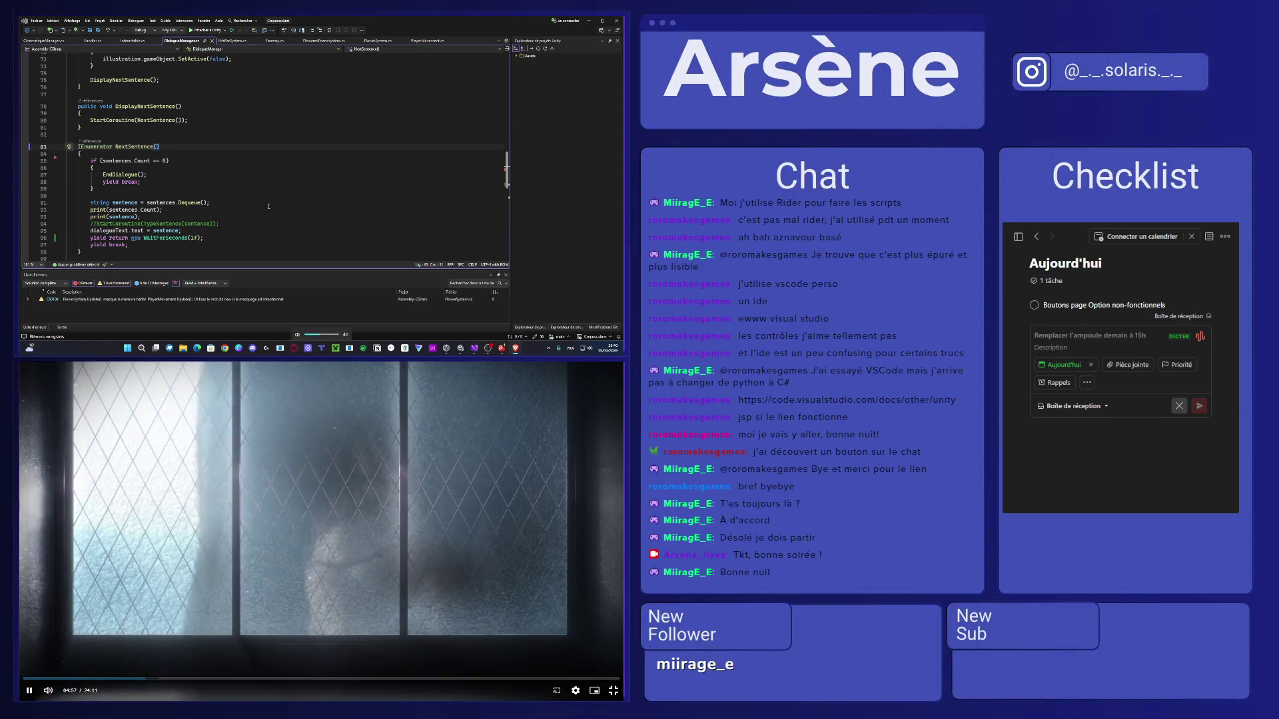
{"action": "key", "text": "XF86AudioLowerVolume"}
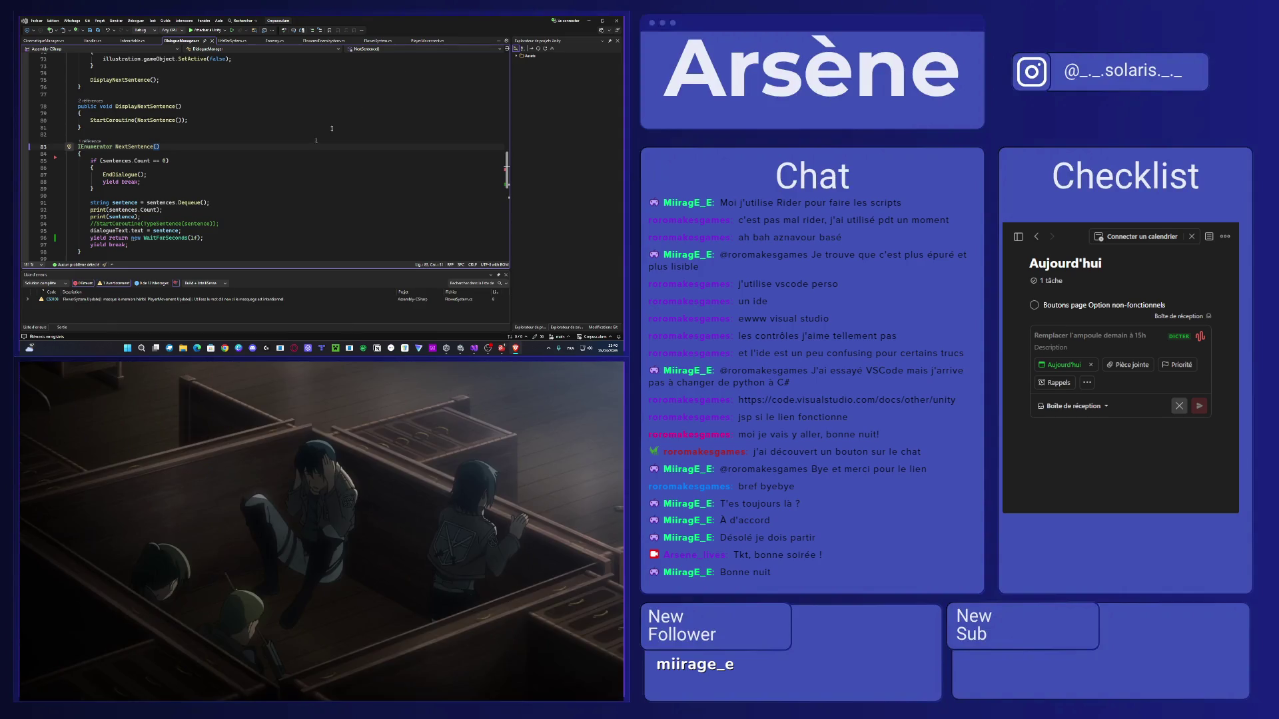
{"action": "scroll", "coordinate": [257, 174], "scroll_direction": "down", "scroll_amount": 2}
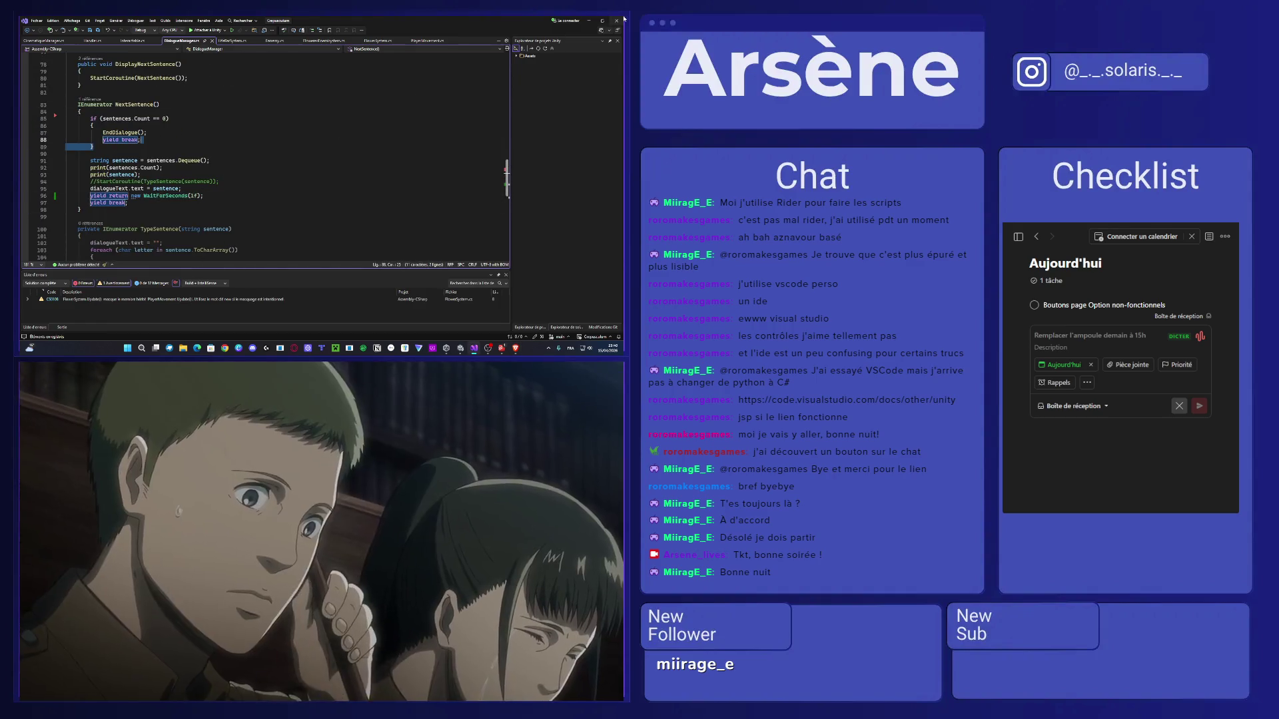
{"action": "key", "text": "alt+Tab"}
{"action": "left_click", "coordinate": [333, 36]}
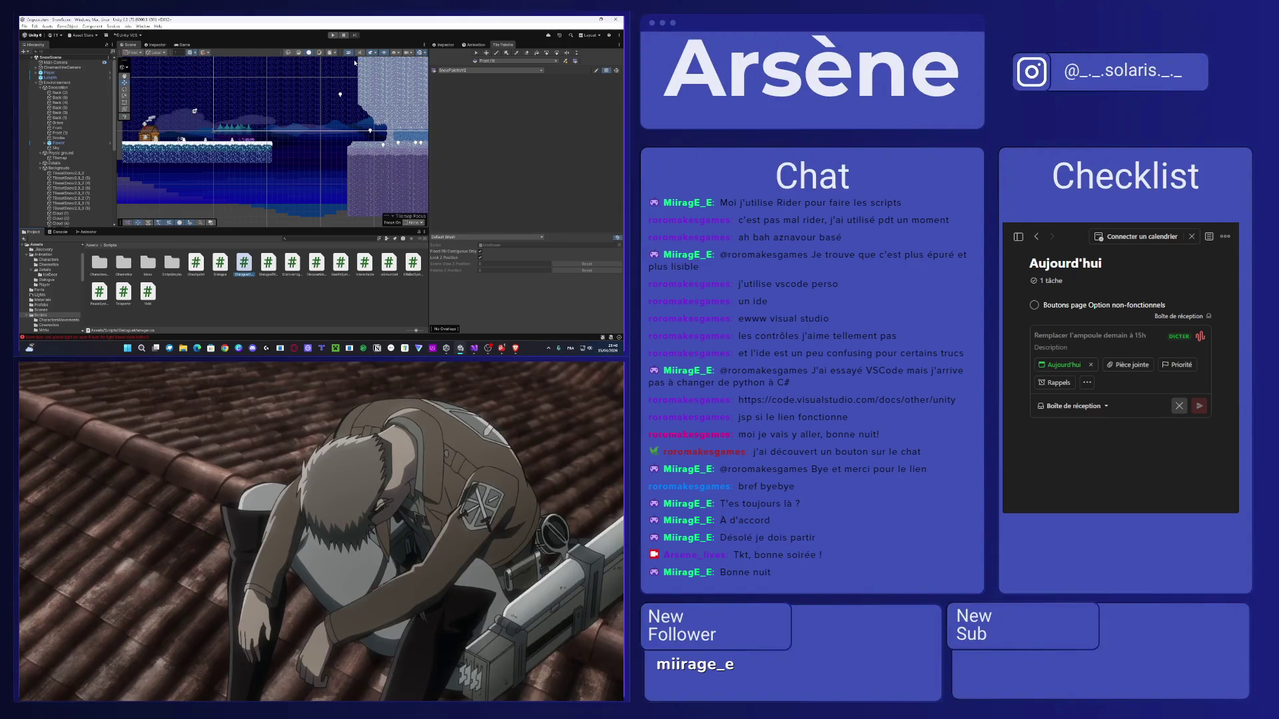
Take control of the player in the running game, walk left and jump.
{"action": "key", "text": "ctrl+p"}
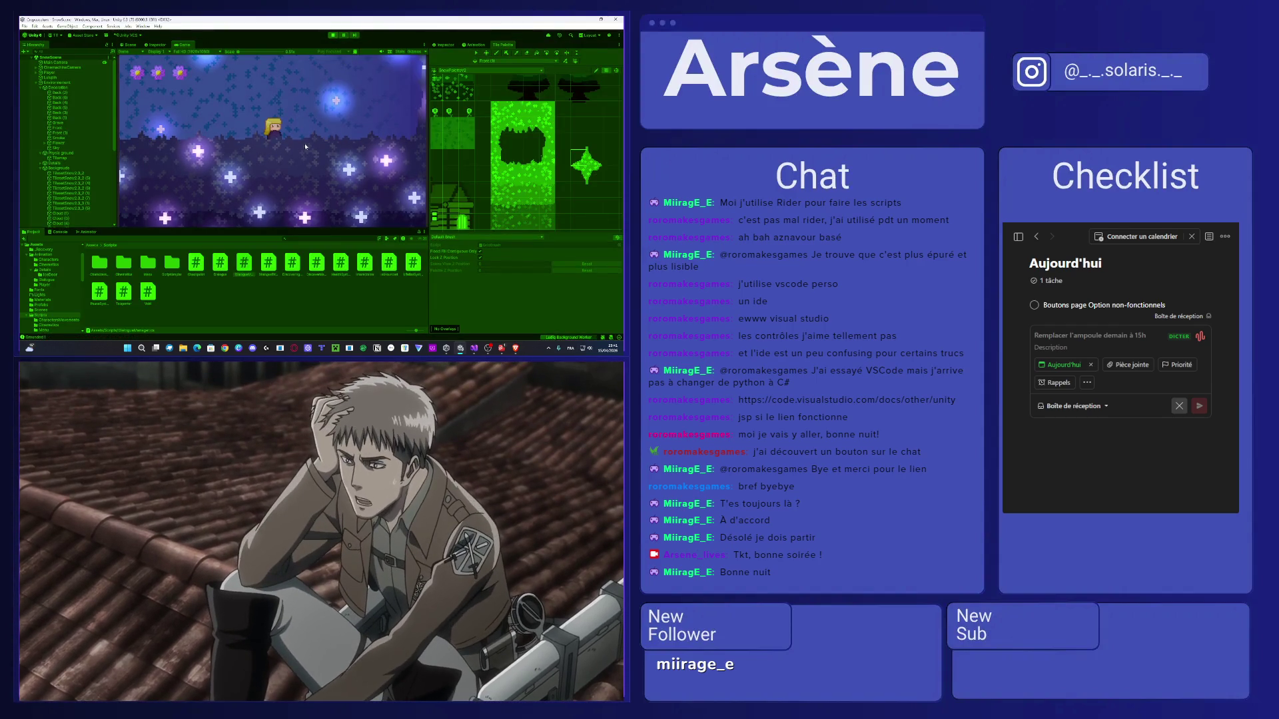
{"action": "key", "text": "a"}
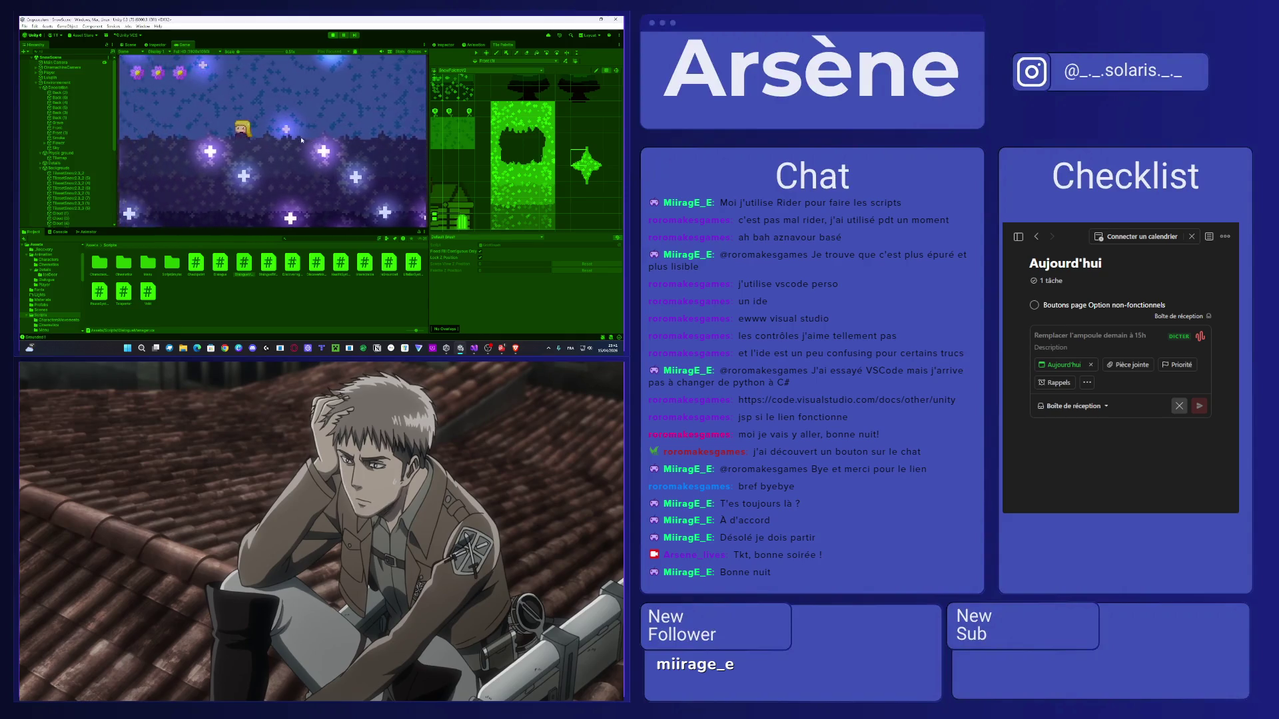
{"action": "key", "text": "a"}
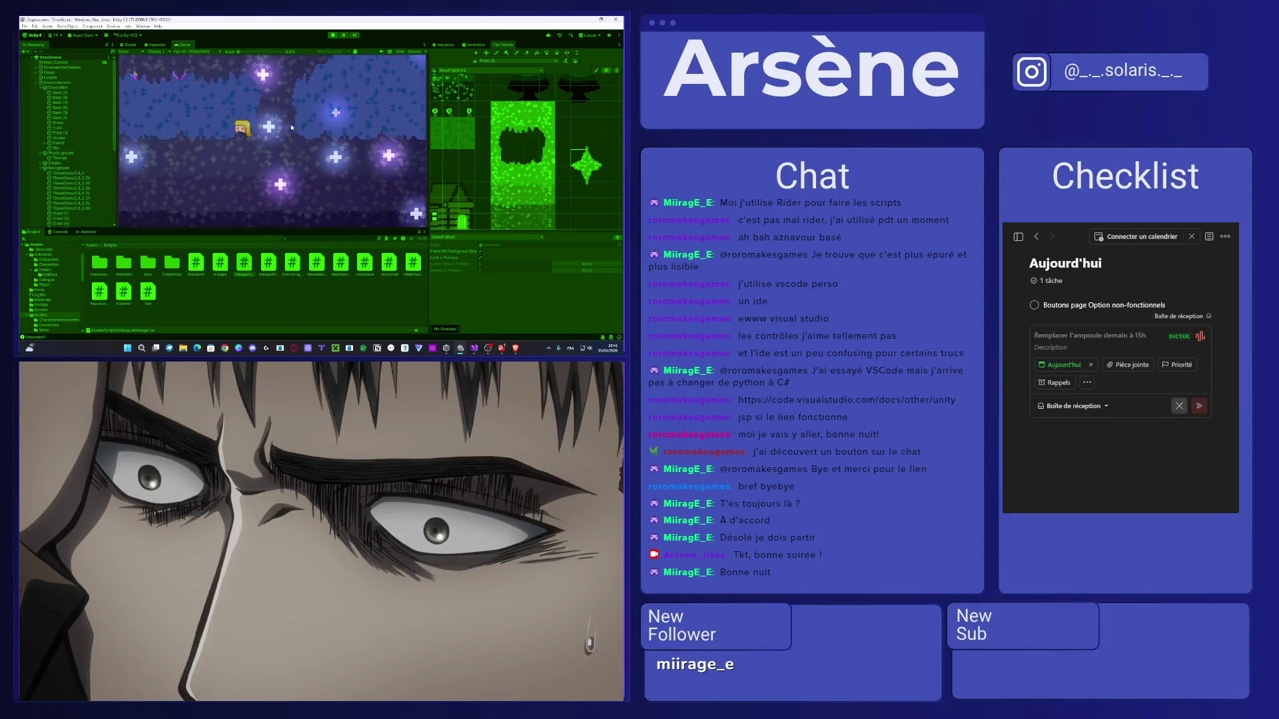
{"action": "key", "text": "a"}
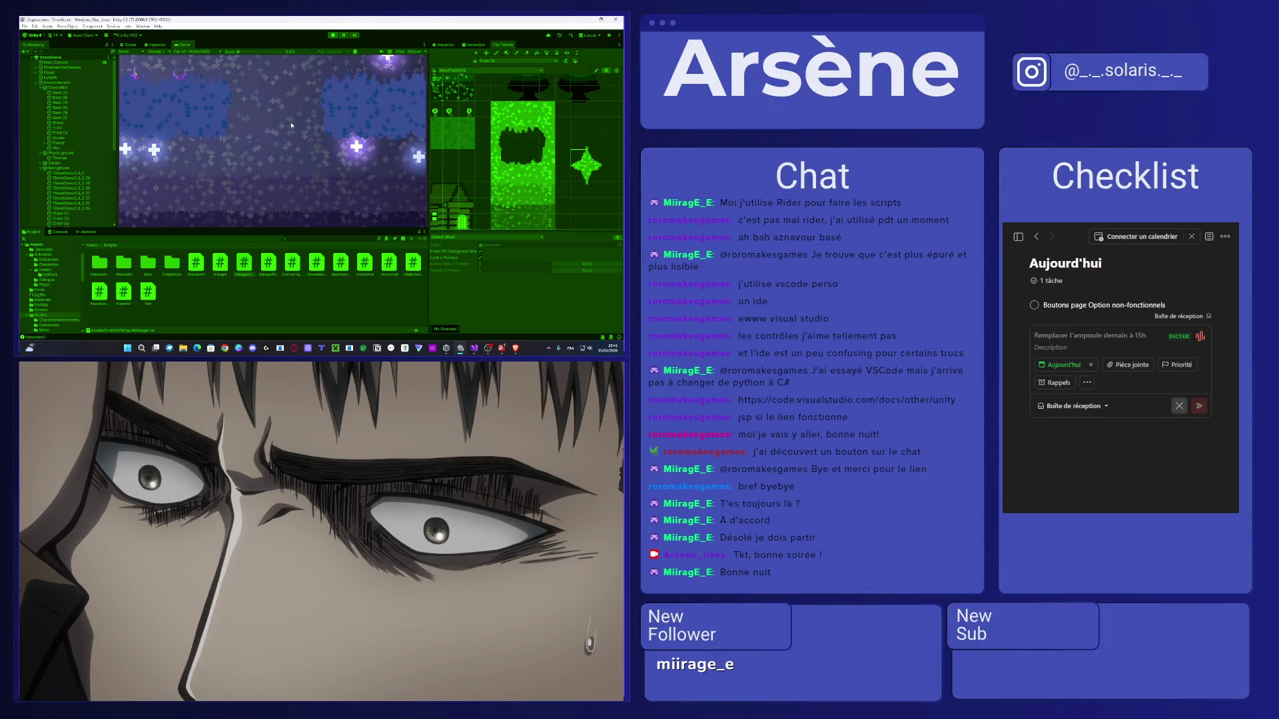
{"action": "key", "text": "a"}
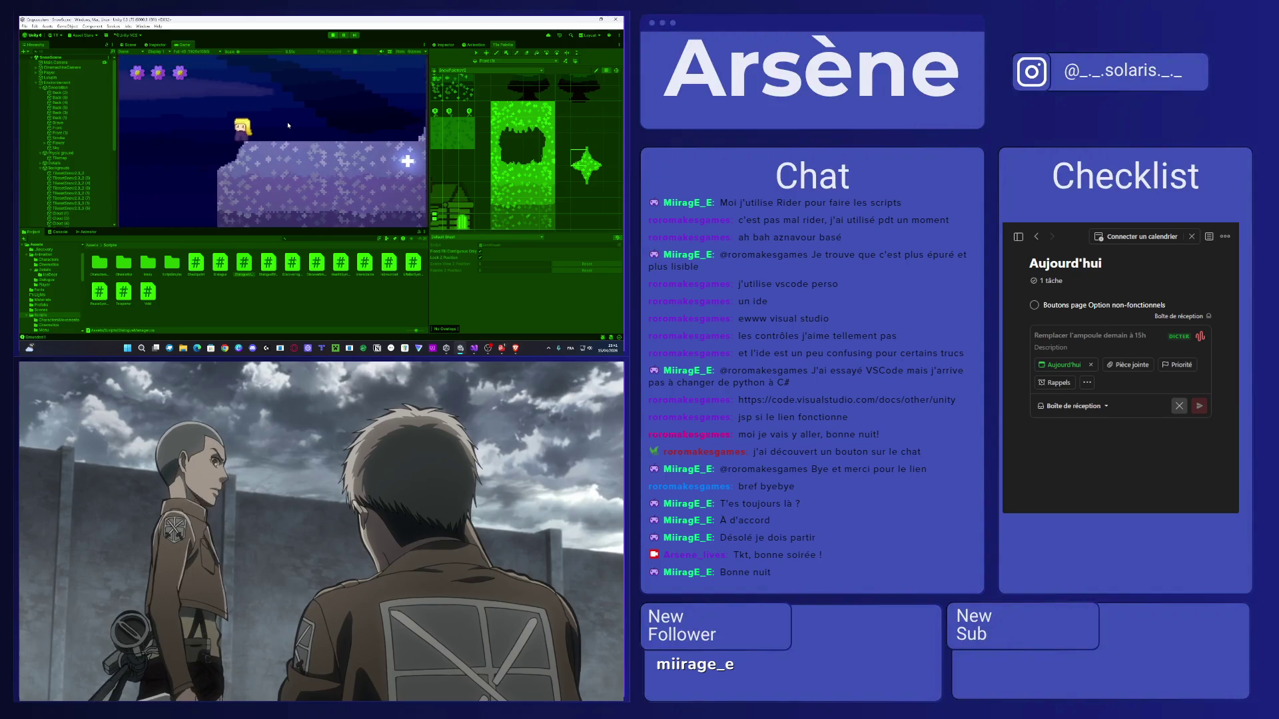
{"action": "key", "text": "space"}
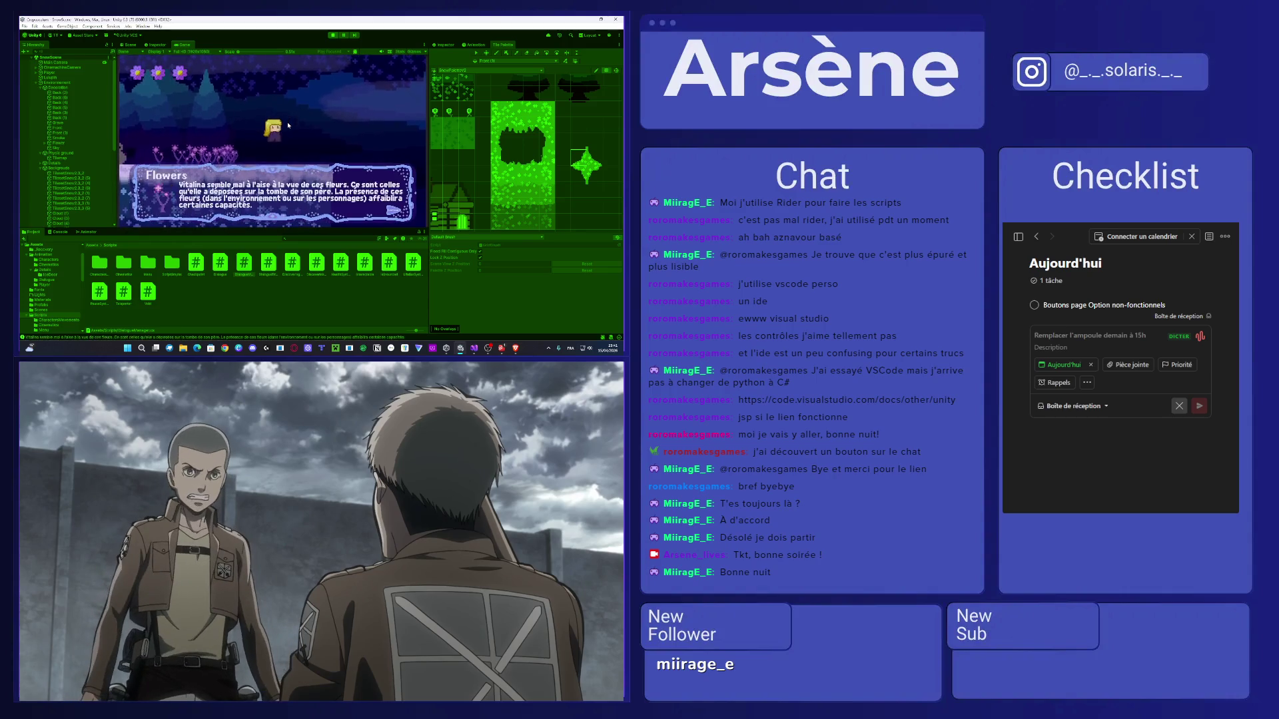
Click through the Flowers and objective dialogues, move right off the ledge, and maximize the Game view.
{"action": "key", "text": "space"}
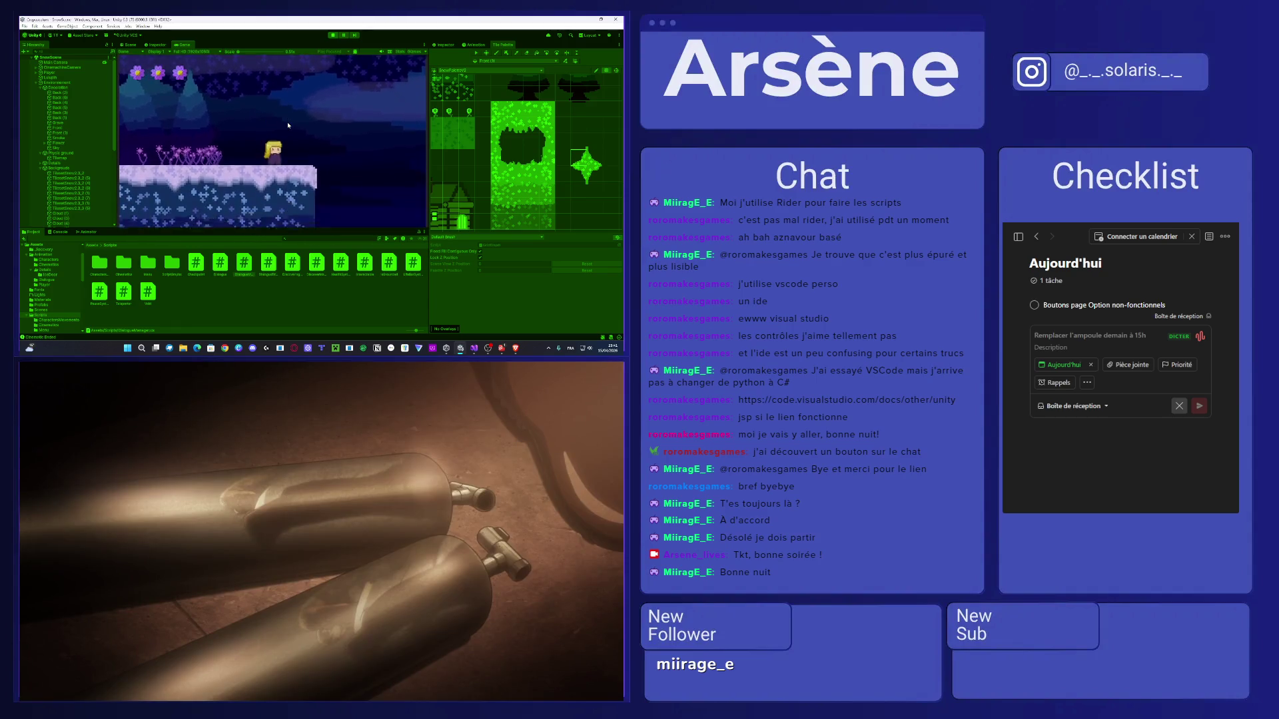
{"action": "key", "text": "space"}
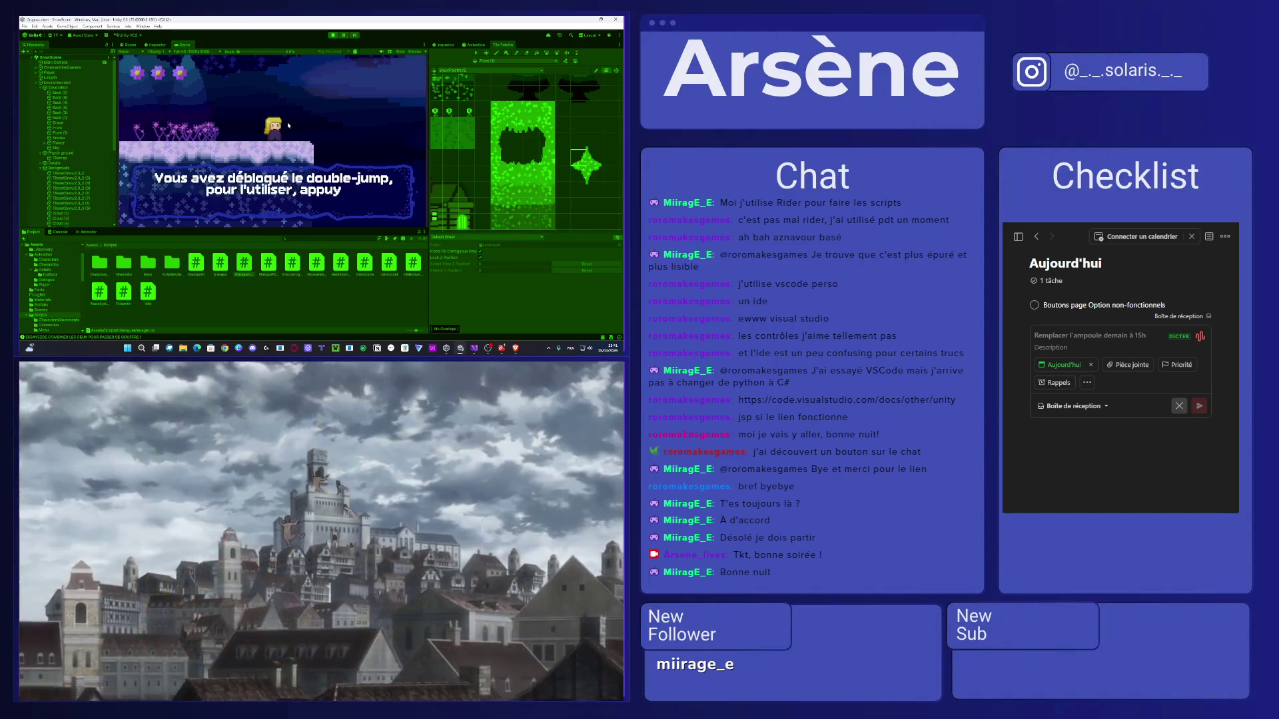
{"action": "key", "text": "space"}
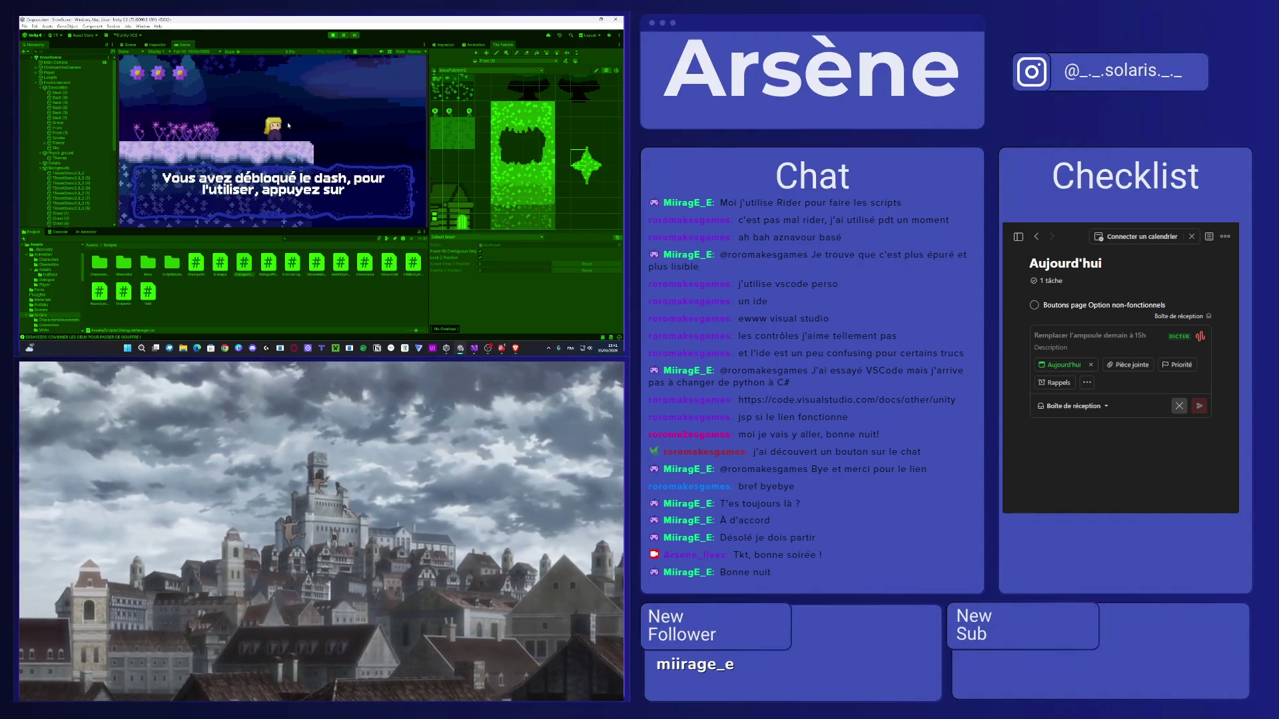
{"action": "key", "text": "space"}
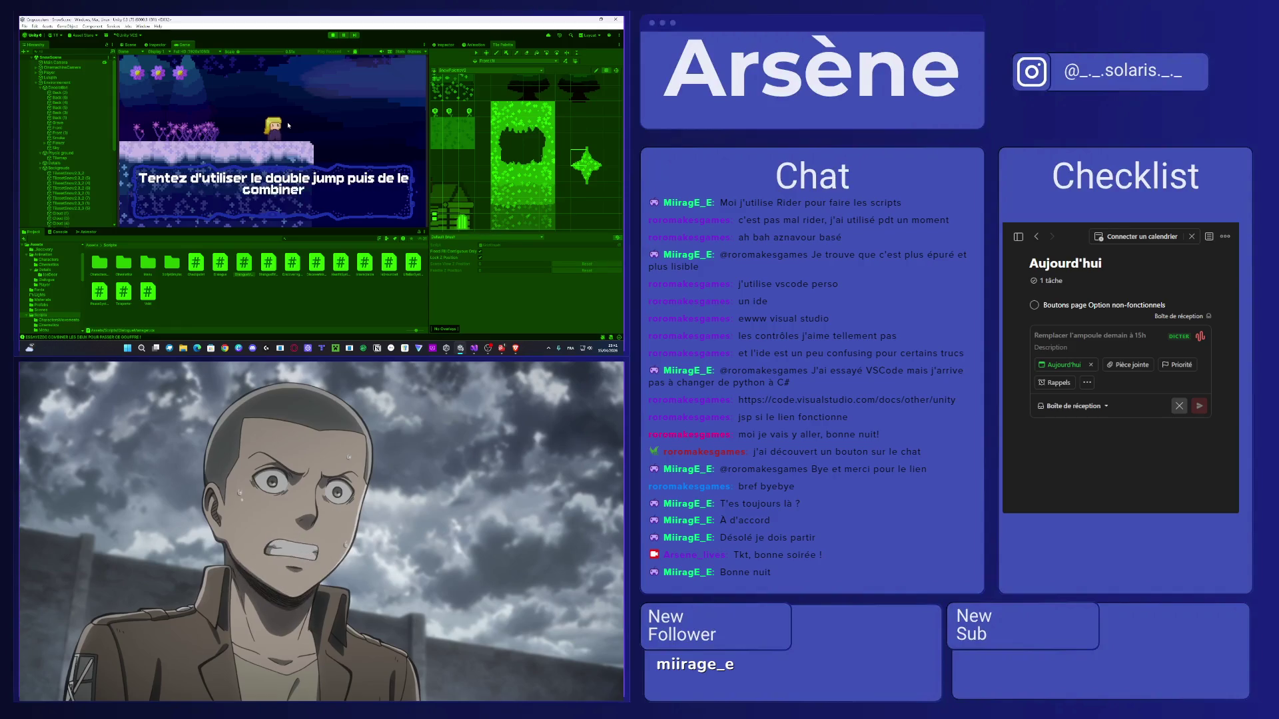
{"action": "key", "text": "space"}
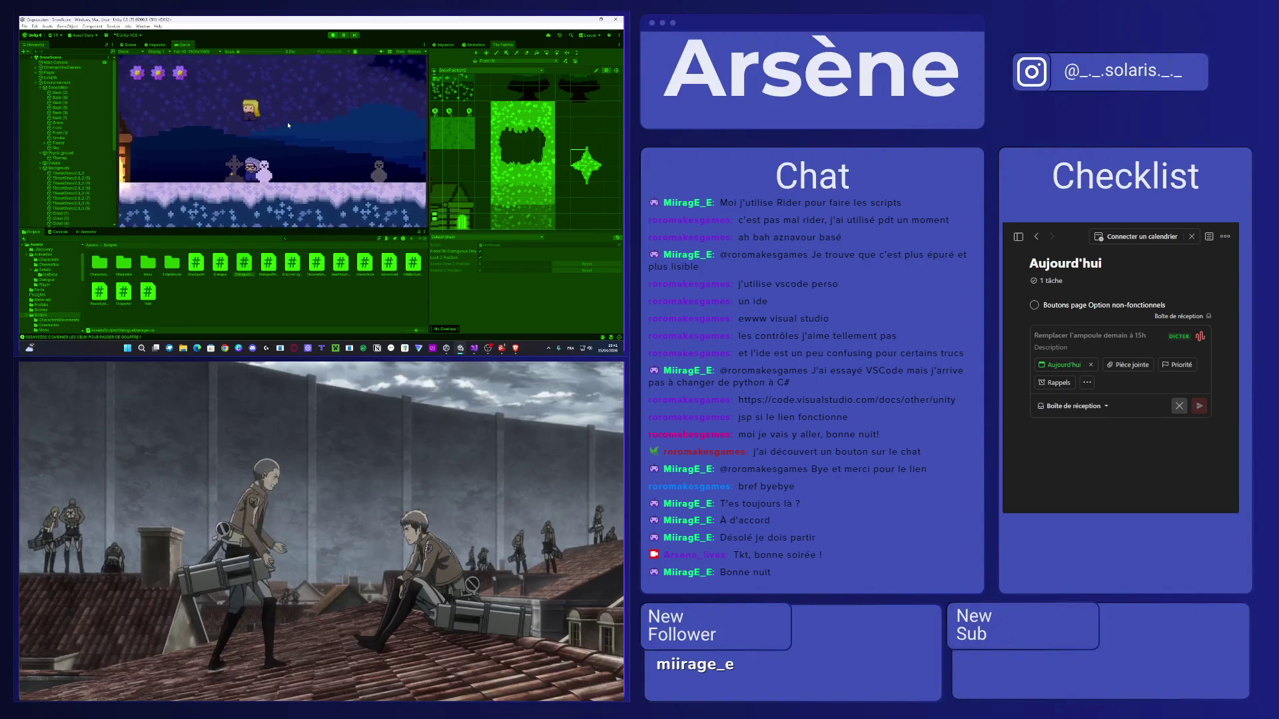
{"action": "key", "text": "Left"}
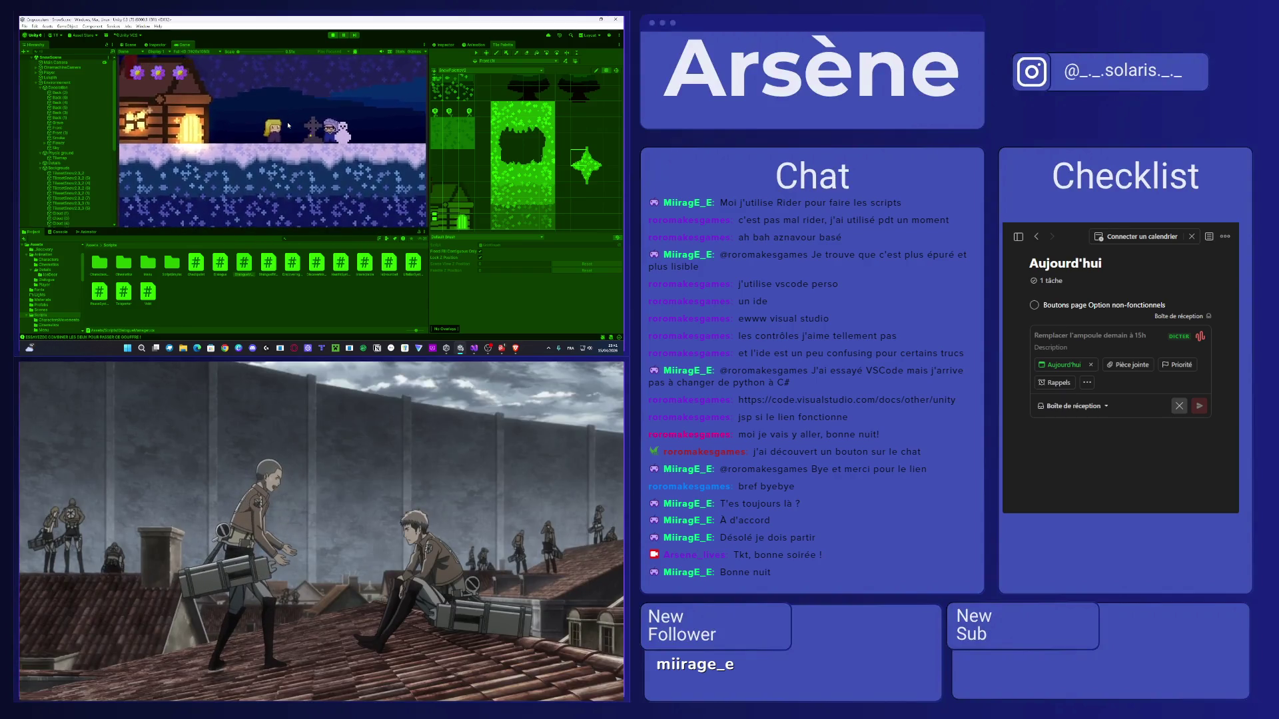
{"action": "key", "text": "Right"}
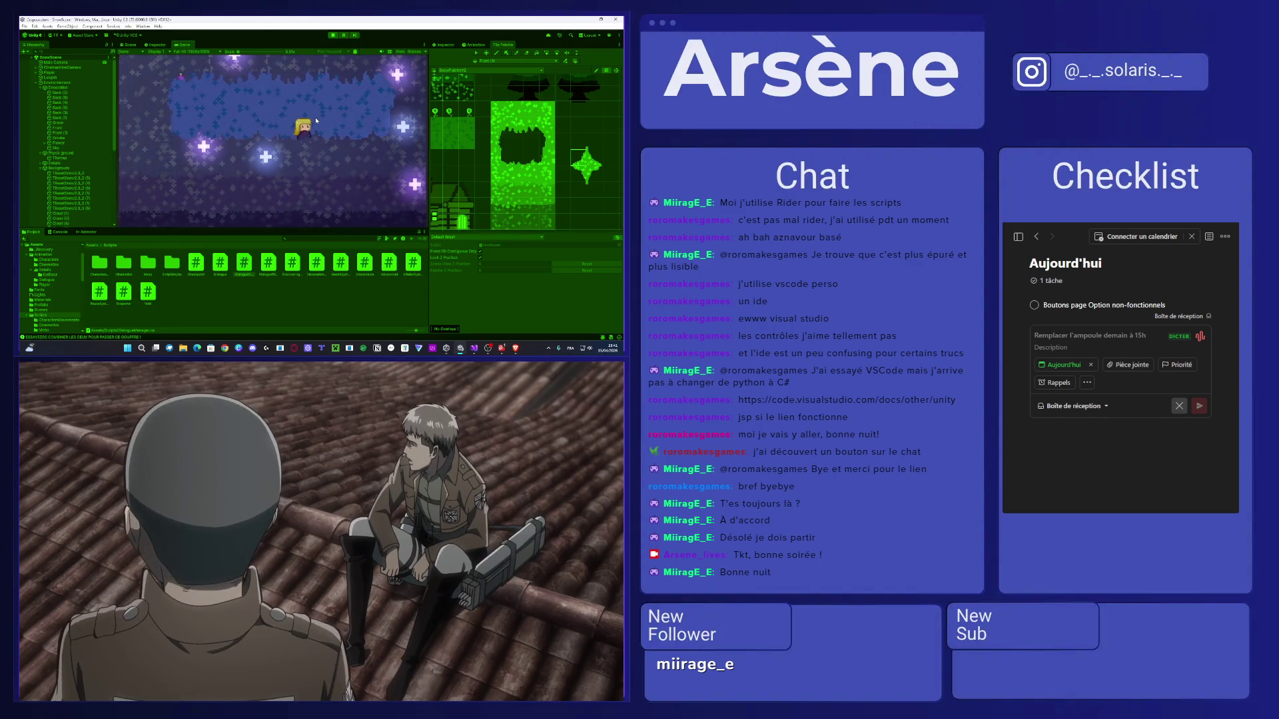
{"action": "key", "text": "shift+space"}
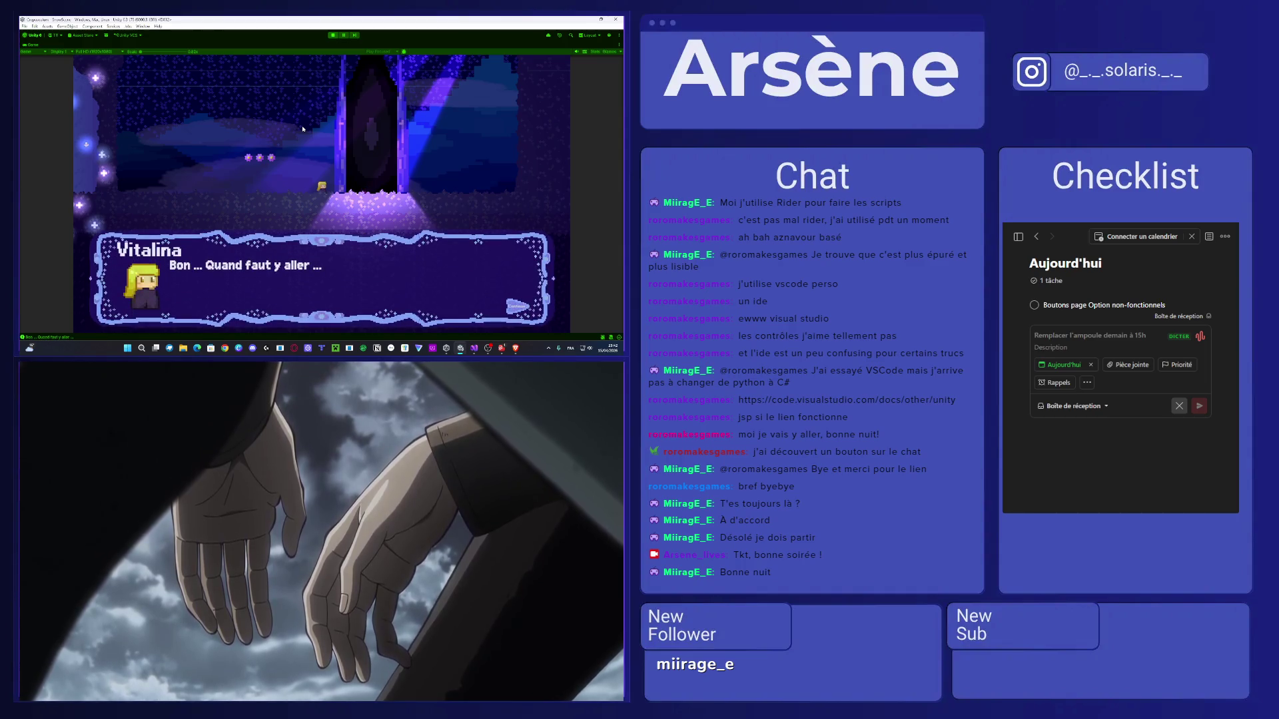
Close Vitalina's dialogue with Space to continue on toward the door.
{"action": "key", "text": "space"}
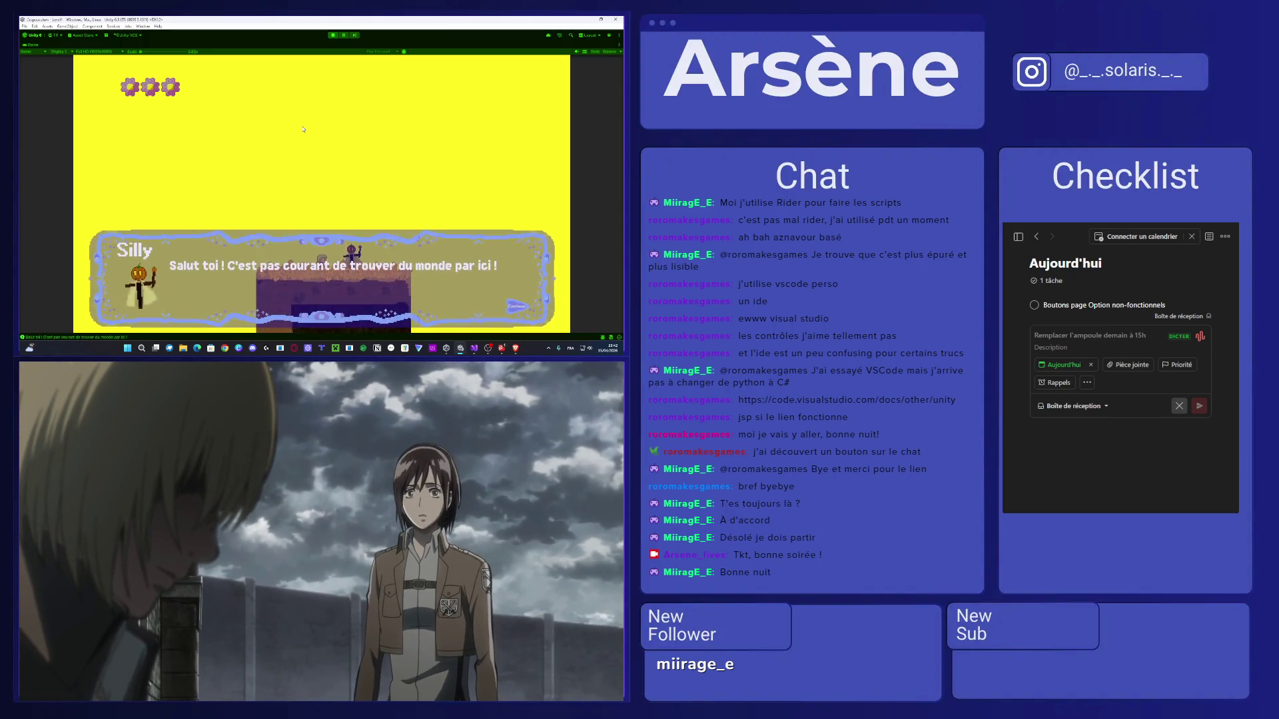
Cycle through Silly's dialogue lines with Space to the end, then reopen the conversation.
{"action": "key", "text": "space"}
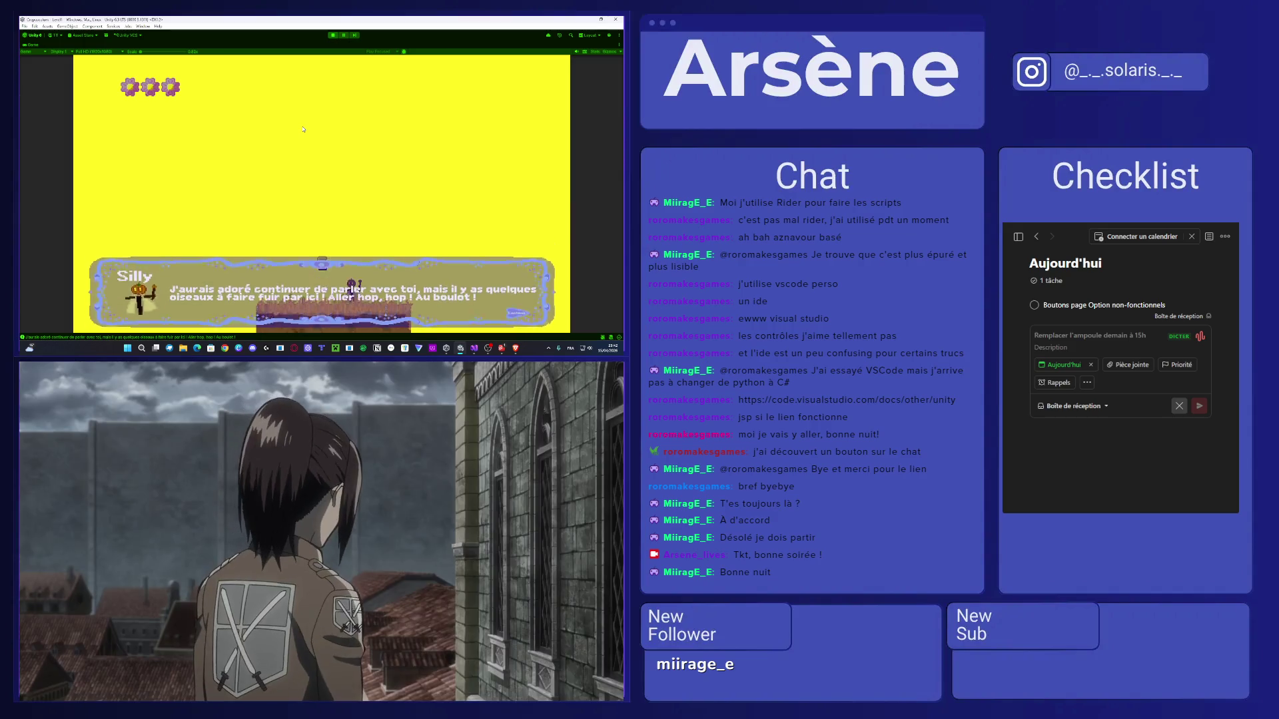
{"action": "key", "text": "space"}
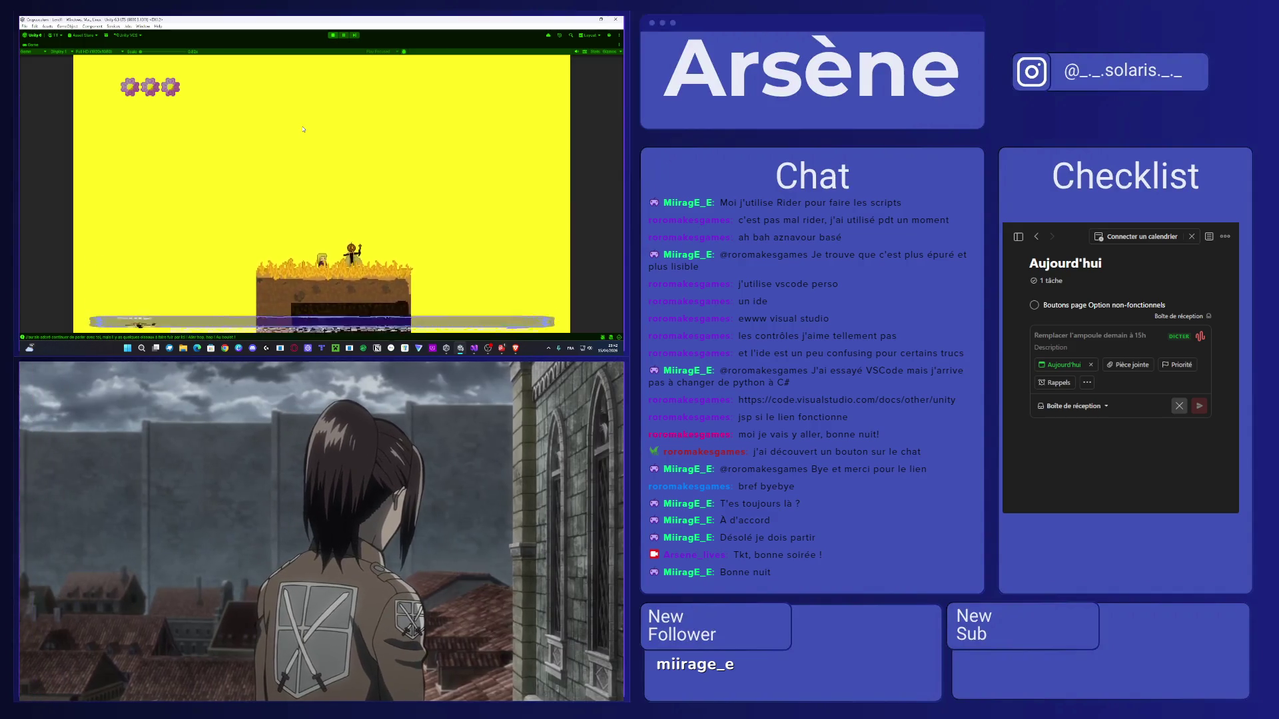
{"action": "key", "text": "space"}
{"action": "key", "text": "space"}
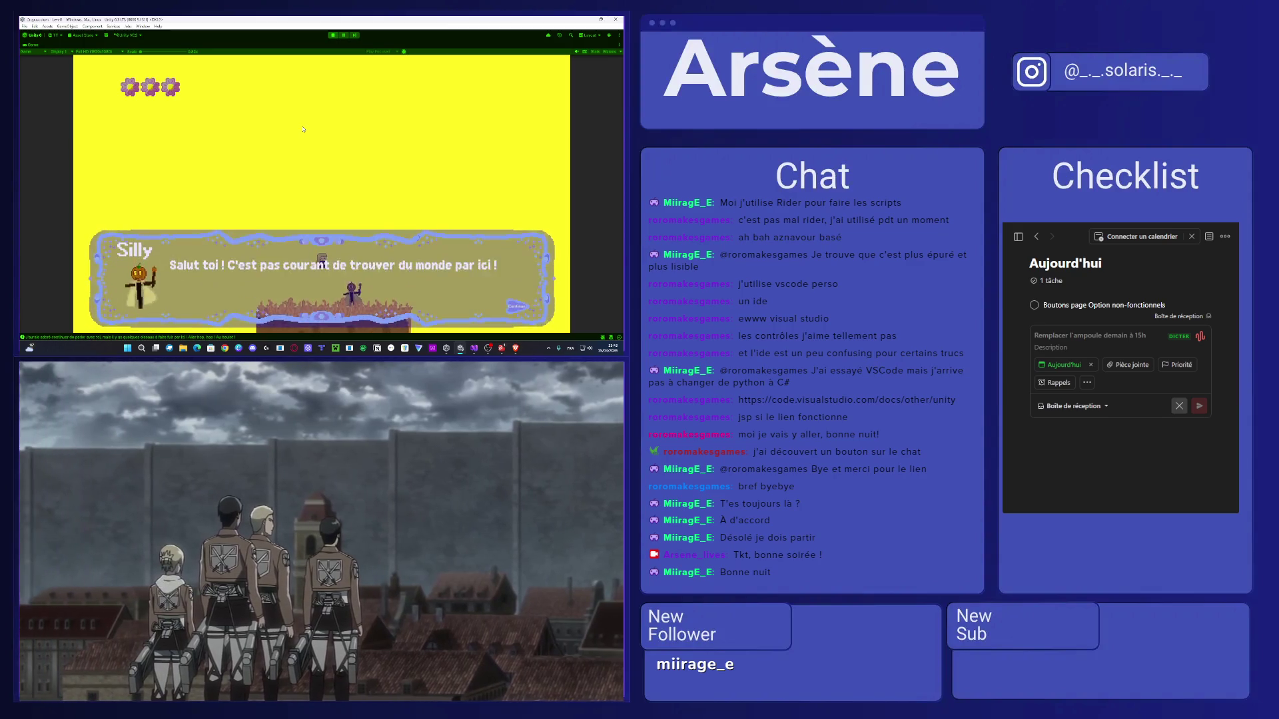
{"action": "key", "text": "space"}
{"action": "key", "text": "space"}
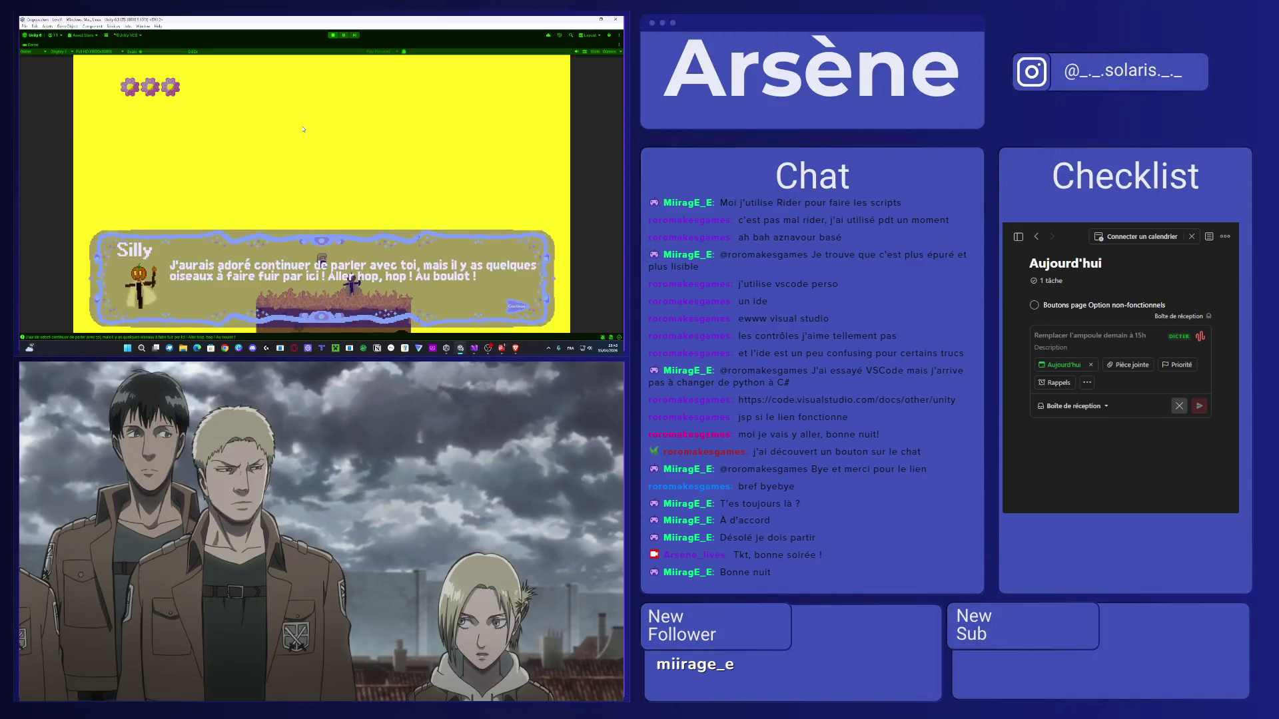
{"action": "key", "text": "space"}
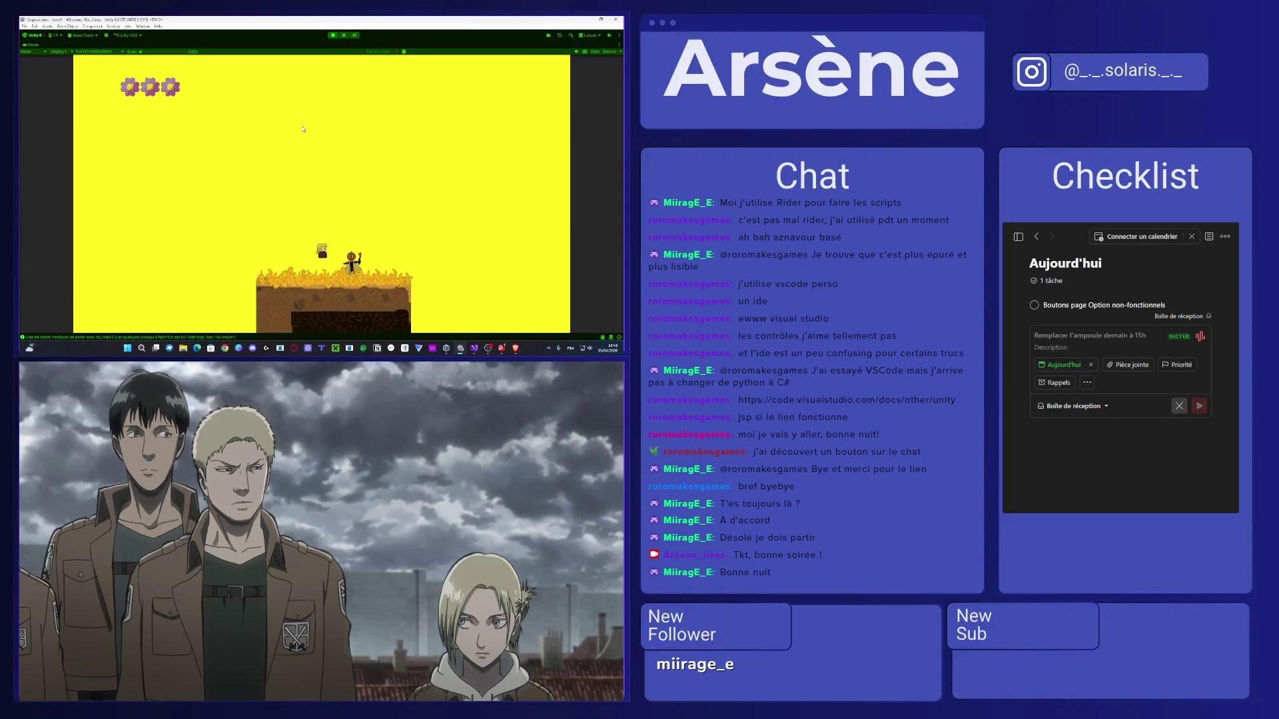
{"action": "key", "text": "space"}
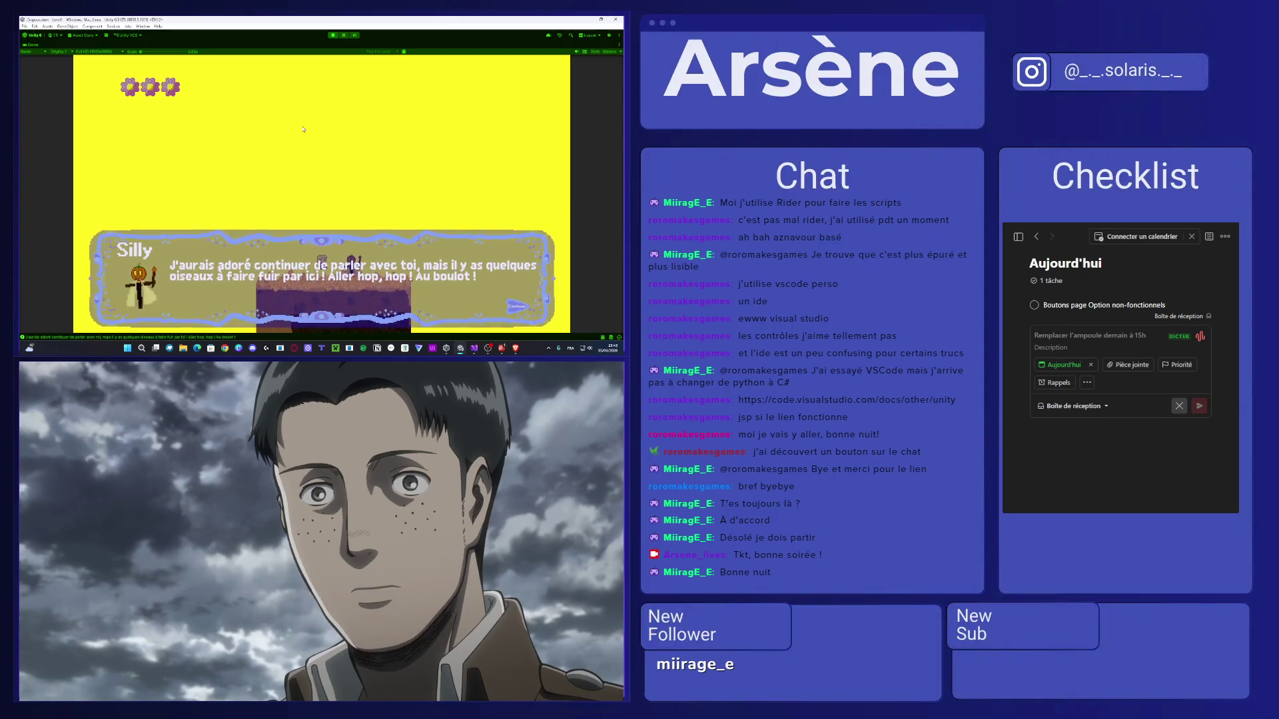
Walk right to the tower, read Vitalina and Lulupin's lines, and exit Play mode with Ctrl+P.
{"action": "key", "text": "Right"}
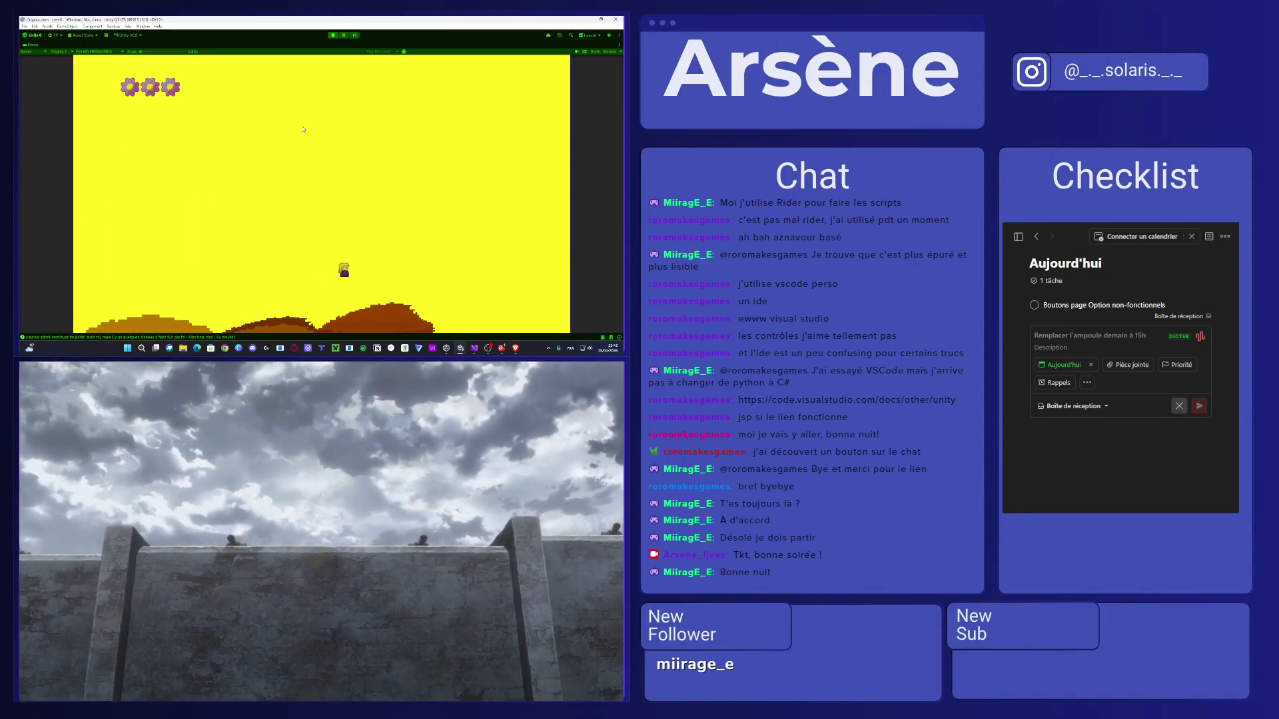
{"action": "key", "text": "Right"}
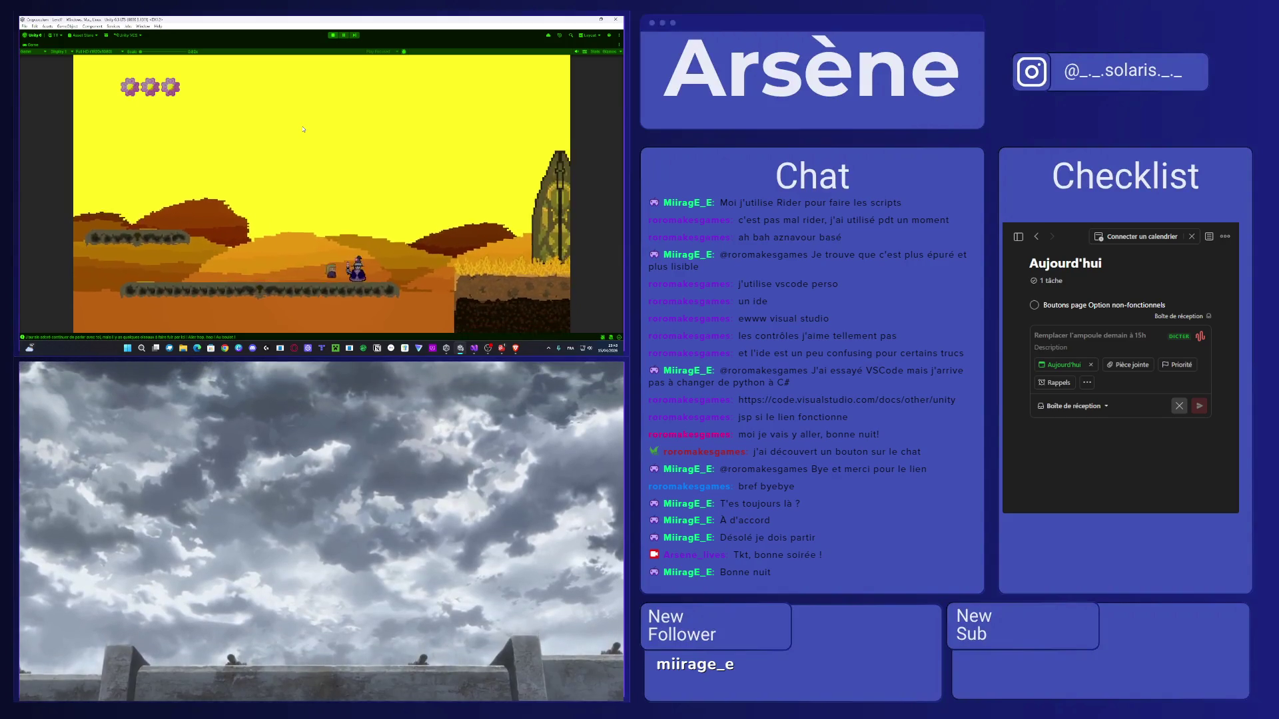
{"action": "key", "text": "Right"}
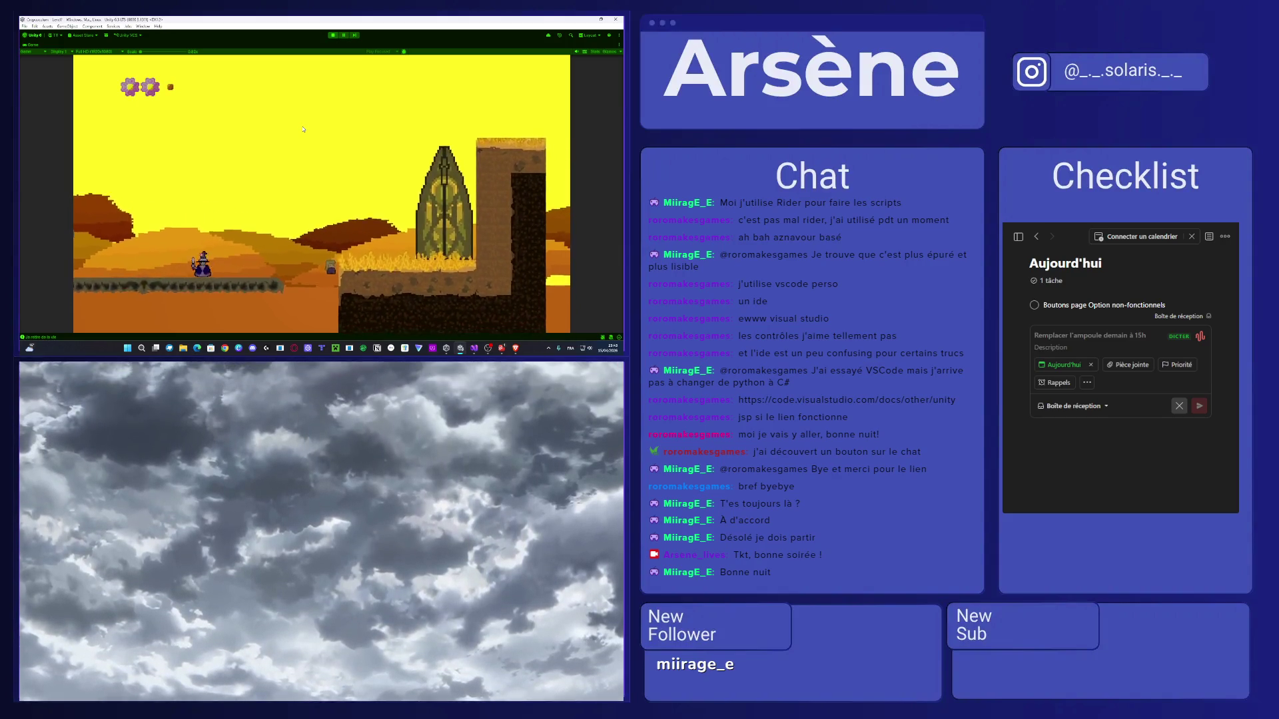
{"action": "key", "text": "Right"}
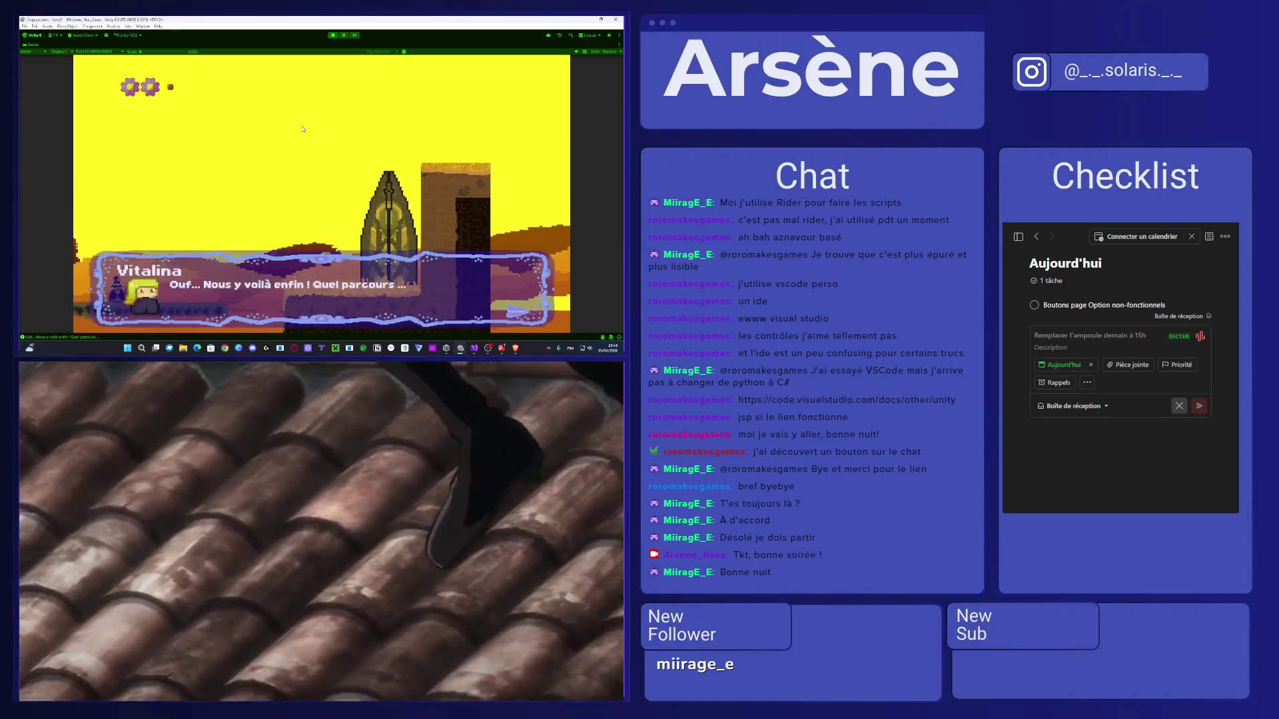
{"action": "key", "text": "space"}
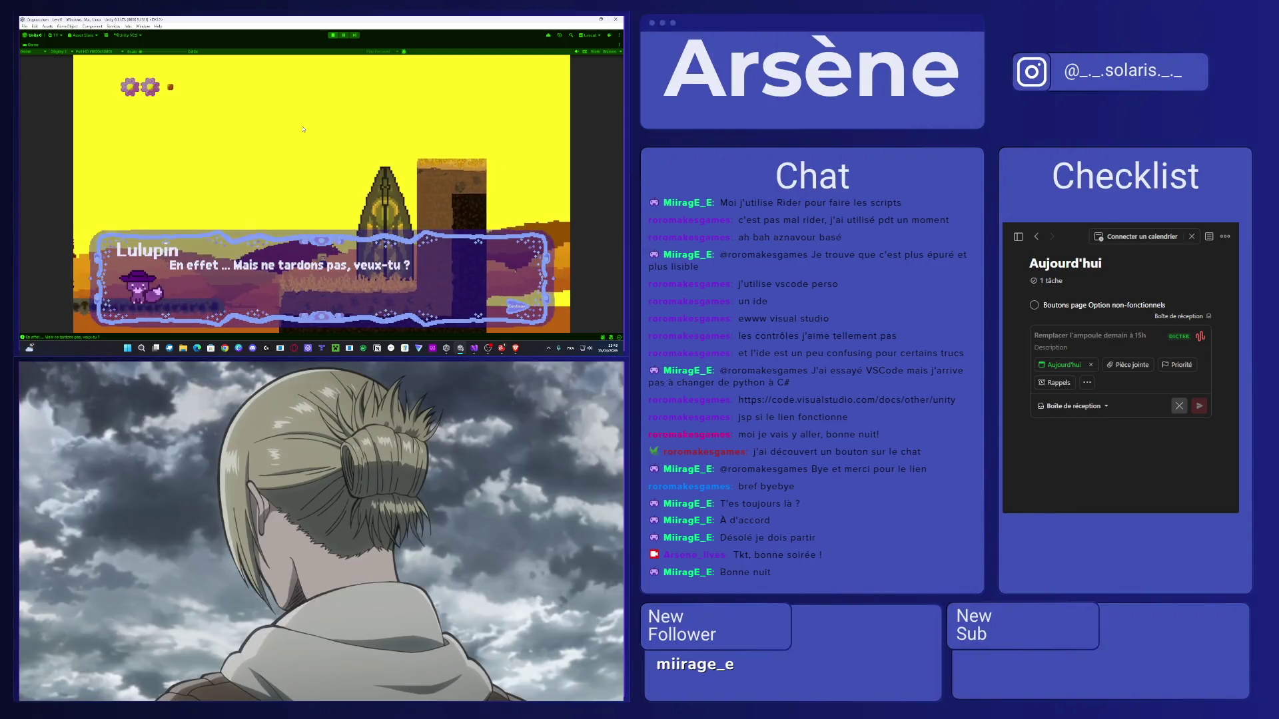
{"action": "key", "text": "space"}
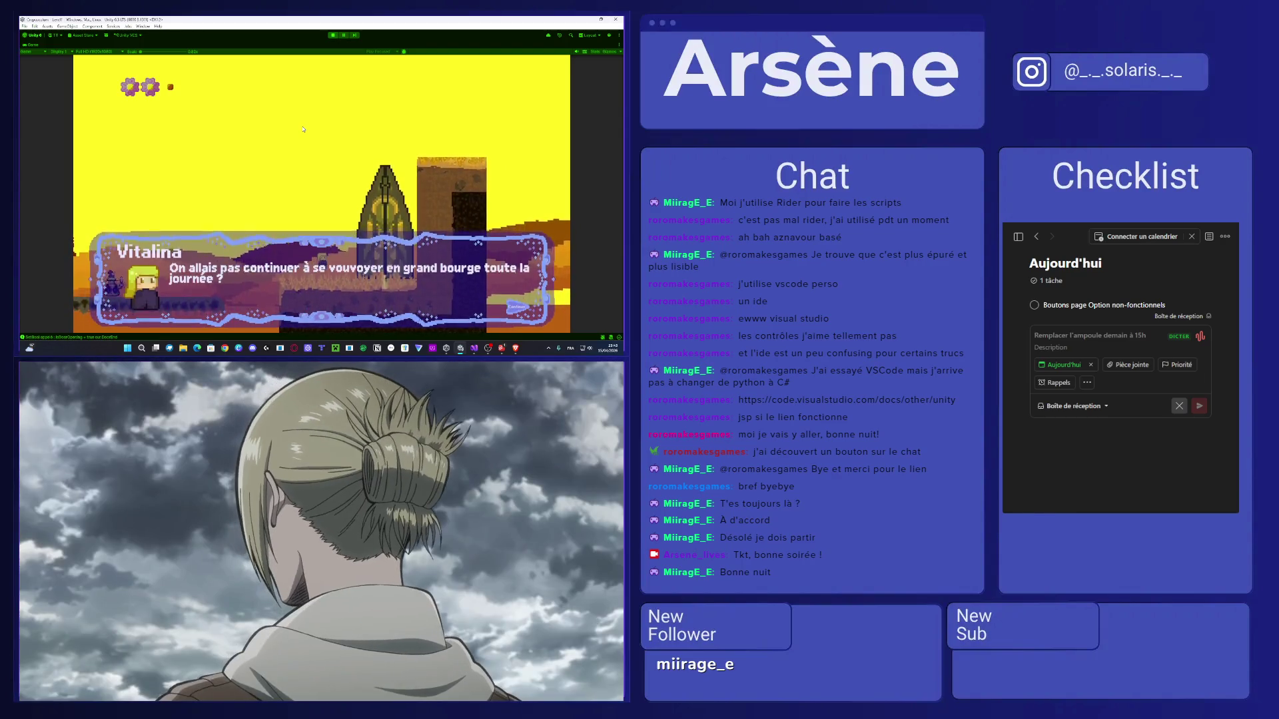
{"action": "key", "text": "space"}
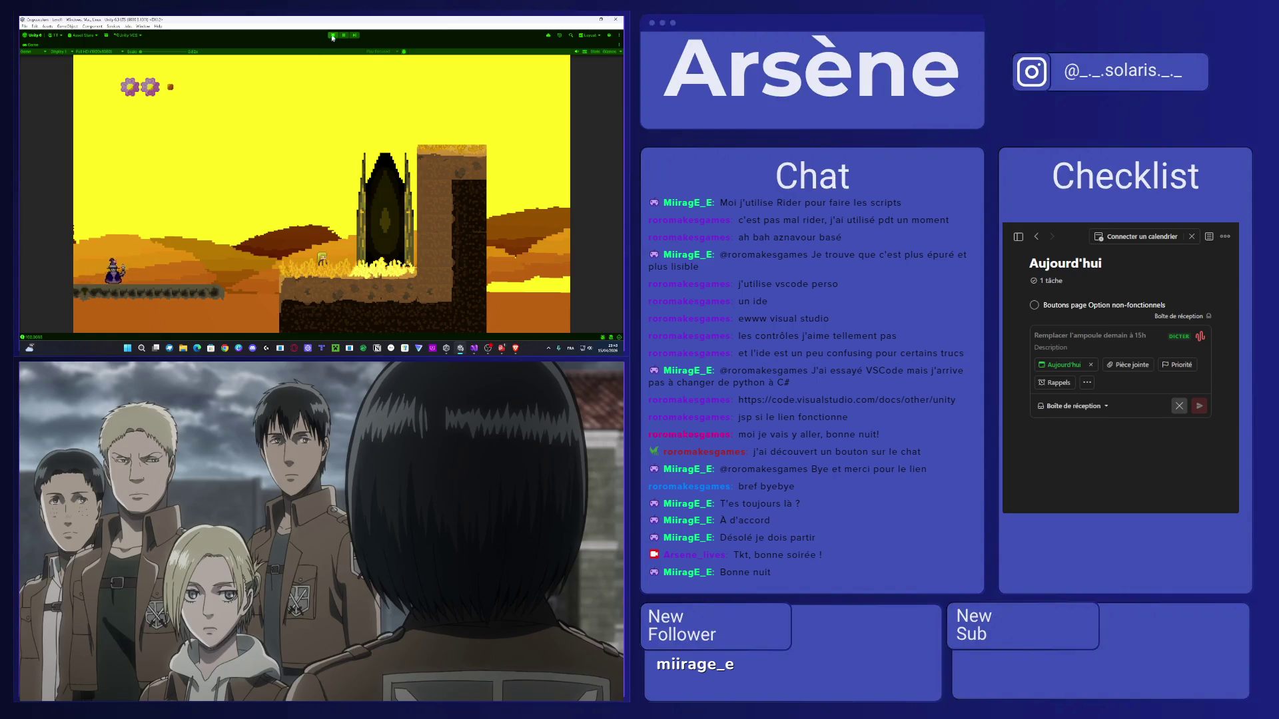
{"action": "key", "text": "ctrl+p"}
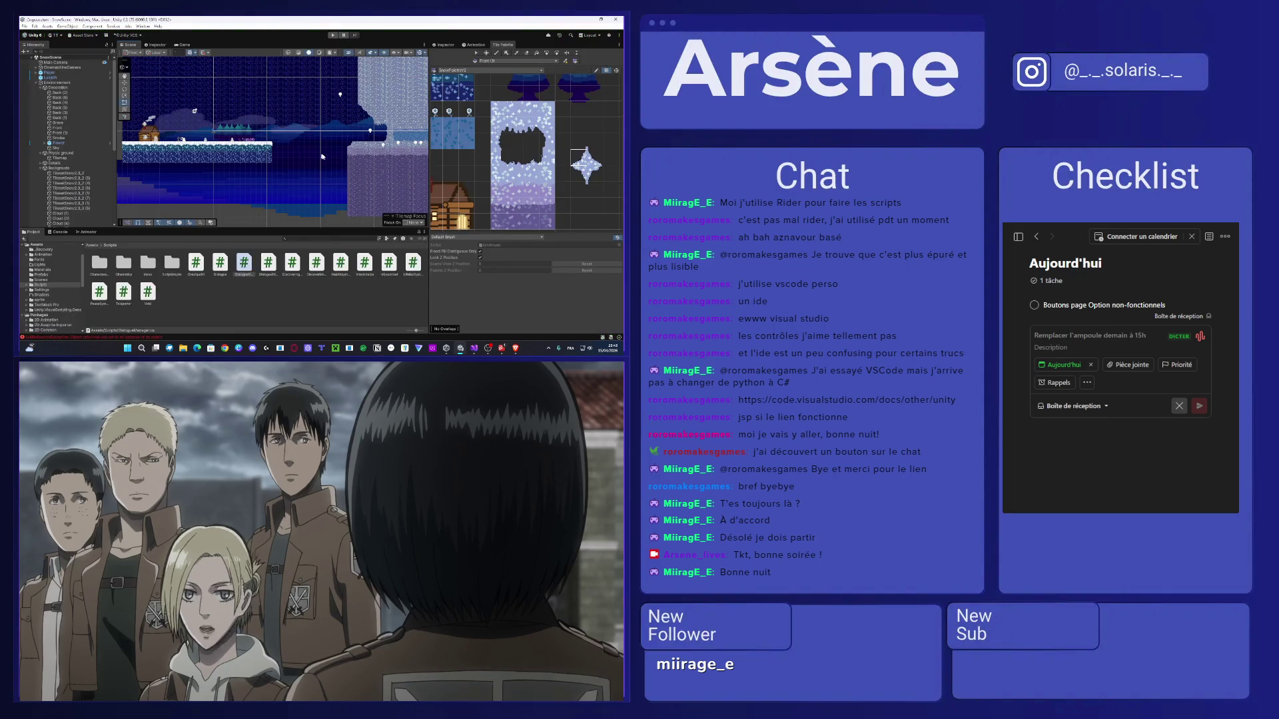
Open the Level1 scene from the Assets folder in the Project panel.
{"action": "scroll", "coordinate": [322, 157], "scroll_direction": "up", "scroll_amount": 5}
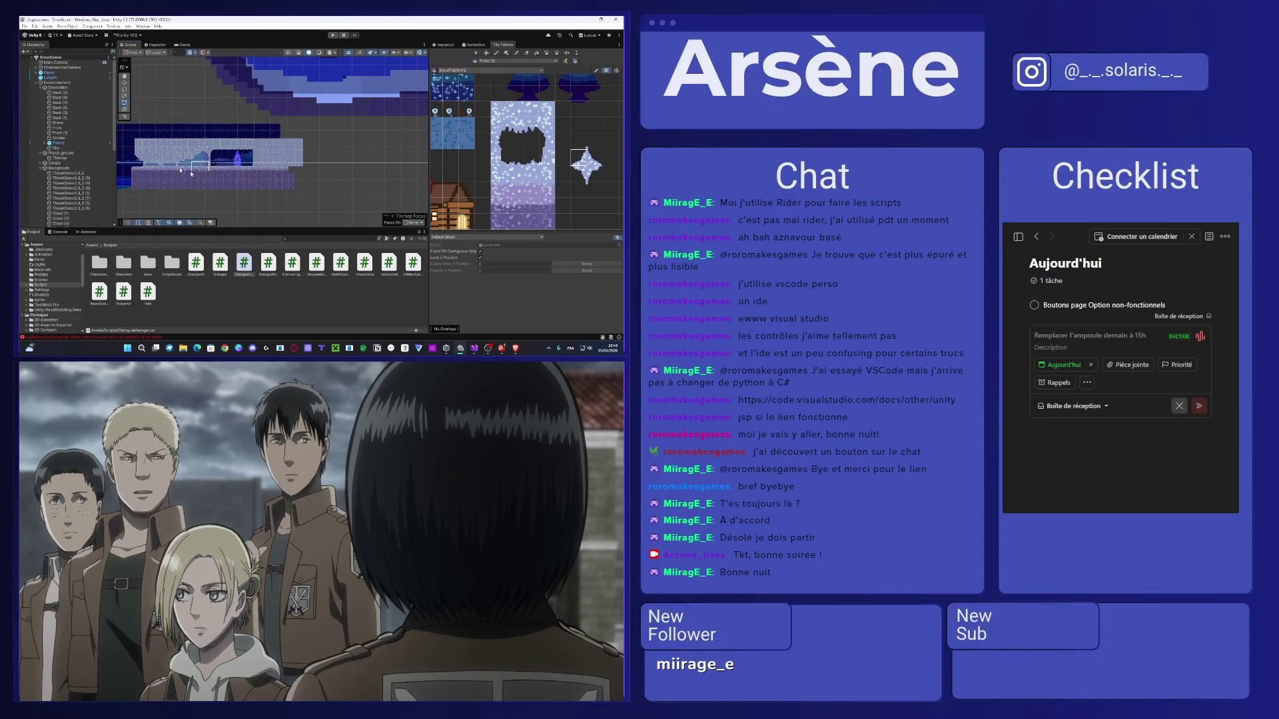
{"action": "left_click", "coordinate": [87, 246]}
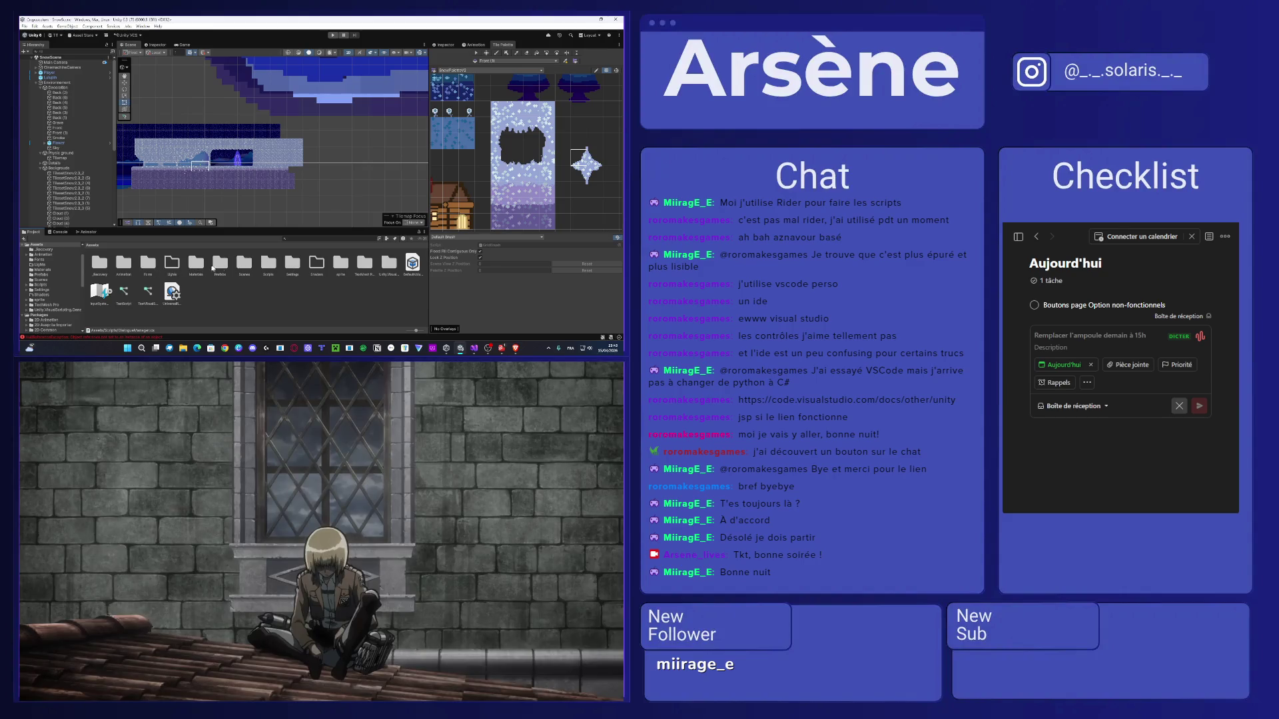
{"action": "double_click", "coordinate": [124, 261]}
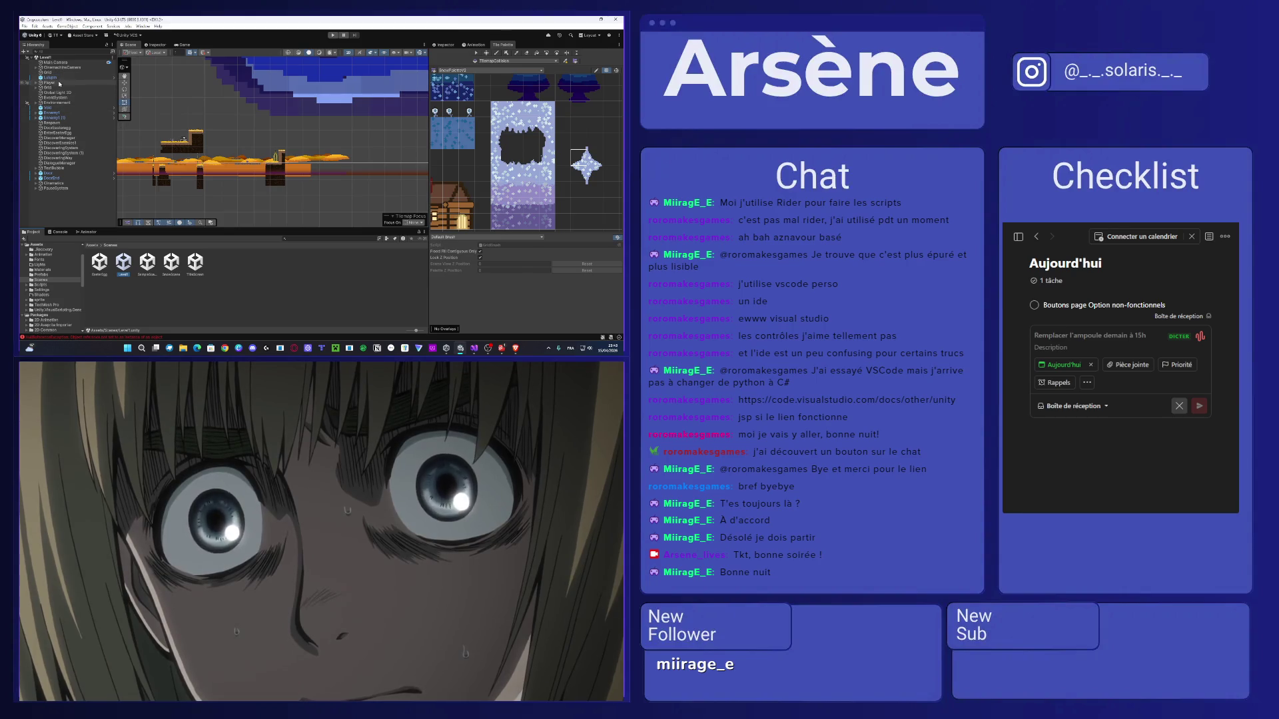
Look through the Level1 Player's components in the Inspector, then enter Play mode.
{"action": "left_click", "coordinate": [59, 83]}
{"action": "left_click", "coordinate": [445, 49]}
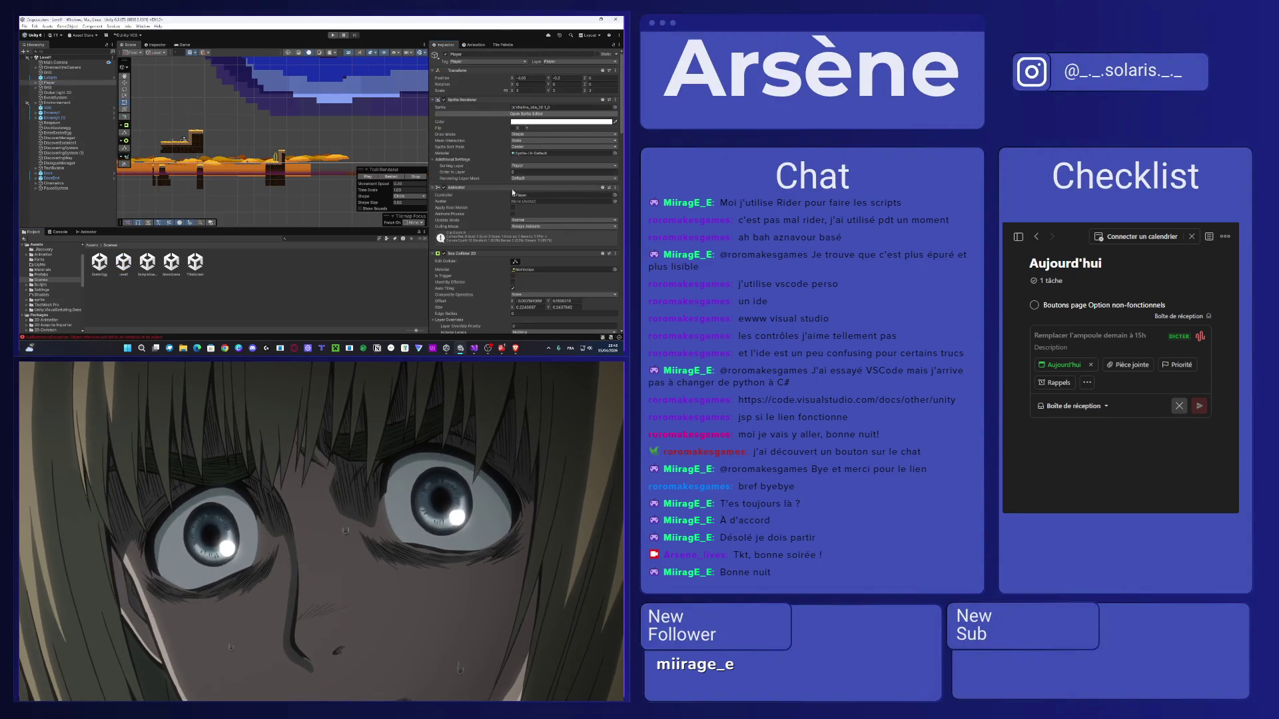
{"action": "scroll", "coordinate": [475, 216], "scroll_direction": "down", "scroll_amount": 10}
{"action": "scroll", "coordinate": [475, 216], "scroll_direction": "down", "scroll_amount": 8}
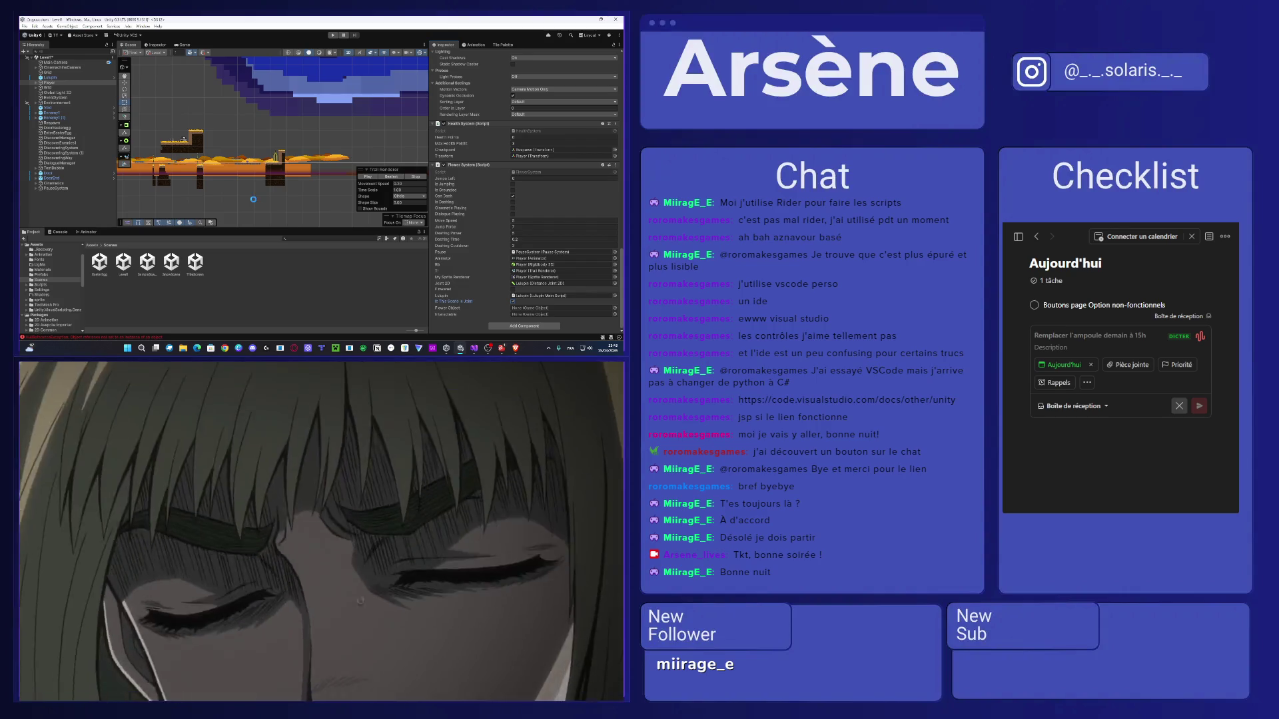
{"action": "scroll", "coordinate": [213, 191], "scroll_direction": "up", "scroll_amount": 2}
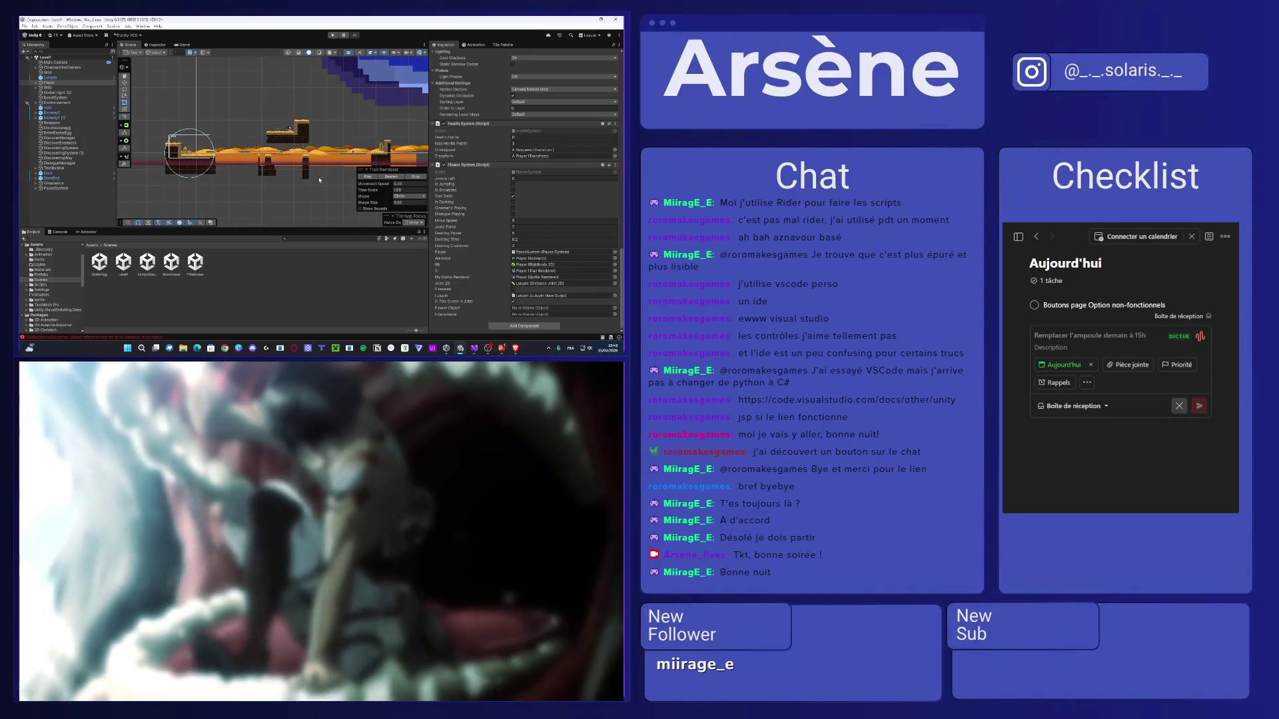
{"action": "scroll", "coordinate": [178, 160], "scroll_direction": "up", "scroll_amount": 3}
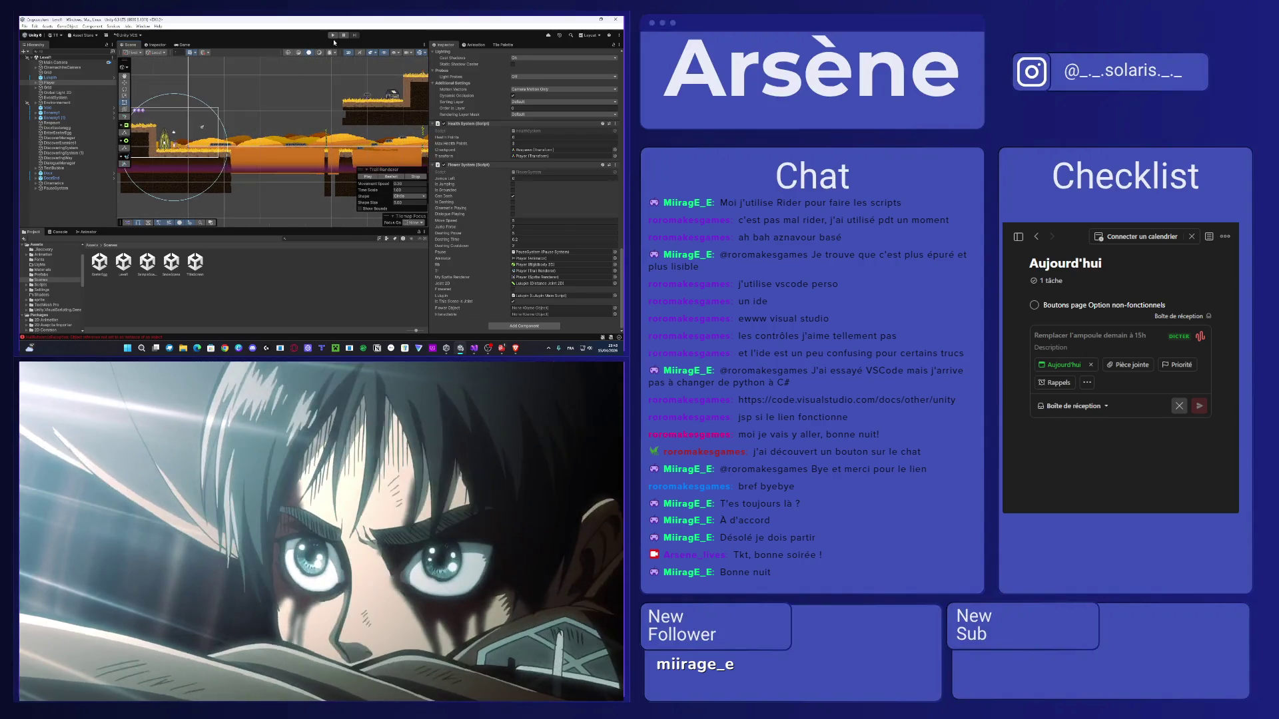
{"action": "left_click", "coordinate": [333, 35]}
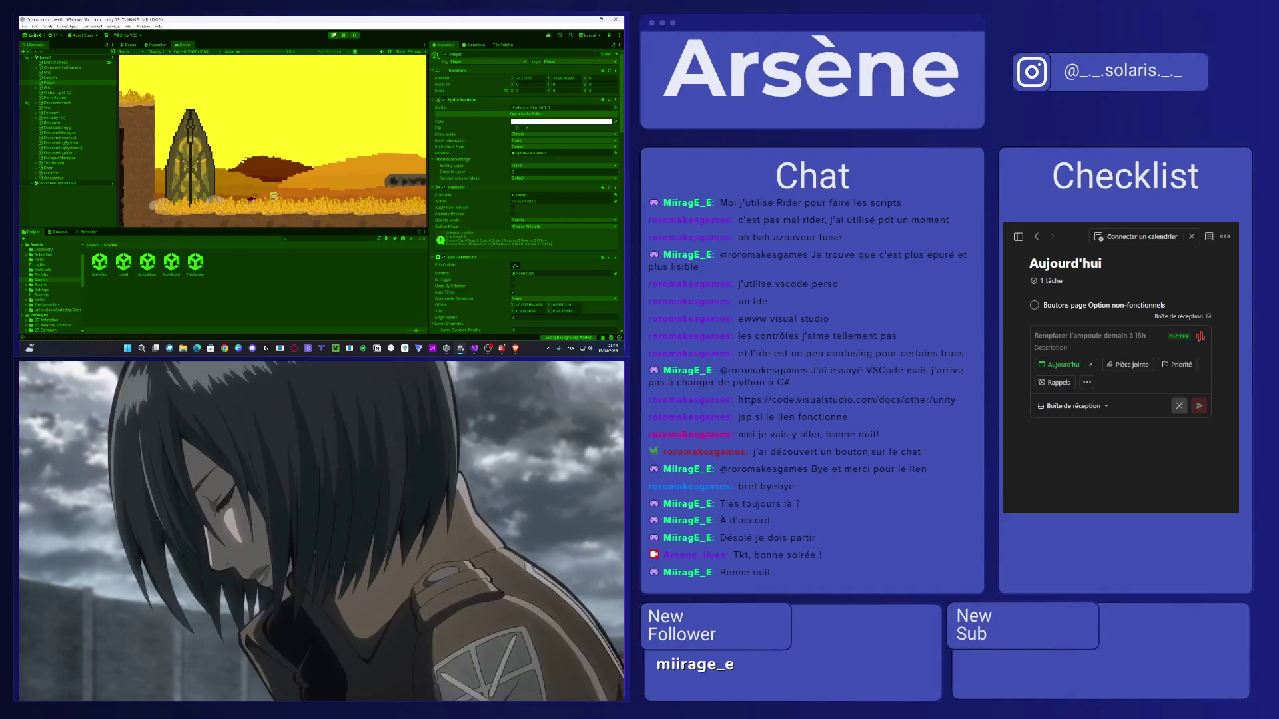
Walk right past the Ennemi warning to the 'Nouveau chemin' dialogue, then stop Play mode.
{"action": "key", "text": "d"}
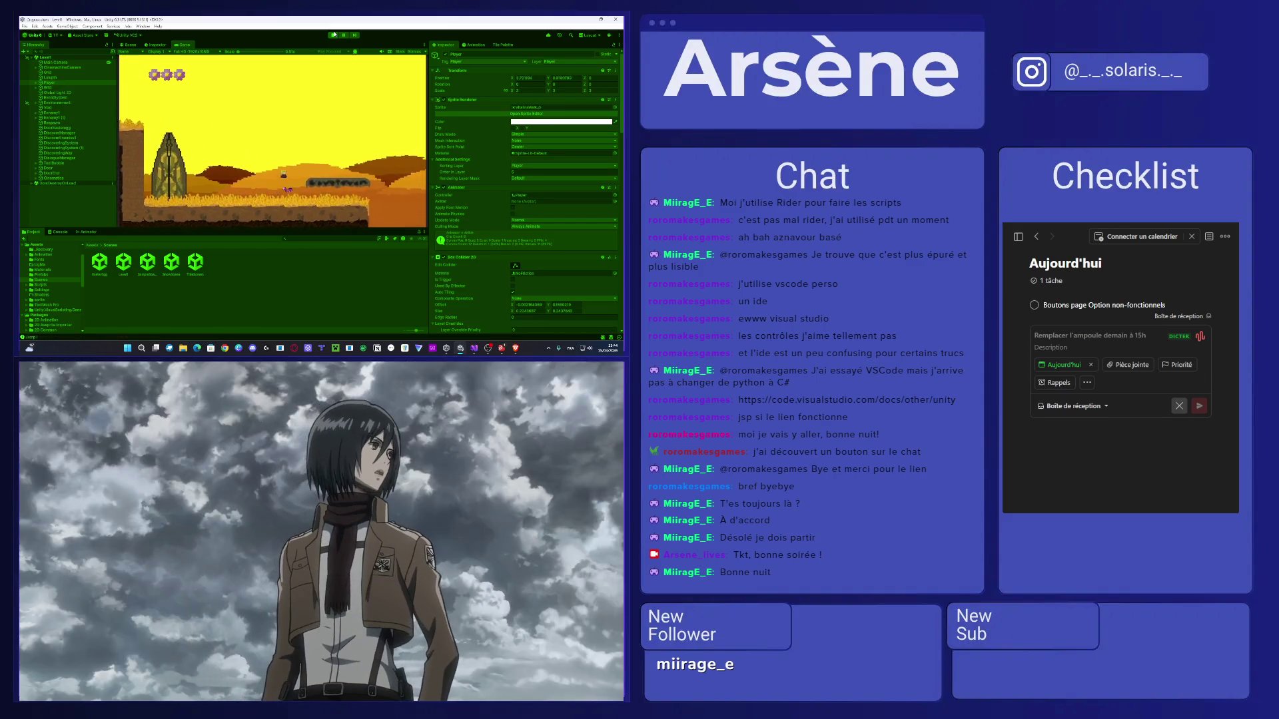
{"action": "key", "text": "d"}
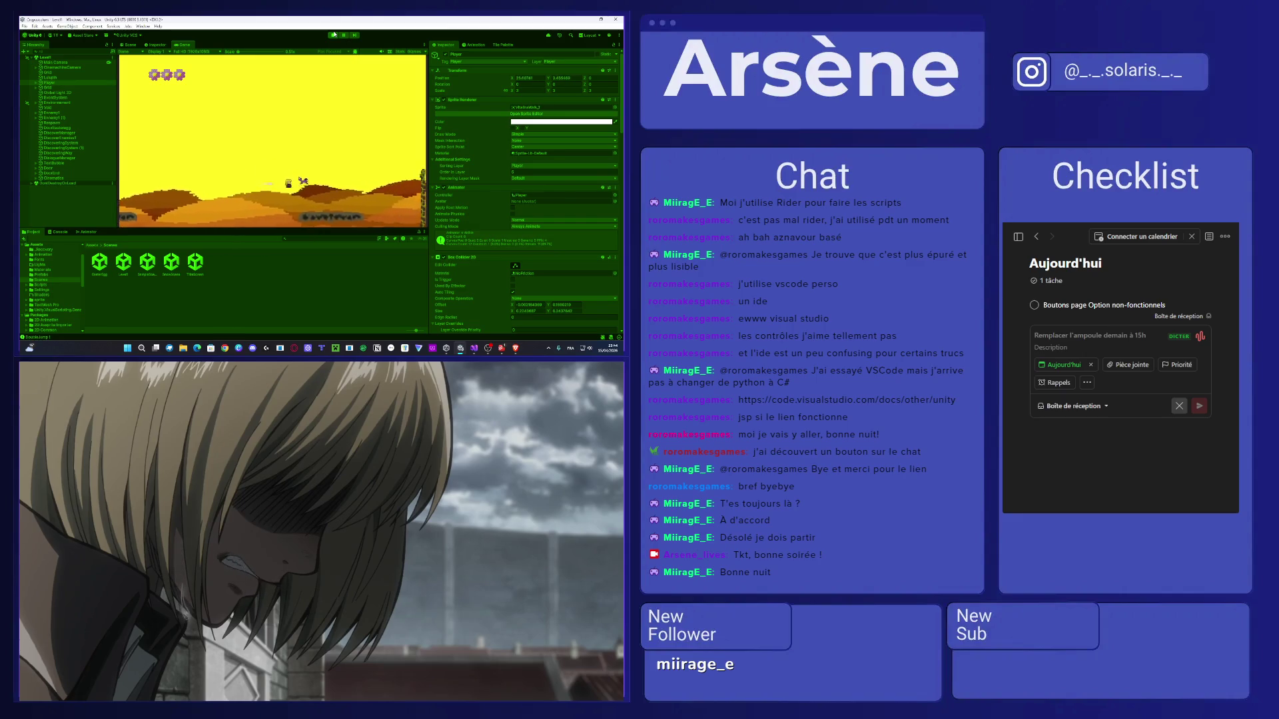
{"action": "key", "text": "d"}
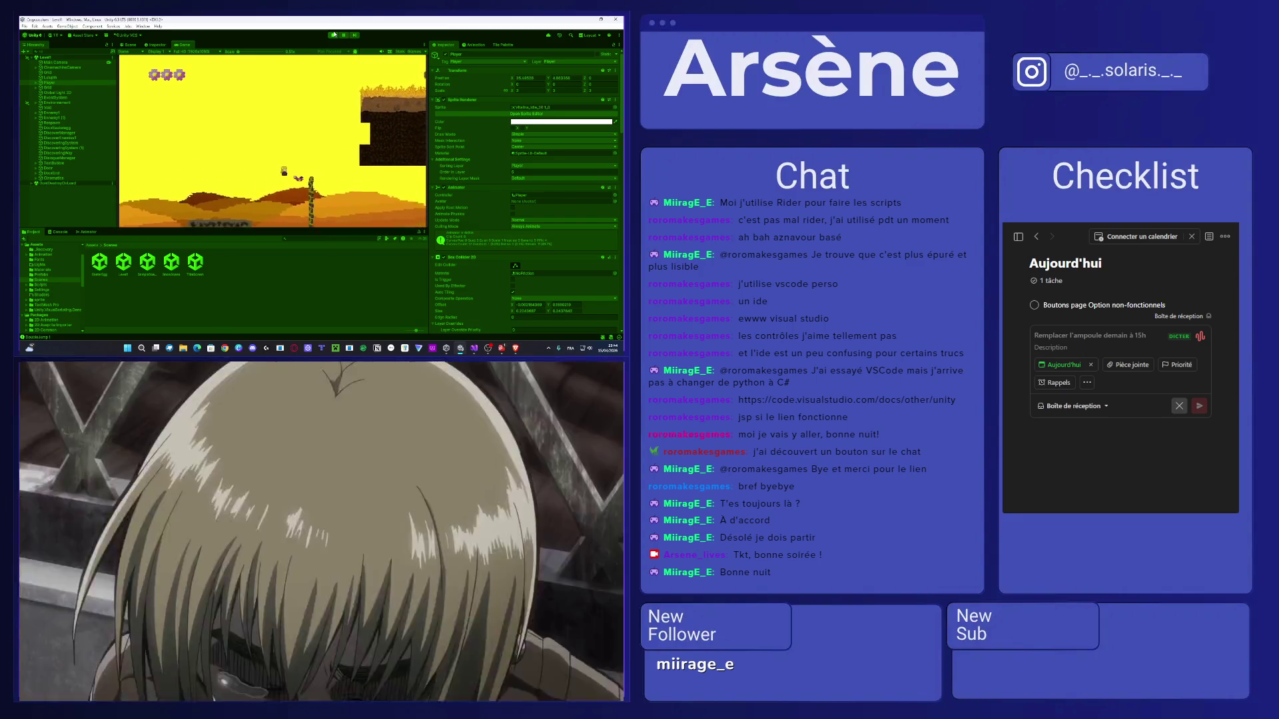
{"action": "key", "text": "d"}
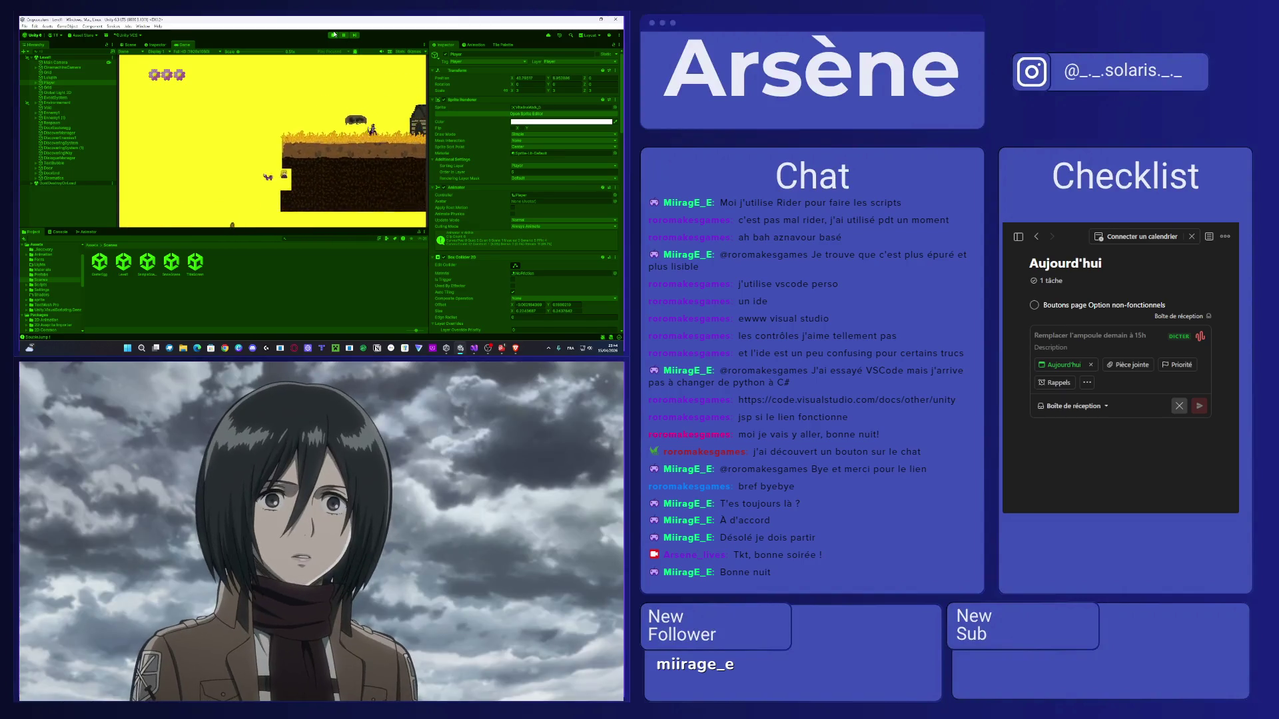
{"action": "key", "text": "space"}
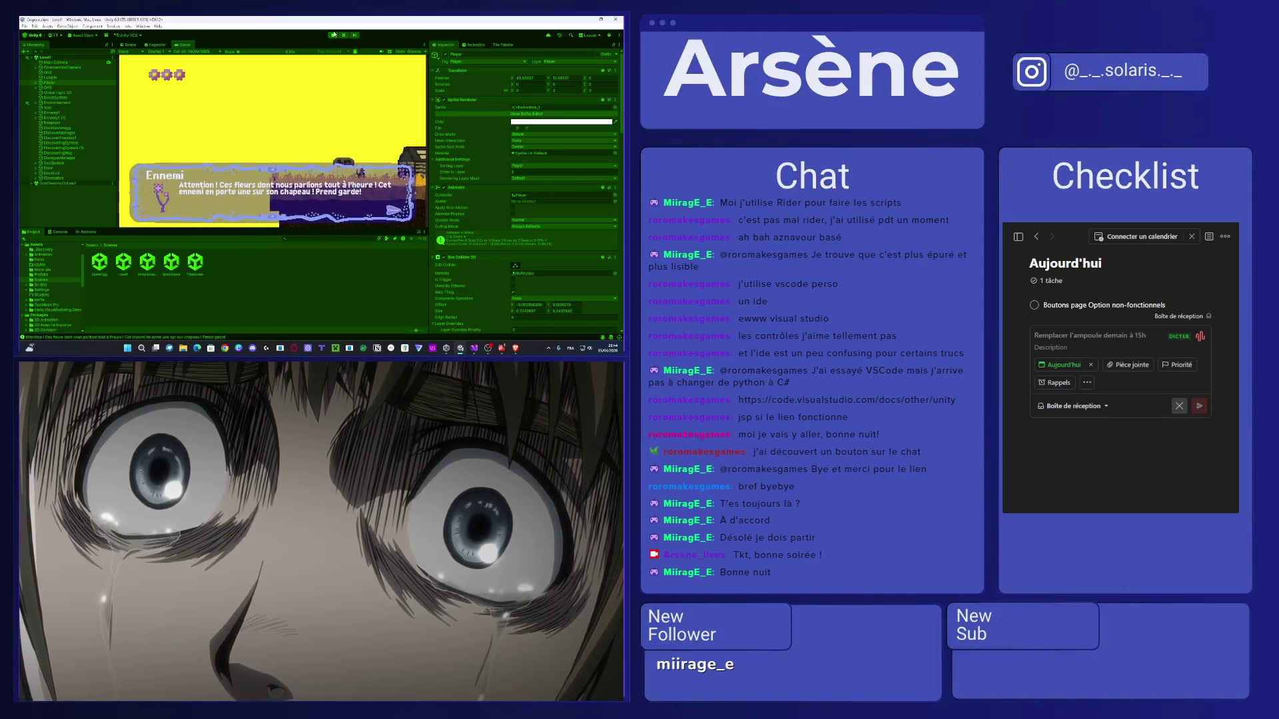
{"action": "key", "text": "d"}
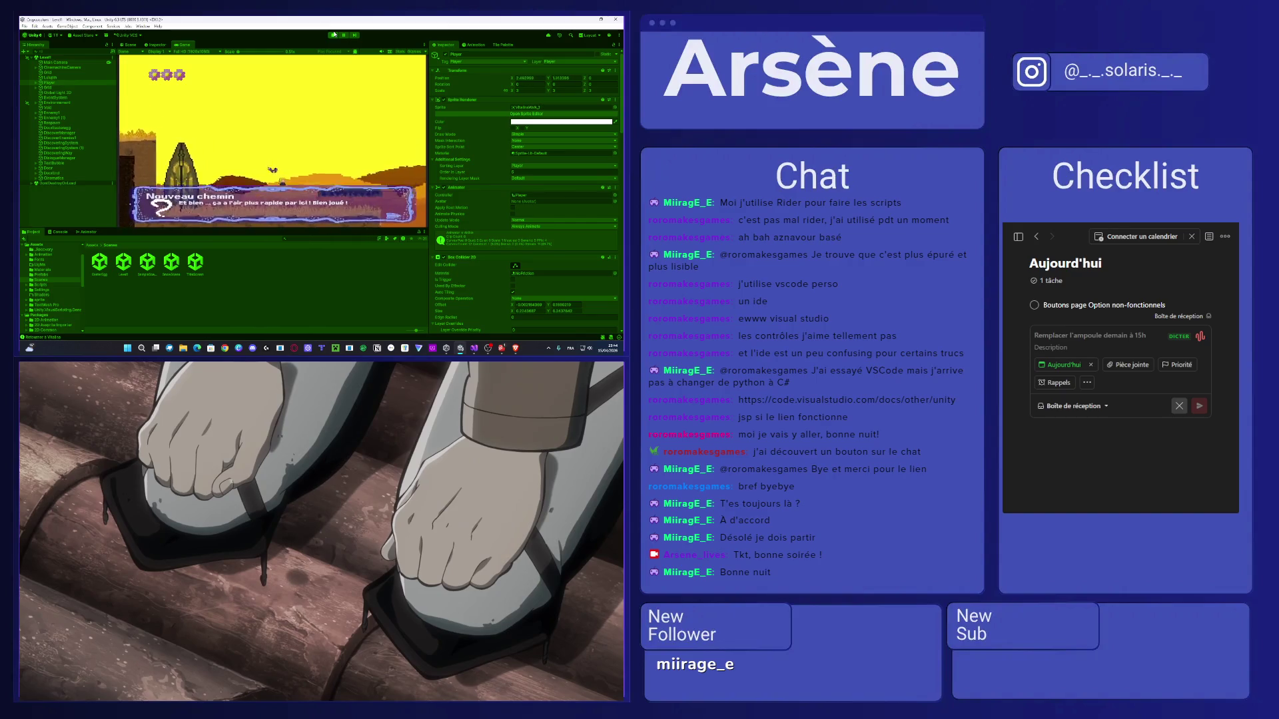
{"action": "left_click", "coordinate": [333, 35]}
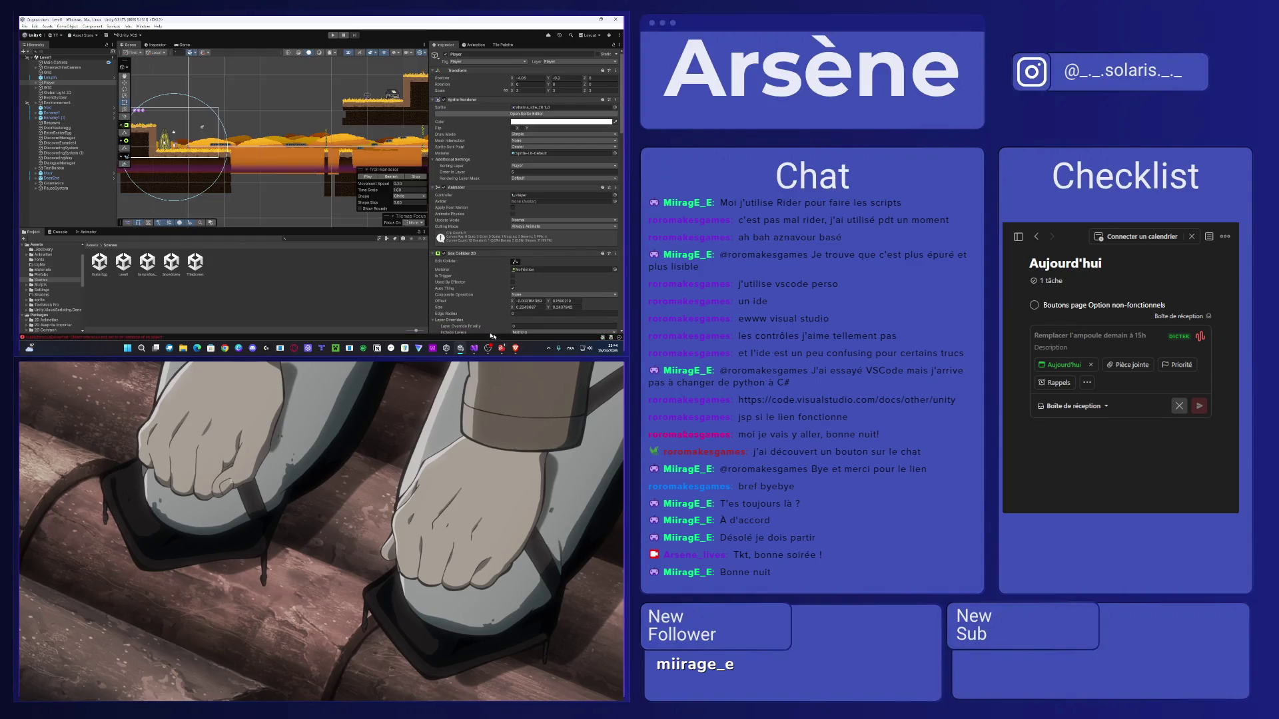
{"action": "left_click", "coordinate": [474, 348]}
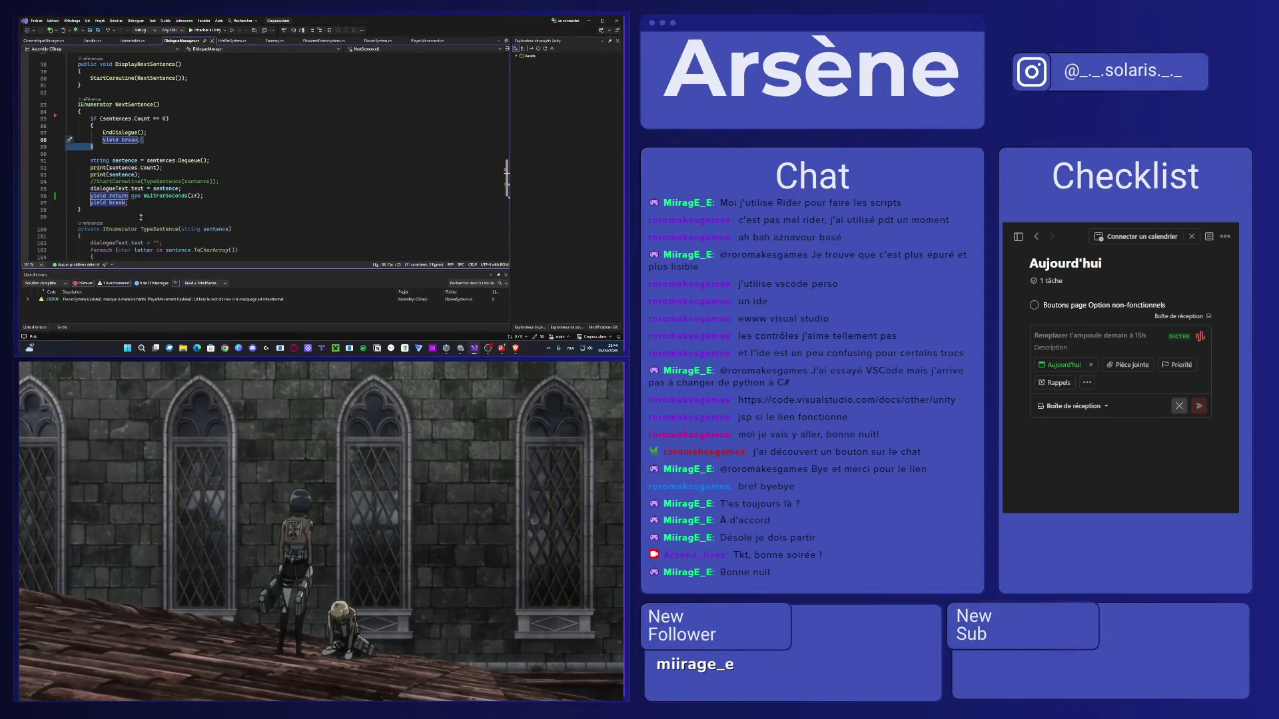
Set the NextSentence wait on line 96 to WaitForSeconds(2f) and save DialogueManager.cs.
{"action": "left_click_drag", "start_coordinate": [213, 198], "coordinate": [186, 196]}
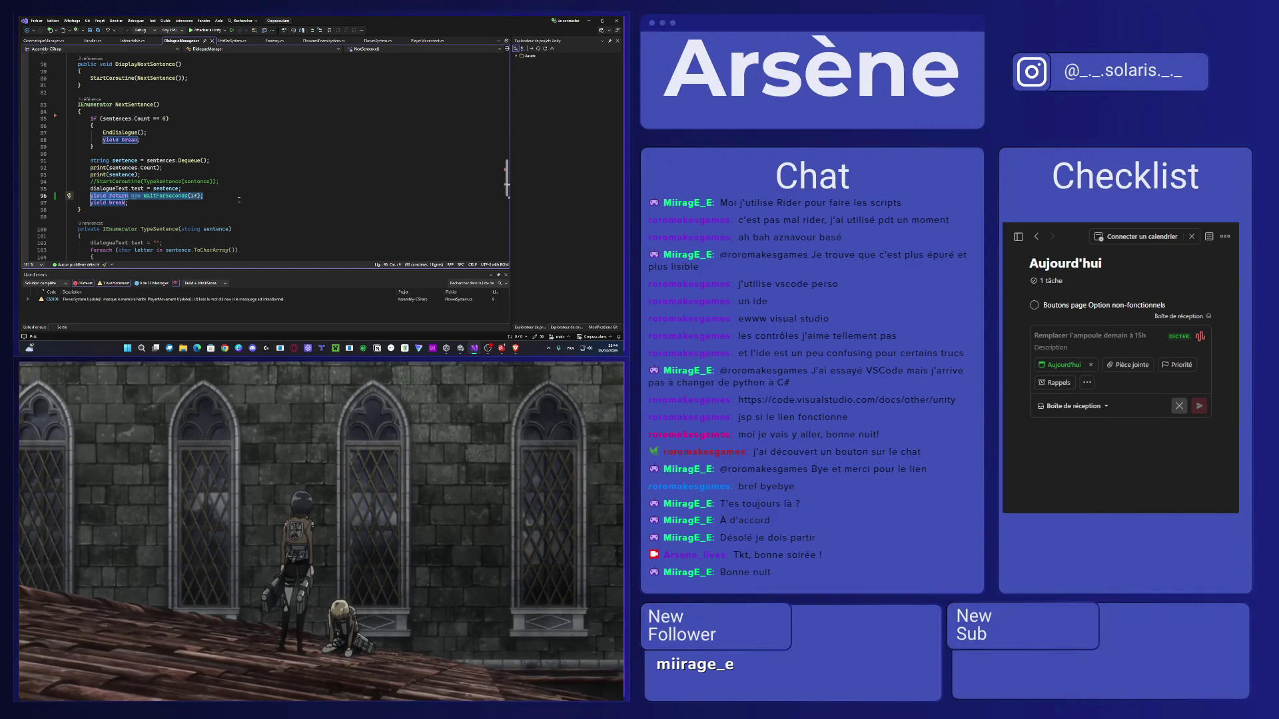
{"action": "scroll", "coordinate": [238, 199], "scroll_direction": "down", "scroll_amount": 3}
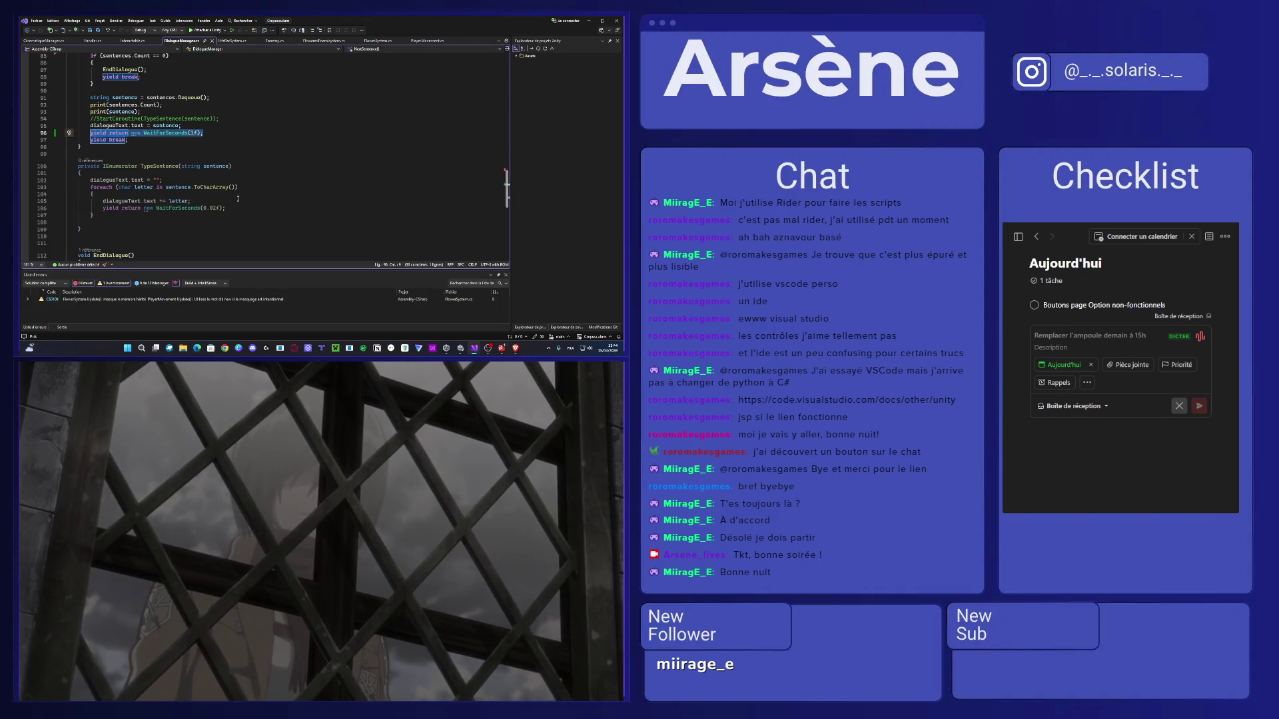
{"action": "scroll", "coordinate": [189, 127], "scroll_direction": "up", "scroll_amount": 1}
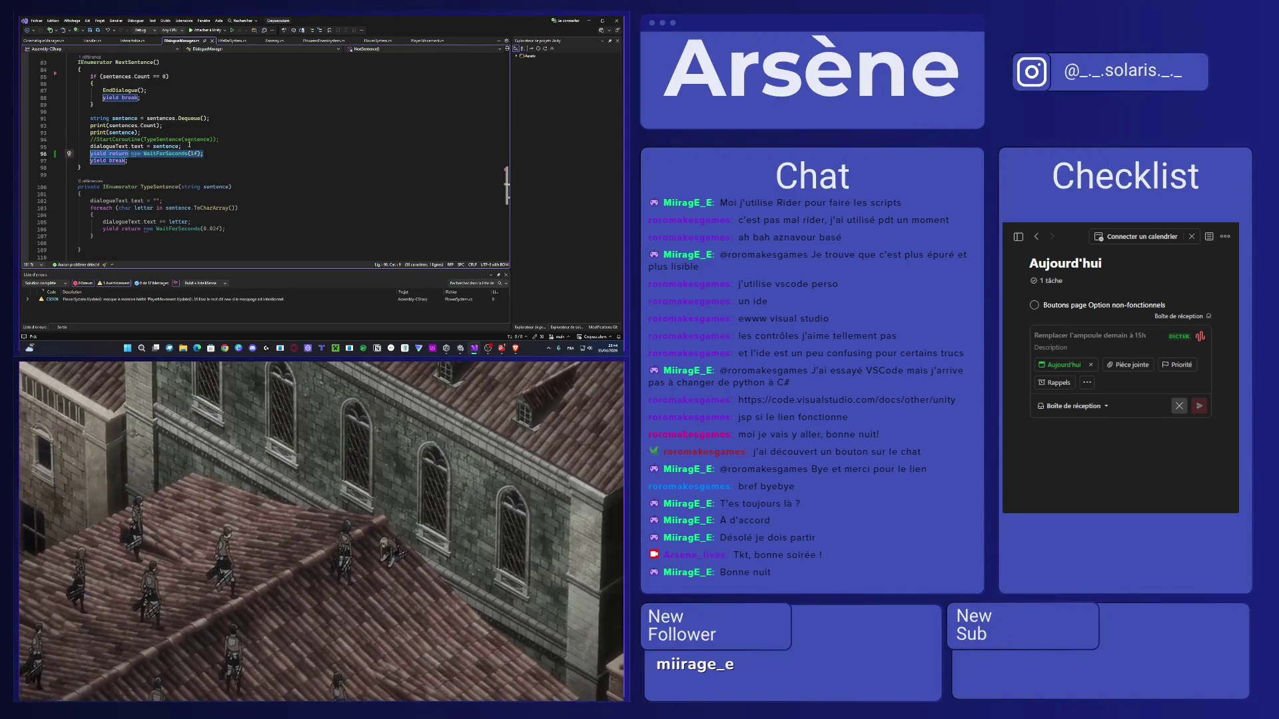
{"action": "mouse_move", "coordinate": [197, 153]}
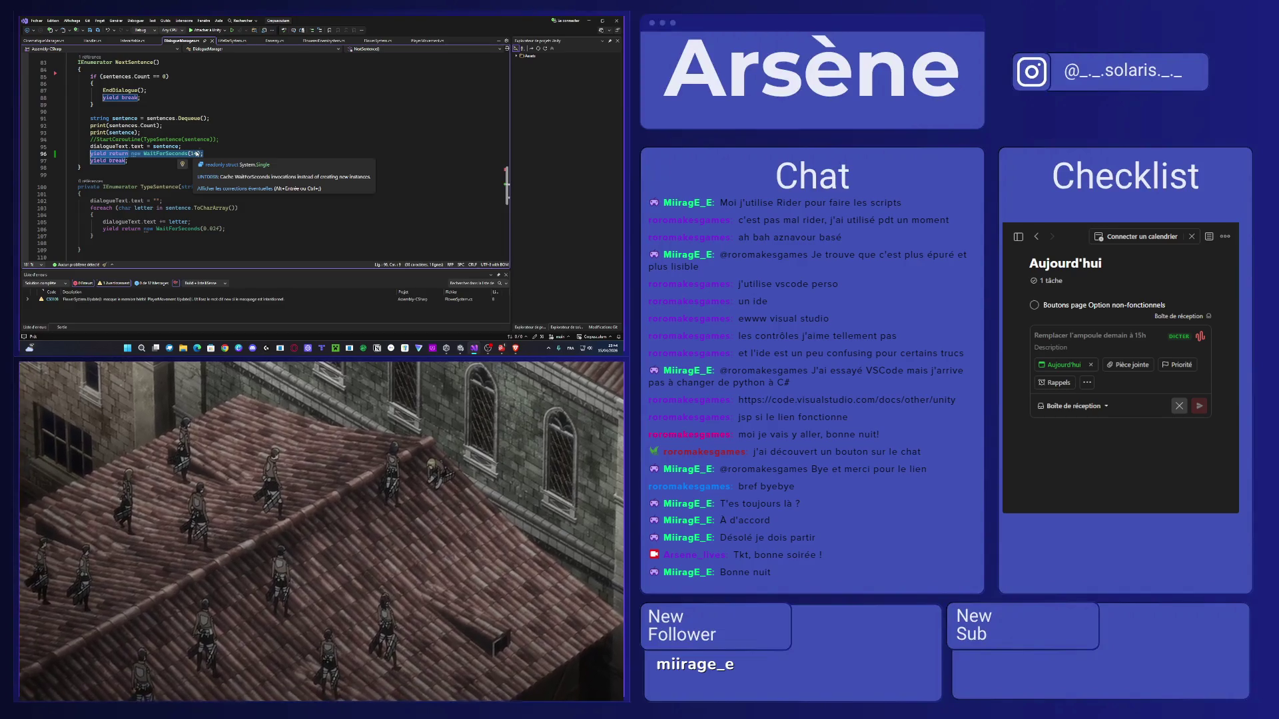
{"action": "left_click", "coordinate": [199, 154]}
{"action": "key", "text": "BackSpace"}
{"action": "scroll", "coordinate": [210, 169], "scroll_direction": "up", "scroll_amount": 2}
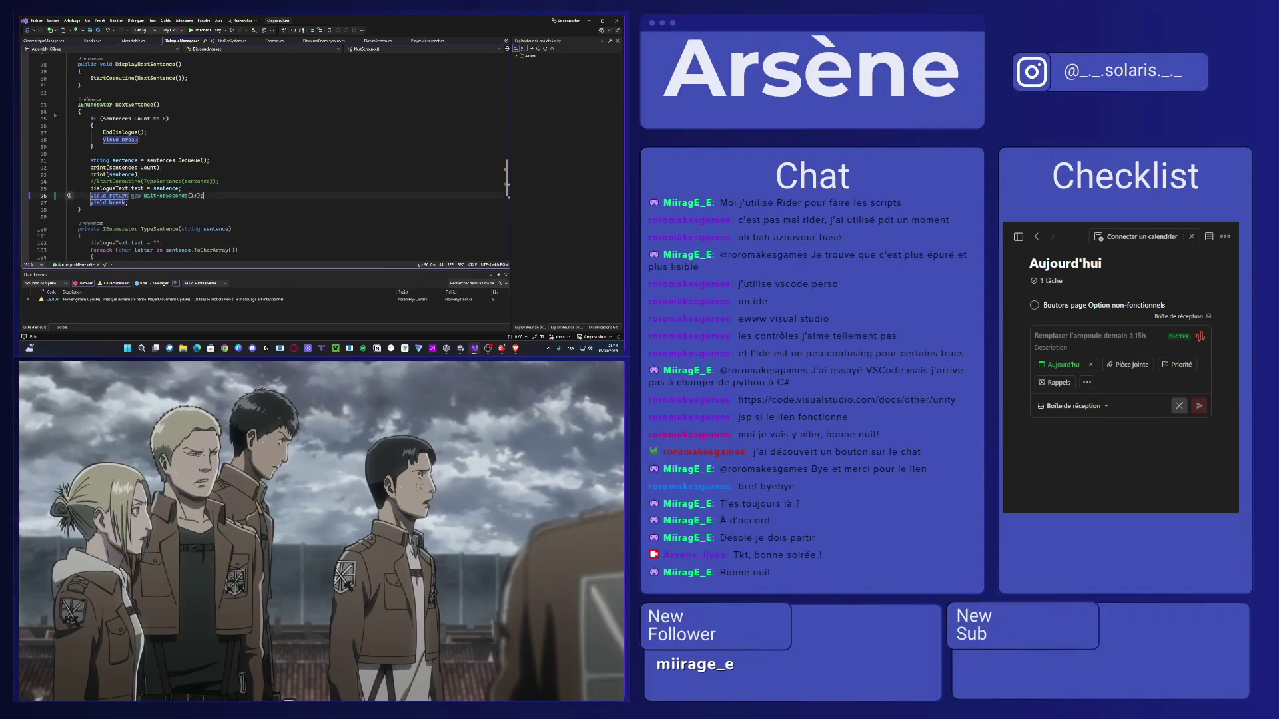
{"action": "left_click", "coordinate": [191, 195]}
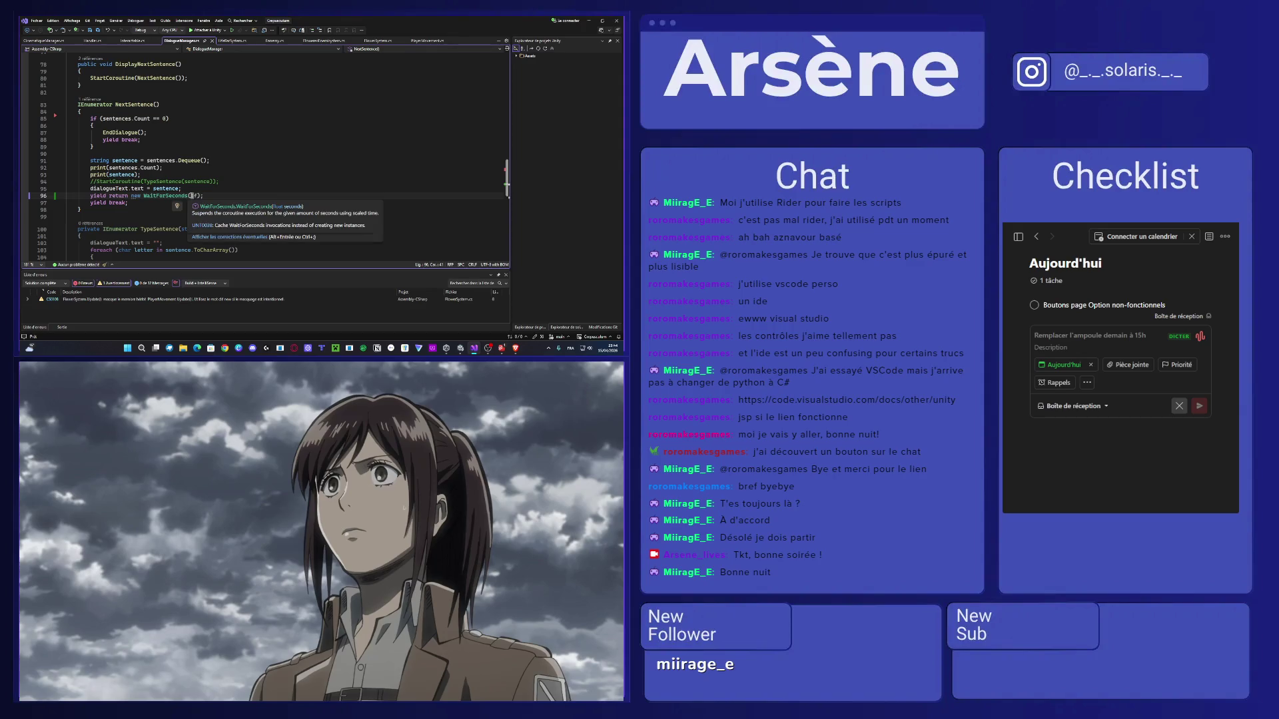
{"action": "left_click", "coordinate": [235, 206]}
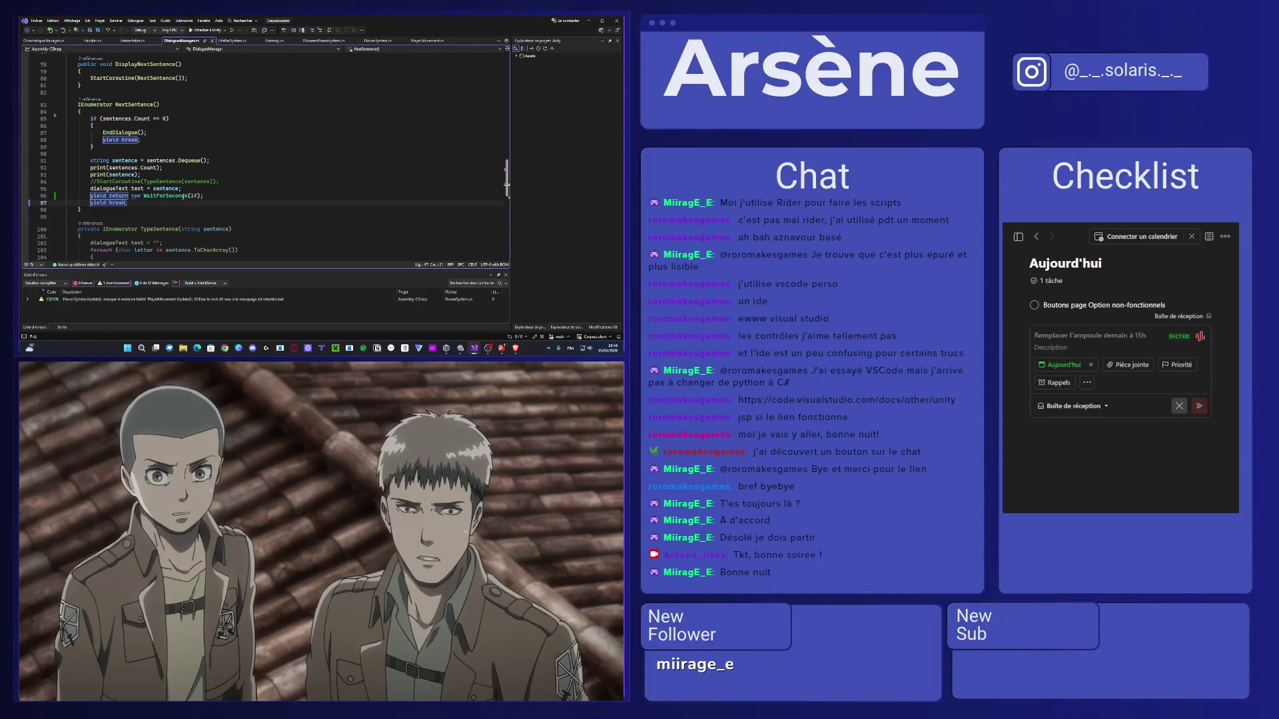
{"action": "left_click", "coordinate": [192, 195]}
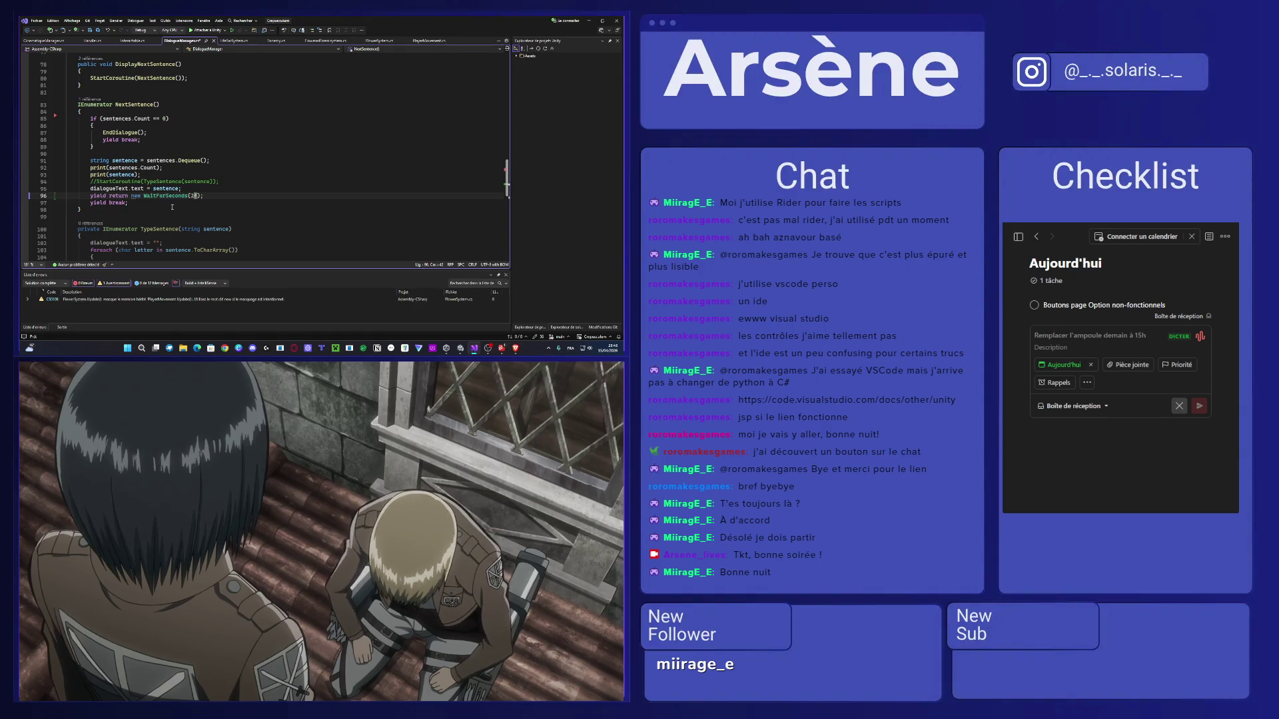
{"action": "key", "text": "ctrl+s"}
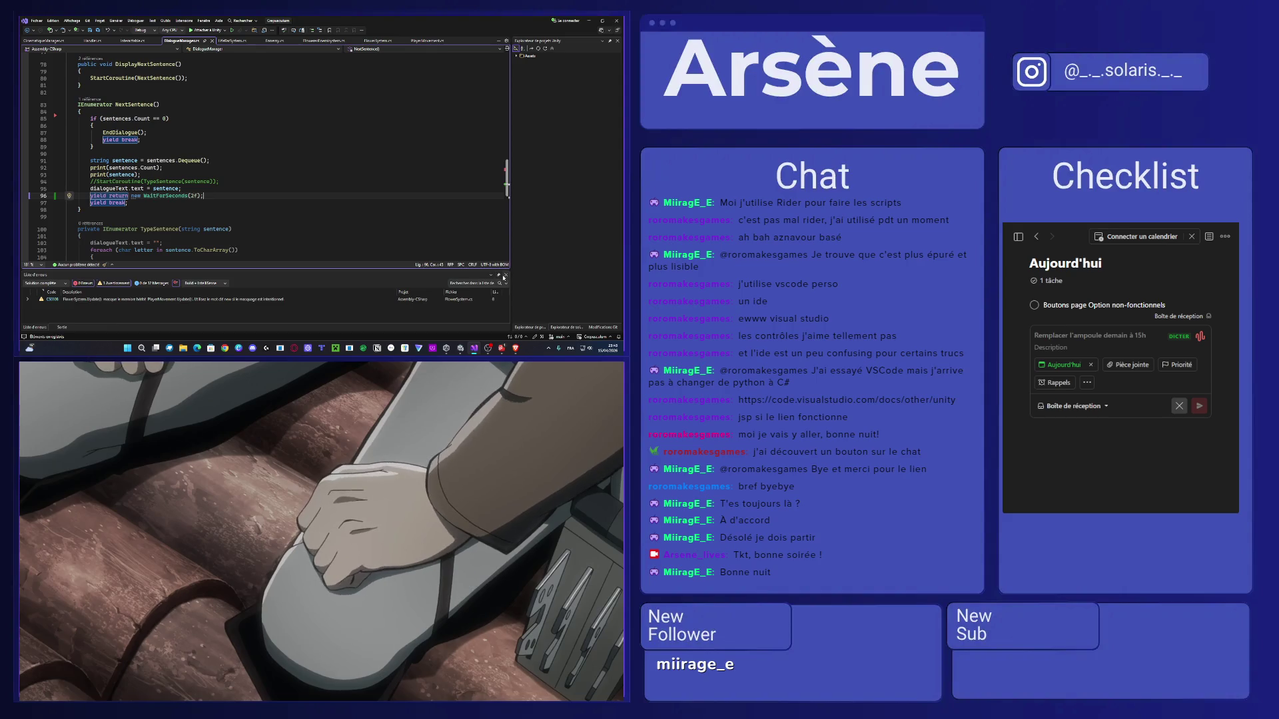
Close the Error List and Output panels, review line 96, and switch back to Unity.
{"action": "left_click", "coordinate": [505, 275]}
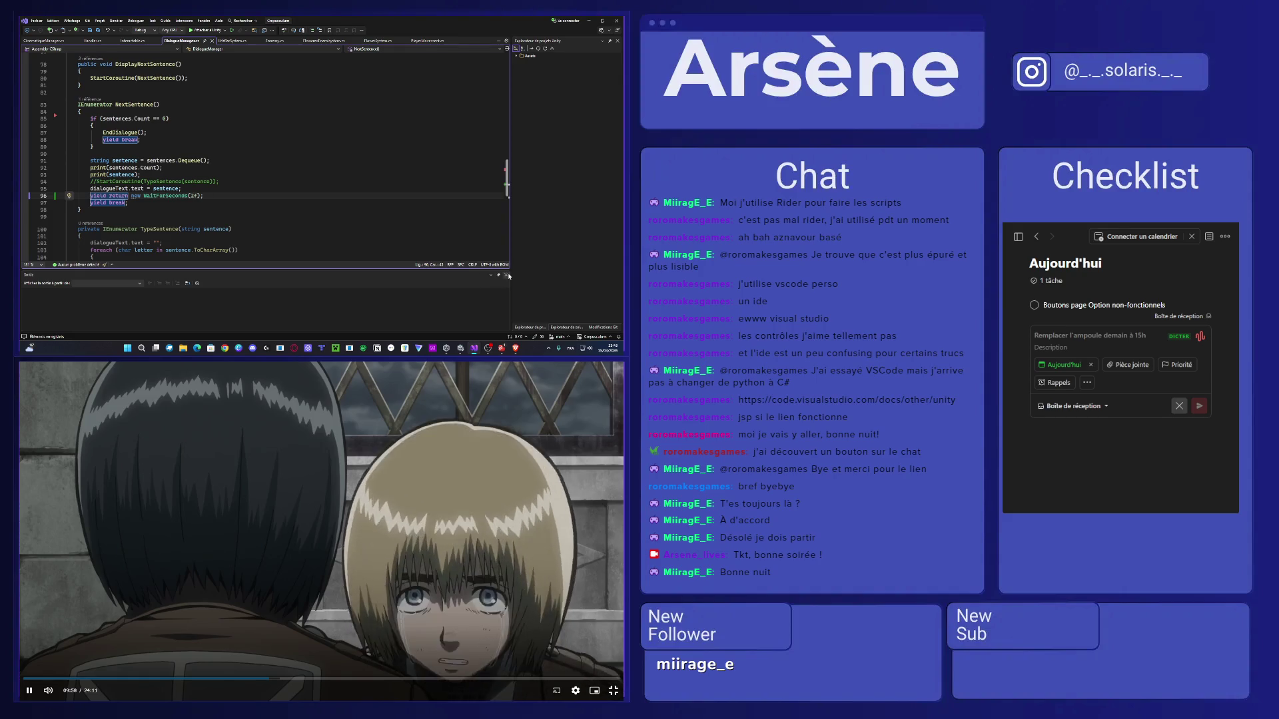
{"action": "left_click", "coordinate": [506, 275]}
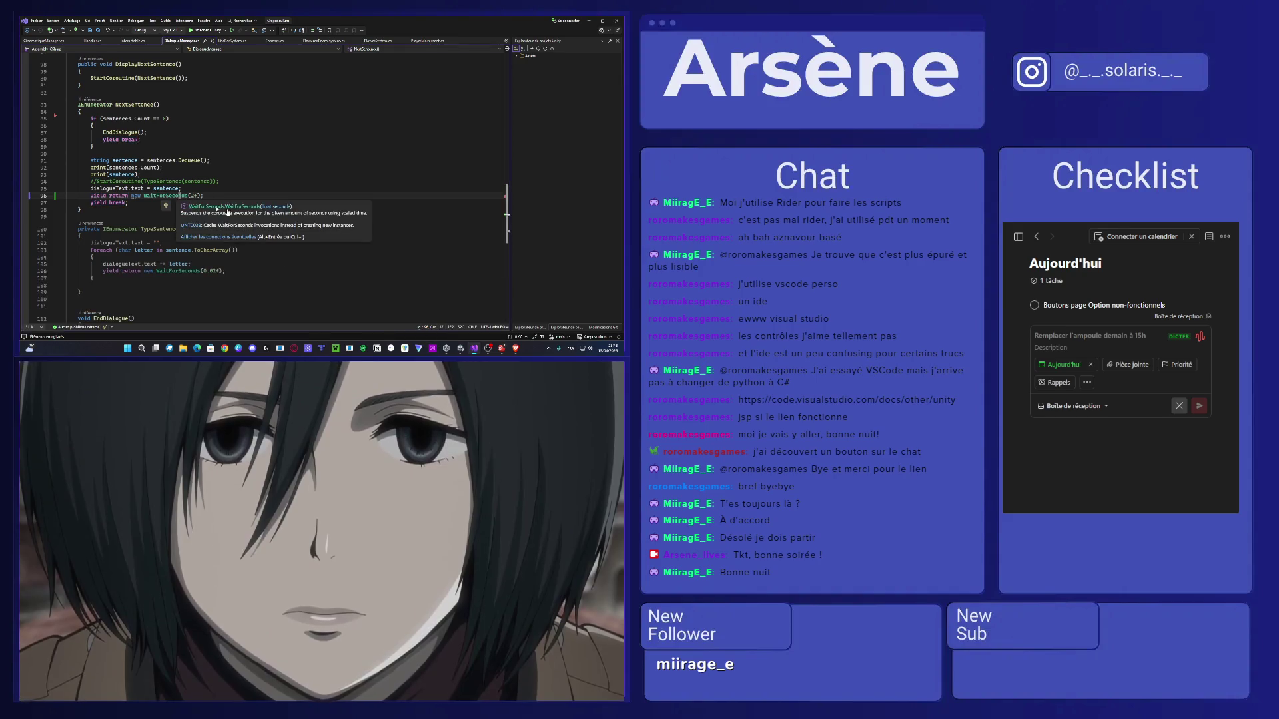
{"action": "left_click", "coordinate": [165, 196]}
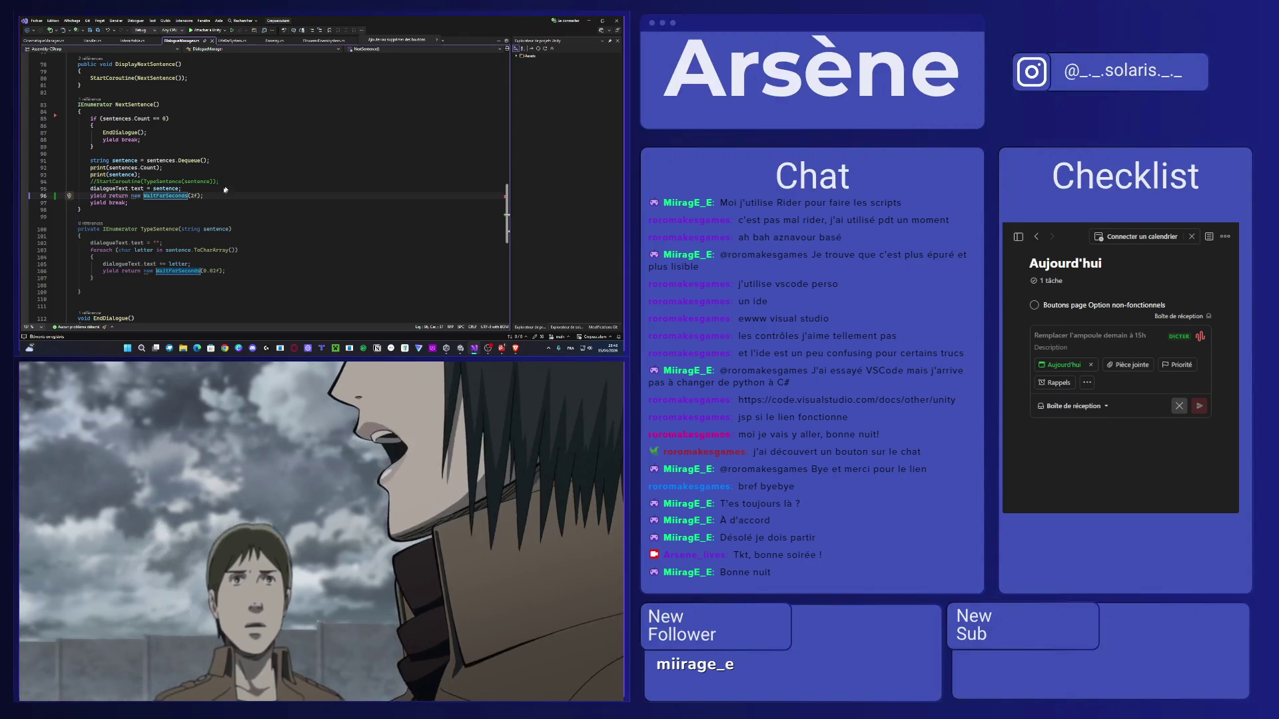
{"action": "left_click", "coordinate": [222, 195]}
{"action": "key", "text": "Left"}
{"action": "key", "text": "Left"}
{"action": "key", "text": "Left"}
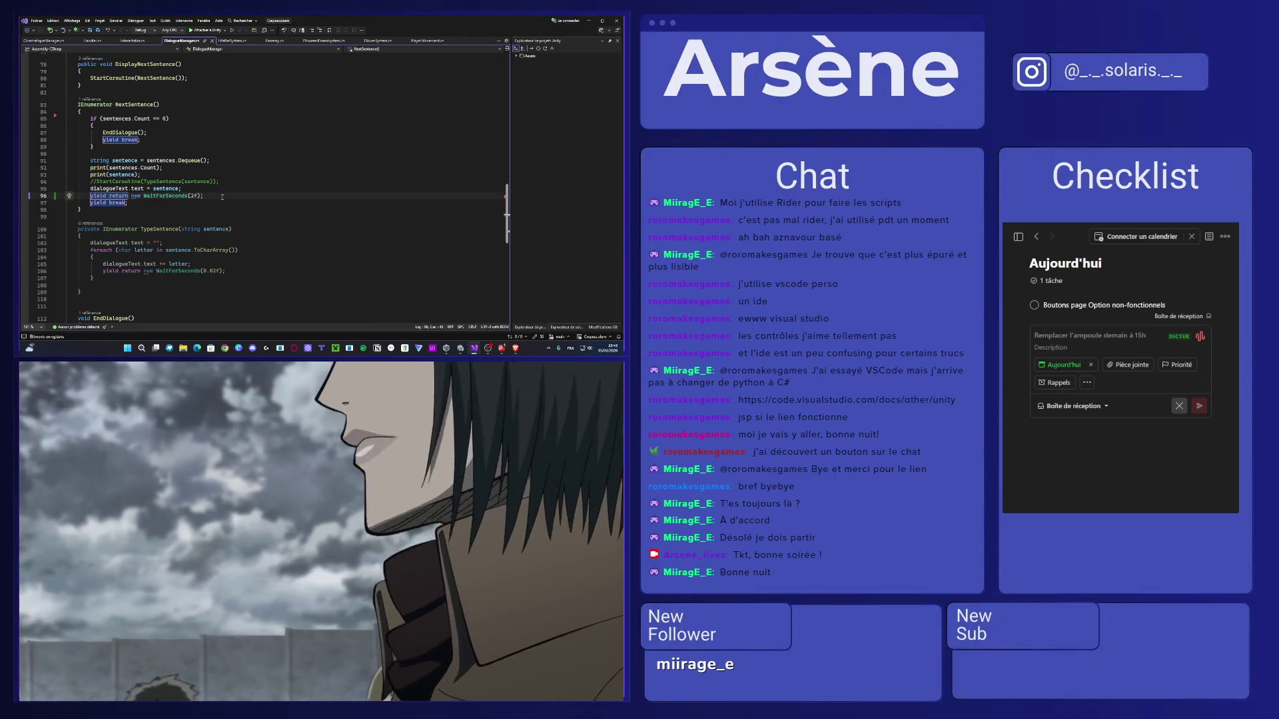
{"action": "key", "text": "Left"}
{"action": "key", "text": "Left"}
{"action": "key", "text": "Left"}
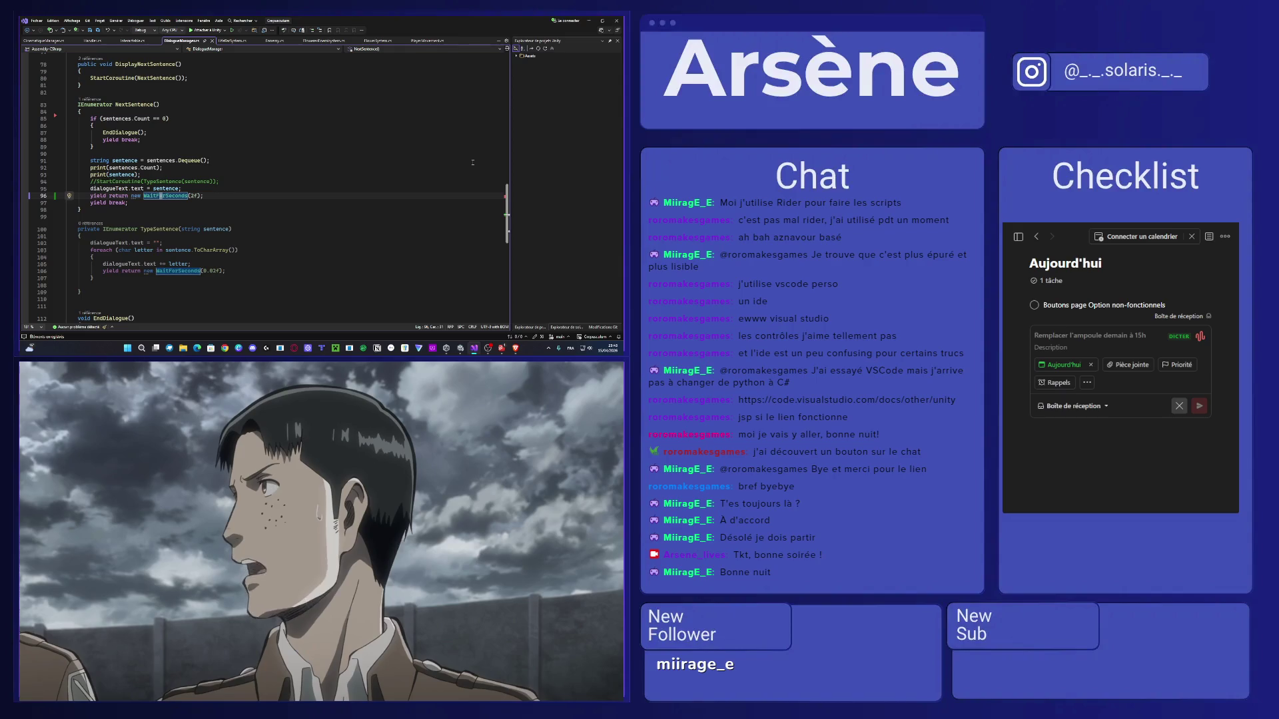
{"action": "key", "text": "Up"}
{"action": "key", "text": "Up"}
{"action": "key", "text": "Up"}
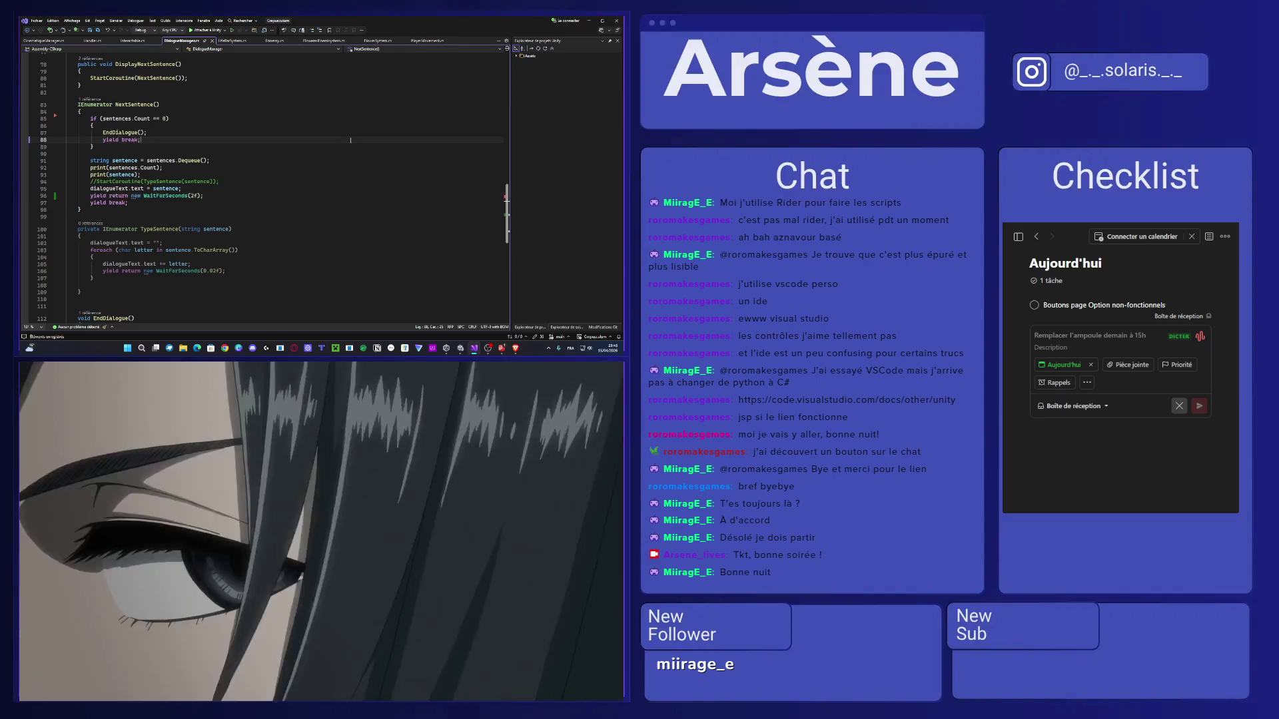
{"action": "key", "text": "alt+Tab"}
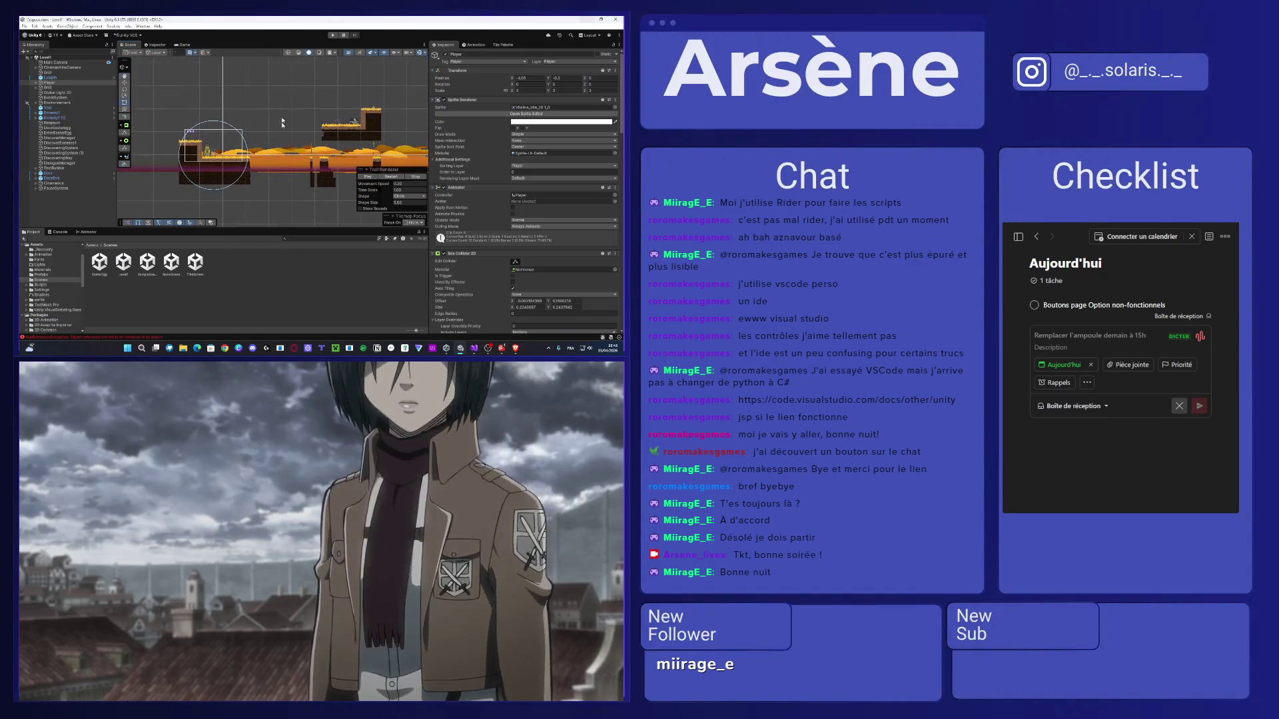
Play-test the level: double-jump, climb the vine, dismiss the enemy warning, and head right.
{"action": "left_click", "coordinate": [341, 35]}
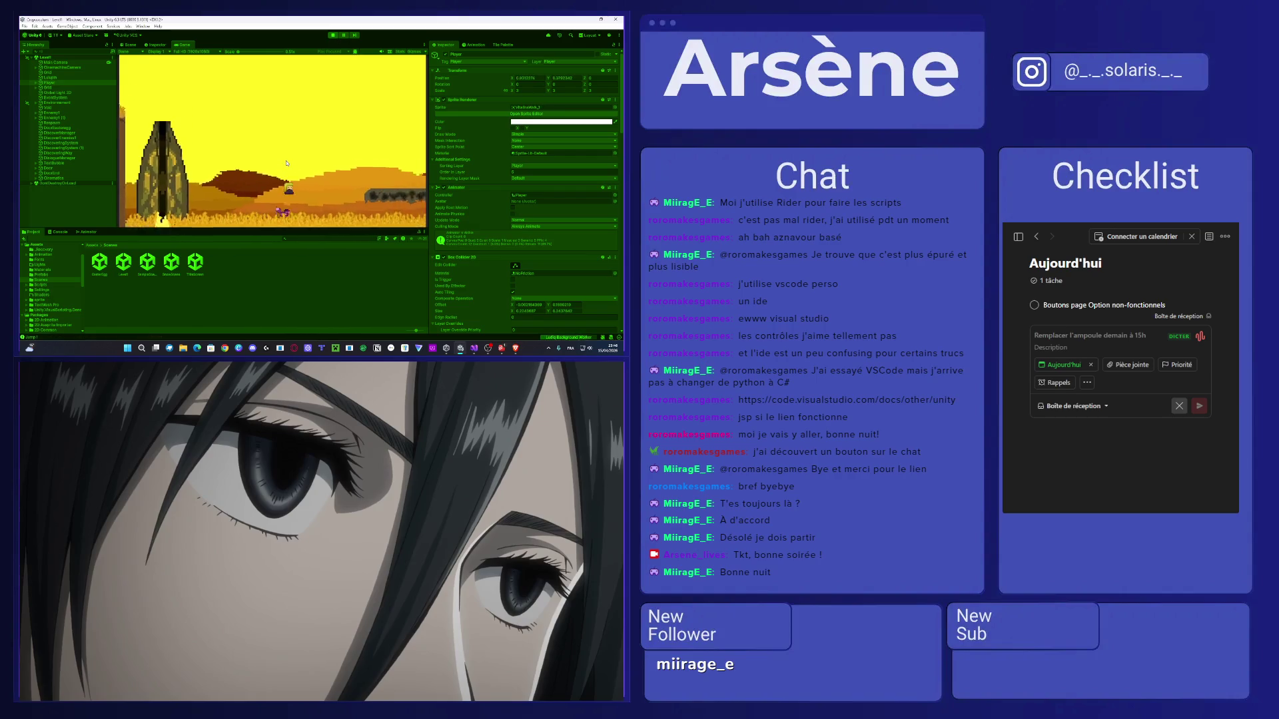
{"action": "key", "text": "space"}
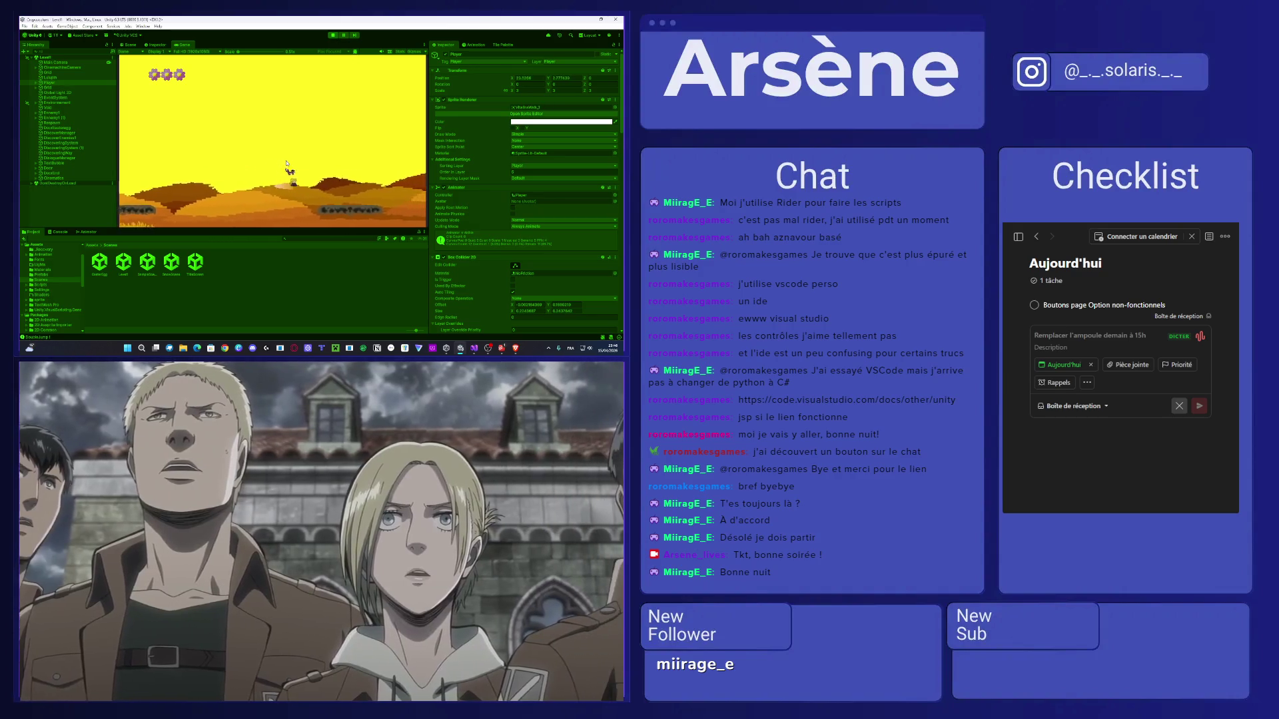
{"action": "key", "text": "d"}
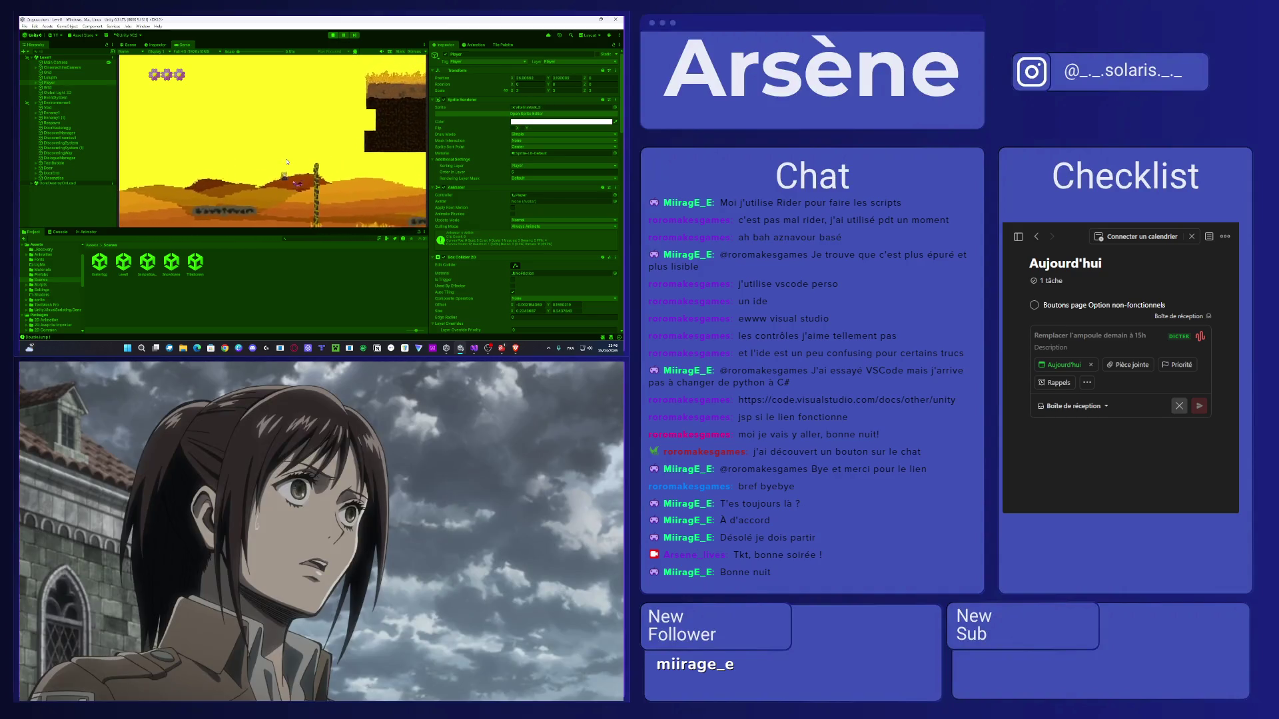
{"action": "key", "text": "w"}
{"action": "key", "text": "w"}
{"action": "key", "text": "d"}
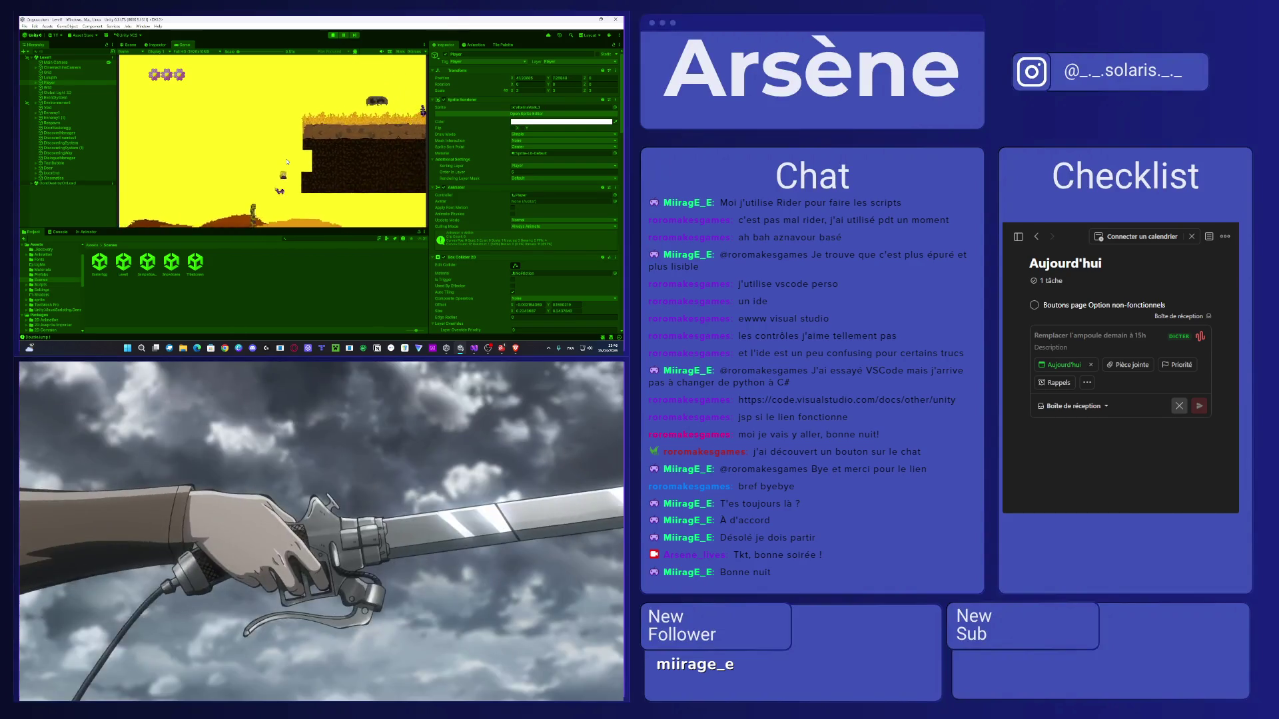
{"action": "key", "text": "space"}
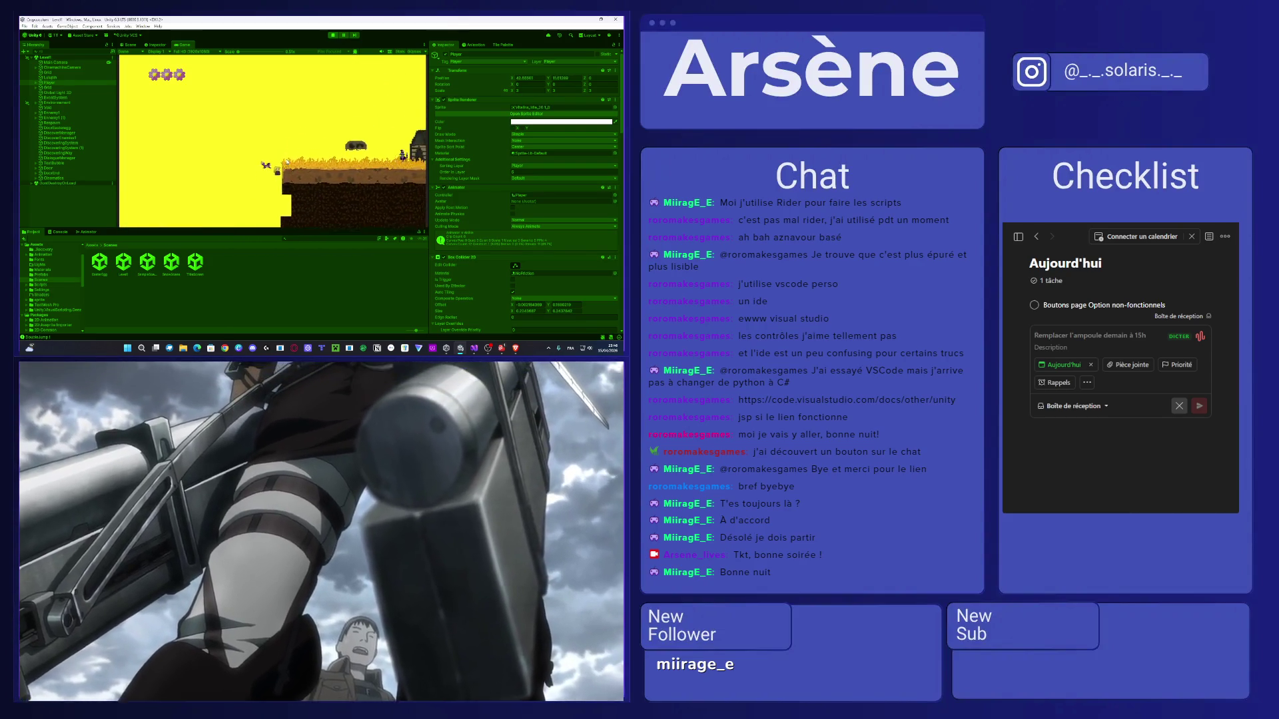
{"action": "key", "text": "Return"}
{"action": "key", "text": "d"}
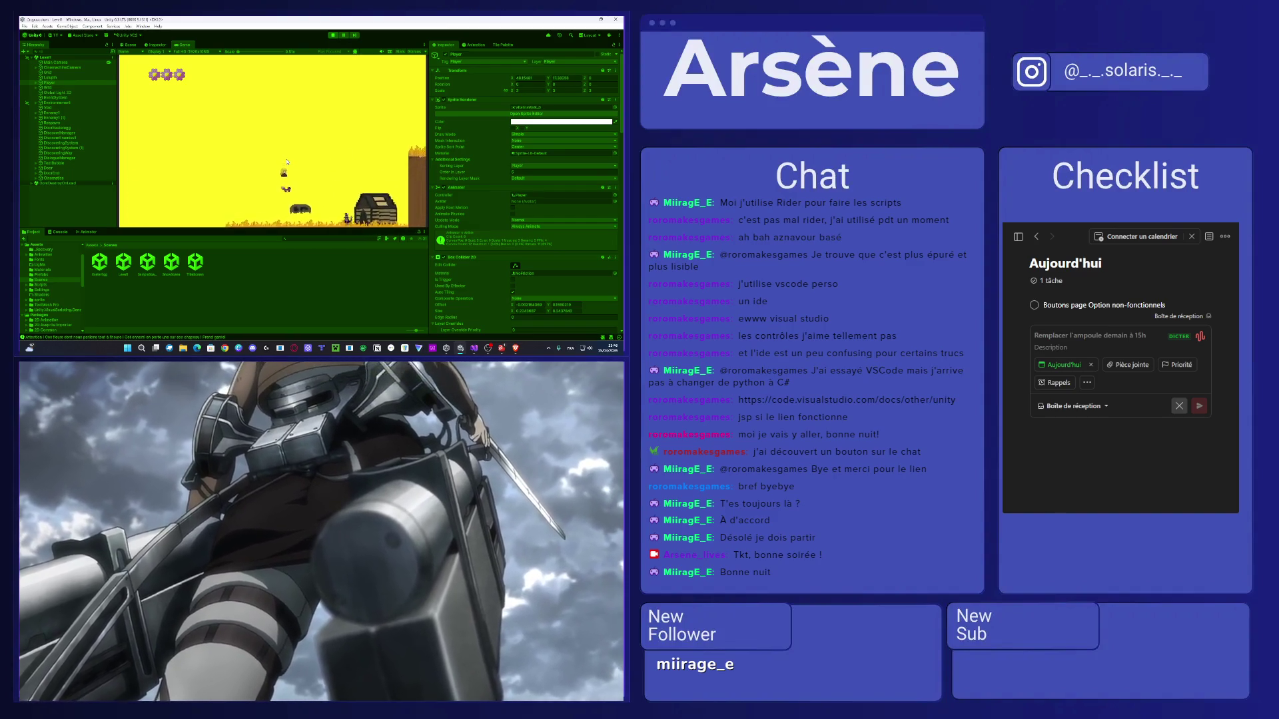
{"action": "key", "text": "d"}
{"action": "key", "text": "space"}
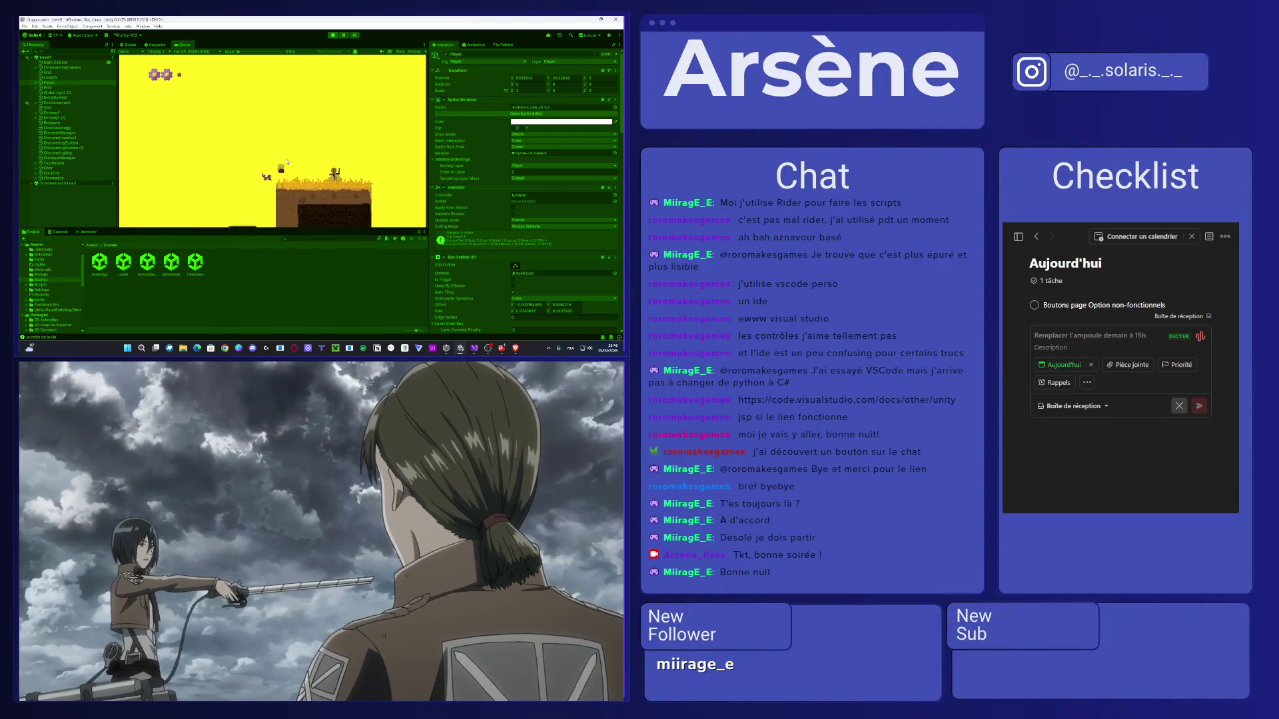
{"action": "key", "text": "d"}
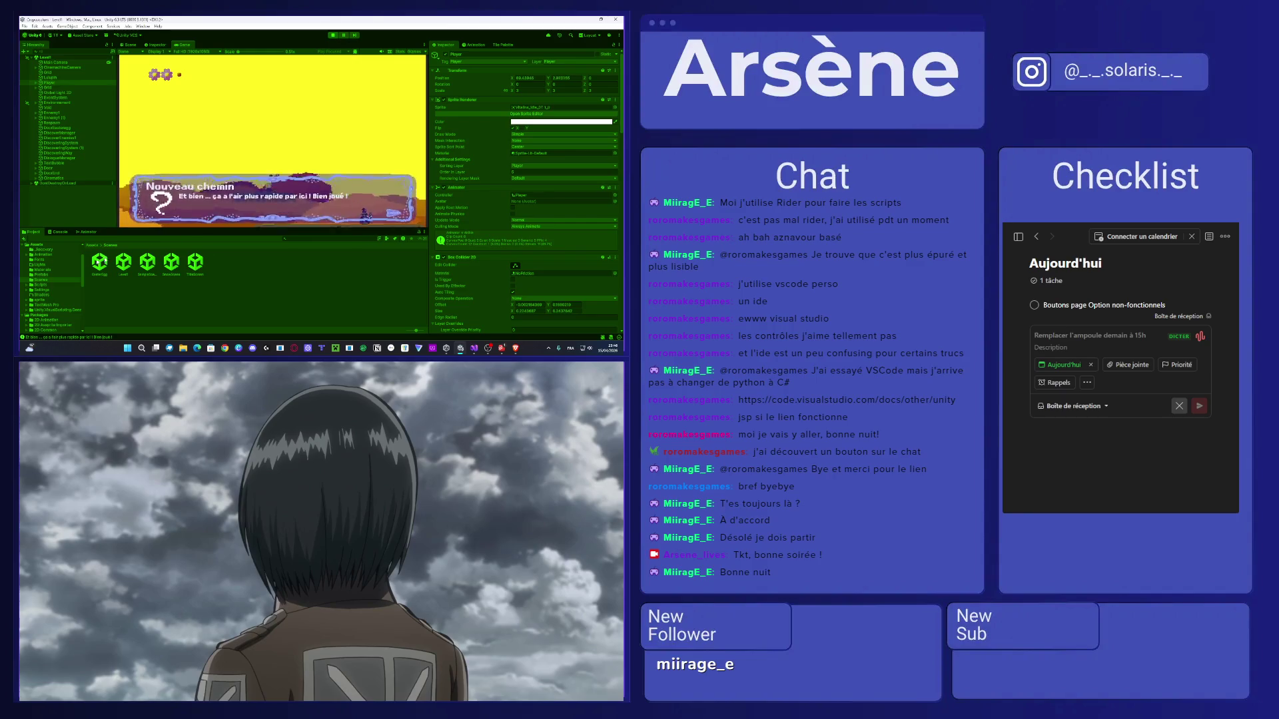
Inspect the NullReferenceException in the Console and the Cinematics object, then stop Play mode.
{"action": "left_click", "coordinate": [58, 232]}
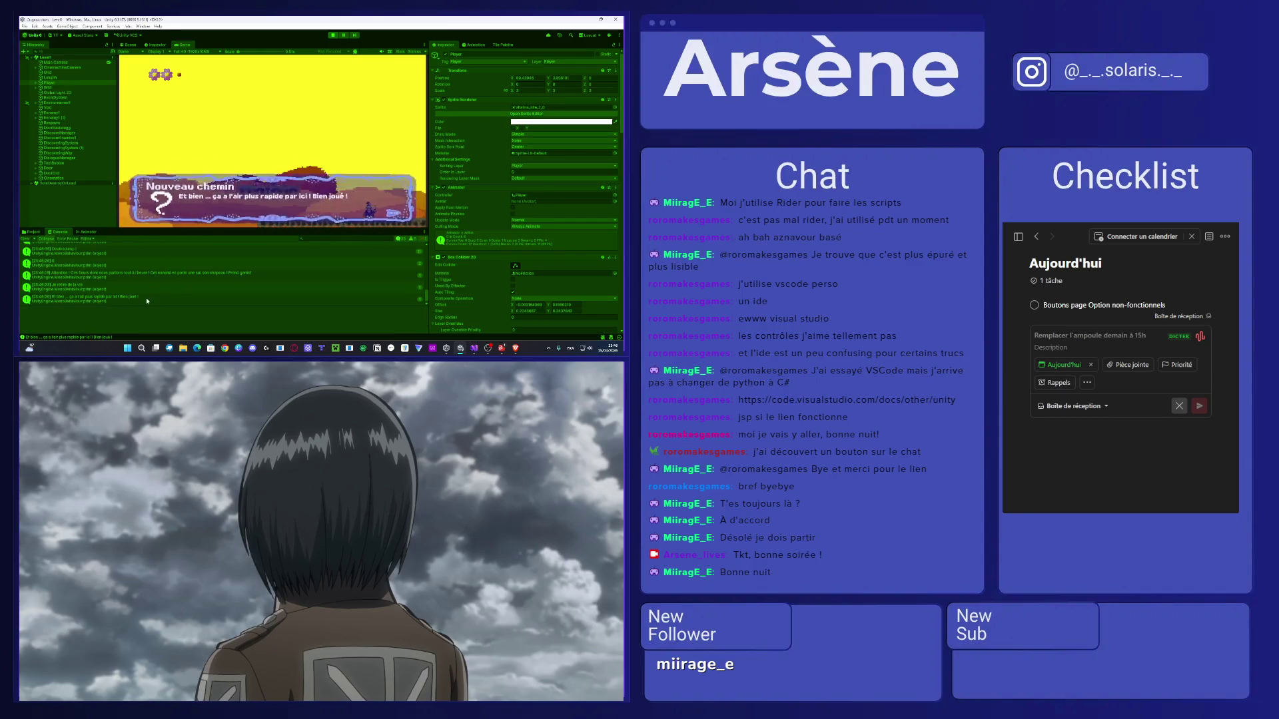
{"action": "scroll", "coordinate": [147, 301], "scroll_direction": "up", "scroll_amount": 5}
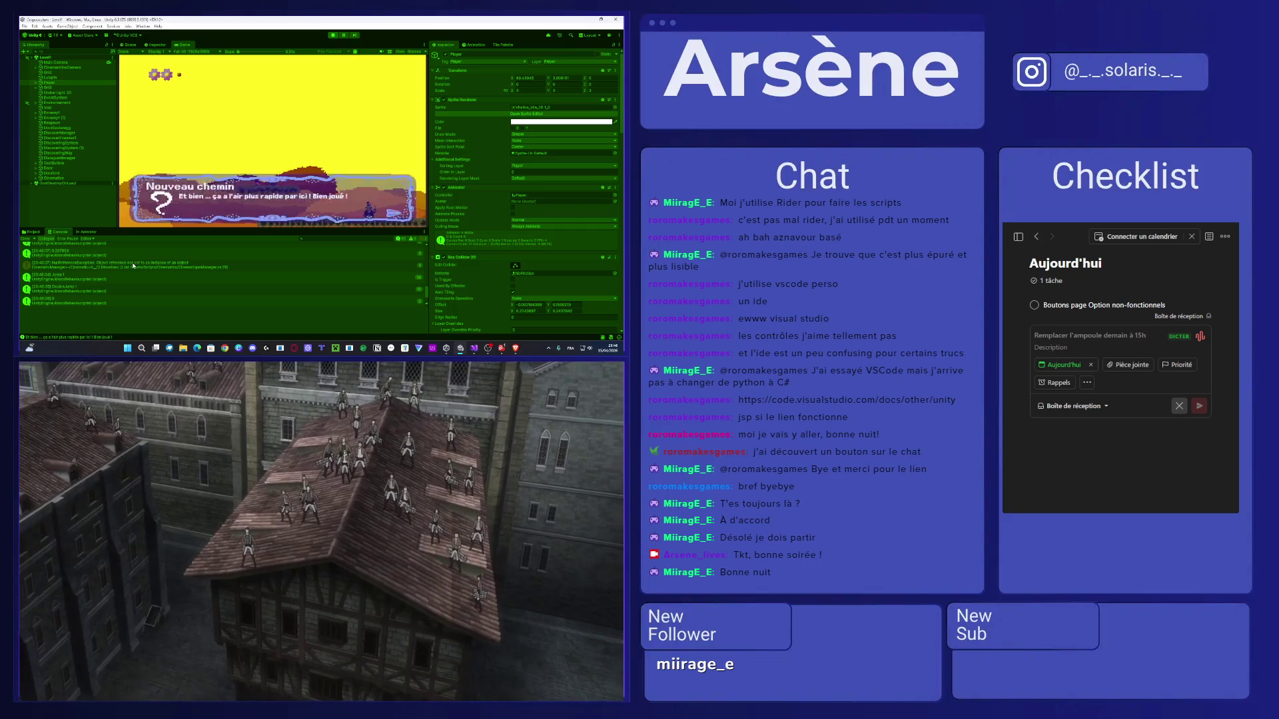
{"action": "left_click", "coordinate": [134, 266]}
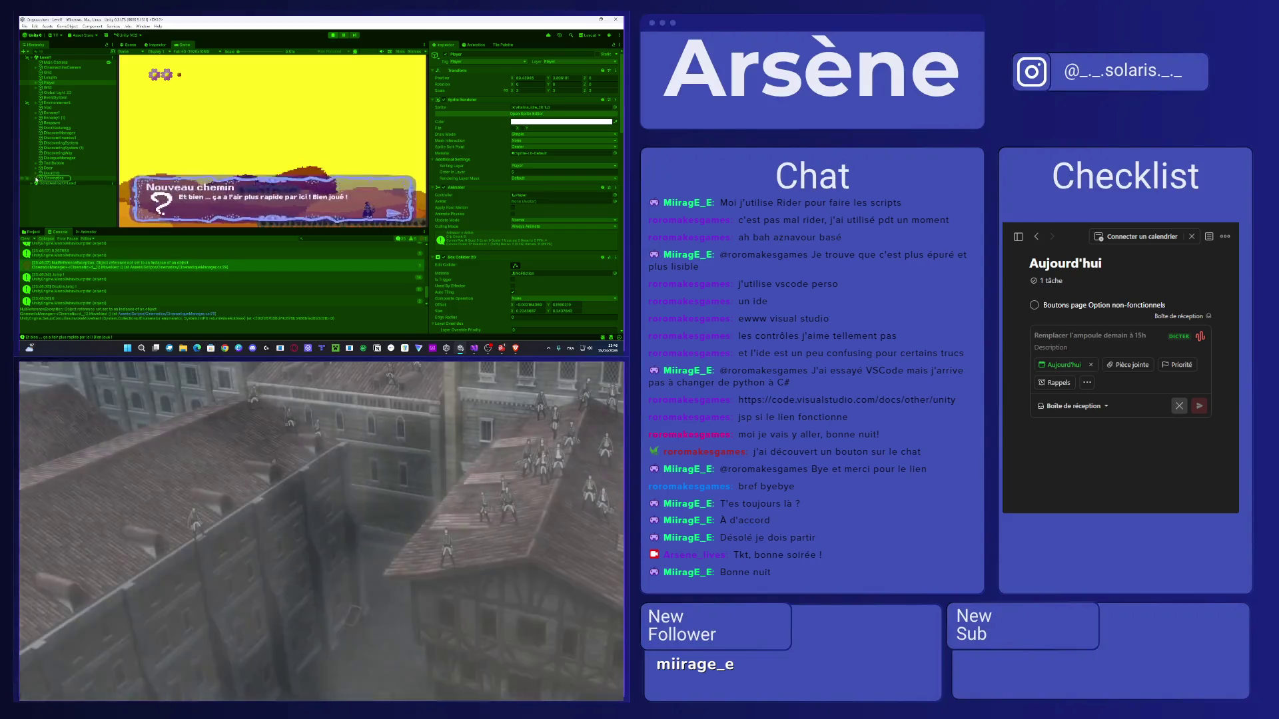
{"action": "left_click", "coordinate": [36, 179]}
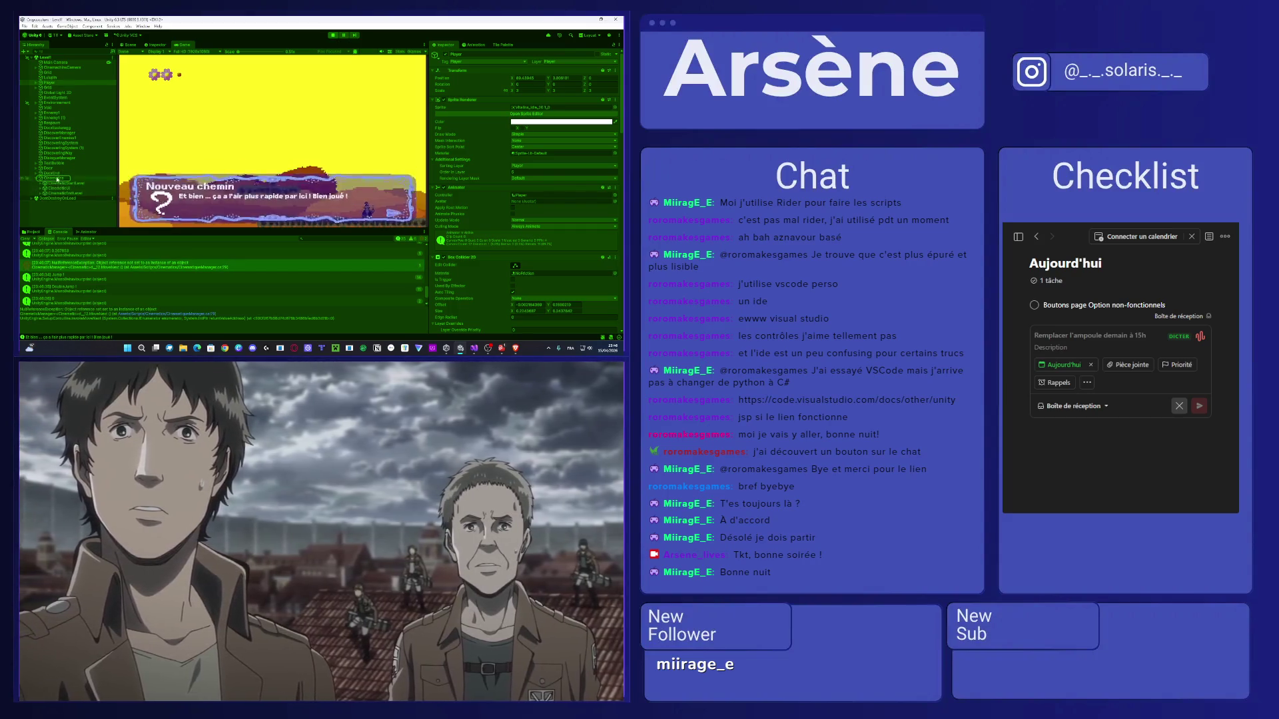
{"action": "left_click", "coordinate": [58, 178]}
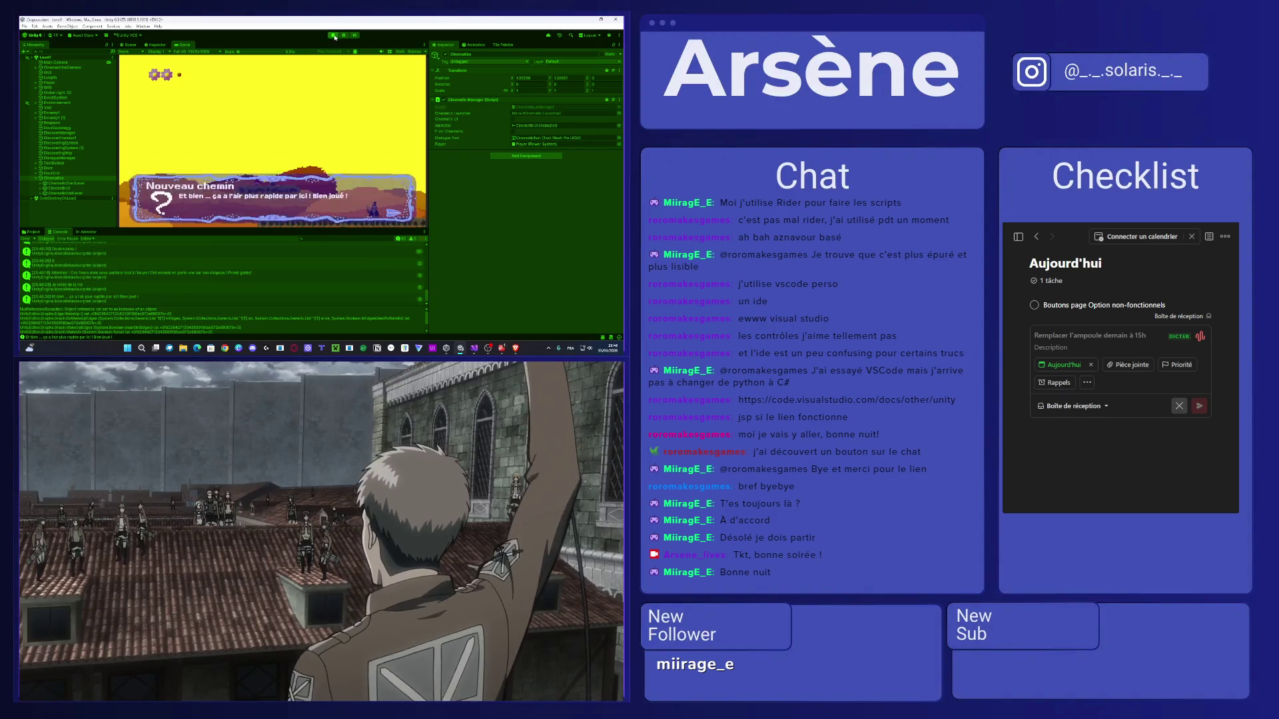
{"action": "left_click", "coordinate": [335, 36]}
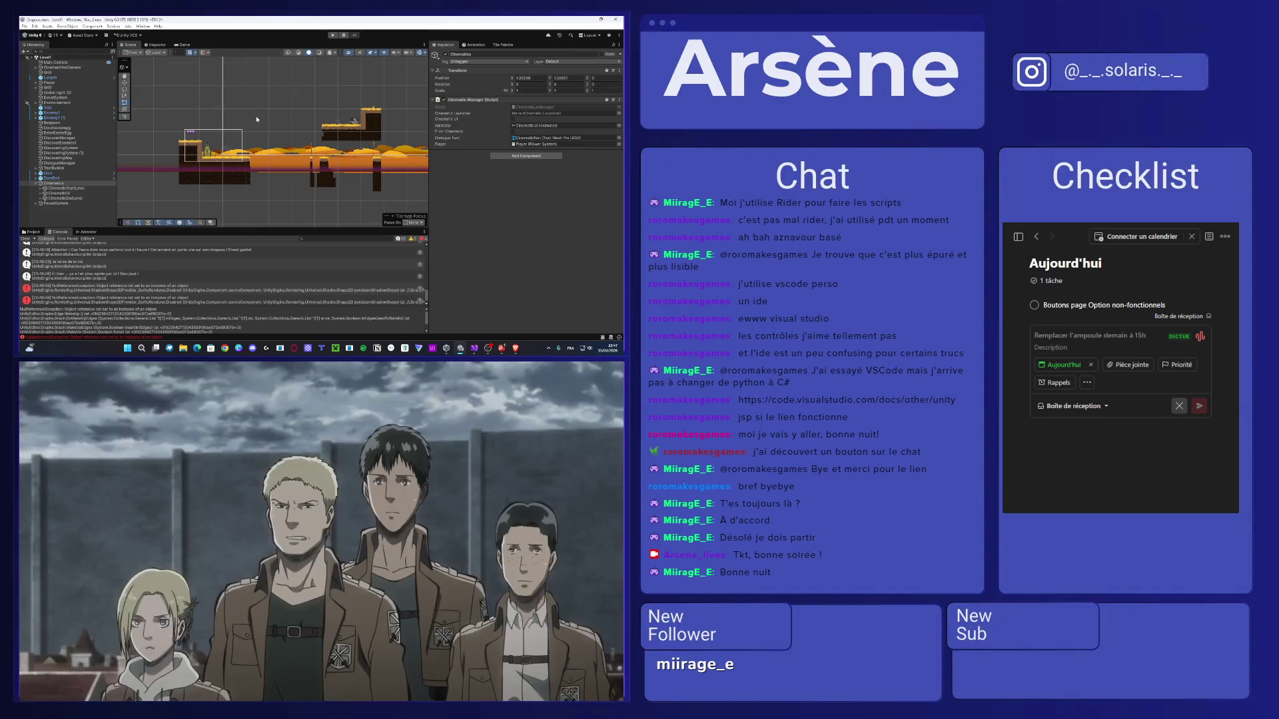
{"action": "left_click_drag", "start_coordinate": [256, 119], "coordinate": [237, 161]}
{"action": "scroll", "coordinate": [240, 165], "scroll_direction": "up", "scroll_amount": 4}
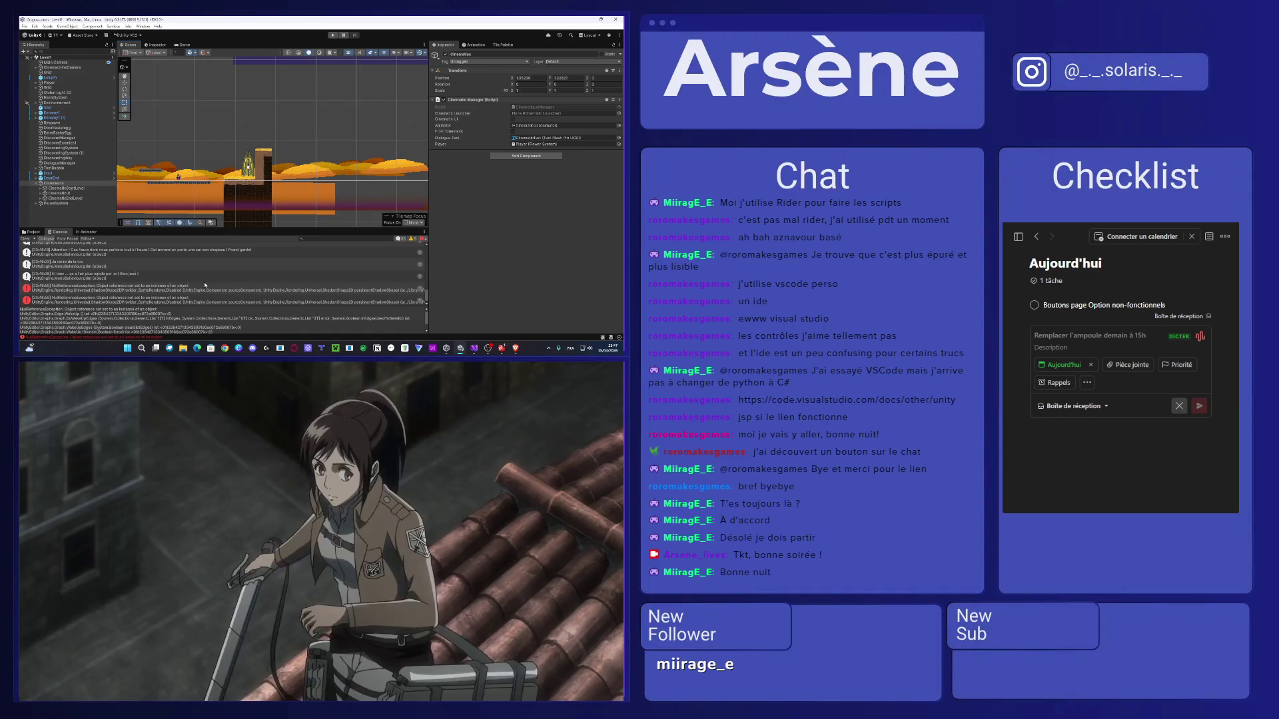
{"action": "left_click", "coordinate": [205, 286]}
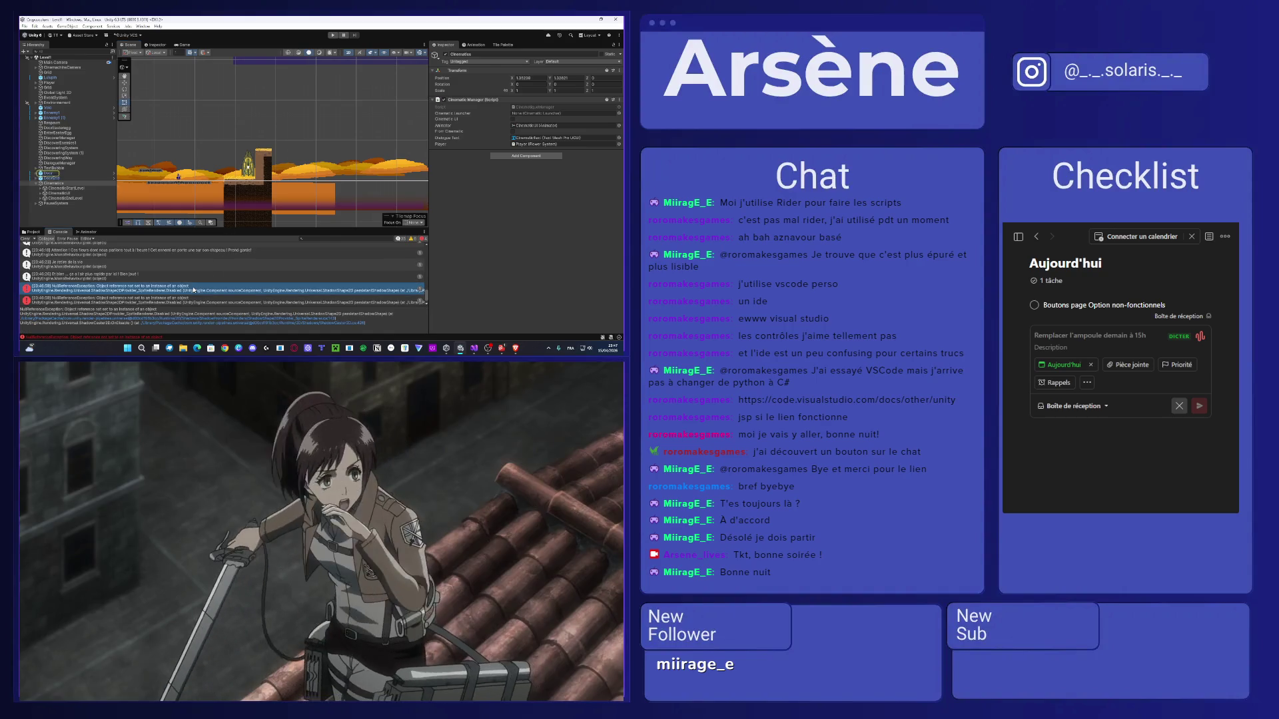
{"action": "left_click", "coordinate": [48, 176]}
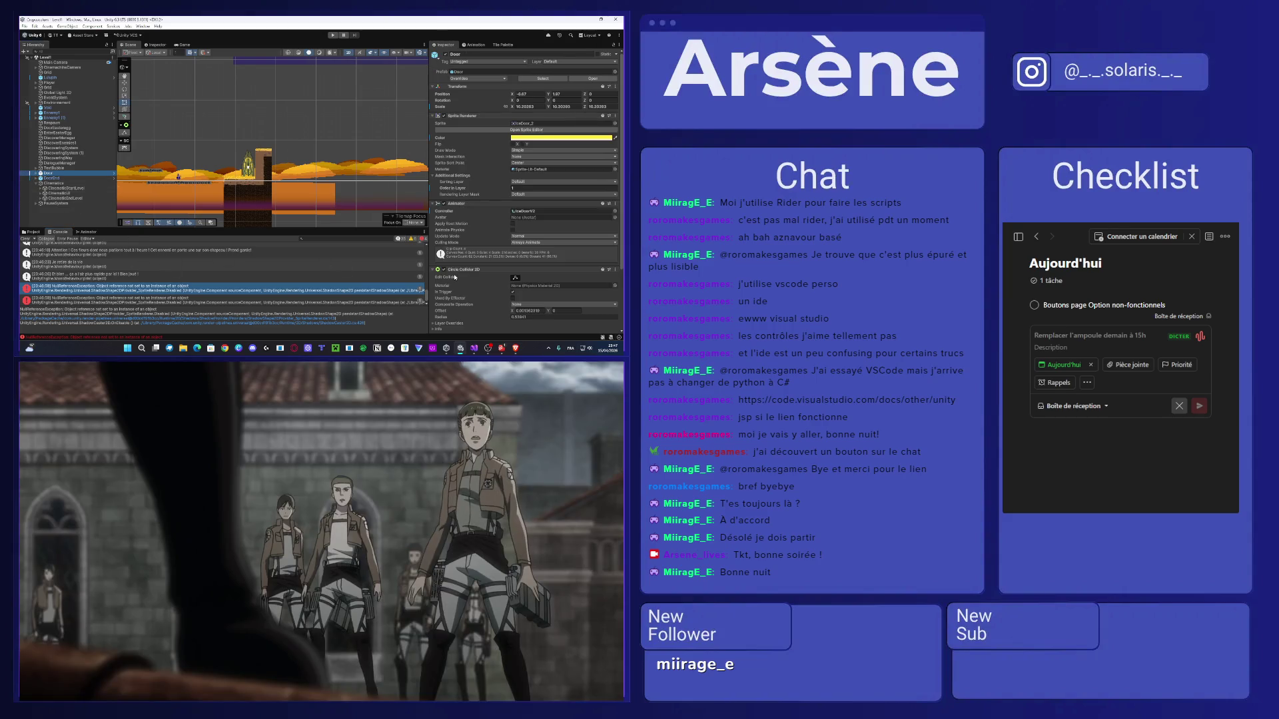
{"action": "scroll", "coordinate": [451, 278], "scroll_direction": "down", "scroll_amount": 3}
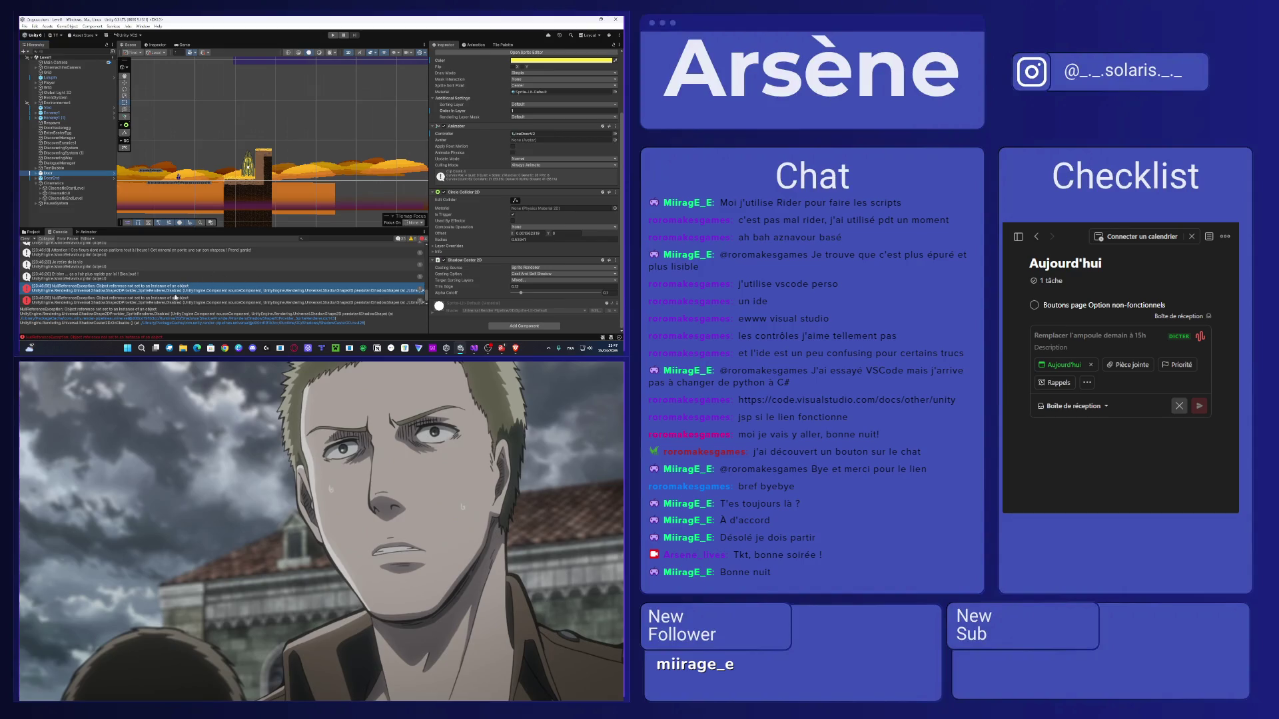
{"action": "left_click", "coordinate": [173, 302]}
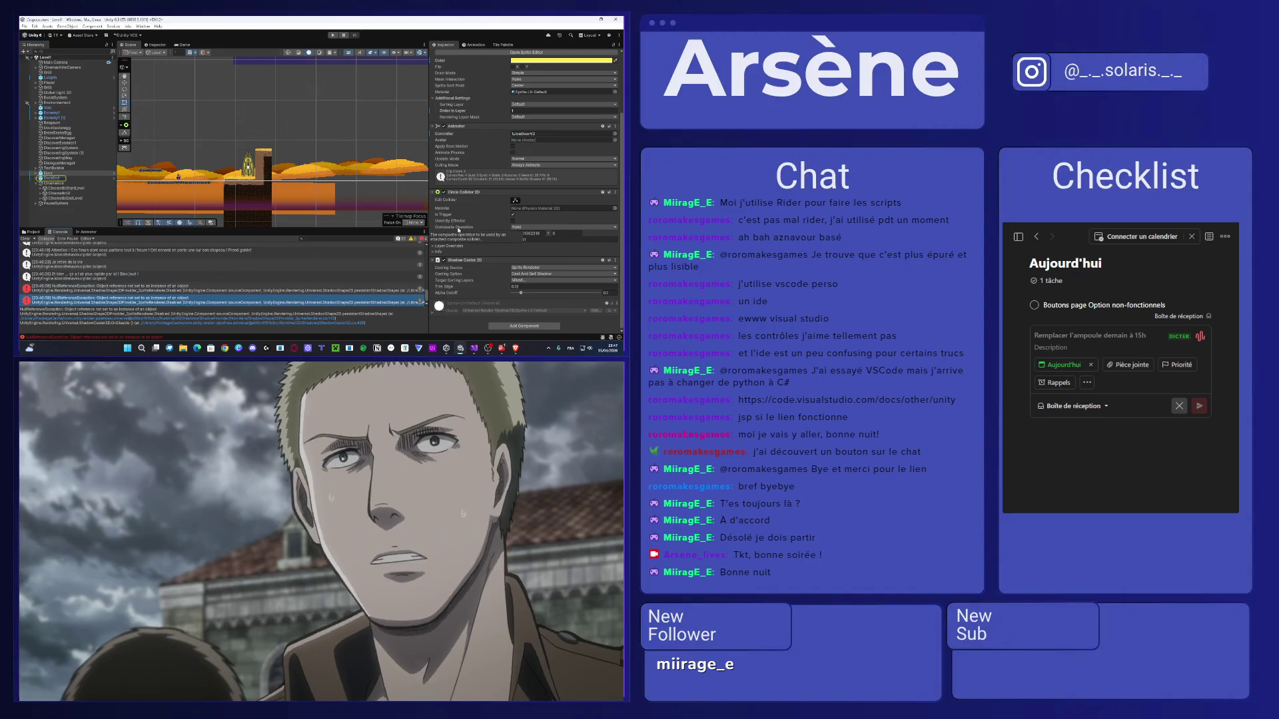
{"action": "scroll", "coordinate": [460, 220], "scroll_direction": "up", "scroll_amount": 3}
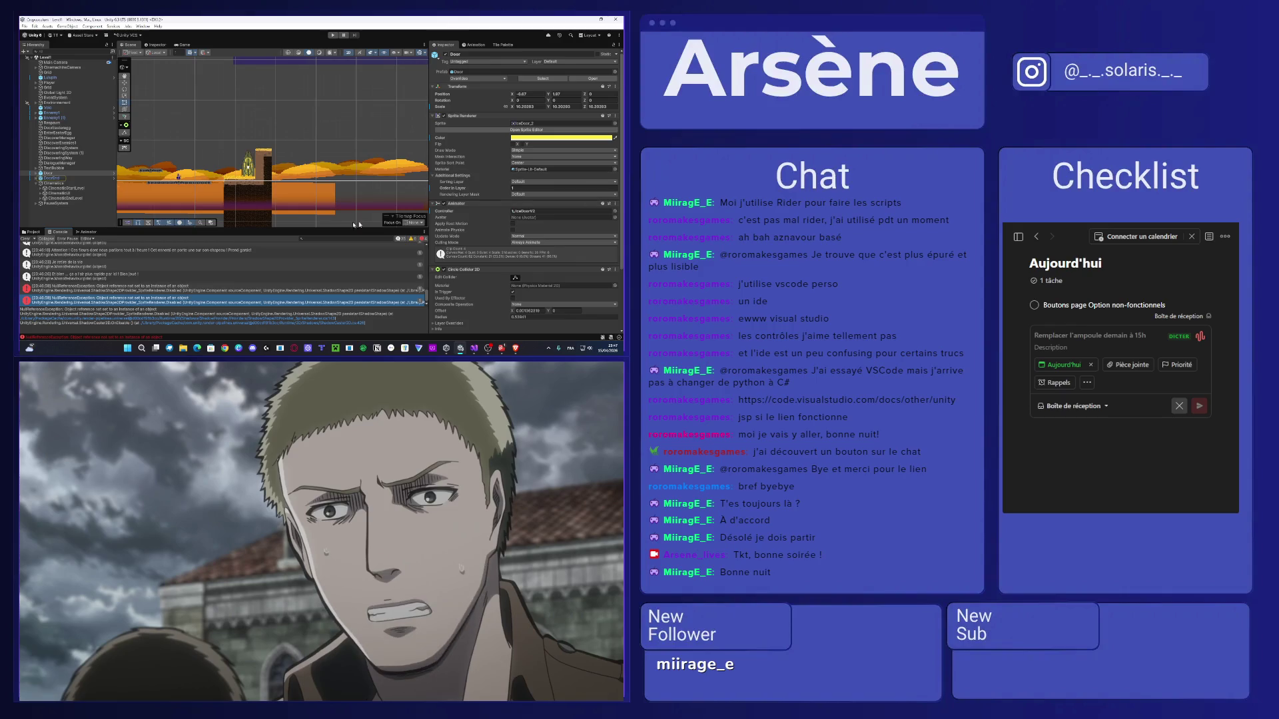
{"action": "scroll", "coordinate": [553, 243], "scroll_direction": "down", "scroll_amount": 3}
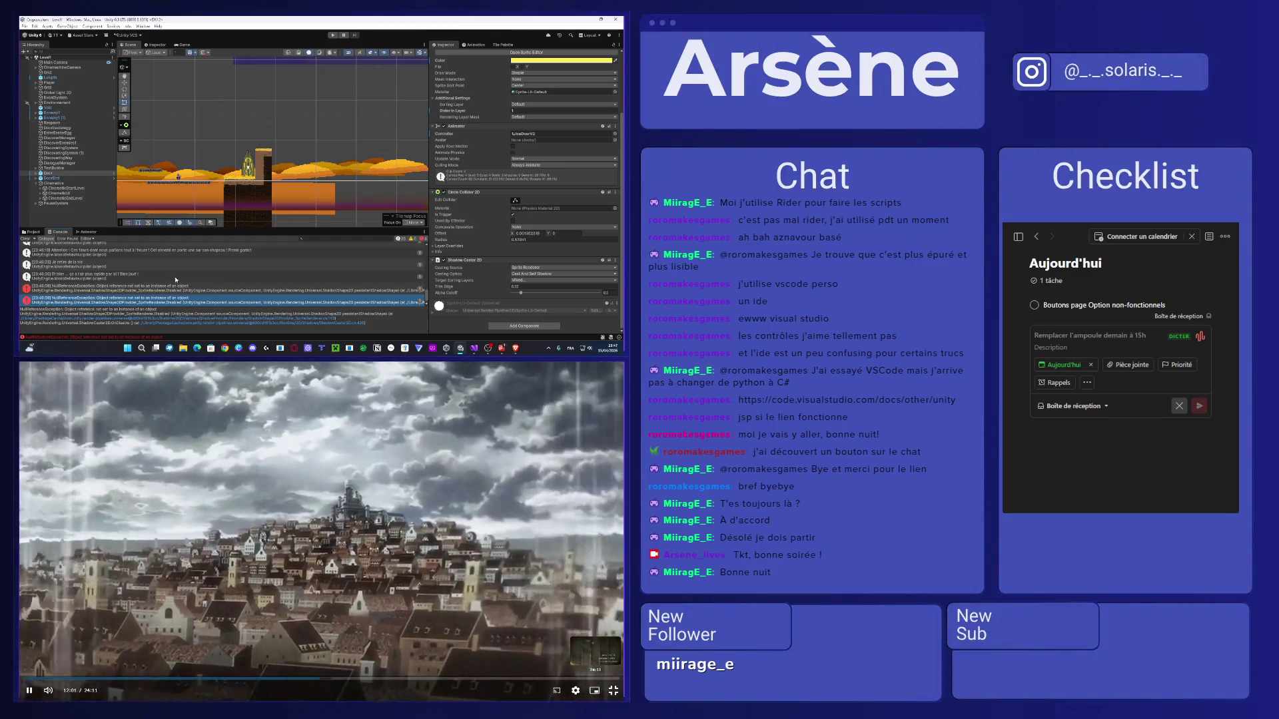
{"action": "scroll", "coordinate": [279, 137], "scroll_direction": "down", "scroll_amount": 5}
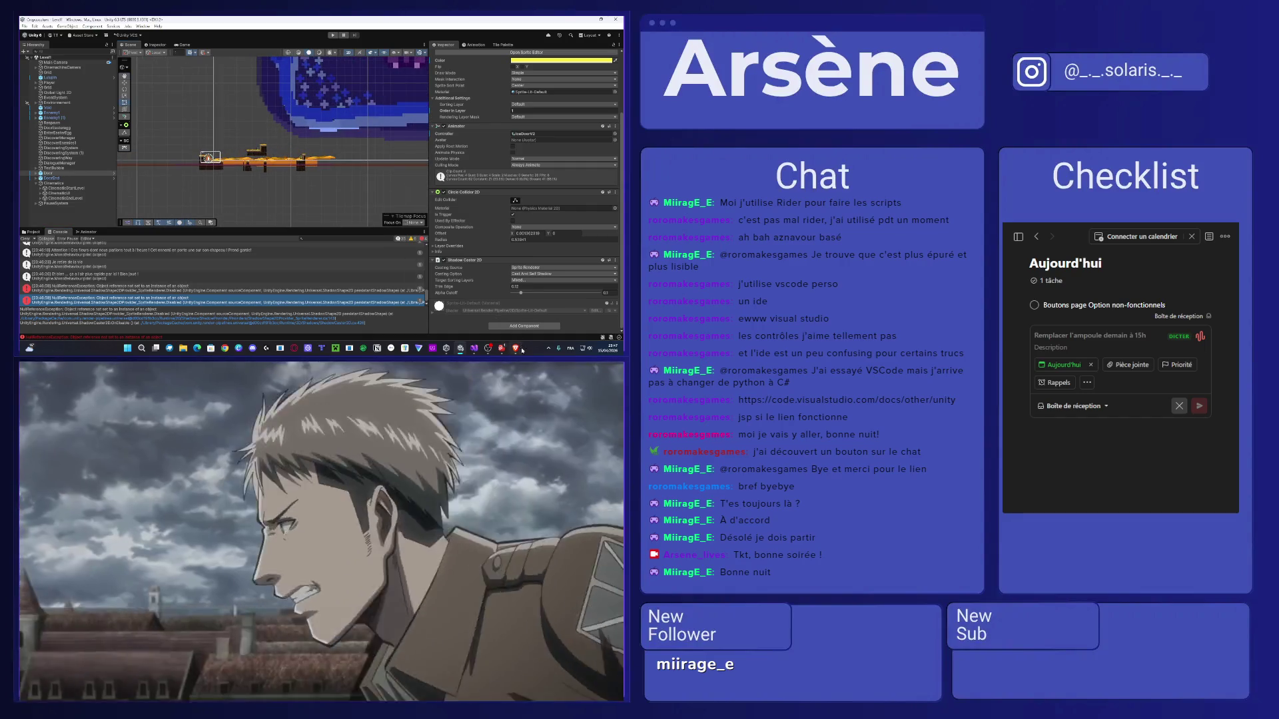
{"action": "key", "text": "alt+Tab"}
Delete the yield return new WaitForSeconds(2f) line from NextSentence.
{"action": "scroll", "coordinate": [217, 179], "scroll_direction": "up", "scroll_amount": 4}
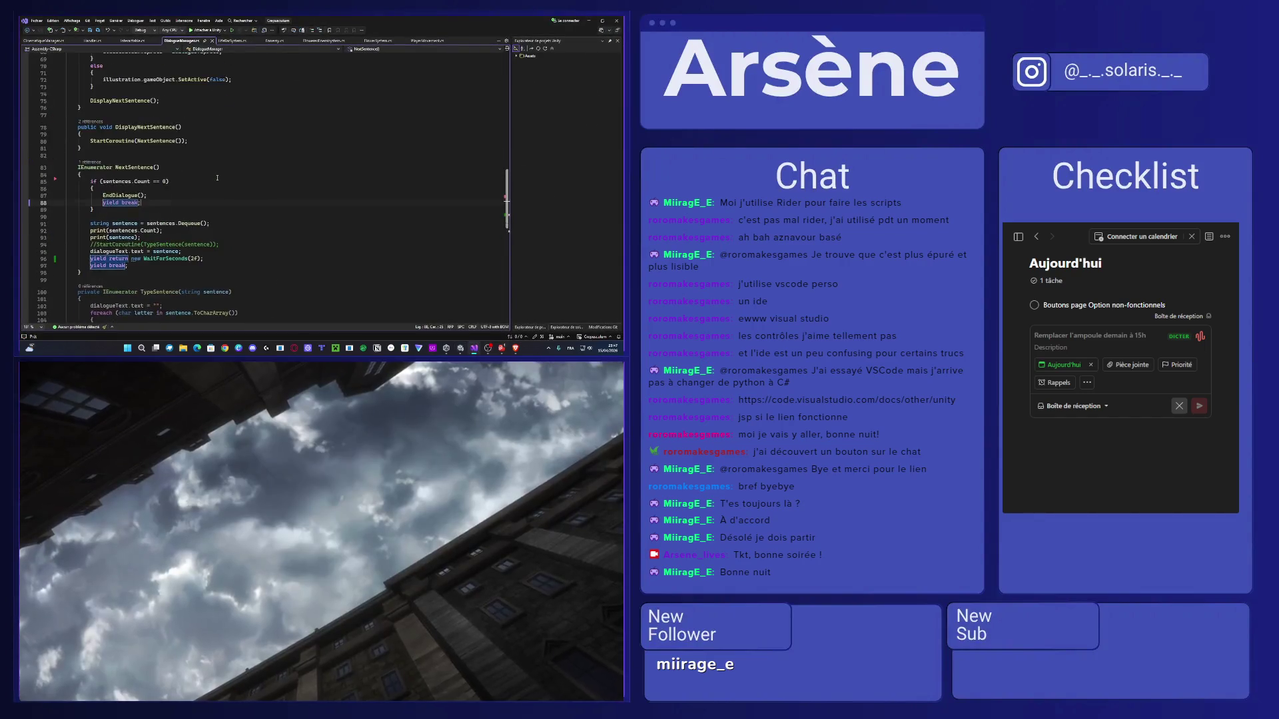
{"action": "scroll", "coordinate": [169, 260], "scroll_direction": "up", "scroll_amount": 5}
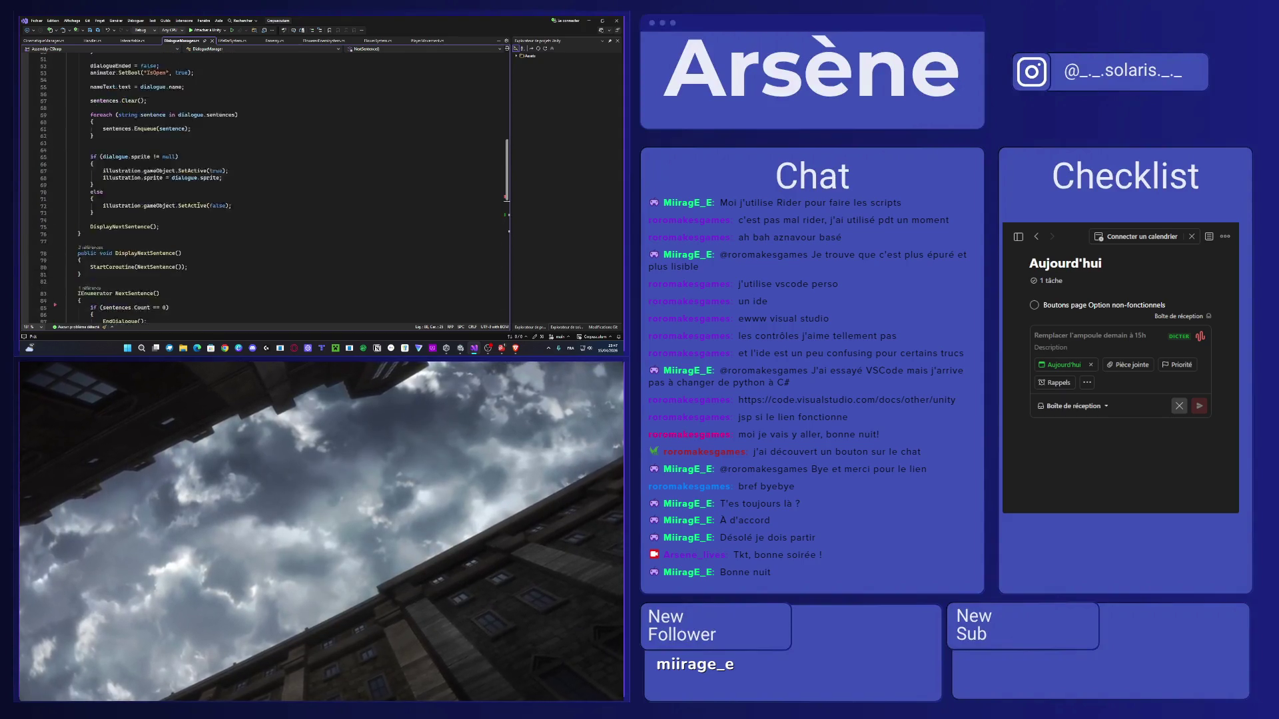
{"action": "scroll", "coordinate": [198, 210], "scroll_direction": "down", "scroll_amount": 5}
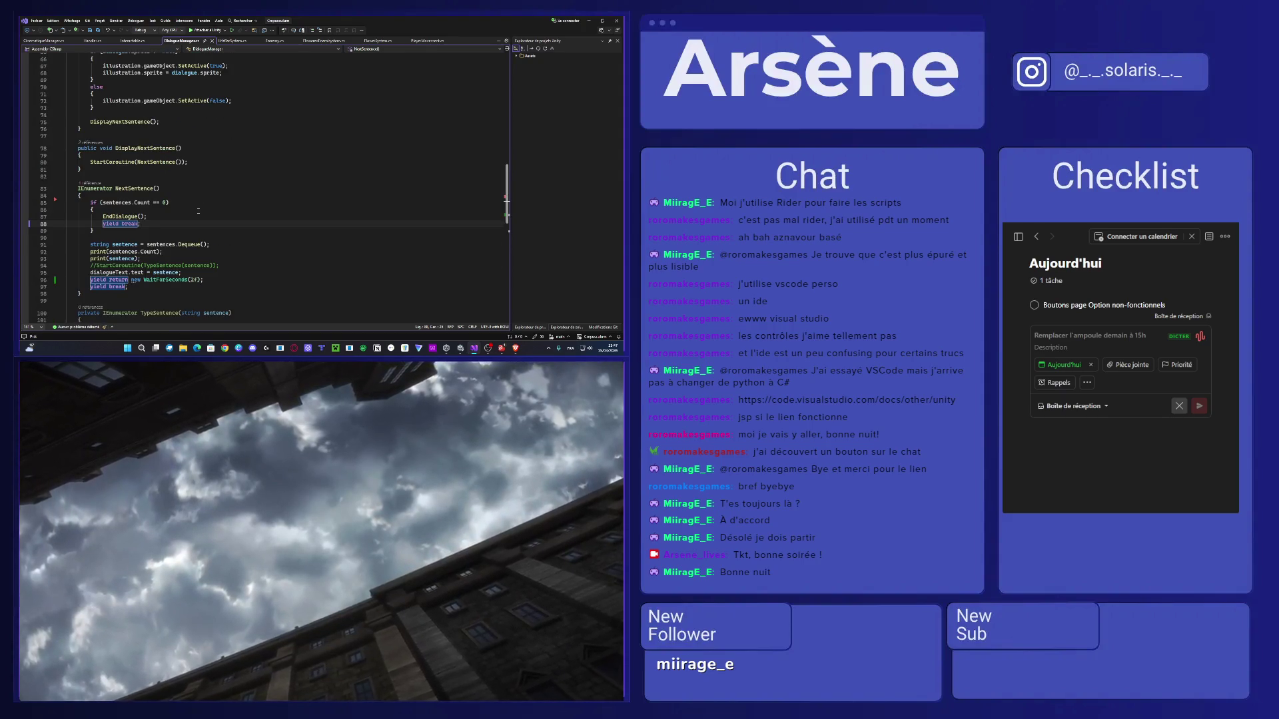
{"action": "scroll", "coordinate": [197, 211], "scroll_direction": "up", "scroll_amount": 10}
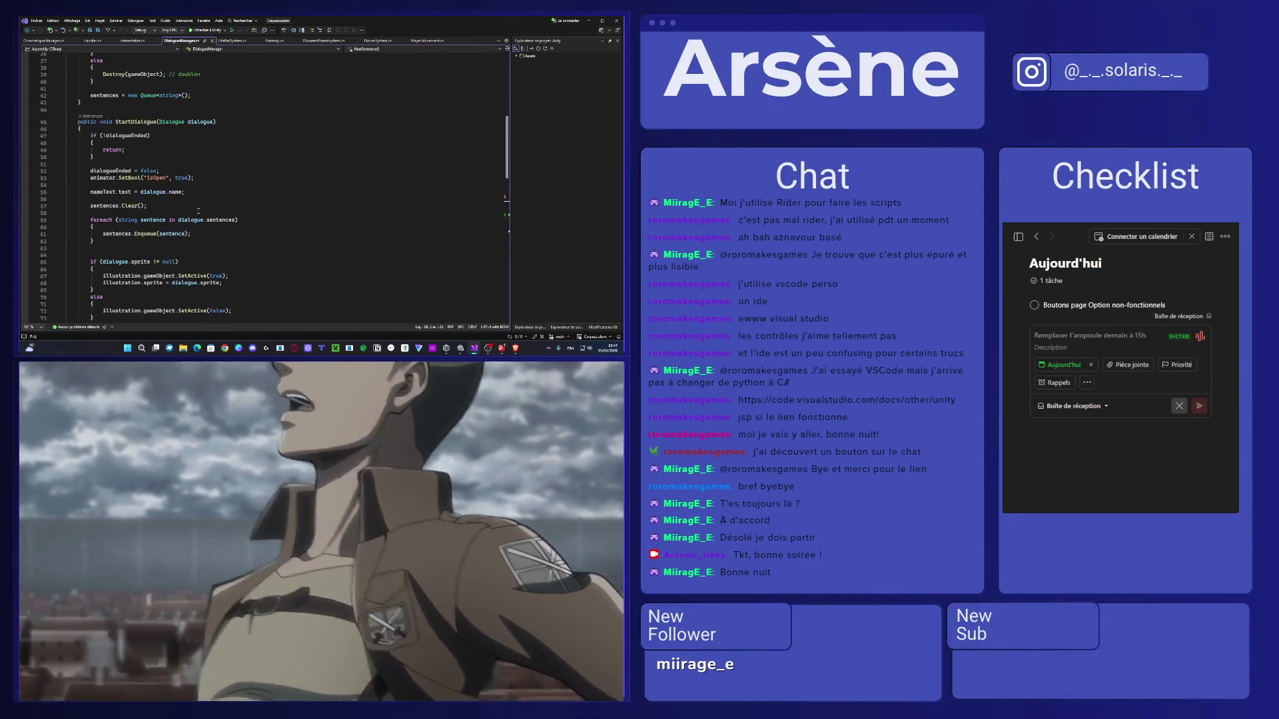
{"action": "scroll", "coordinate": [198, 210], "scroll_direction": "up", "scroll_amount": 5}
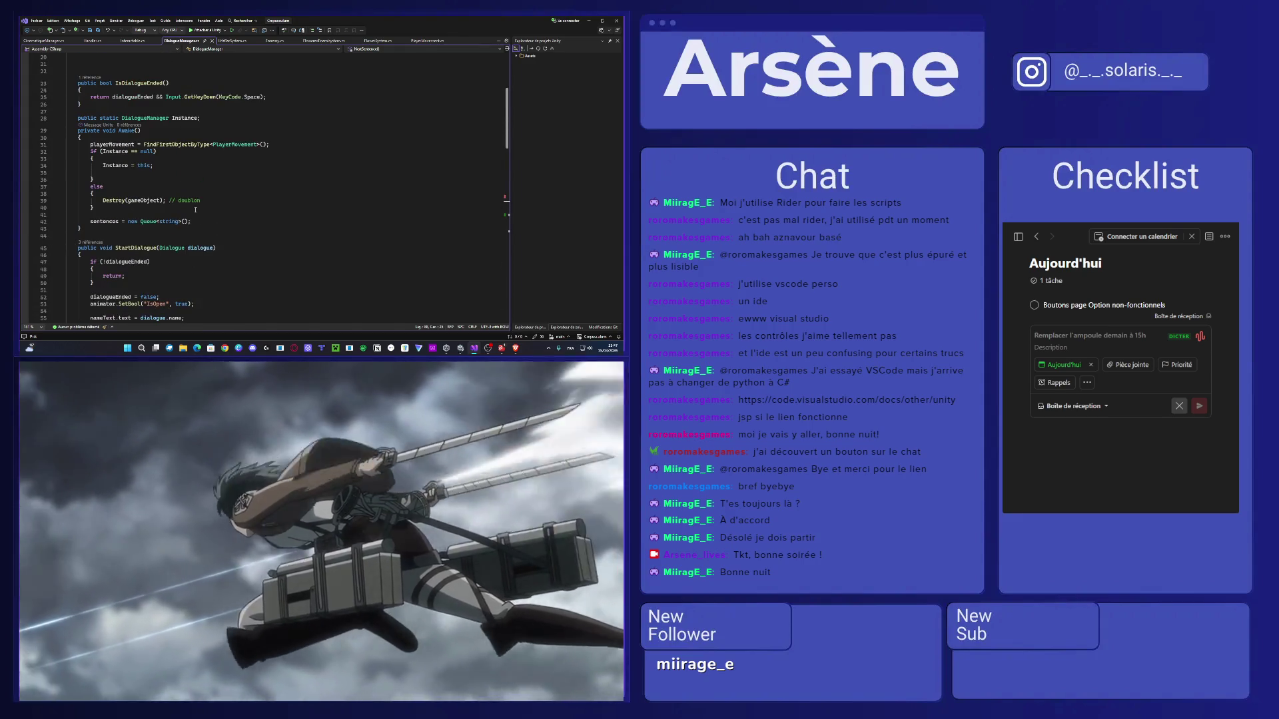
{"action": "scroll", "coordinate": [153, 245], "scroll_direction": "down", "scroll_amount": 10}
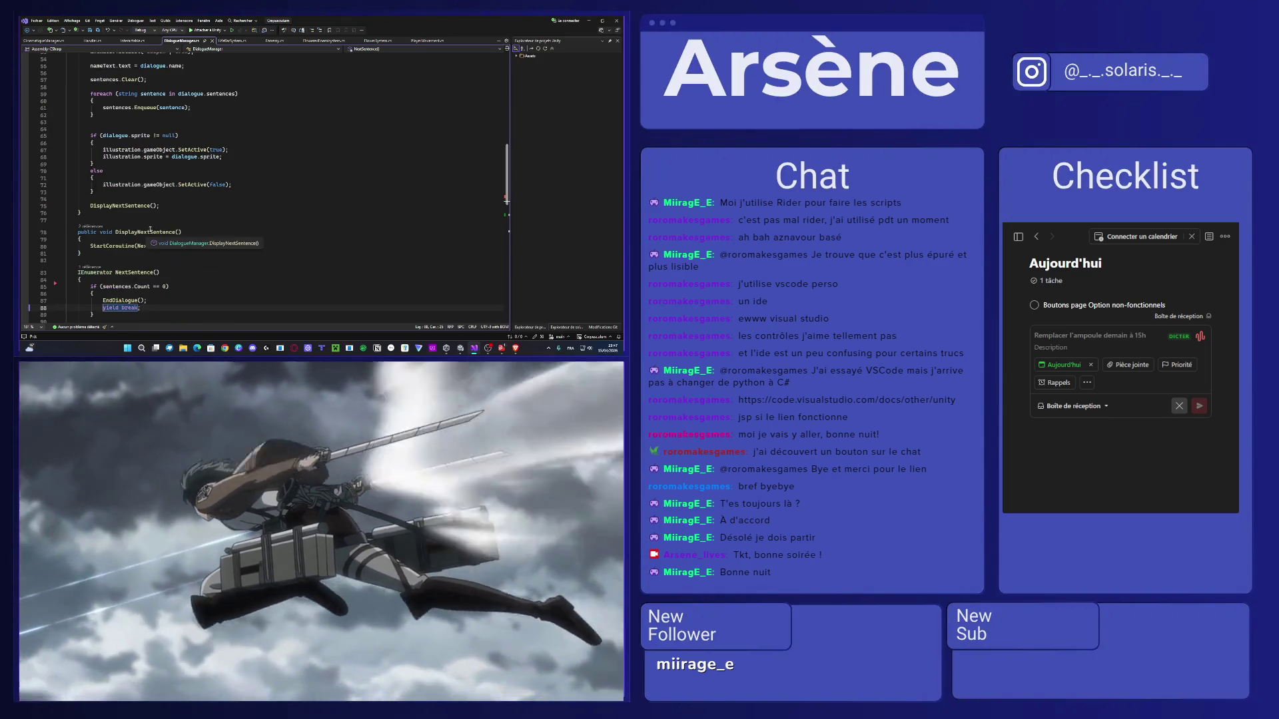
{"action": "double_click", "coordinate": [135, 273]}
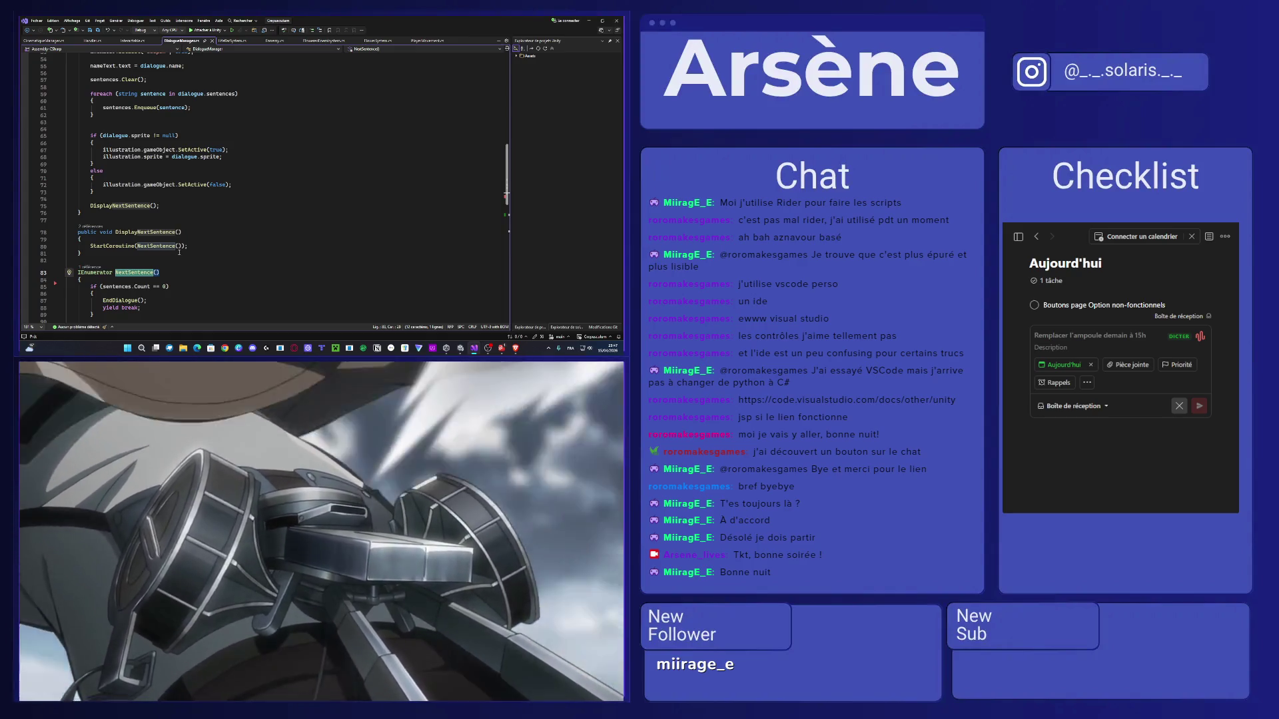
{"action": "scroll", "coordinate": [179, 252], "scroll_direction": "down", "scroll_amount": 5}
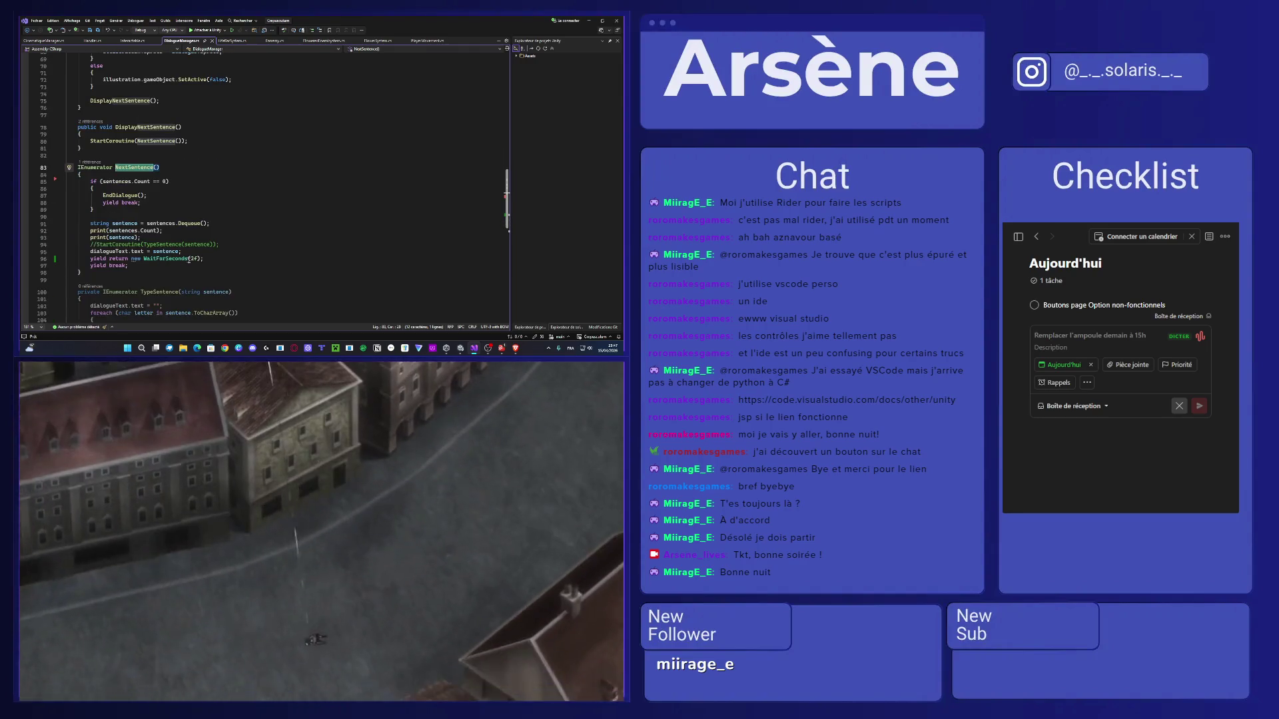
{"action": "left_click_drag", "start_coordinate": [206, 260], "coordinate": [103, 259]}
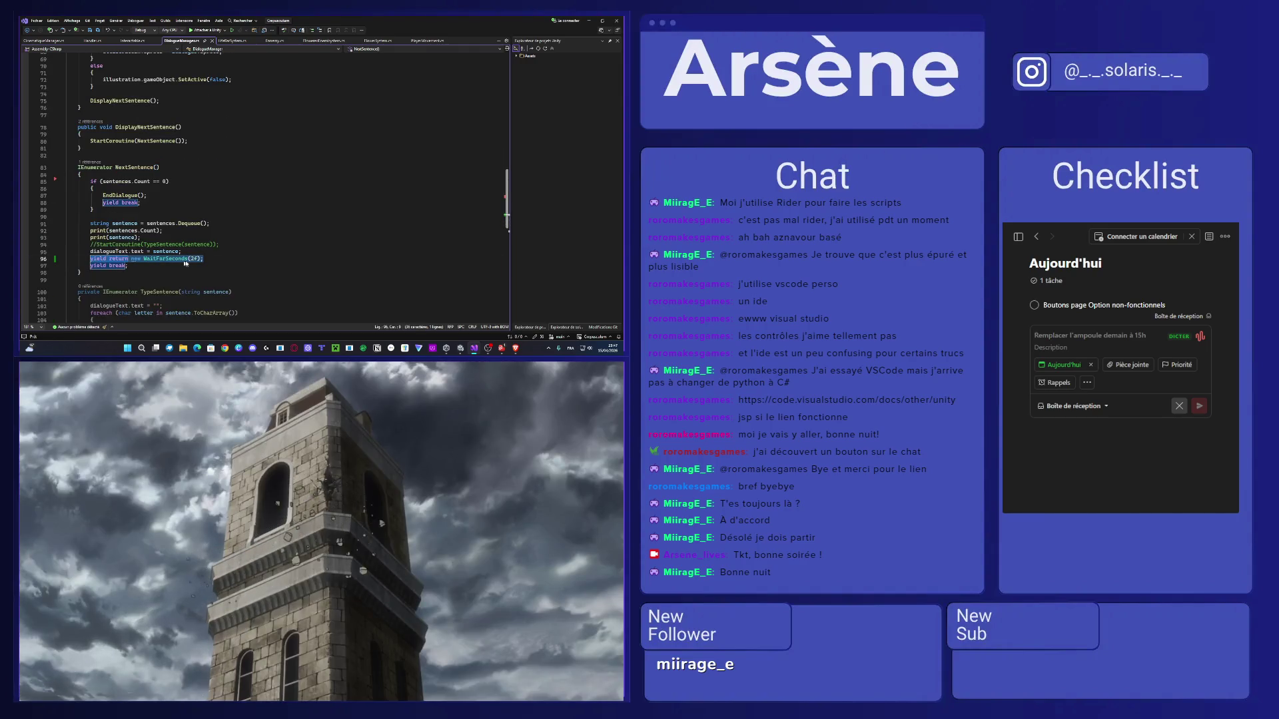
{"action": "key", "text": "BackSpace"}
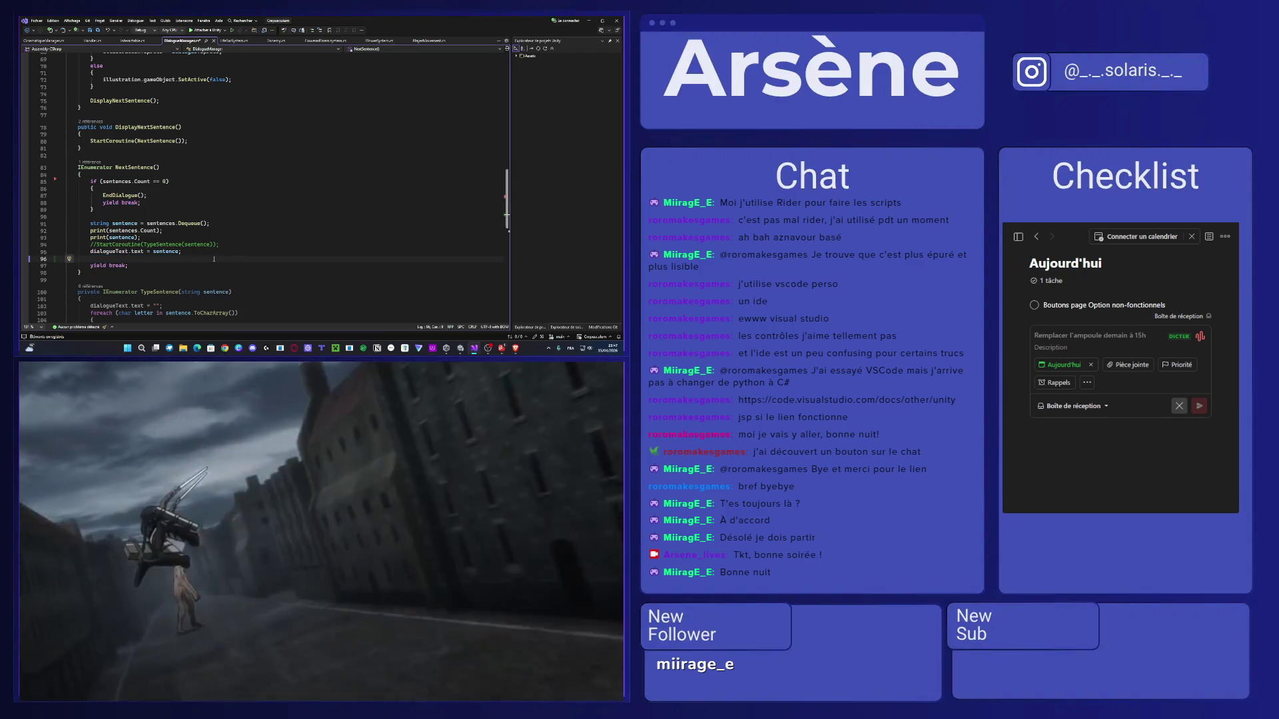
Uncomment the StartCoroutine(TypeSentence(sentence)) call.
{"action": "left_click", "coordinate": [223, 244]}
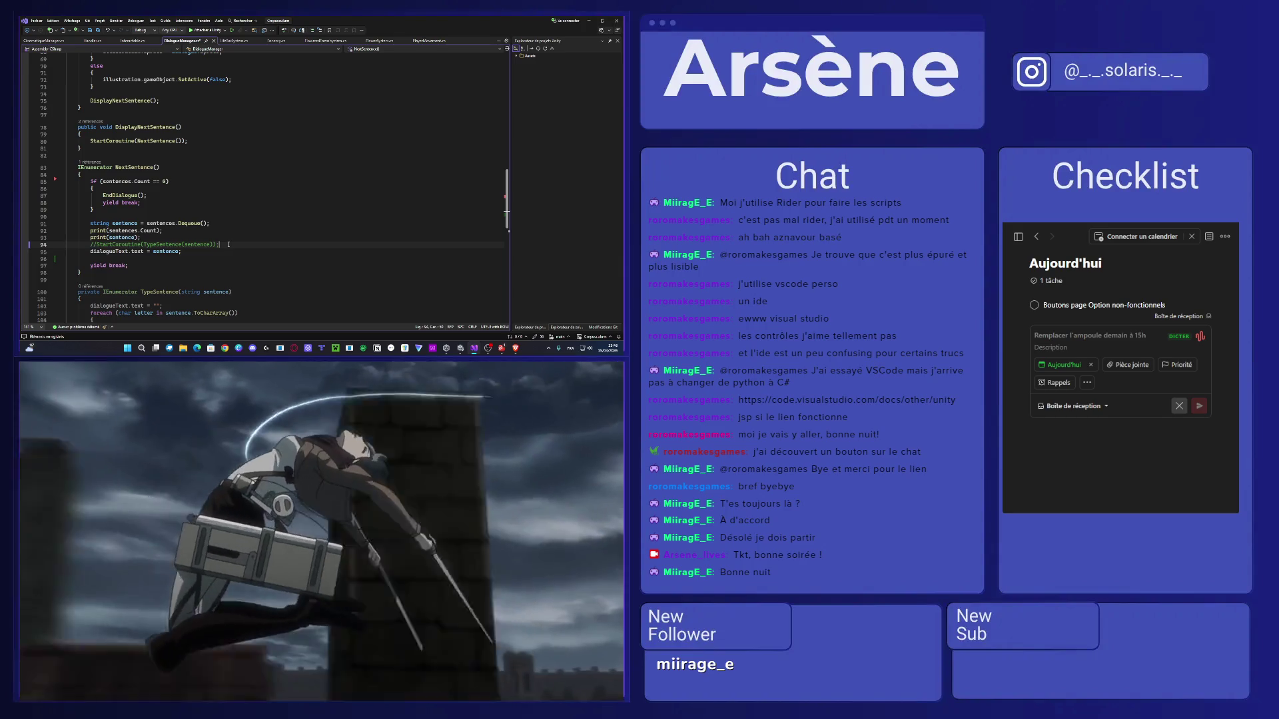
{"action": "scroll", "coordinate": [228, 245], "scroll_direction": "down", "scroll_amount": 1}
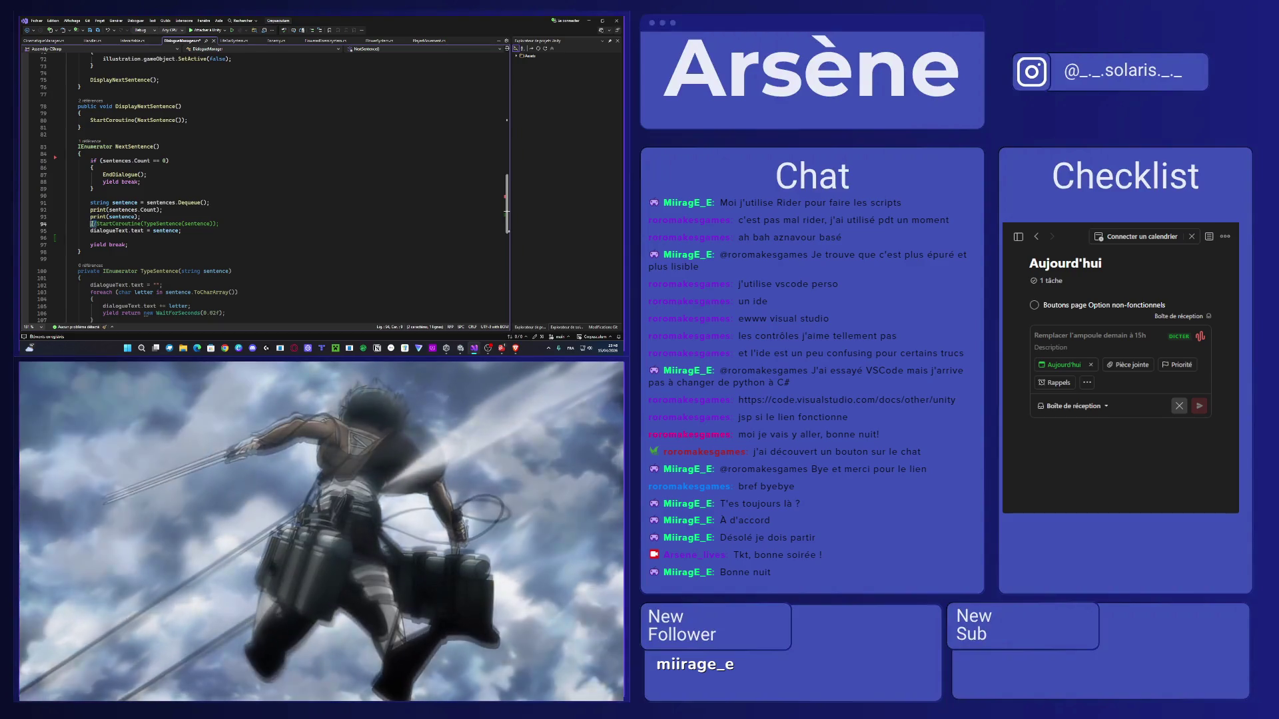
{"action": "key", "text": "BackSpace"}
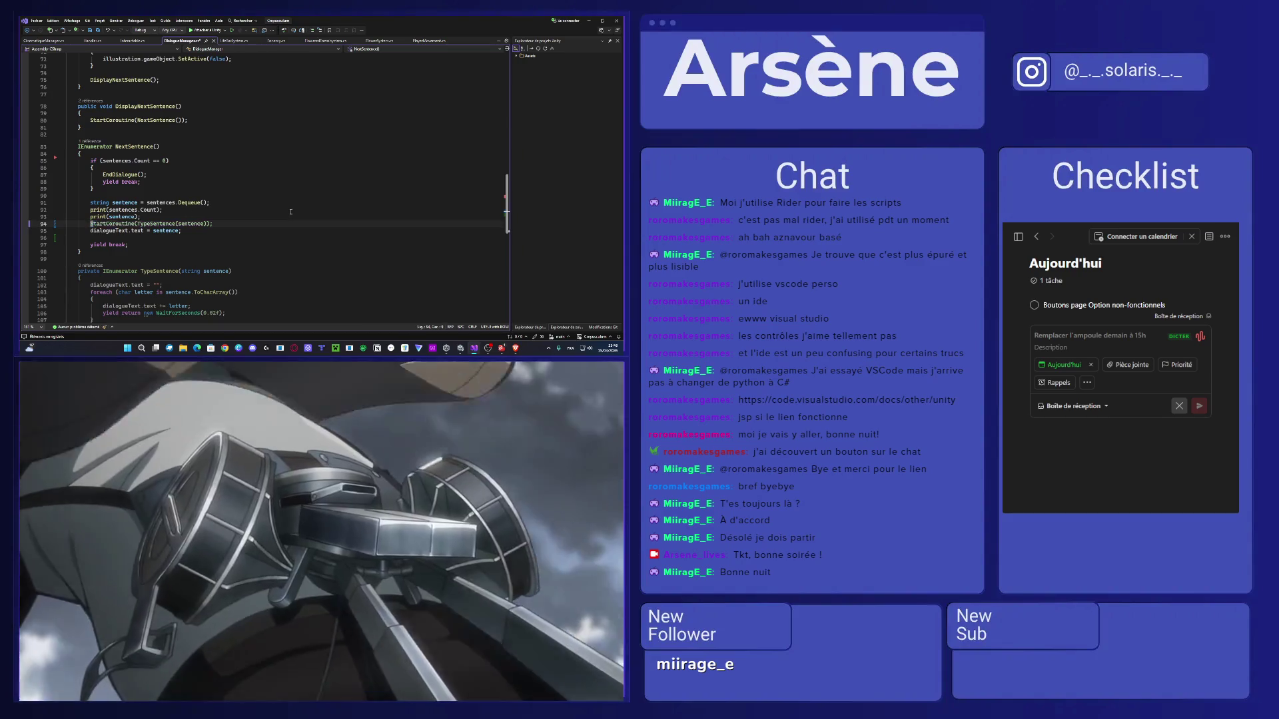
Paste yield return new WaitForSeconds(2f); on a new line below StartCoroutine(NextSentence()) in DisplayNextSentence.
{"action": "scroll", "coordinate": [291, 212], "scroll_direction": "down", "scroll_amount": 4}
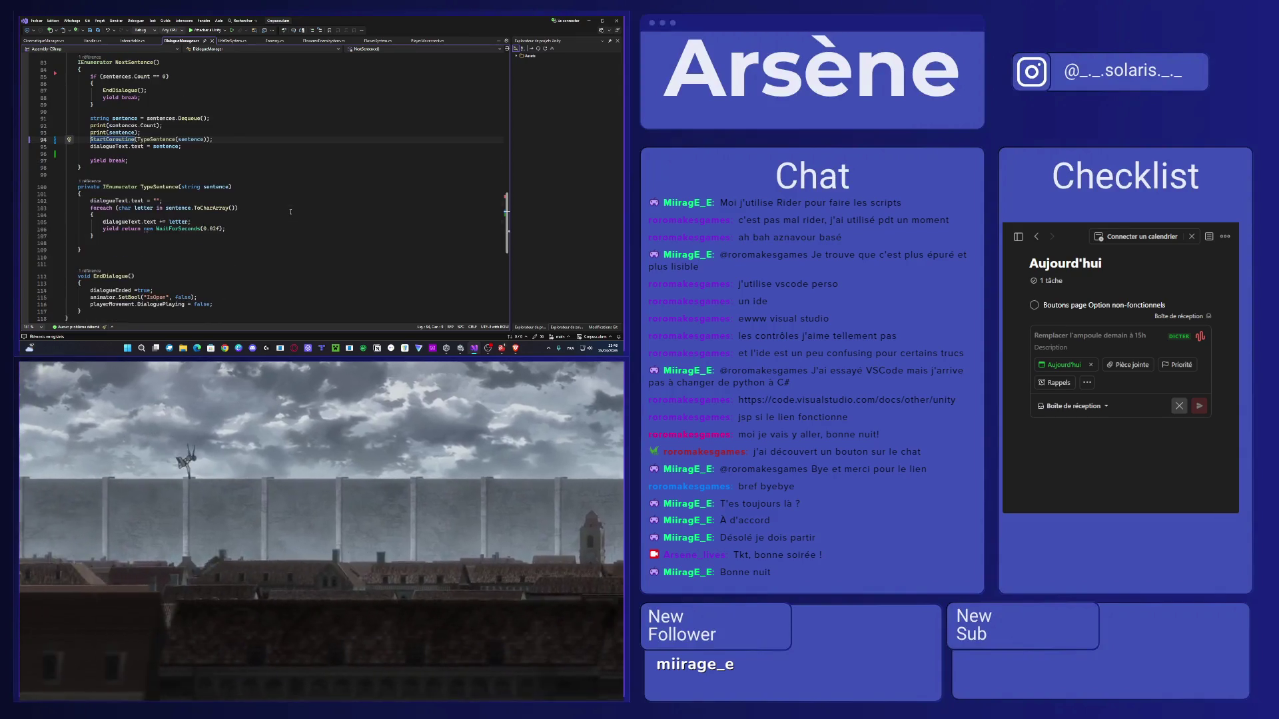
{"action": "left_click", "coordinate": [213, 224]}
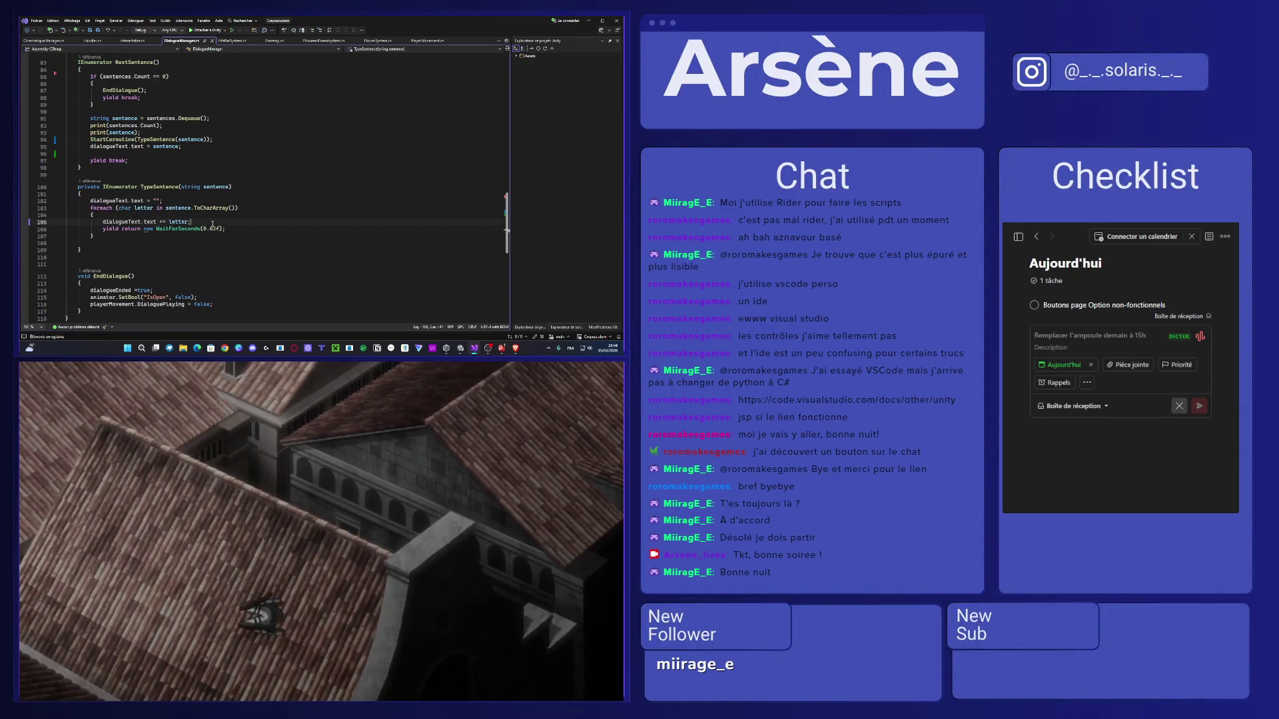
{"action": "scroll", "coordinate": [213, 224], "scroll_direction": "up", "scroll_amount": 4}
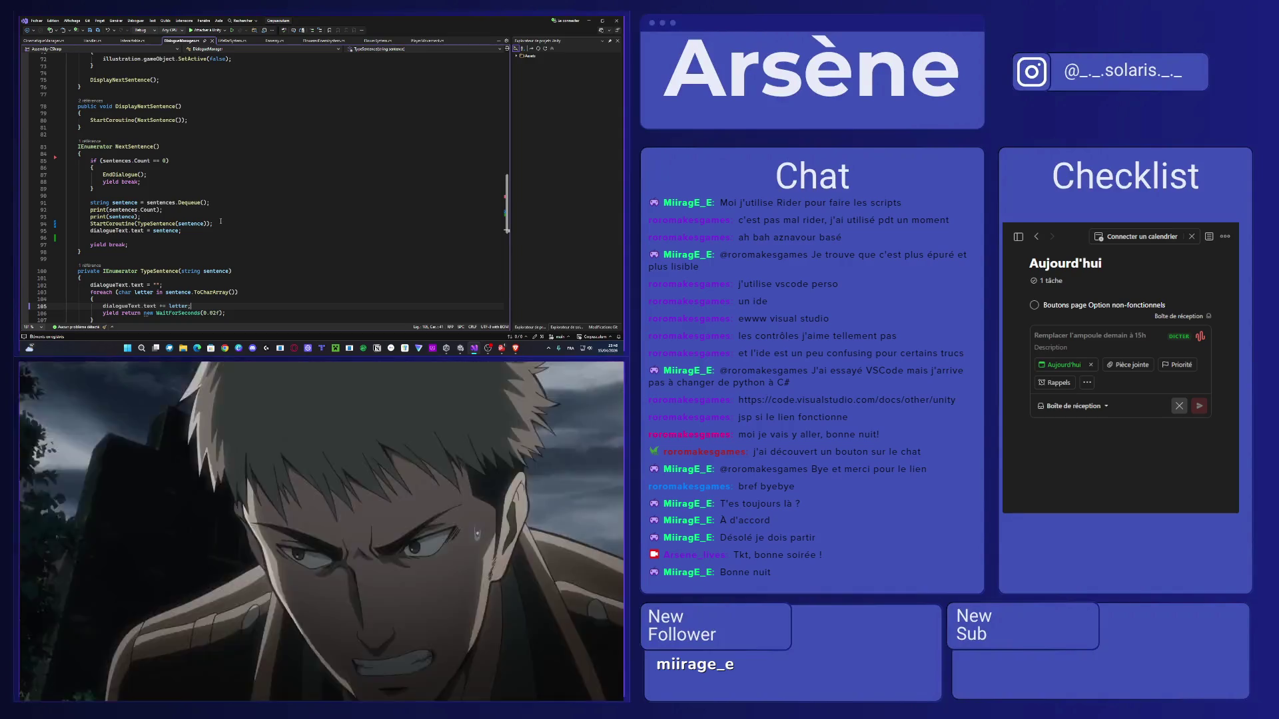
{"action": "scroll", "coordinate": [220, 221], "scroll_direction": "up", "scroll_amount": 2}
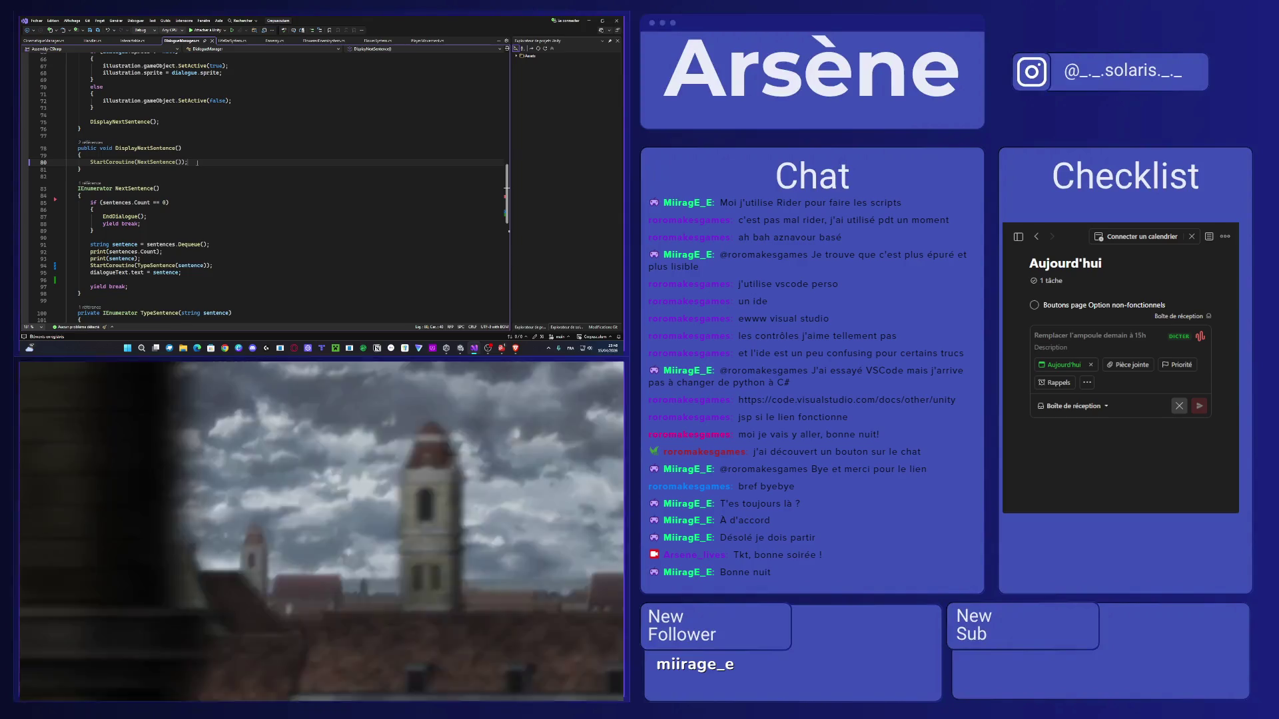
{"action": "key", "text": "Return"}
{"action": "type", "text": "yield return new WaitForSeconds(2f);"}
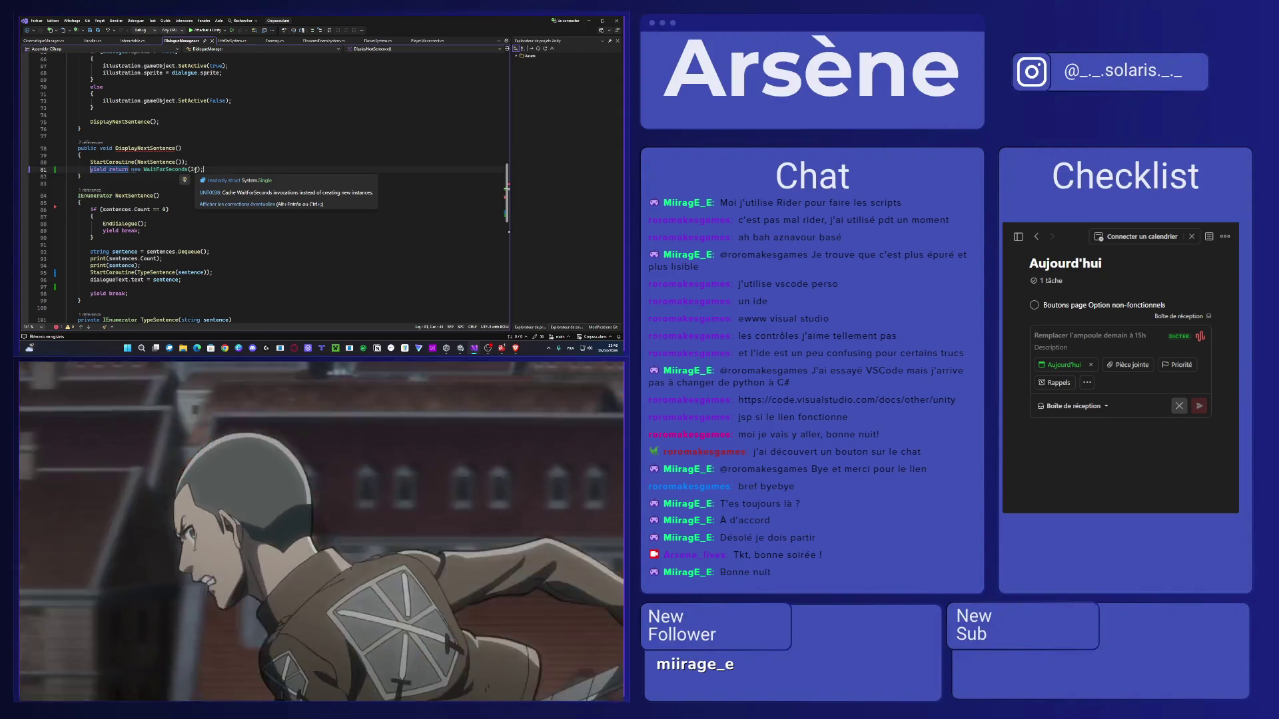
{"action": "scroll", "coordinate": [200, 180], "scroll_direction": "up", "scroll_amount": 3}
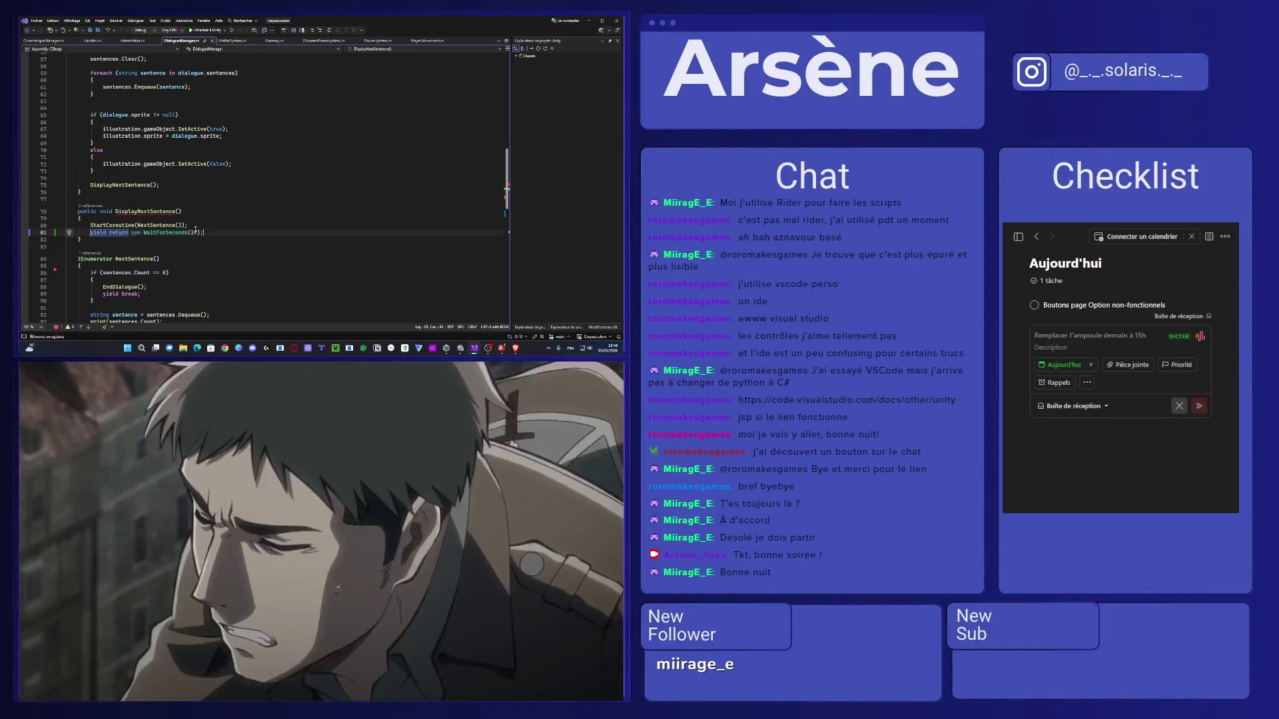
{"action": "left_click", "coordinate": [132, 218]}
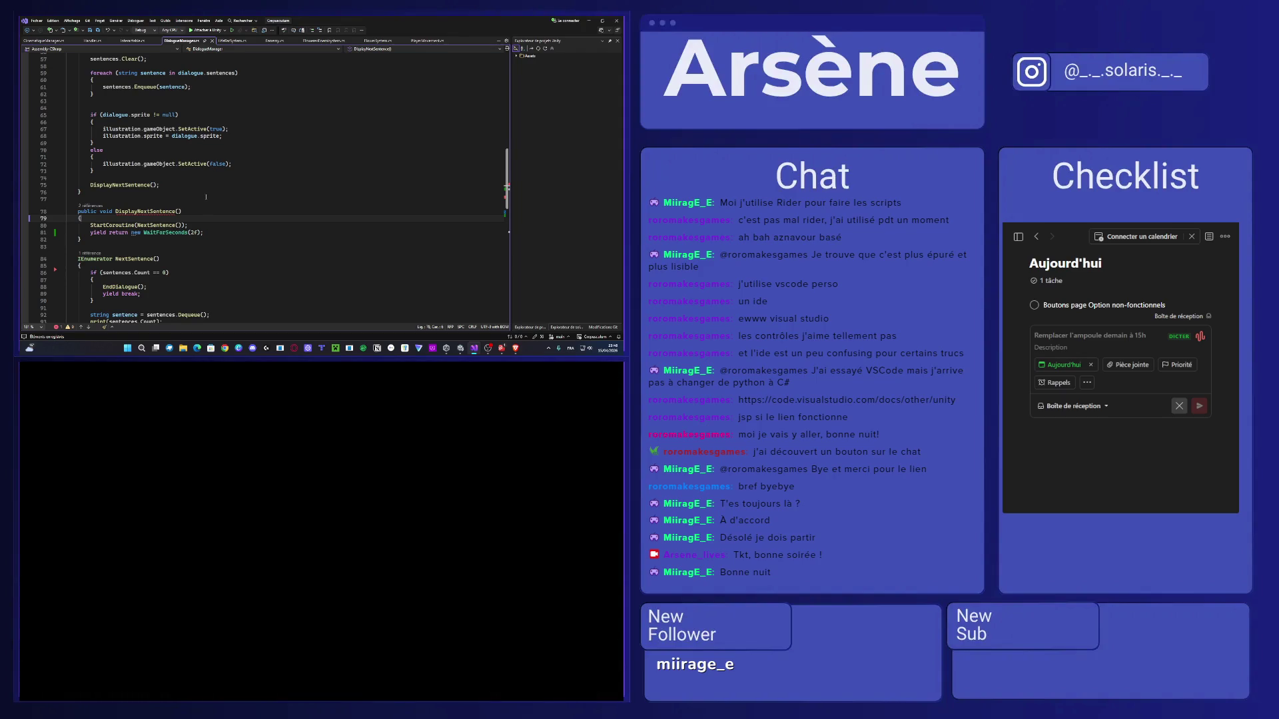
Remove the just-pasted WaitForSeconds(2f) line from DisplayNextSentence.
{"action": "left_click", "coordinate": [204, 233]}
{"action": "key", "text": "shift+Home"}
{"action": "key", "text": "BackSpace"}
Declare private bool canDisplay; on a new line below the dialogues field.
{"action": "scroll", "coordinate": [155, 200], "scroll_direction": "up", "scroll_amount": 1}
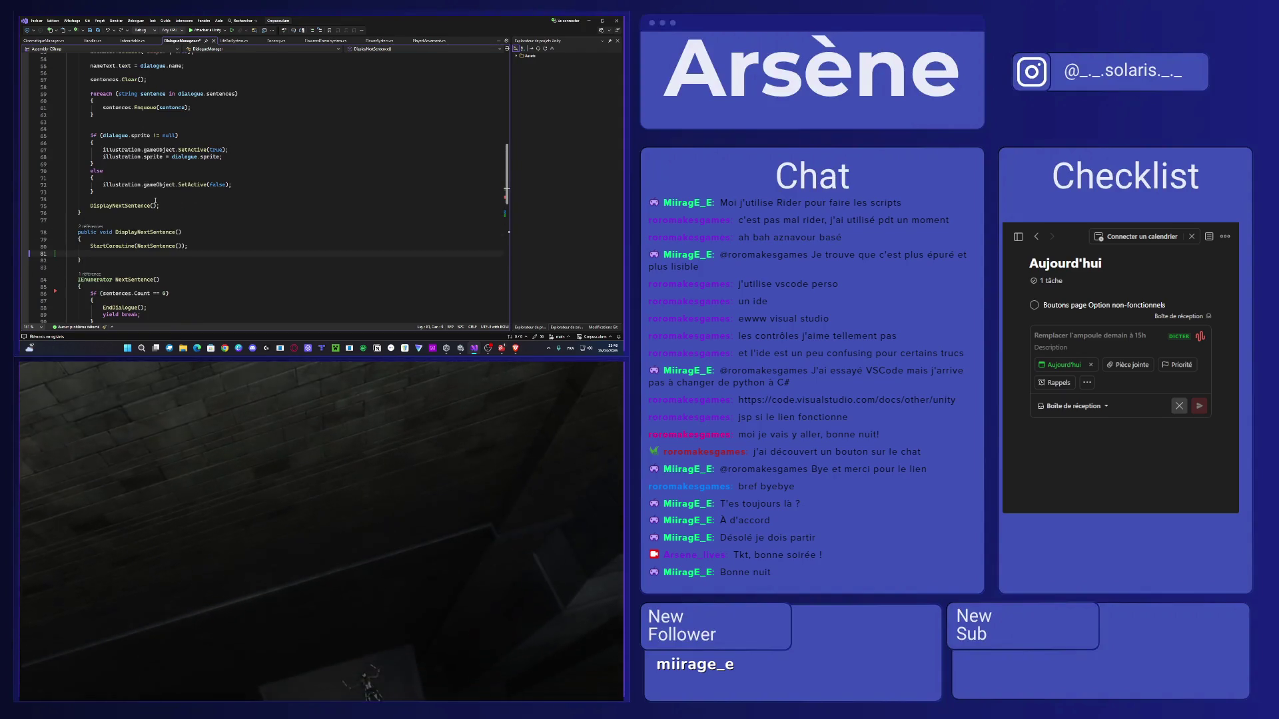
{"action": "scroll", "coordinate": [222, 186], "scroll_direction": "up", "scroll_amount": 14}
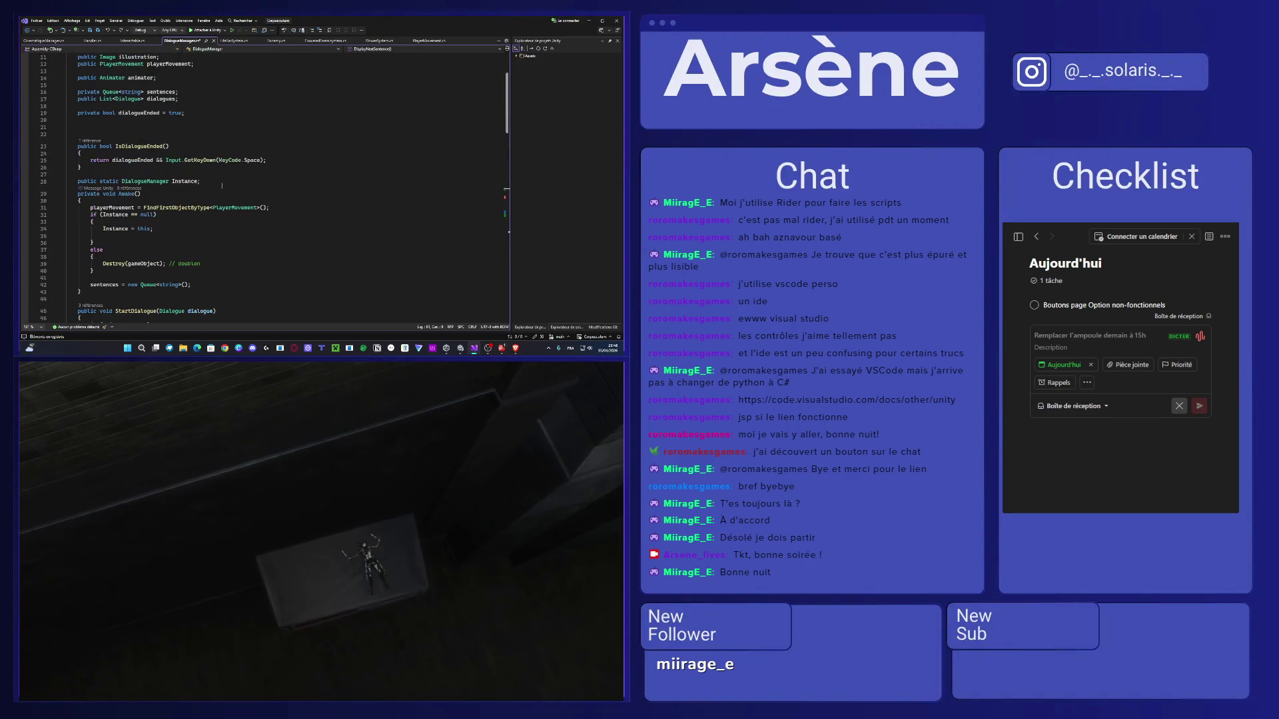
{"action": "scroll", "coordinate": [222, 185], "scroll_direction": "up", "scroll_amount": 3}
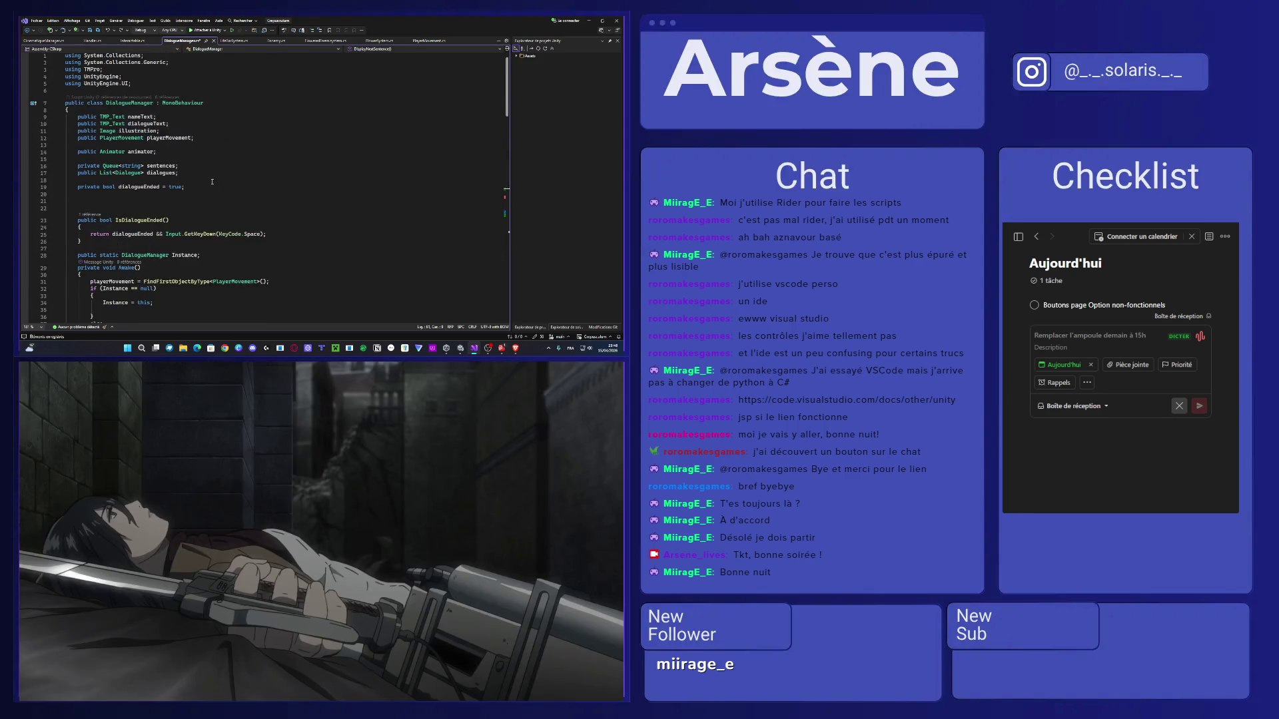
{"action": "left_click", "coordinate": [192, 172]}
{"action": "key", "text": "Return"}
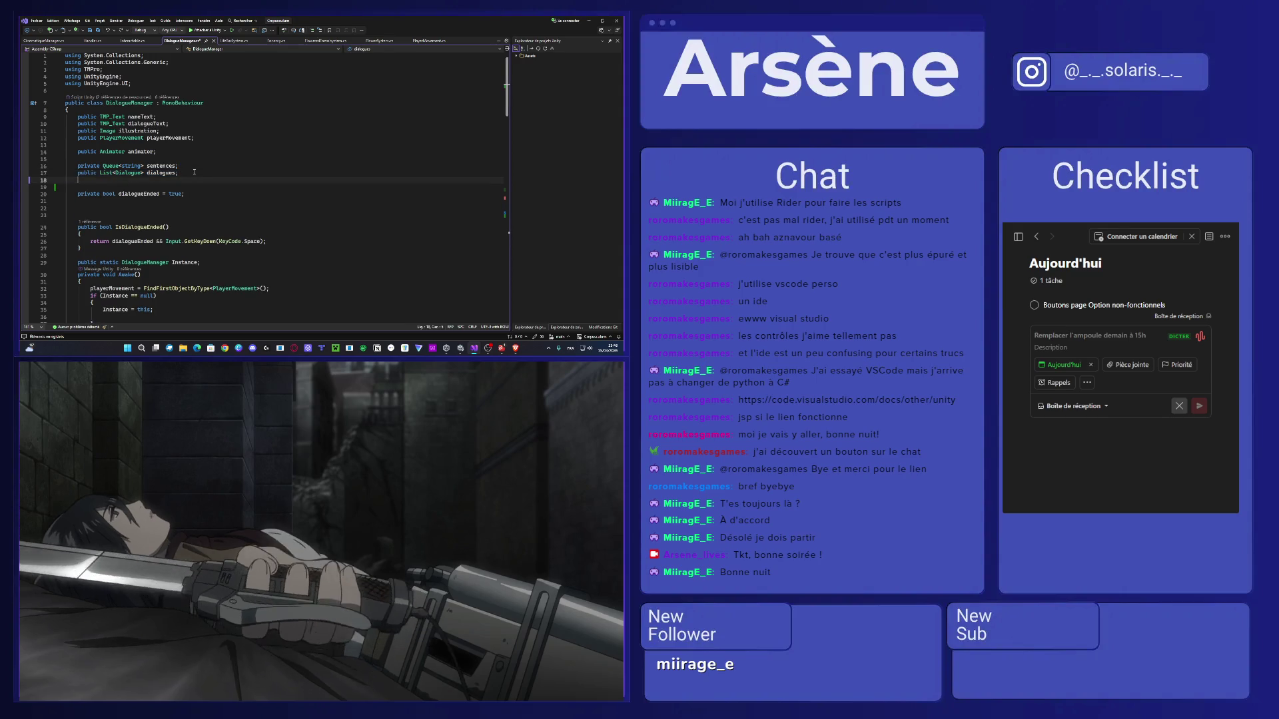
{"action": "type", "text": "p"}
{"action": "type", "text": "r"}
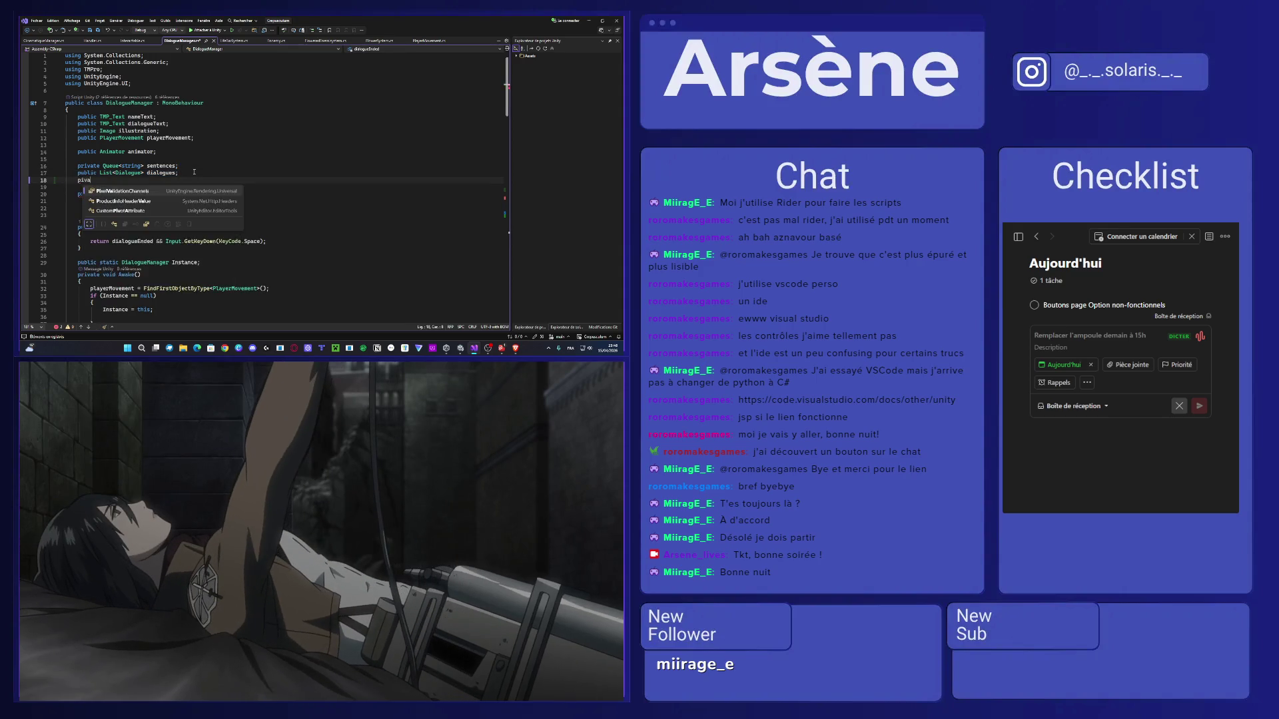
{"action": "type", "text": "ivate b"}
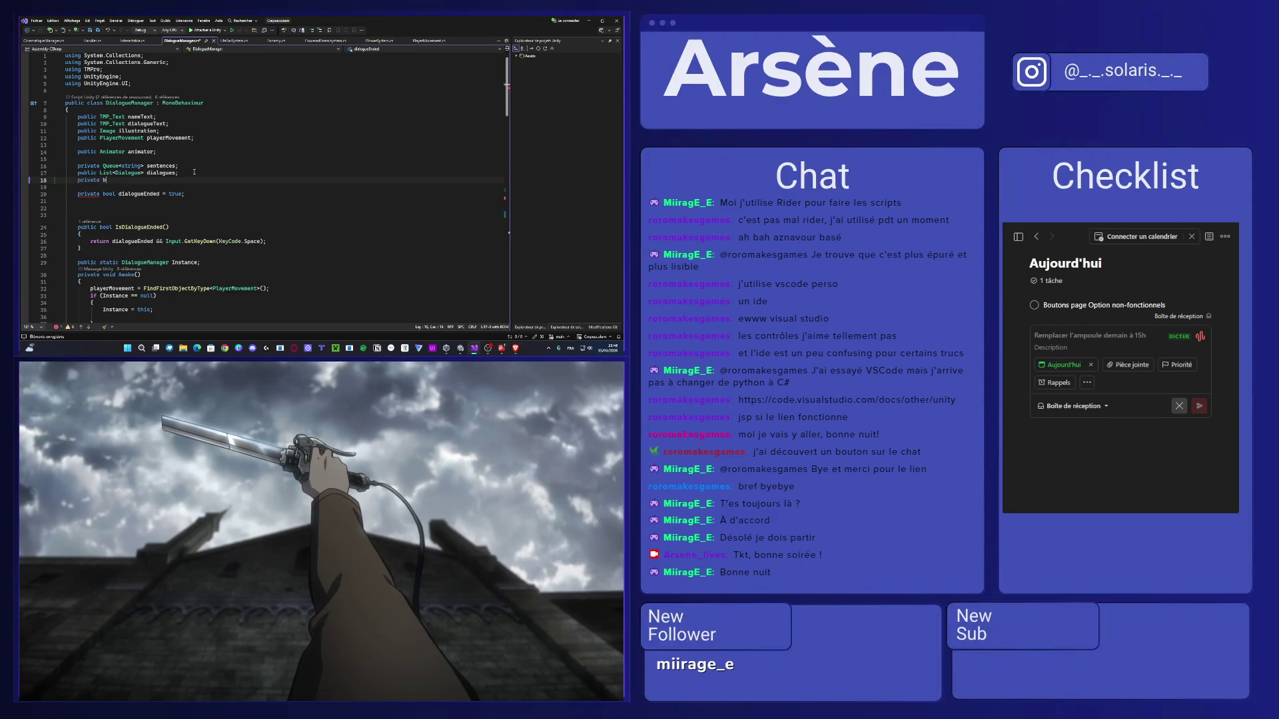
{"action": "type", "text": "ool can"}
{"action": "type", "text": "D"}
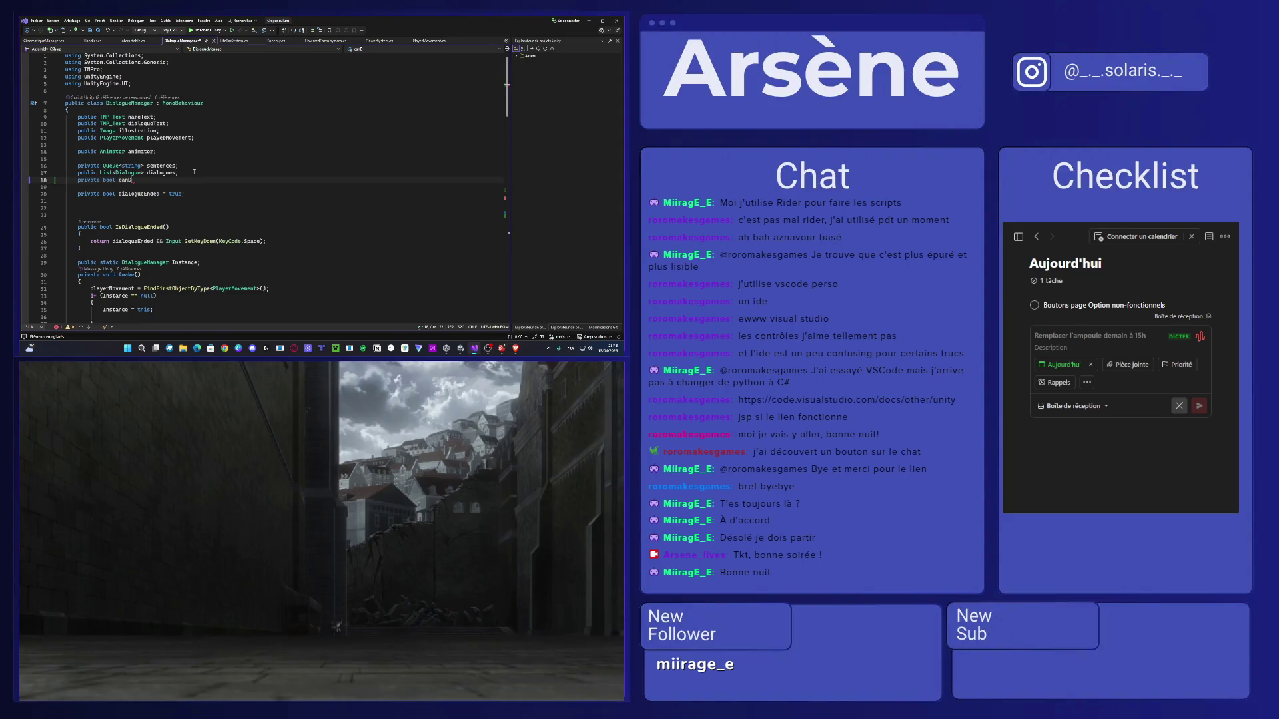
{"action": "type", "text": "isplay;"}
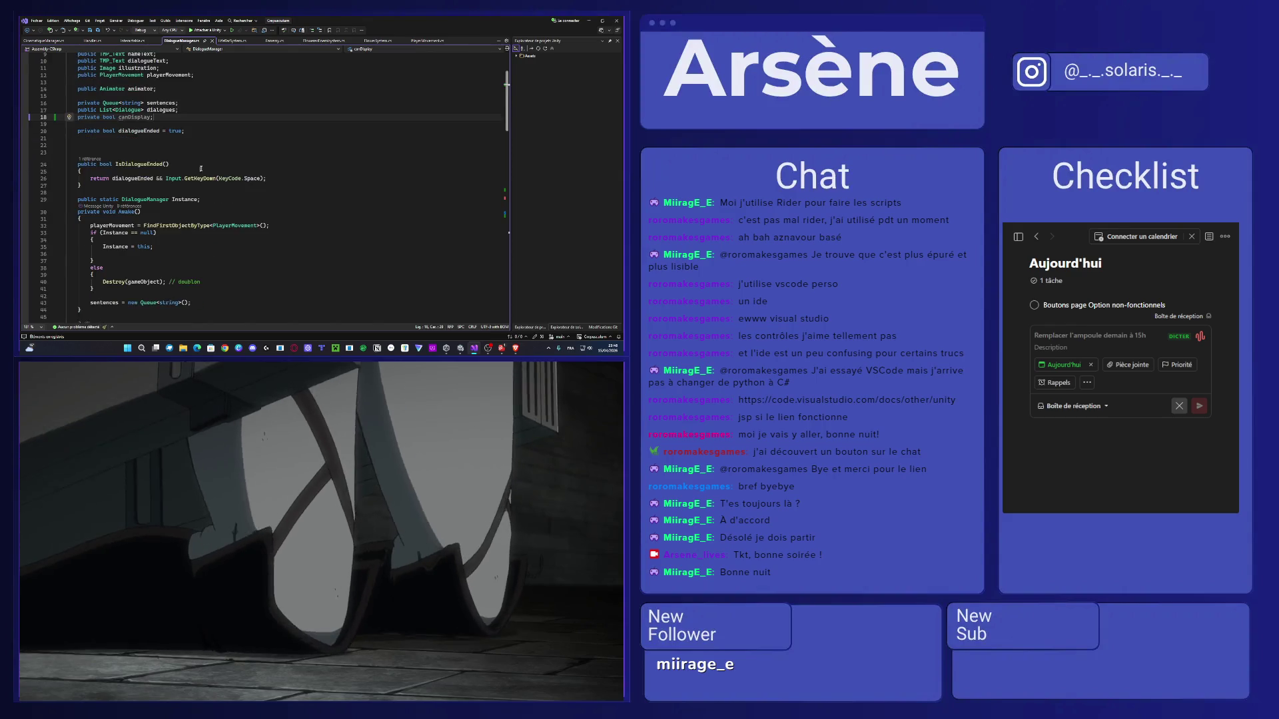
{"action": "scroll", "coordinate": [200, 170], "scroll_direction": "down", "scroll_amount": 20}
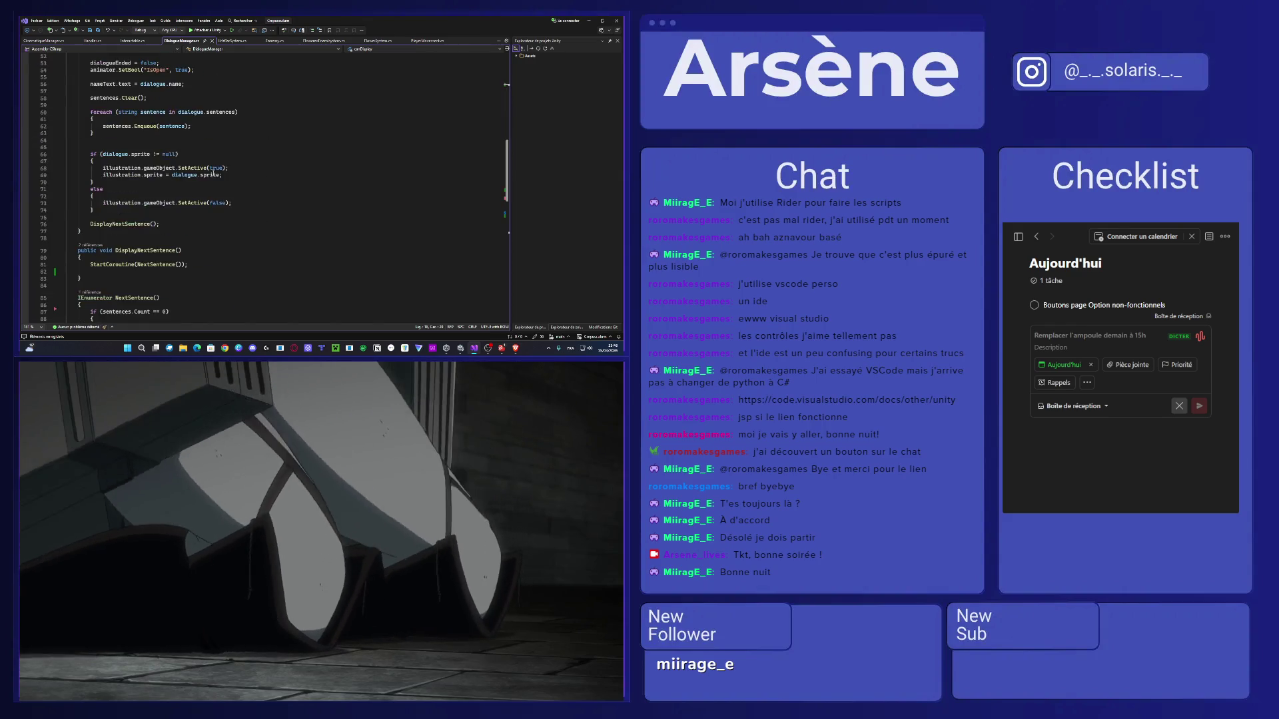
{"action": "scroll", "coordinate": [205, 171], "scroll_direction": "up", "scroll_amount": 4}
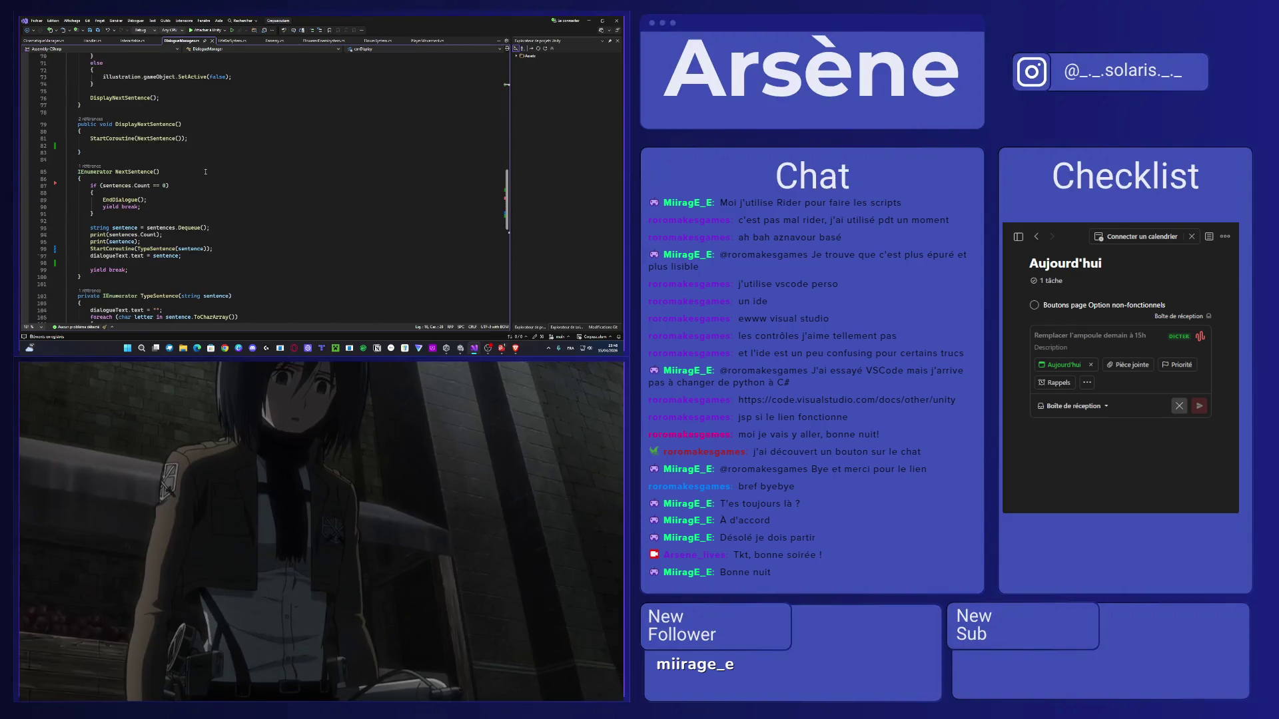
Add if(!canDisplay) { return; } at the top of DisplayNextSentence.
{"action": "left_click", "coordinate": [101, 215]}
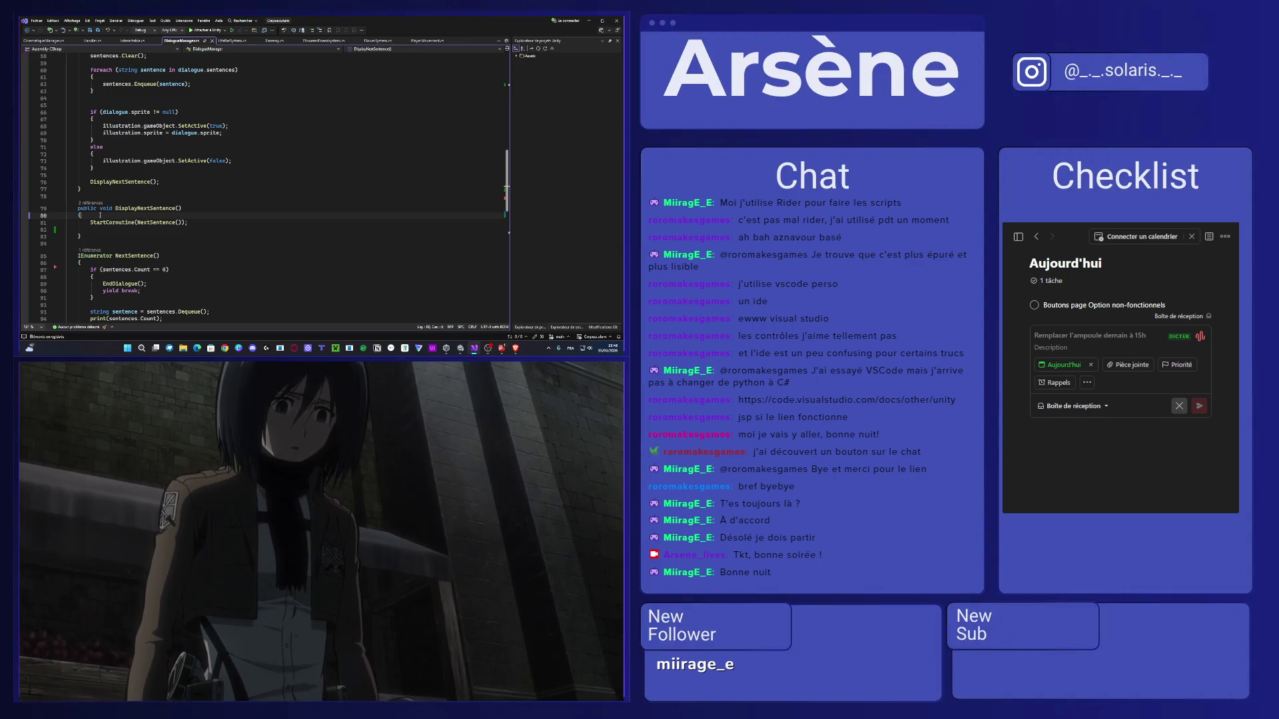
{"action": "key", "text": "Return"}
{"action": "key", "text": "Return"}
{"action": "key", "text": "Up"}
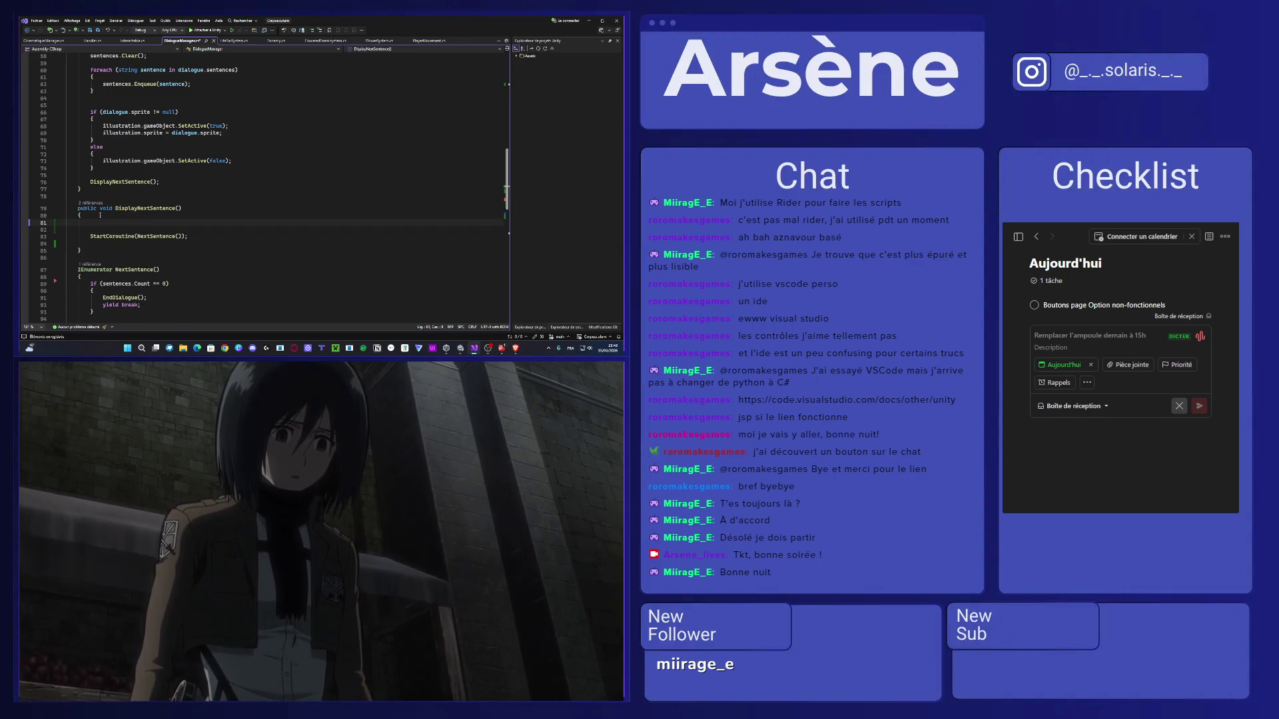
{"action": "key", "text": "Delete"}
{"action": "type", "text": "if(c"}
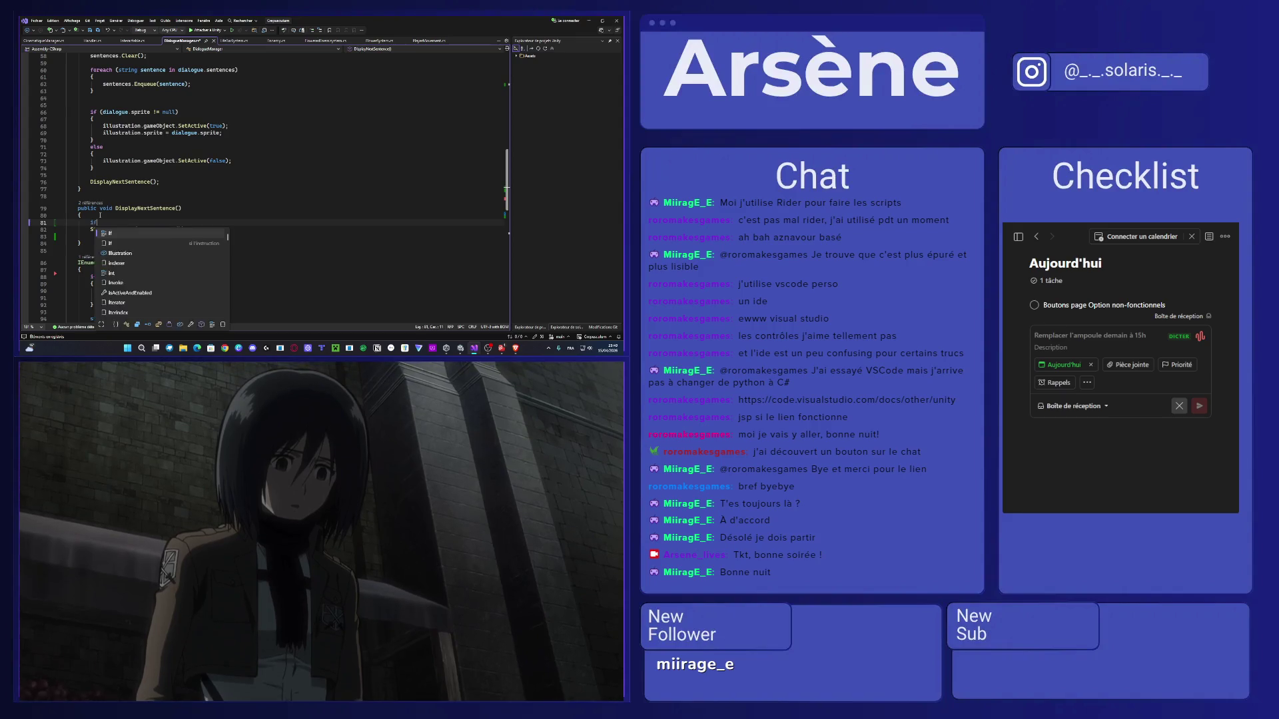
{"action": "key", "text": "BackSpace"}
{"action": "type", "text": "!canDispl"}
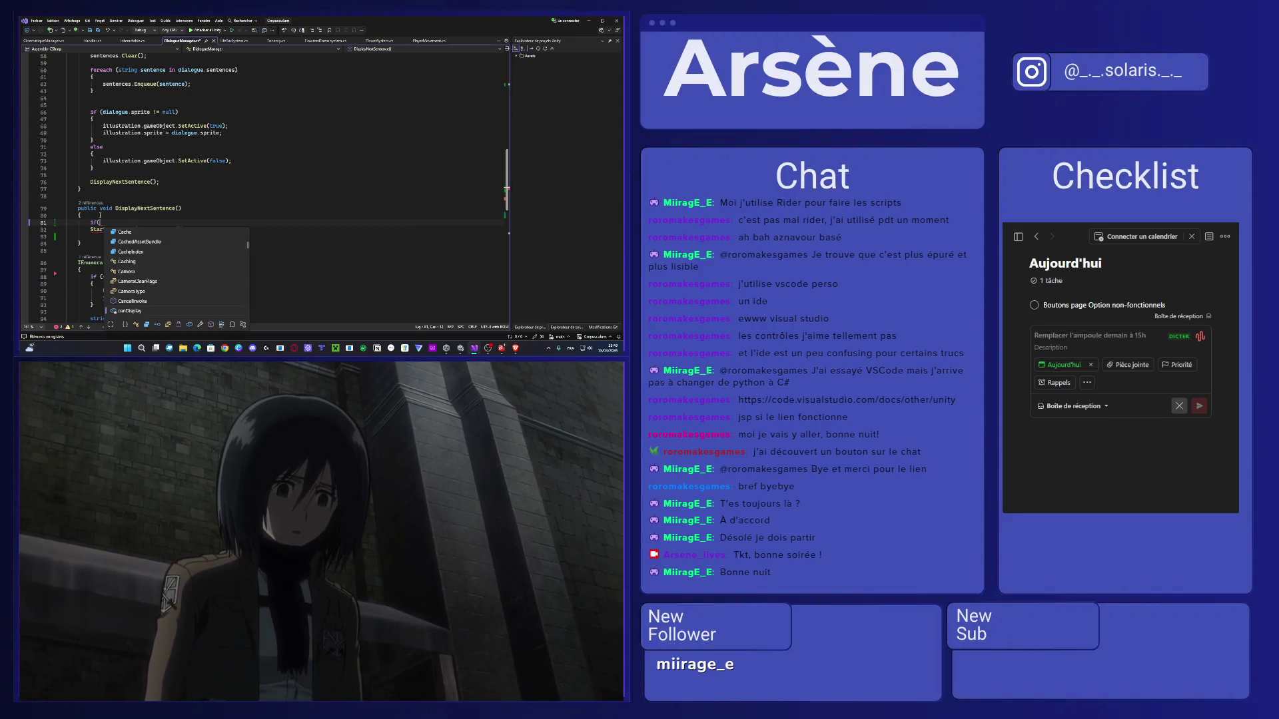
{"action": "type", "text": "ay)"}
{"action": "key", "text": "Return"}
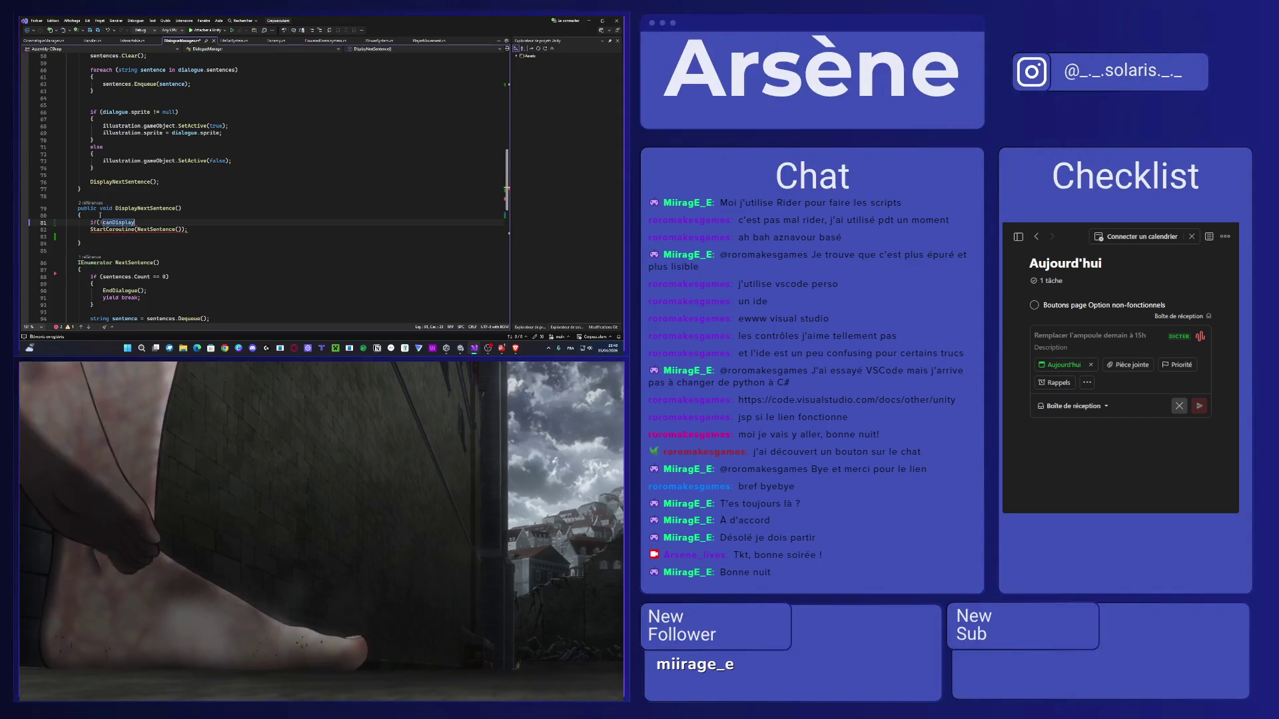
{"action": "type", "text": "{"}
{"action": "key", "text": "Return"}
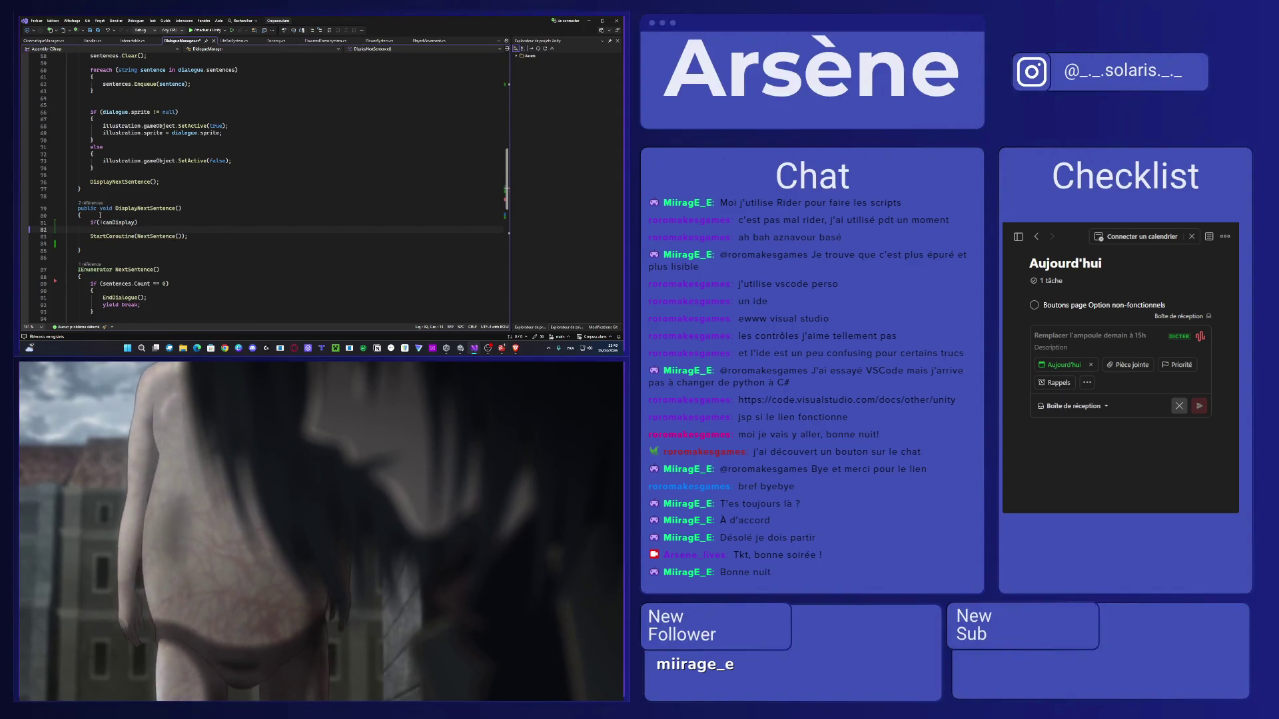
{"action": "type", "text": "return;"}
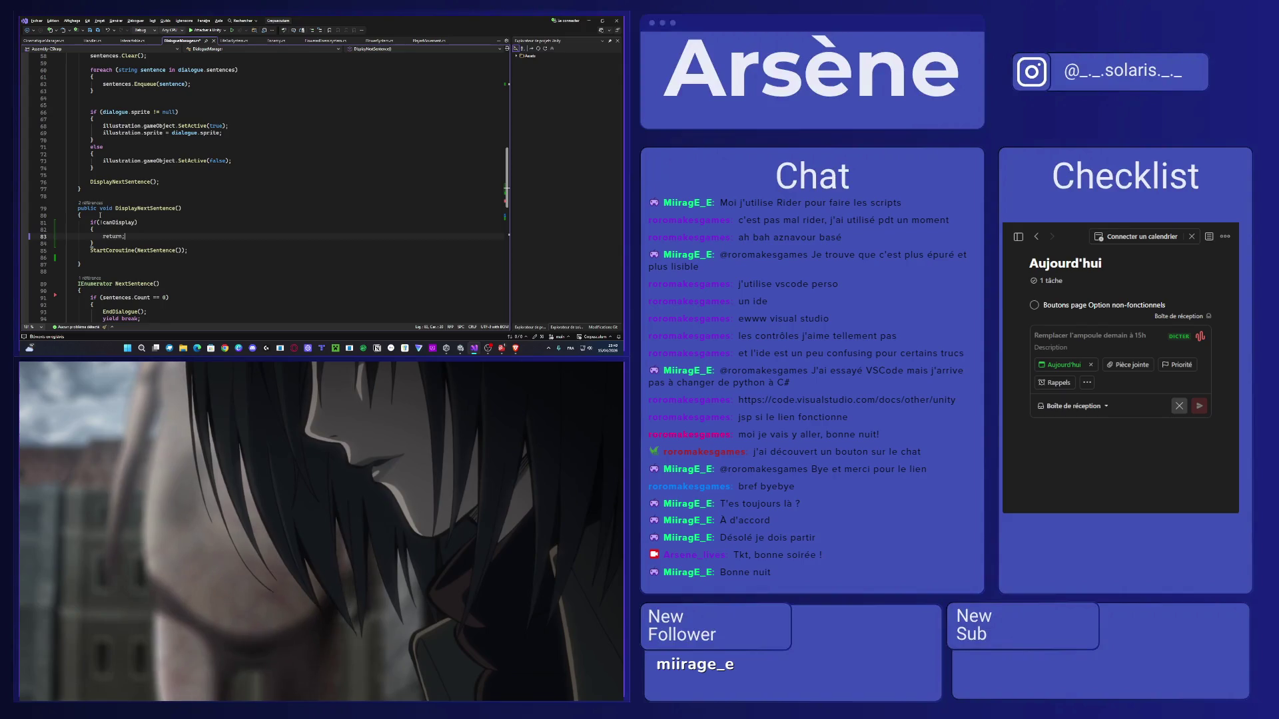
Add an else block and move StartCoroutine(NextSentence()) inside it.
{"action": "left_click", "coordinate": [106, 244]}
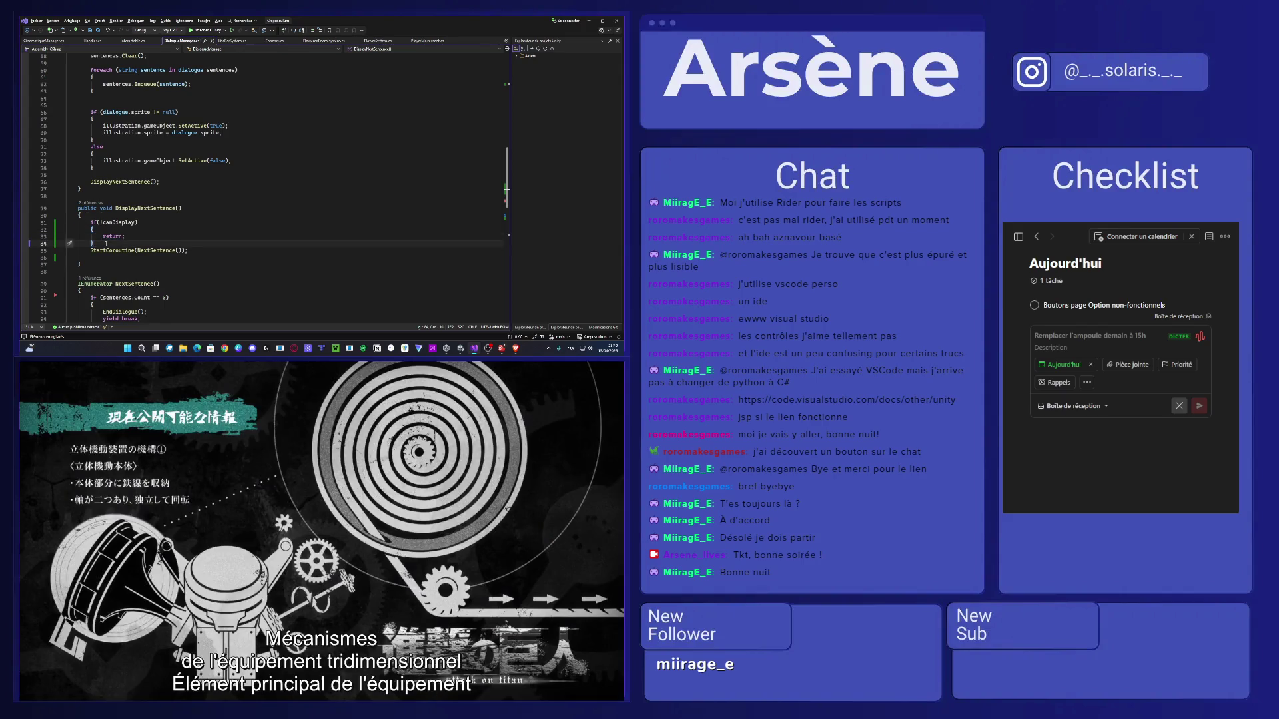
{"action": "key", "text": "Return"}
{"action": "type", "text": "else"}
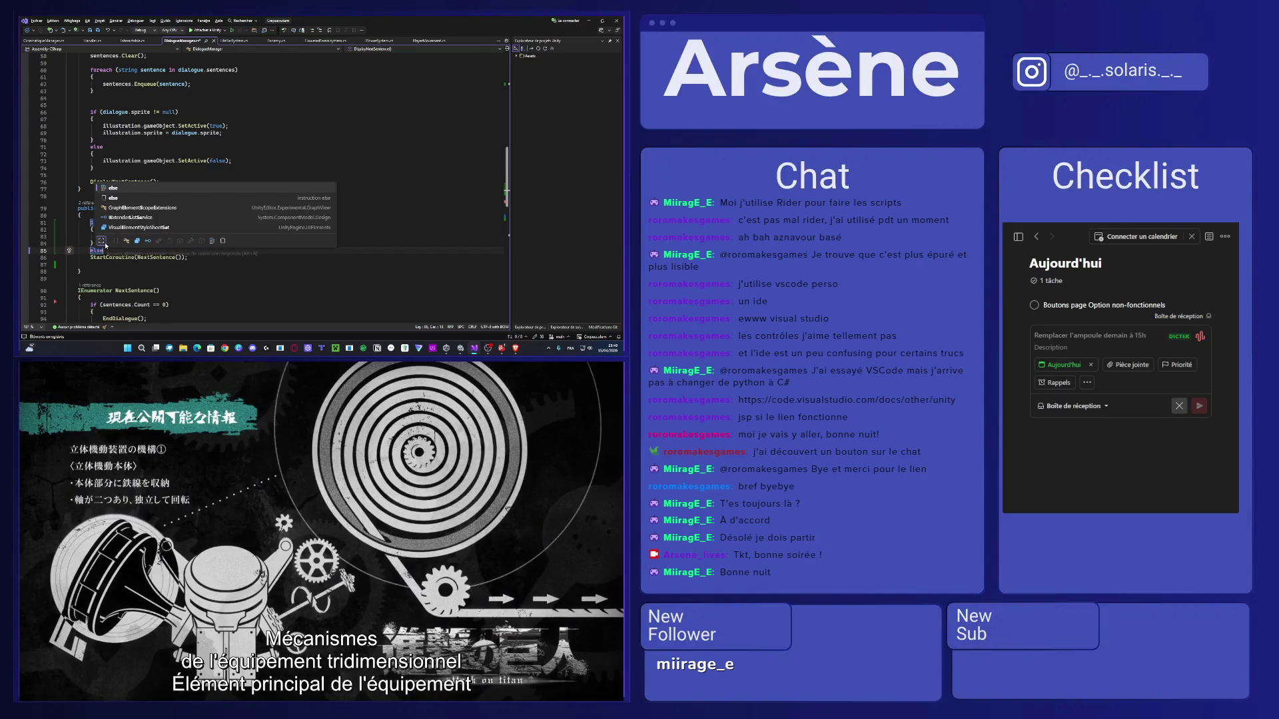
{"action": "key", "text": "Escape"}
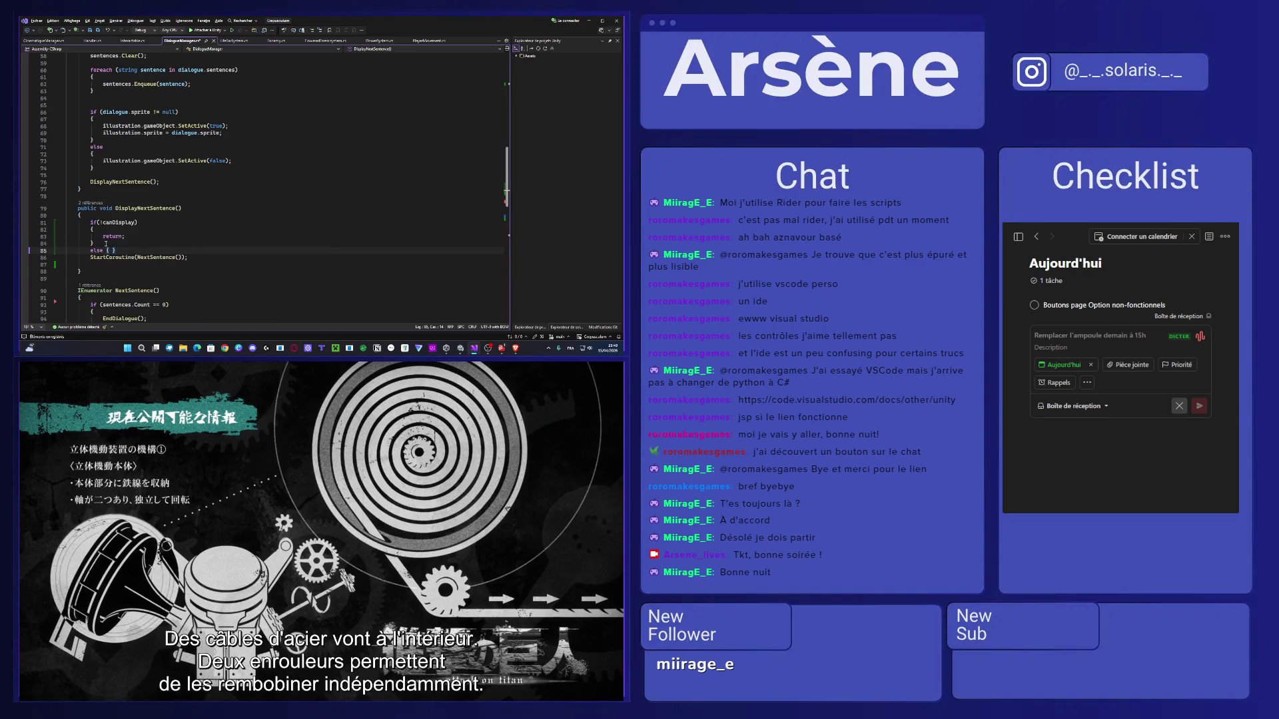
{"action": "key", "text": "Return"}
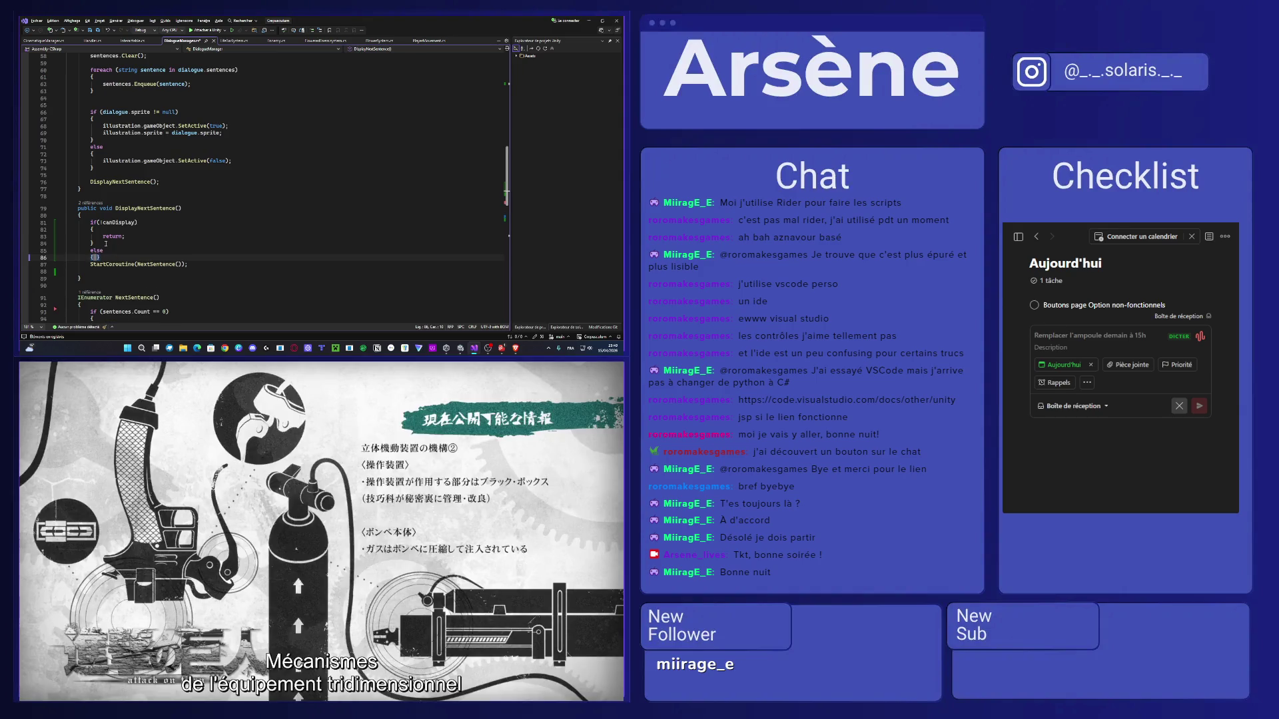
{"action": "key", "text": "Return"}
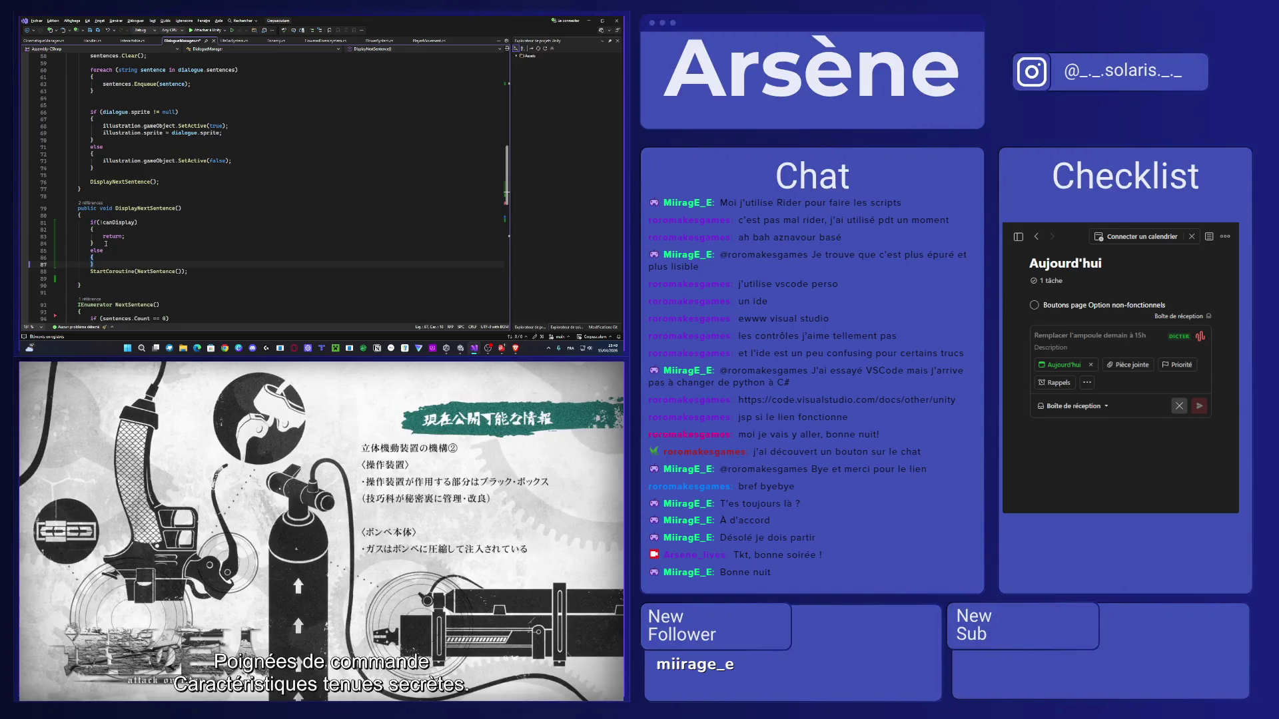
{"action": "key", "text": "alt+Down"}
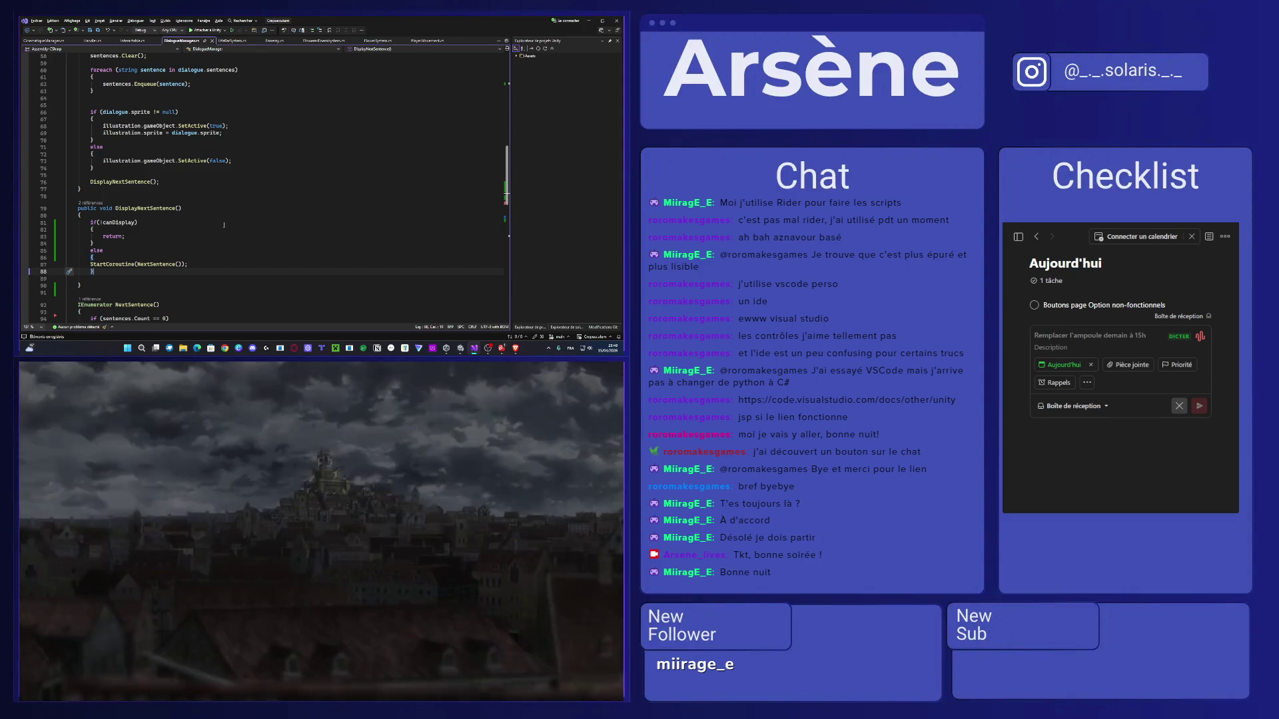
{"action": "scroll", "coordinate": [216, 264], "scroll_direction": "down", "scroll_amount": 5}
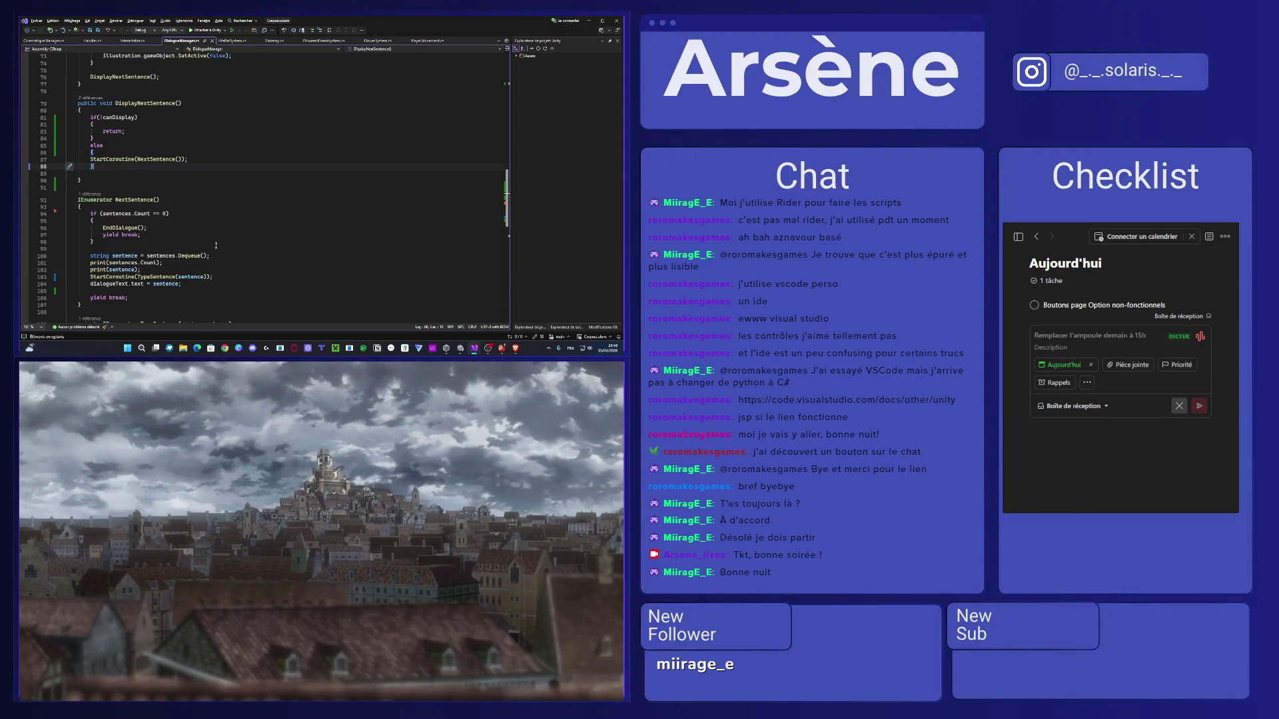
Add canDisplay = false; as the first line of NextSentence.
{"action": "left_click", "coordinate": [111, 207]}
{"action": "key", "text": "Return"}
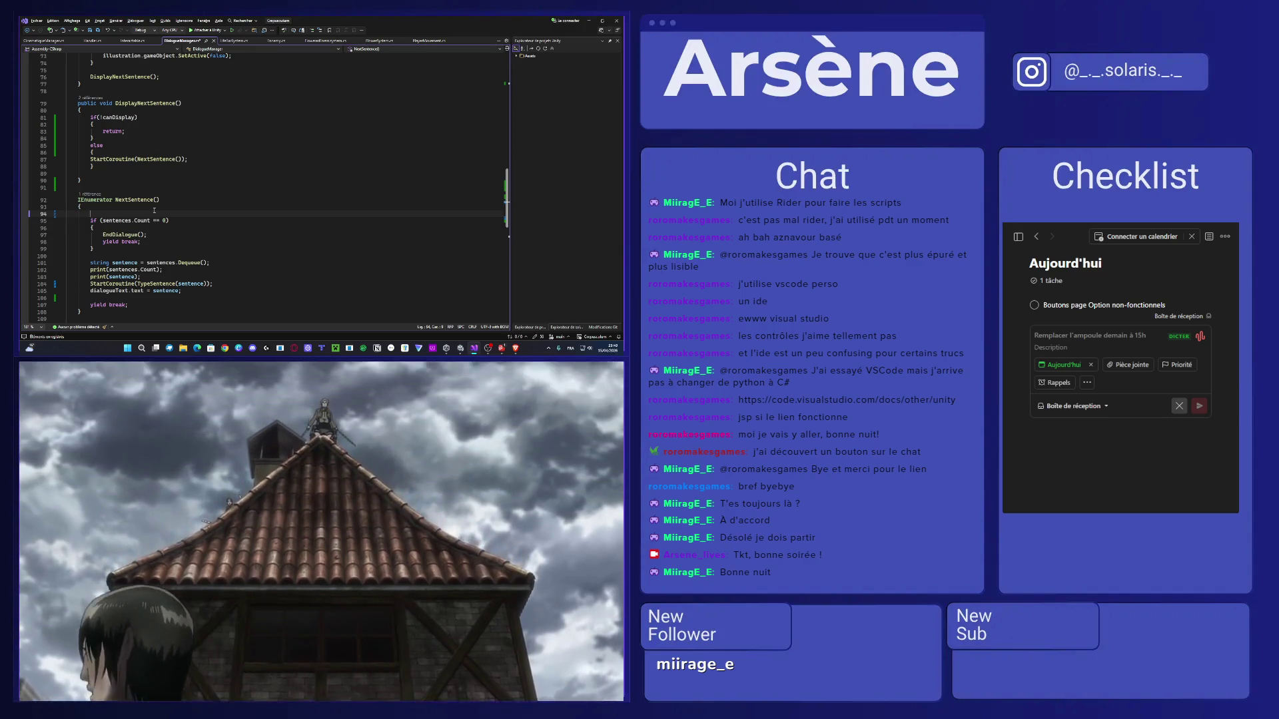
{"action": "type", "text": "canDisplay = true;"}
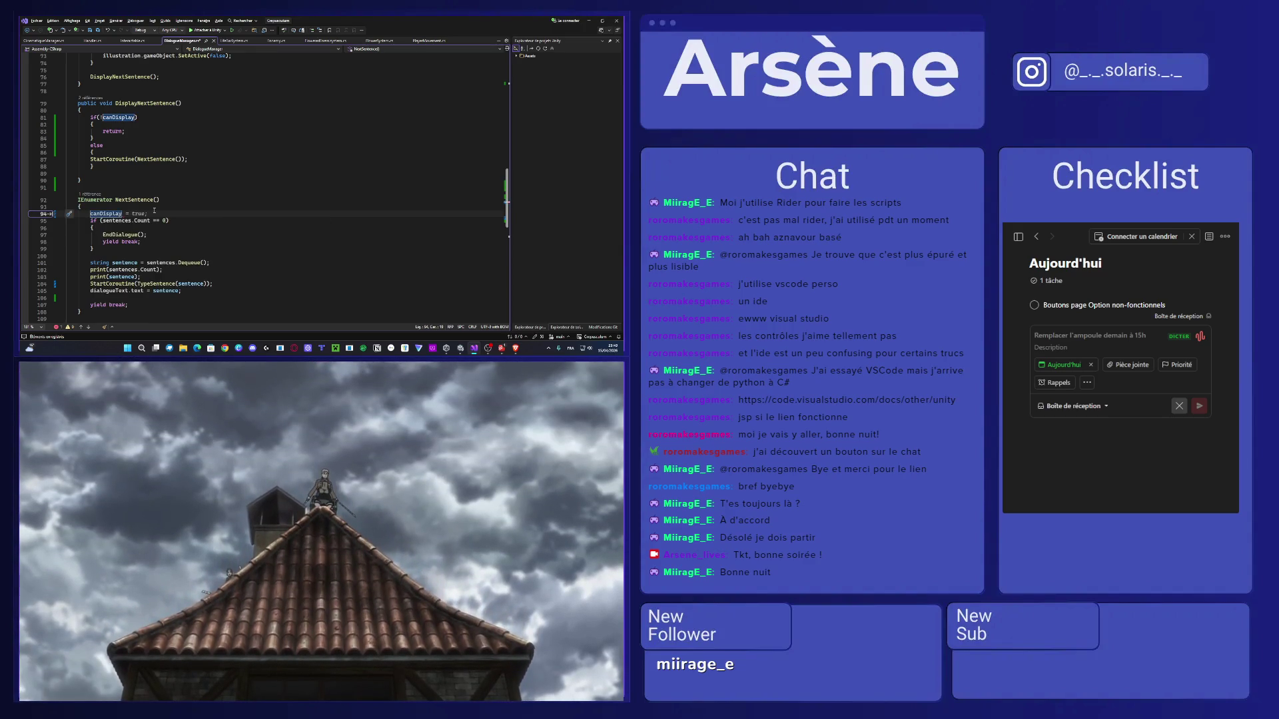
{"action": "double_click", "coordinate": [137, 213]}
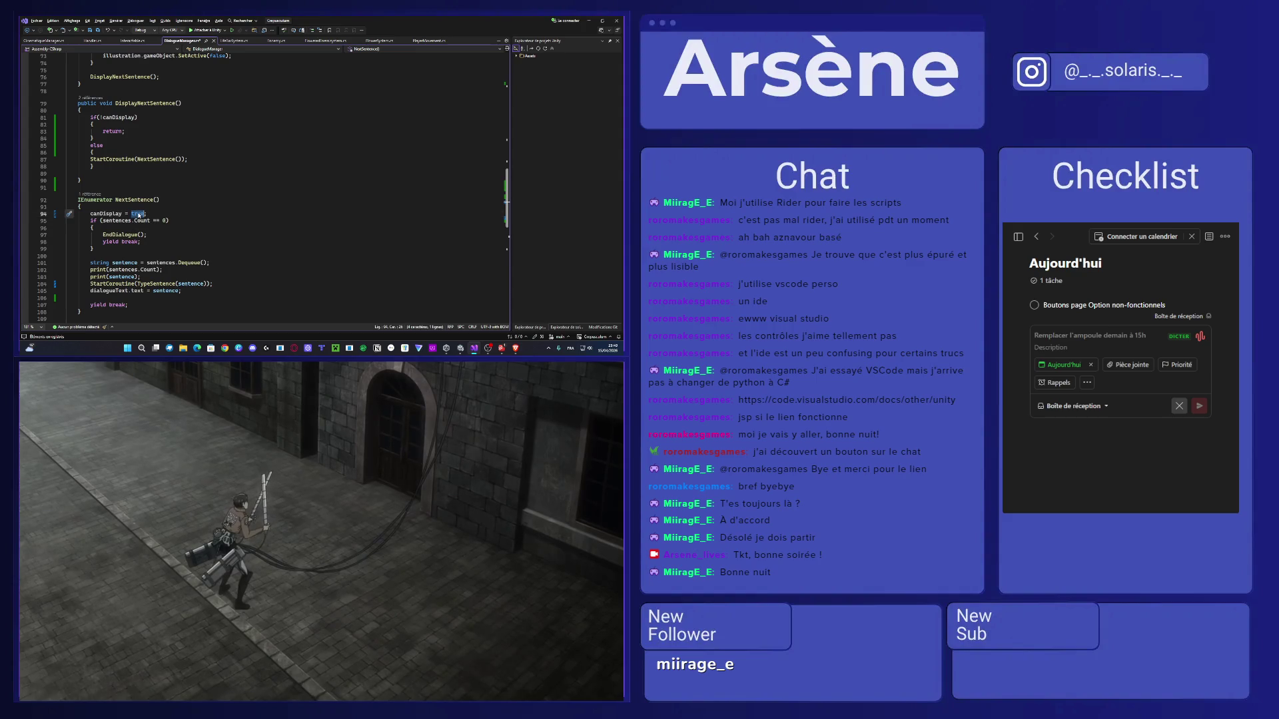
{"action": "type", "text": "false"}
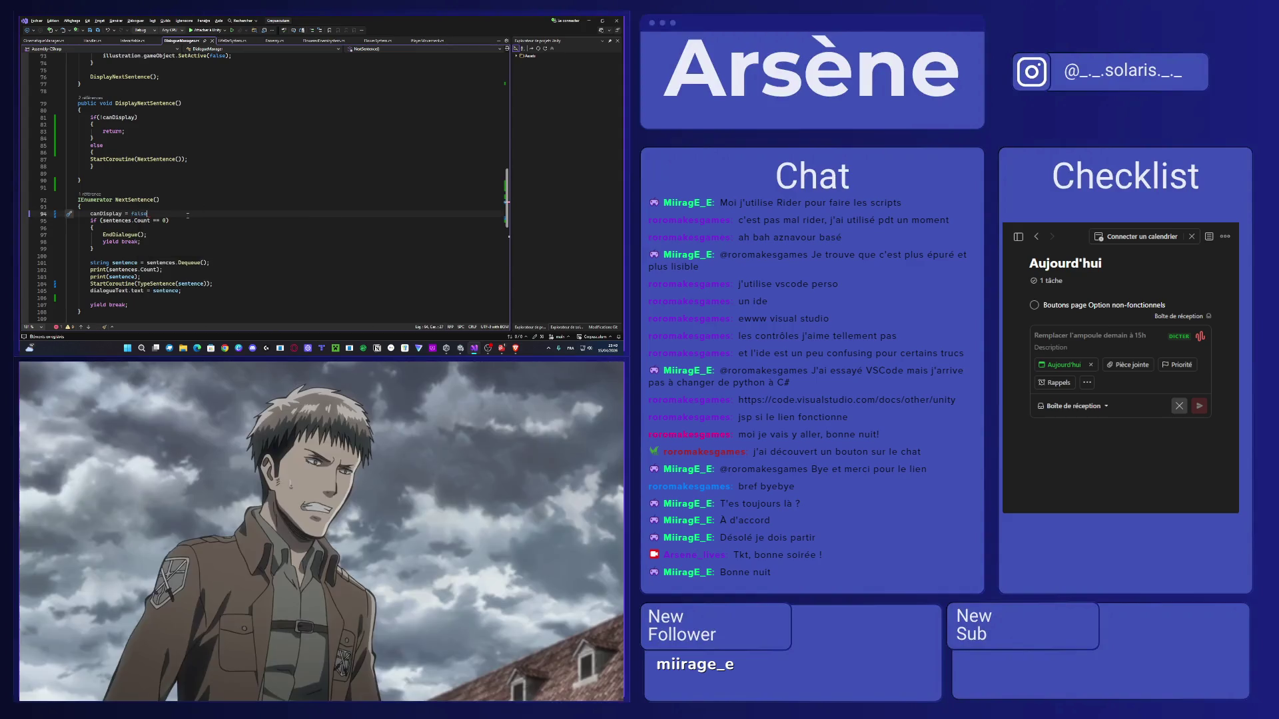
{"action": "type", "text": ";"}
Before the final yield break, add yield return new WaitForSeconds(2f); then canDisplay = true;.
{"action": "left_click", "coordinate": [132, 298]}
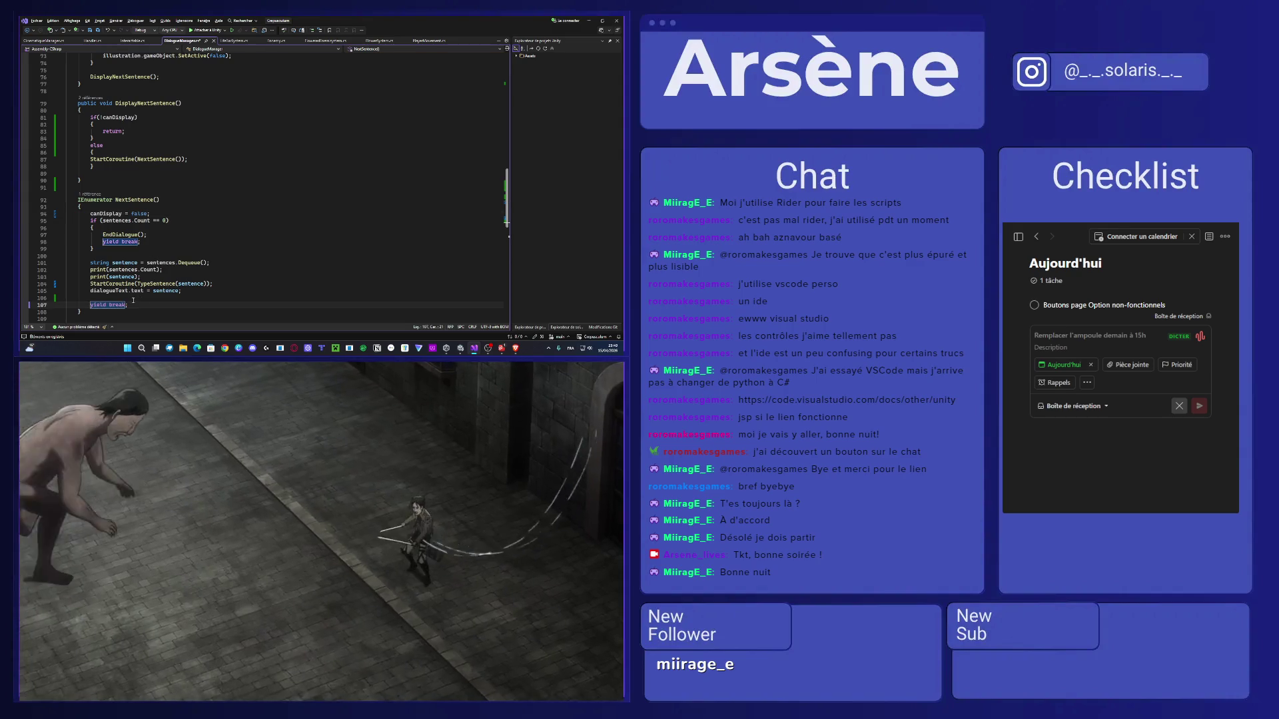
{"action": "type", "text": "canDisplay = true;"}
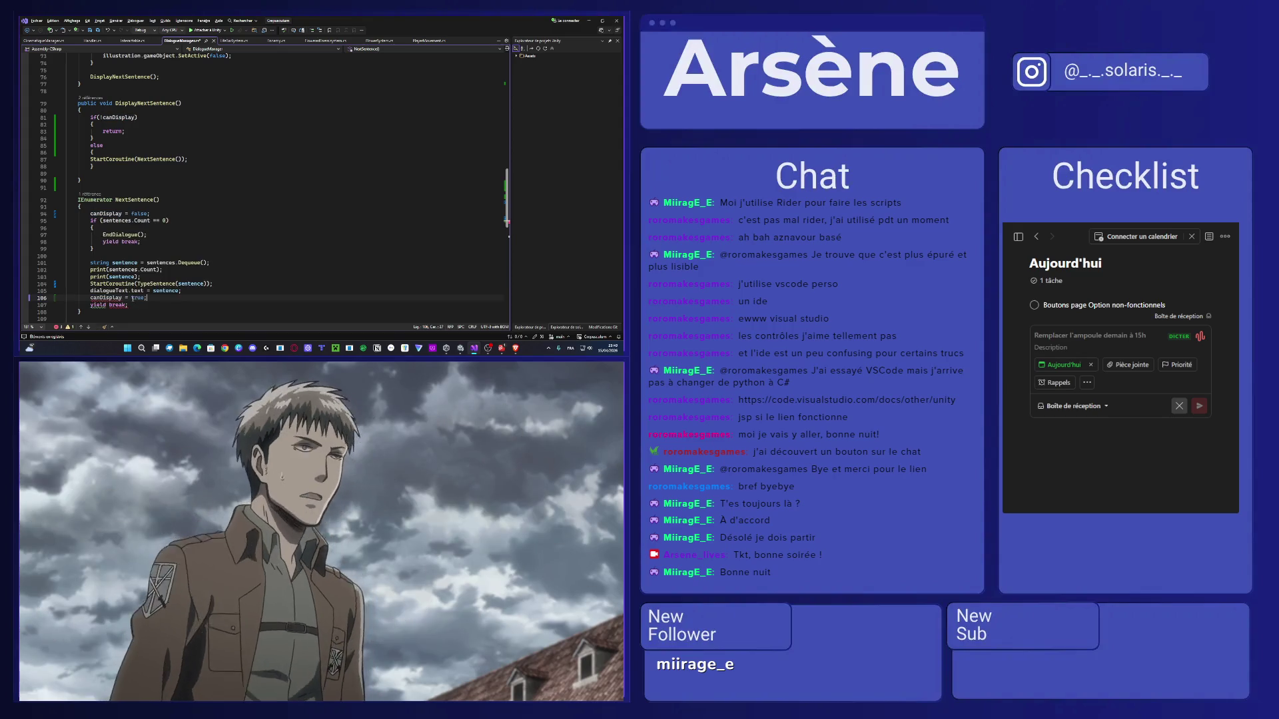
{"action": "key", "text": "Tab"}
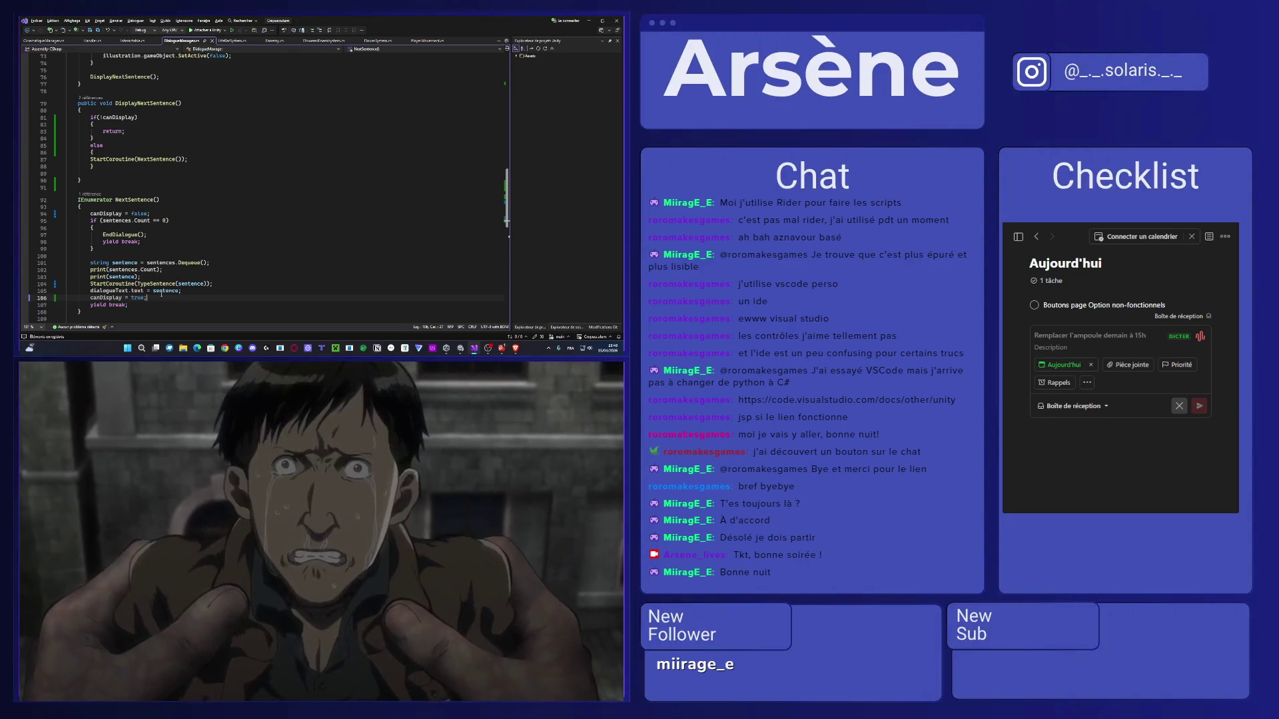
{"action": "key", "text": "Up"}
{"action": "key", "text": "End"}
{"action": "key", "text": "Return"}
{"action": "type", "text": "yield return new WaitForSeconds(2f);"}
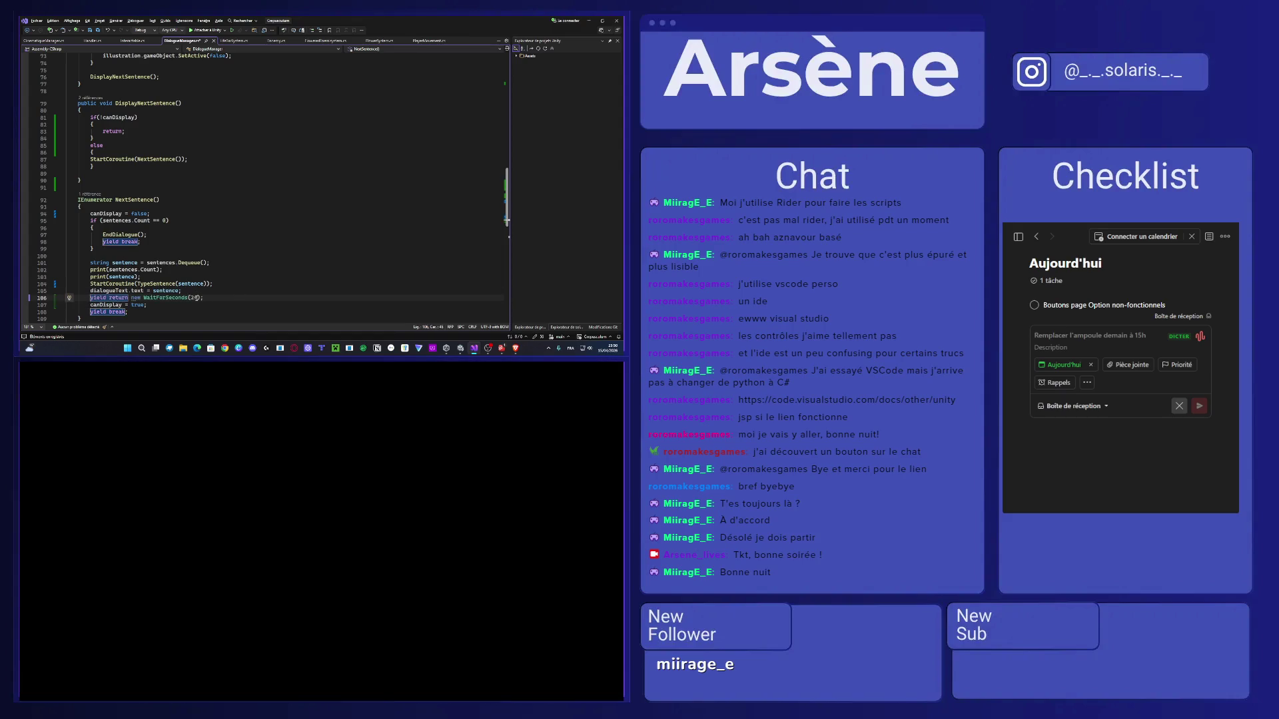
Change the WaitForSeconds argument from 2f to 0.2f, save DialogueManager.cs, and minimize Visual Studio.
{"action": "left_click", "coordinate": [197, 297]}
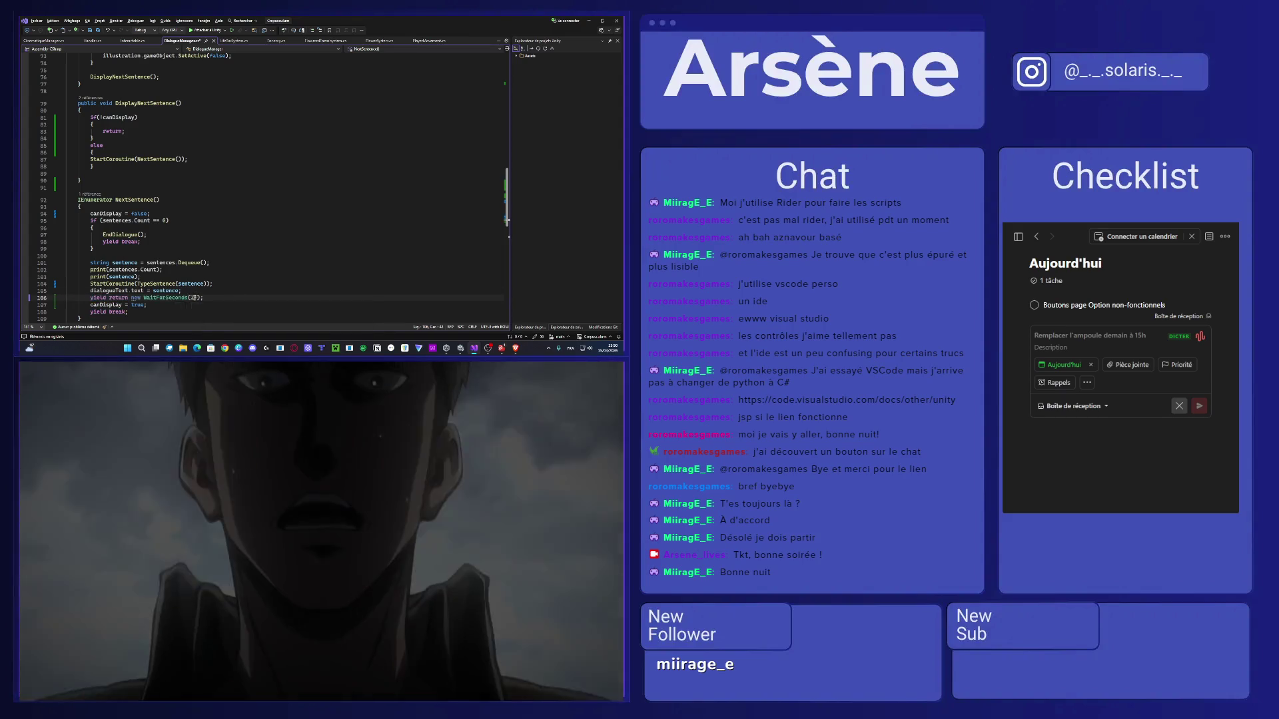
{"action": "left_click", "coordinate": [189, 297]}
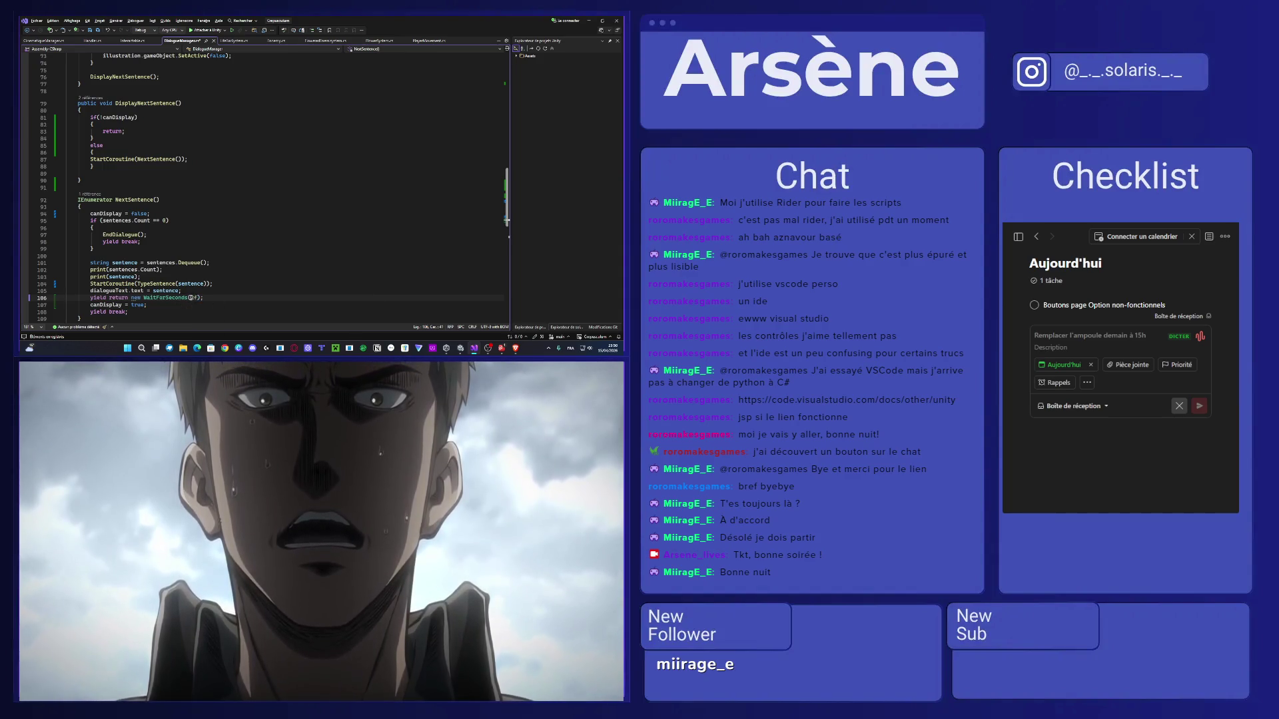
{"action": "key", "text": "Down"}
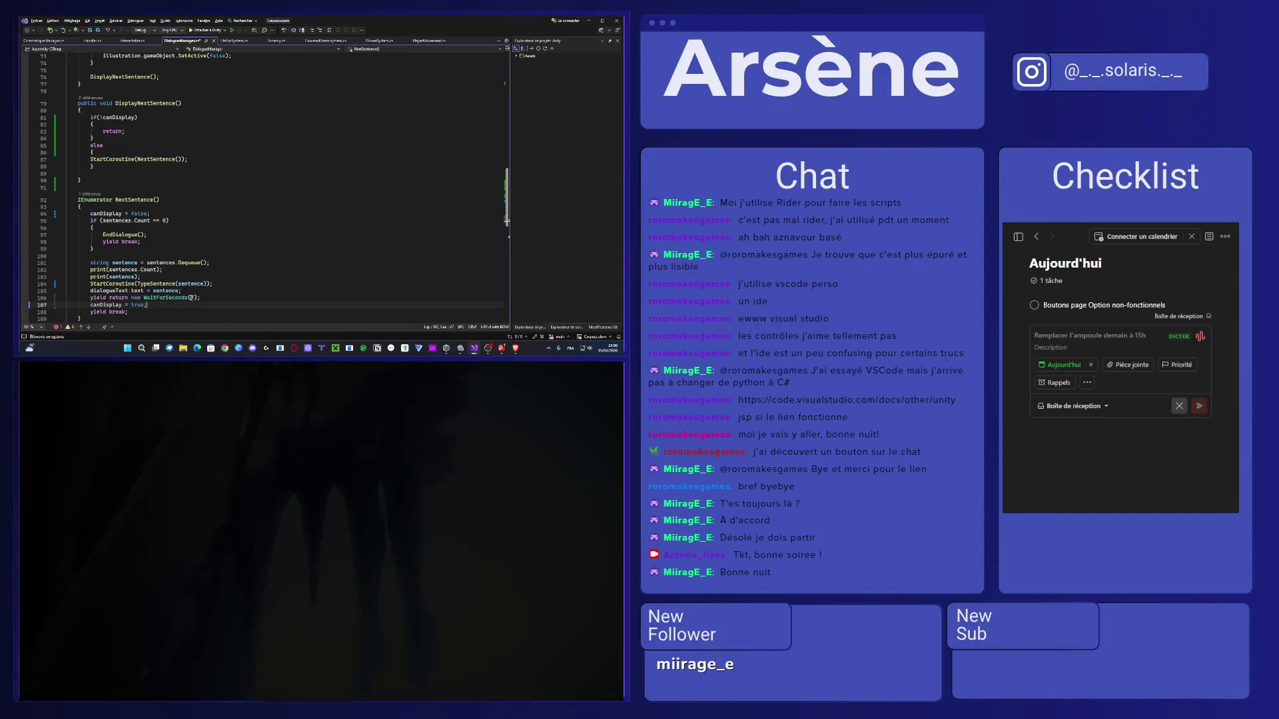
{"action": "key", "text": "Up"}
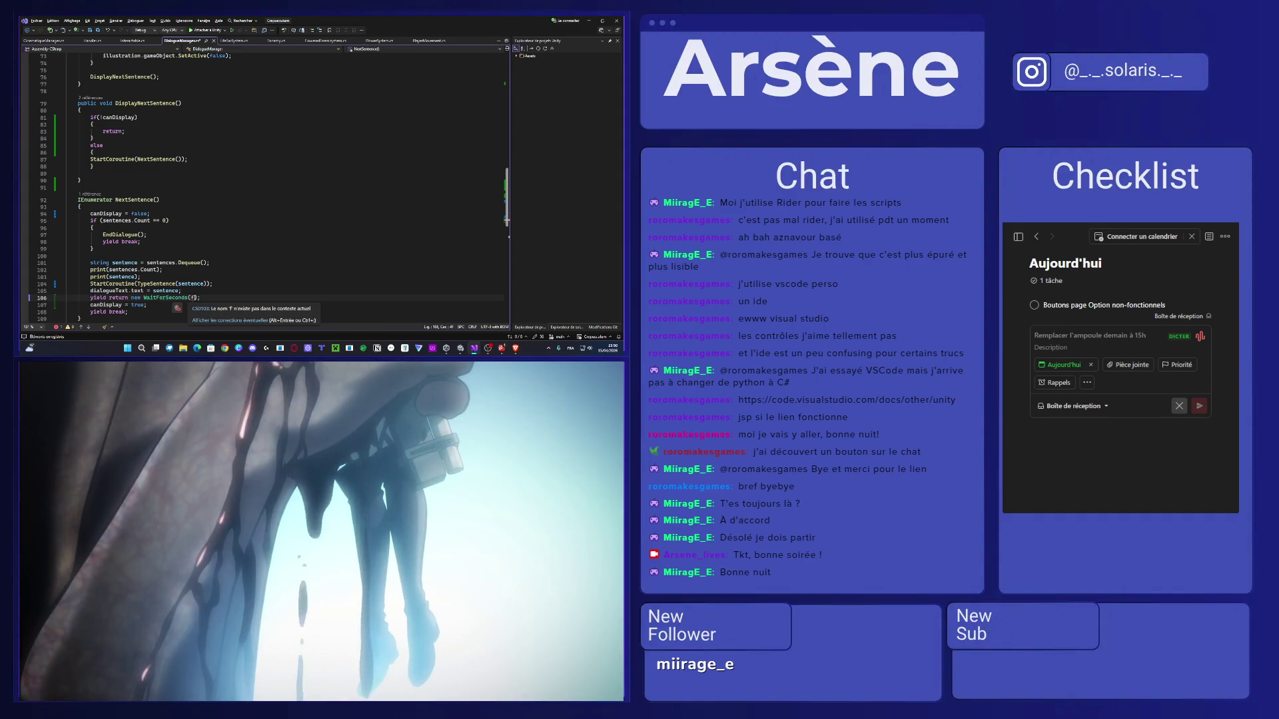
{"action": "type", "text": "0.2"}
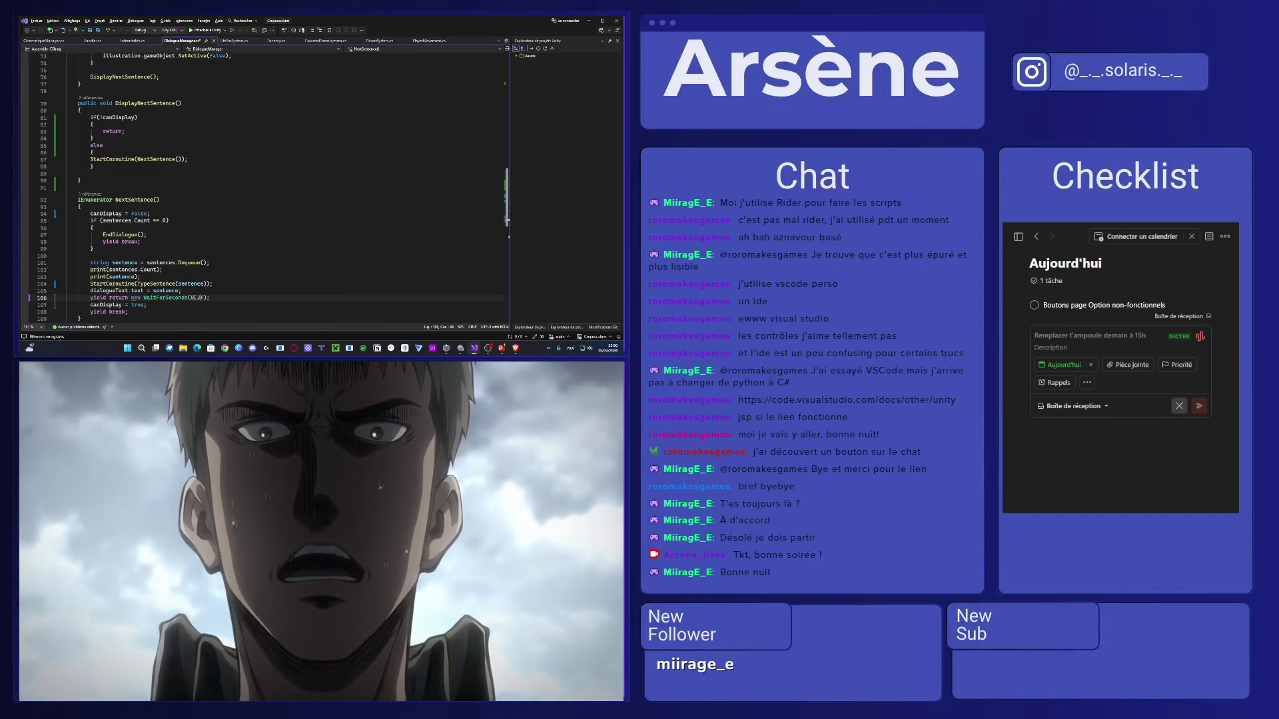
{"action": "key", "text": "ctrl+s"}
{"action": "key", "text": "End"}
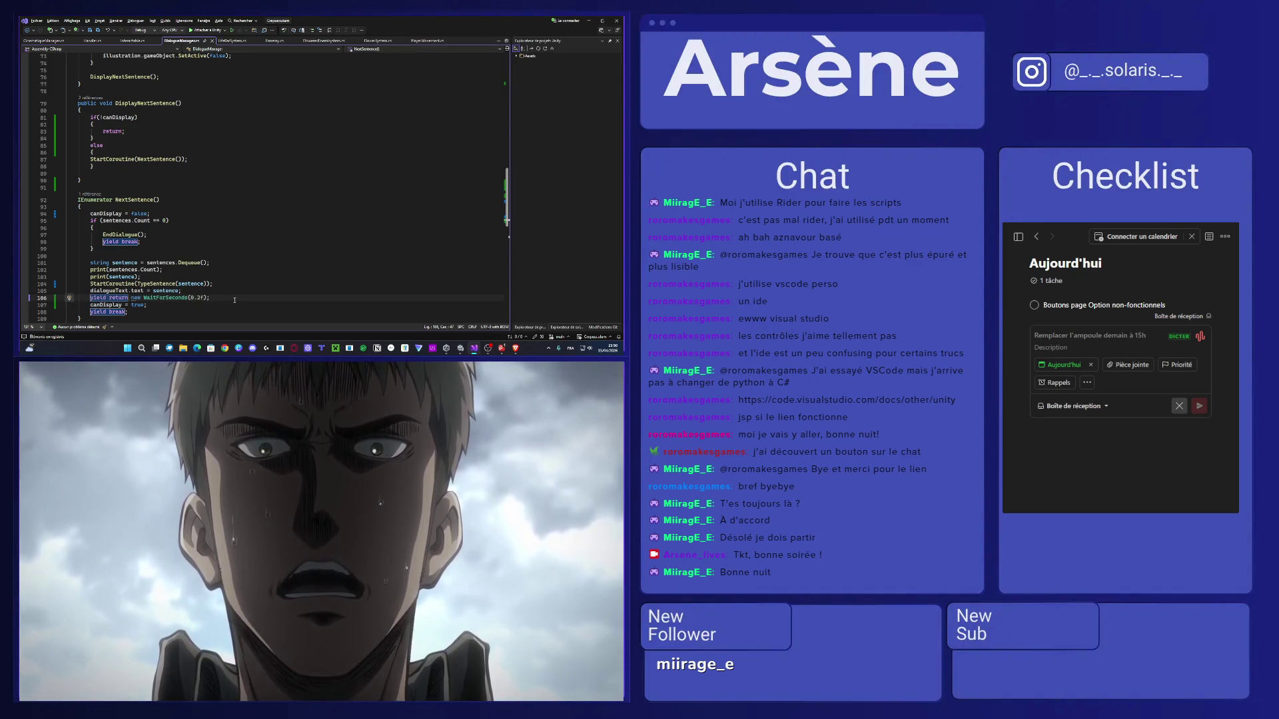
{"action": "left_click", "coordinate": [590, 20]}
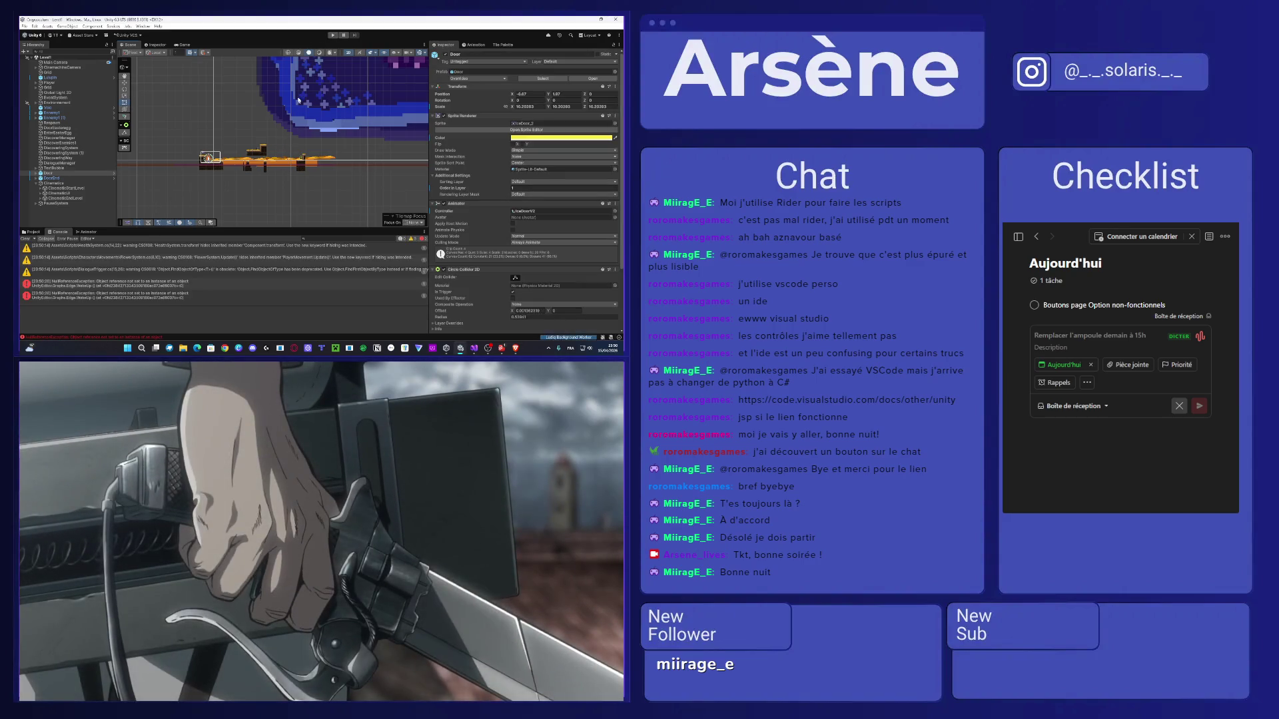
Enter Play mode and run and jump the player right onto the ledge to reach the Ennemi dialogue.
{"action": "left_click", "coordinate": [332, 35]}
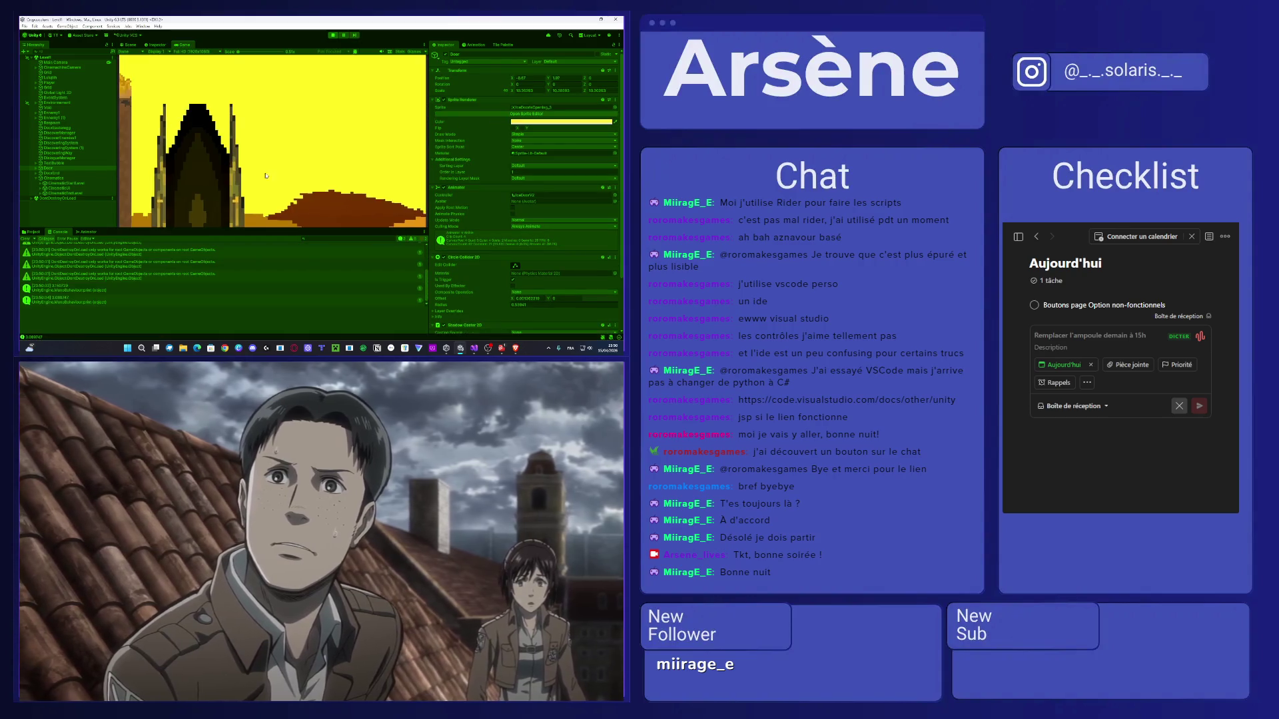
{"action": "key", "text": "Right"}
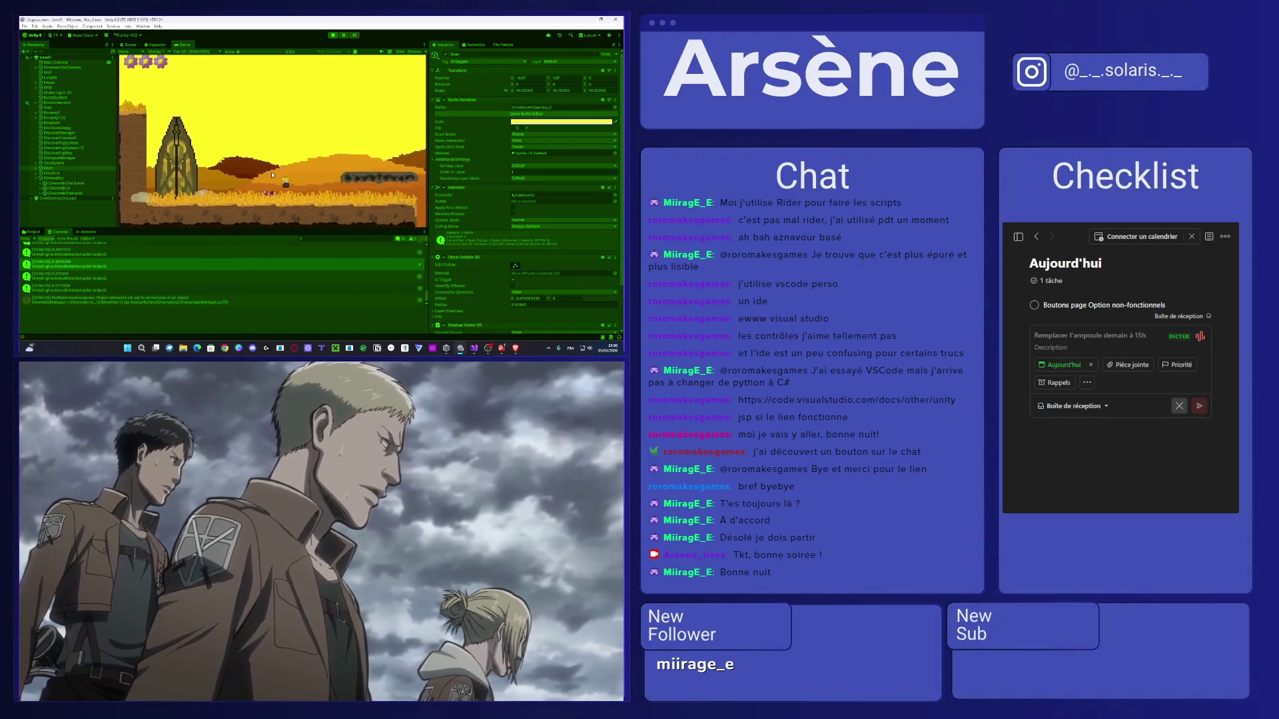
{"action": "key", "text": "space"}
{"action": "key", "text": "space"}
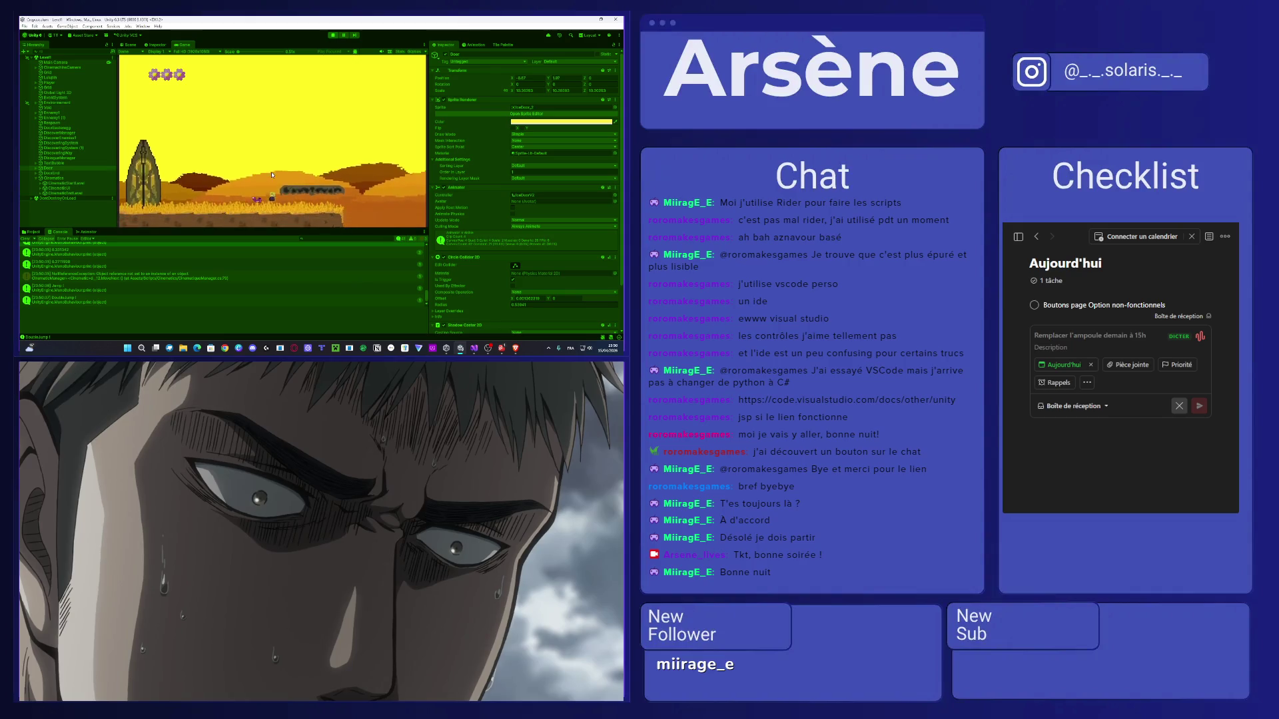
{"action": "key", "text": "Right"}
{"action": "key", "text": "space"}
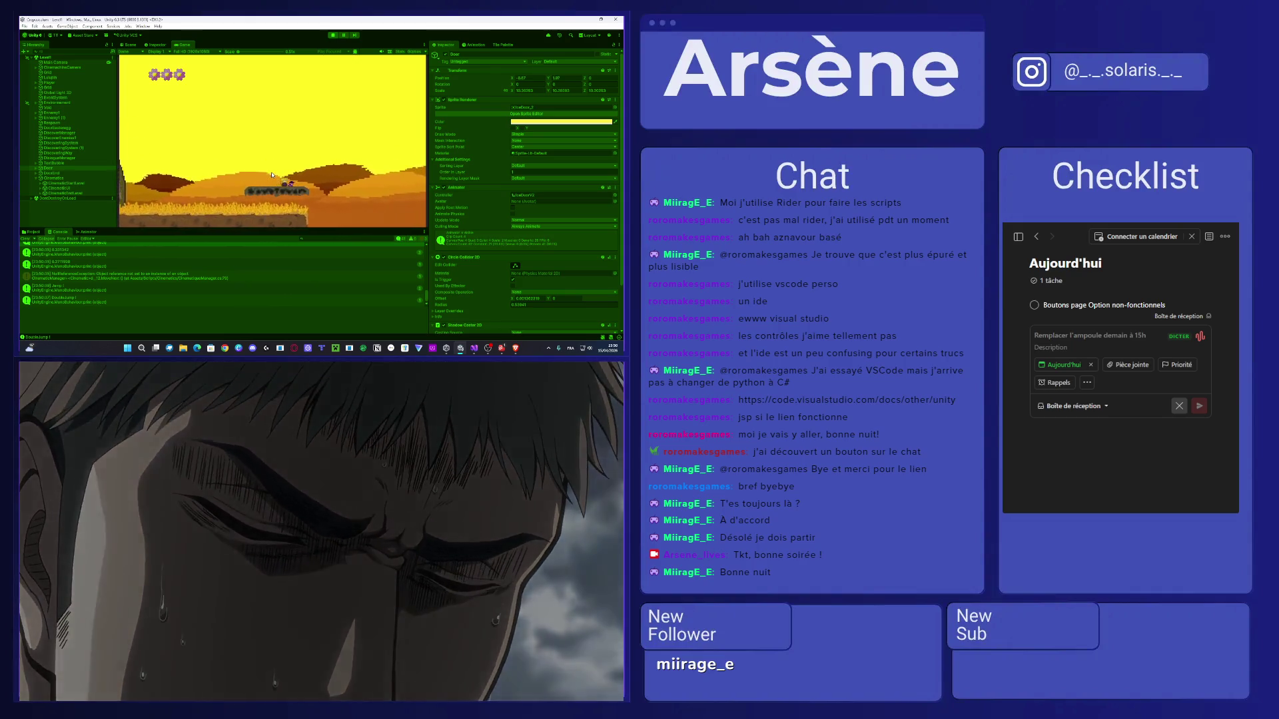
{"action": "key", "text": "Right"}
{"action": "key", "text": "space"}
{"action": "key", "text": "space"}
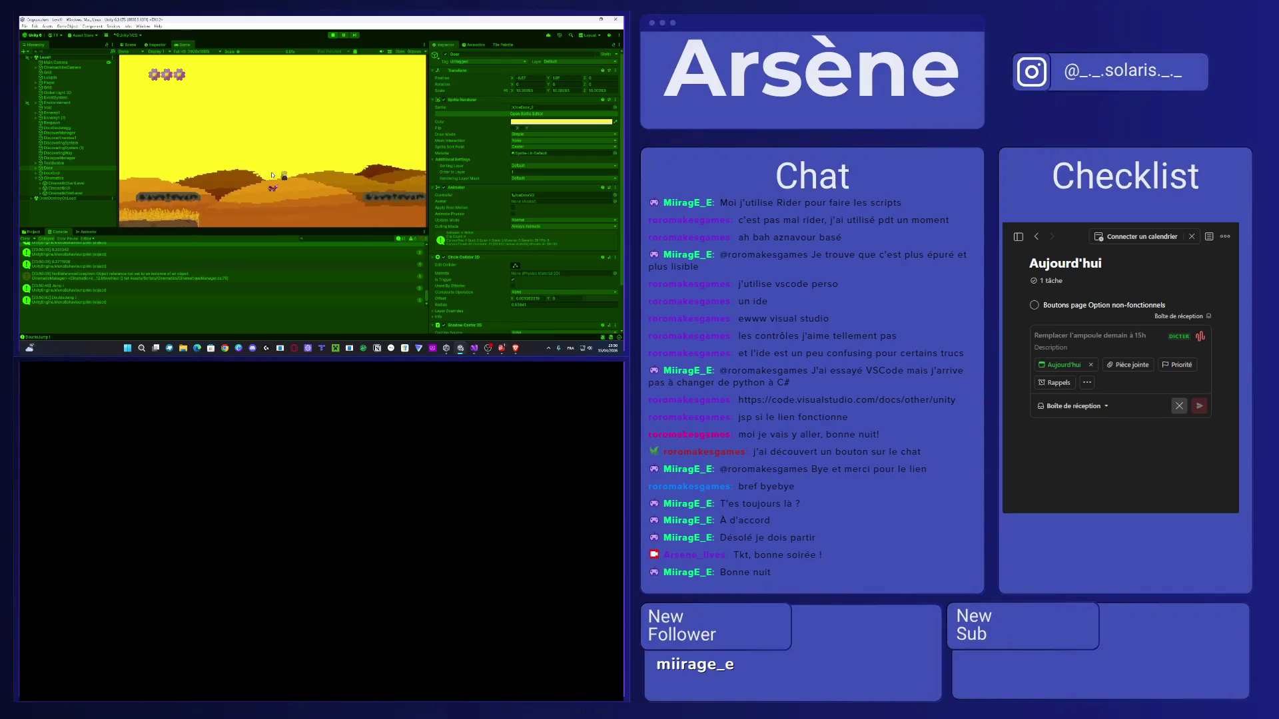
{"action": "key", "text": "Right"}
{"action": "key", "text": "Right"}
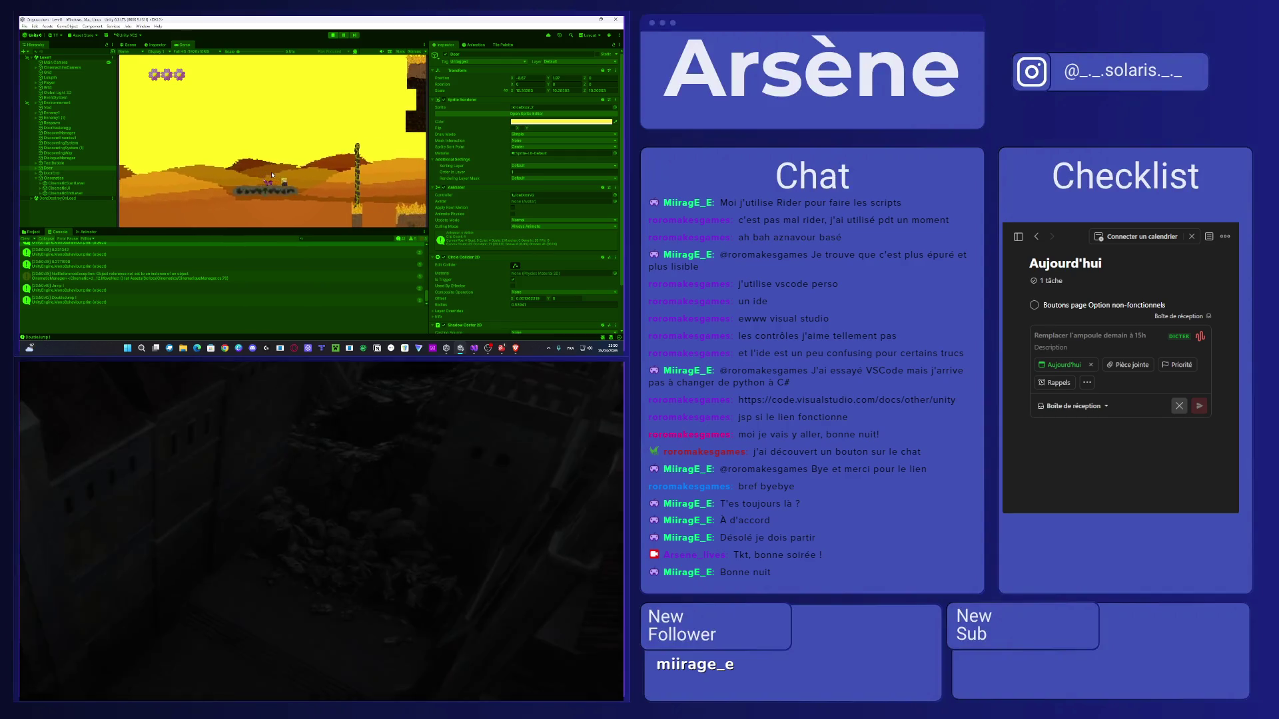
{"action": "key", "text": "space"}
{"action": "key", "text": "space"}
{"action": "key", "text": "Right"}
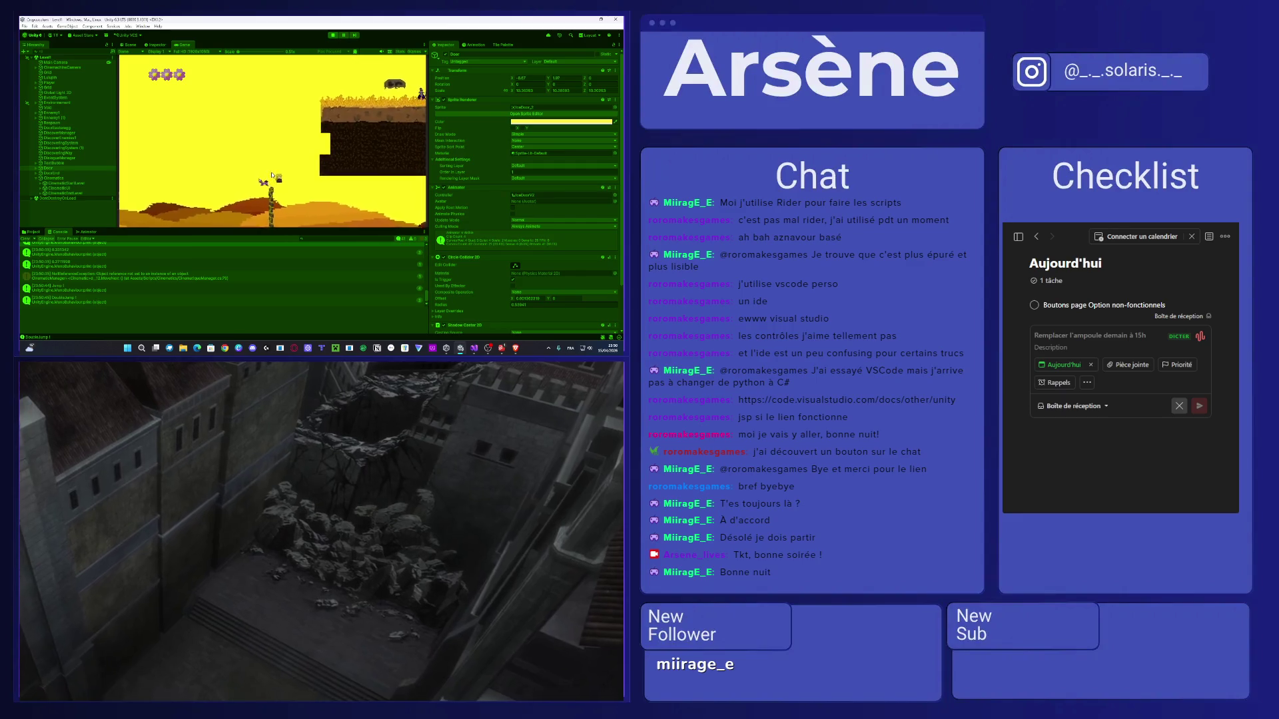
{"action": "key", "text": "space"}
{"action": "key", "text": "space"}
{"action": "key", "text": "space"}
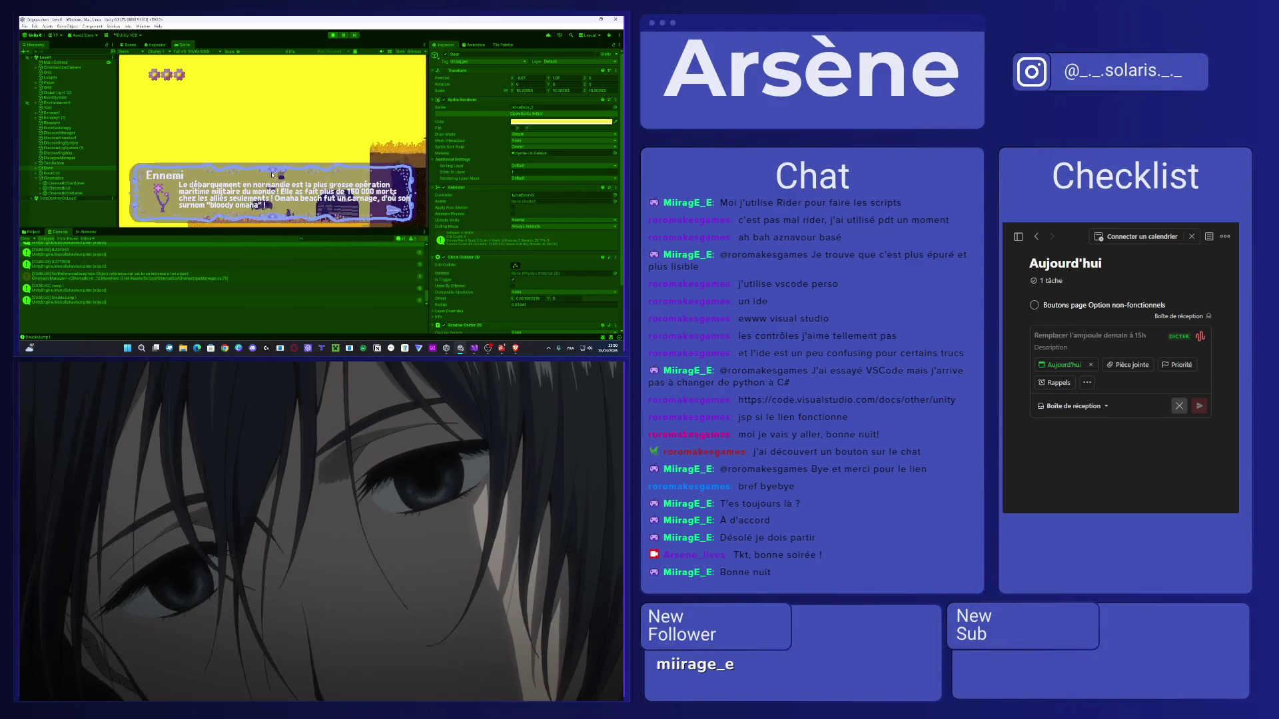
{"action": "key", "text": "space"}
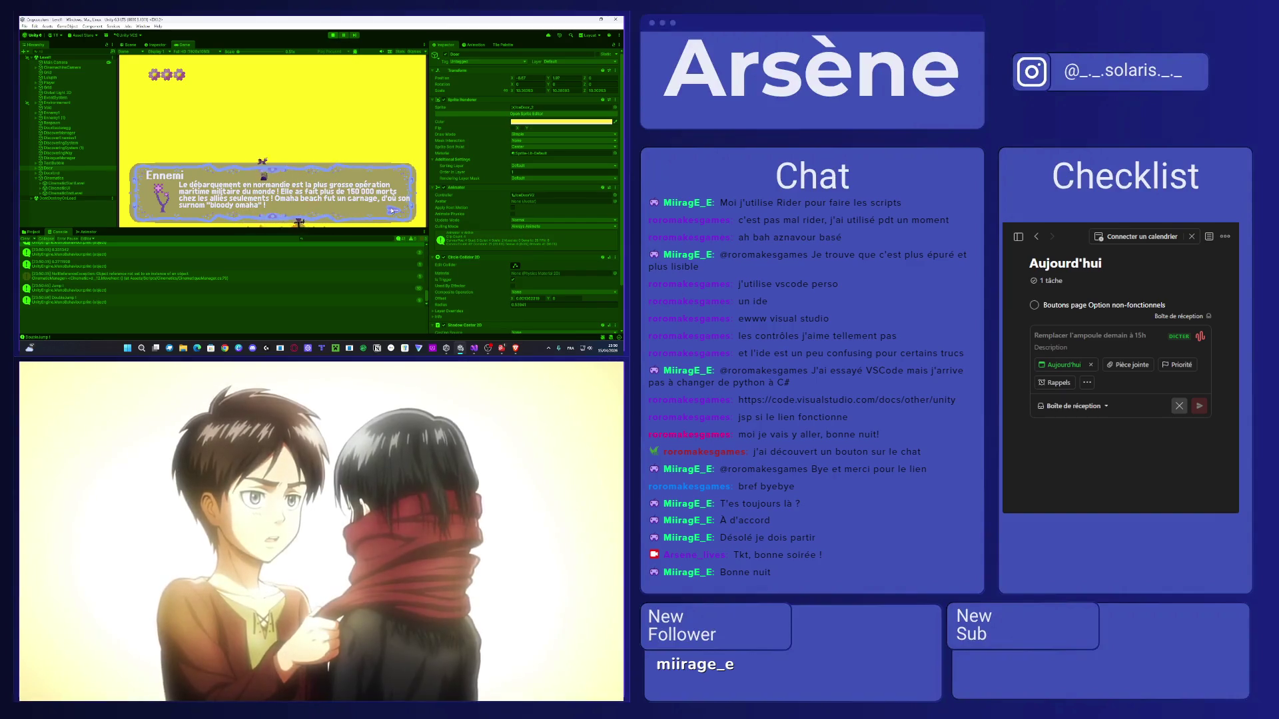
Stop Play mode and bring Visual Studio back to the front.
{"action": "left_click", "coordinate": [334, 38]}
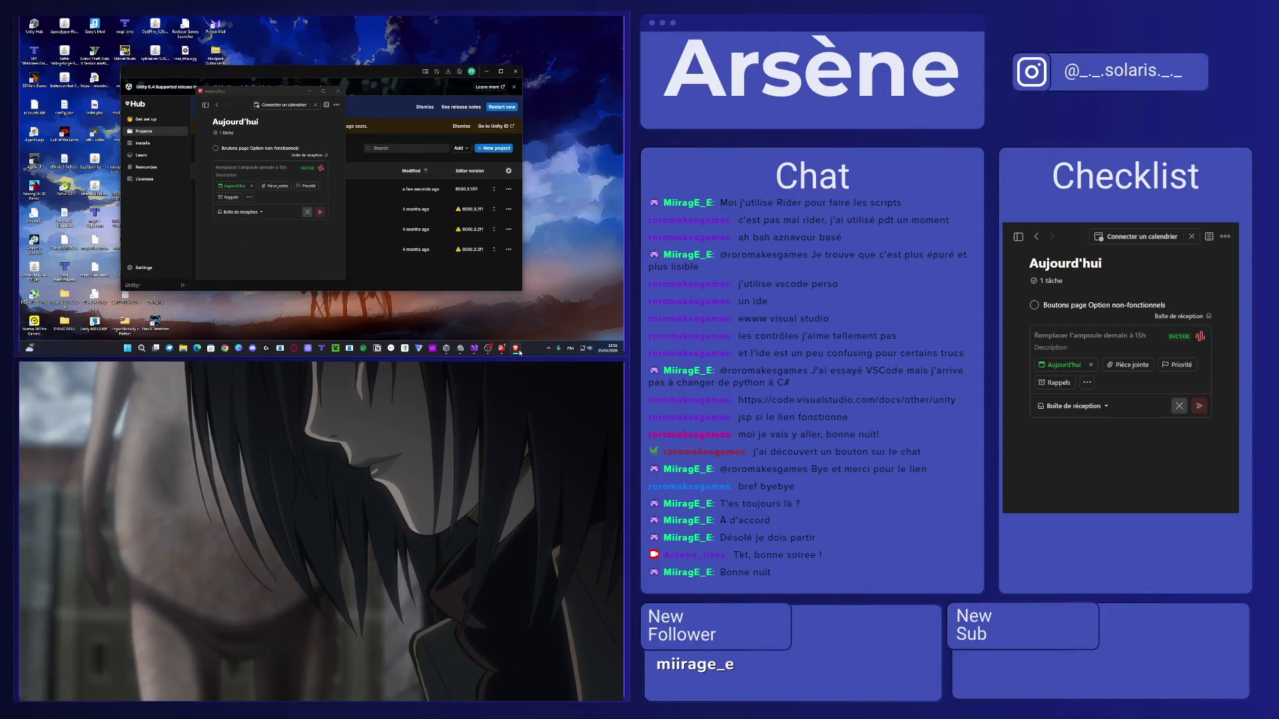
{"action": "left_click", "coordinate": [497, 349]}
{"action": "left_click", "coordinate": [512, 353]}
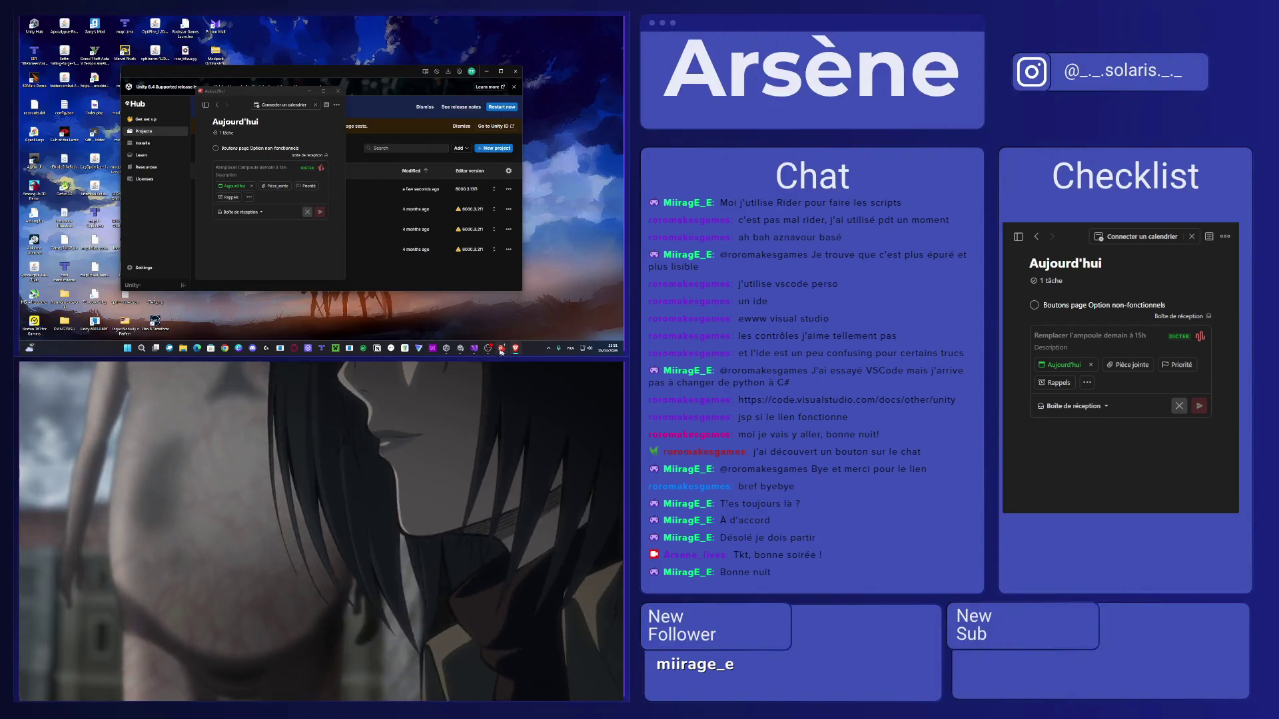
{"action": "left_click", "coordinate": [513, 351]}
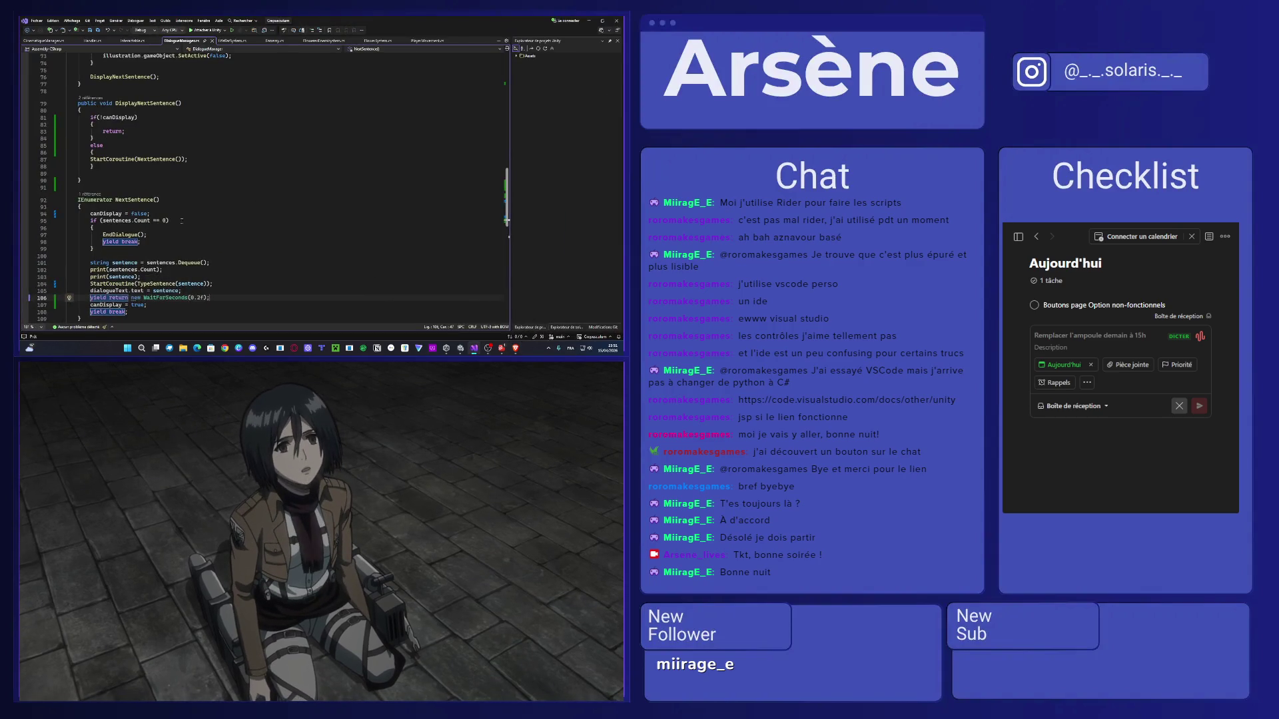
Delete the 0.2-second wait line and the canDisplay assignments from NextSentence.
{"action": "scroll", "coordinate": [181, 220], "scroll_direction": "down", "scroll_amount": 3}
{"action": "key", "text": "End"}
{"action": "key", "text": "shift+Up"}
{"action": "key", "text": "Delete"}
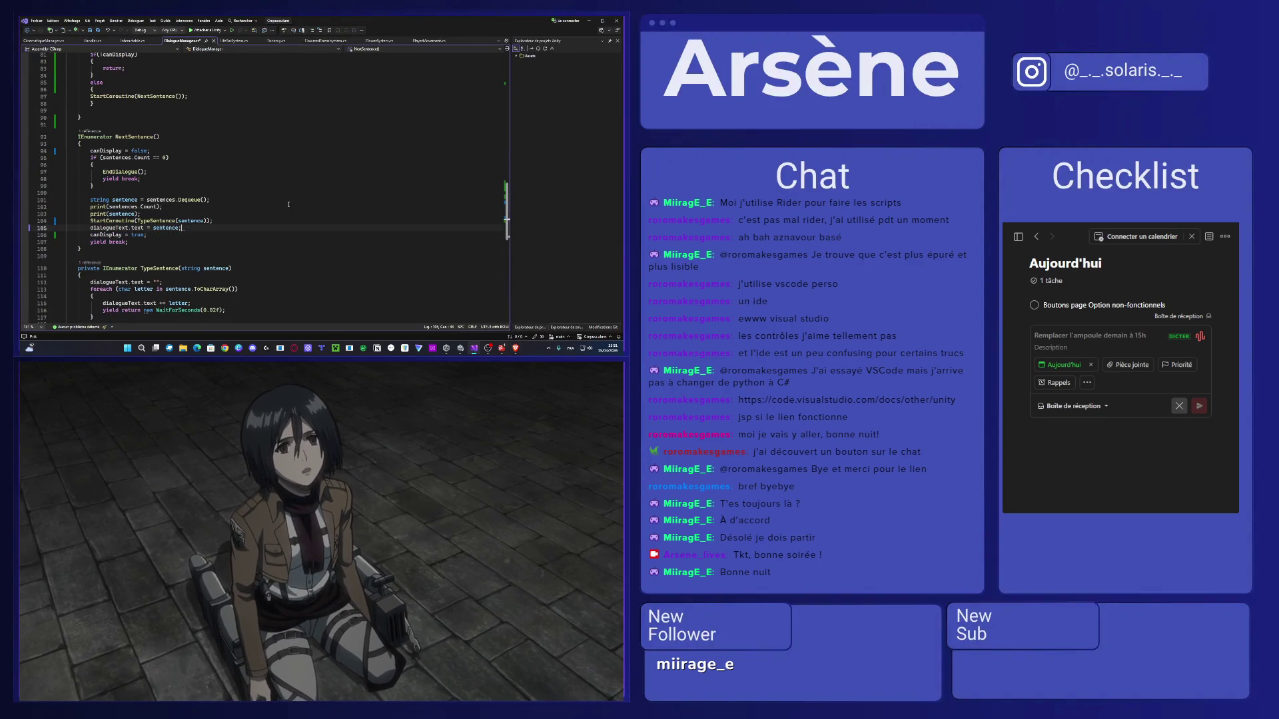
{"action": "key", "text": "Down"}
{"action": "key", "text": "shift+Home"}
{"action": "key", "text": "Delete"}
{"action": "key", "text": "Up"}
{"action": "key", "text": "Up"}
{"action": "key", "text": "Up"}
{"action": "key", "text": "BackSpace"}
{"action": "key", "text": "BackSpace"}
{"action": "key", "text": "BackSpace"}
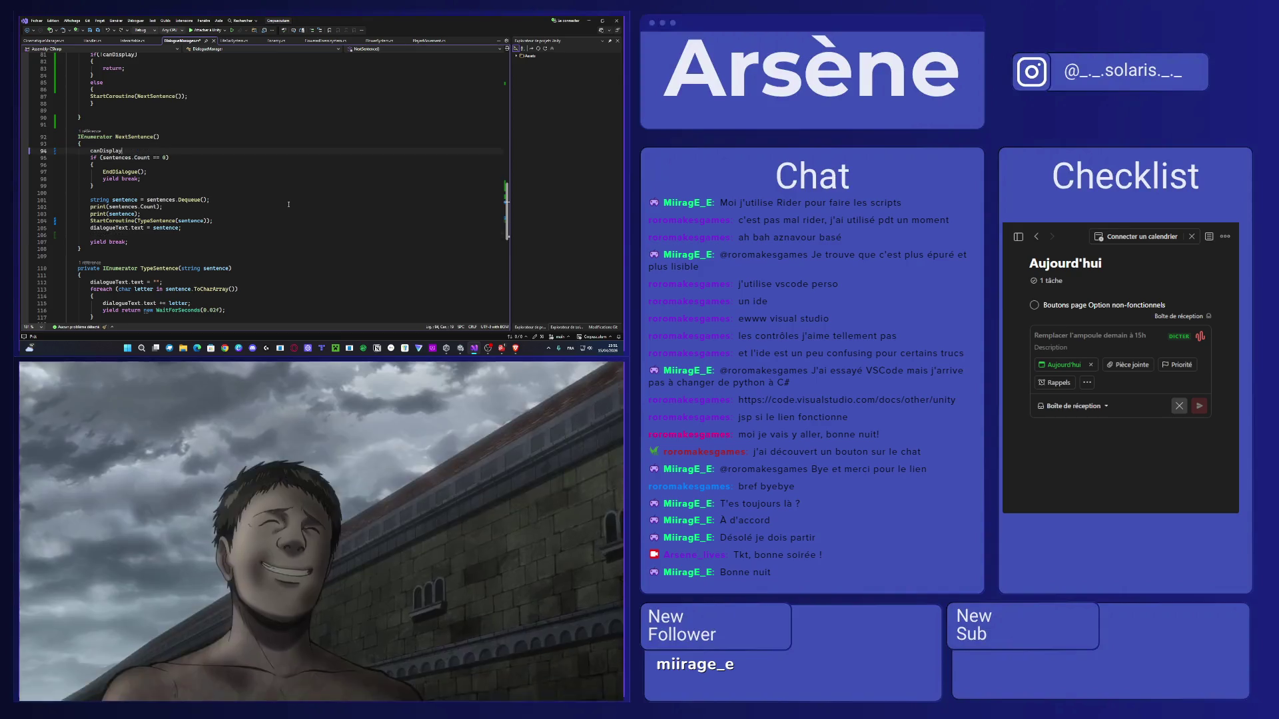
{"action": "key", "text": "ctrl+BackSpace"}
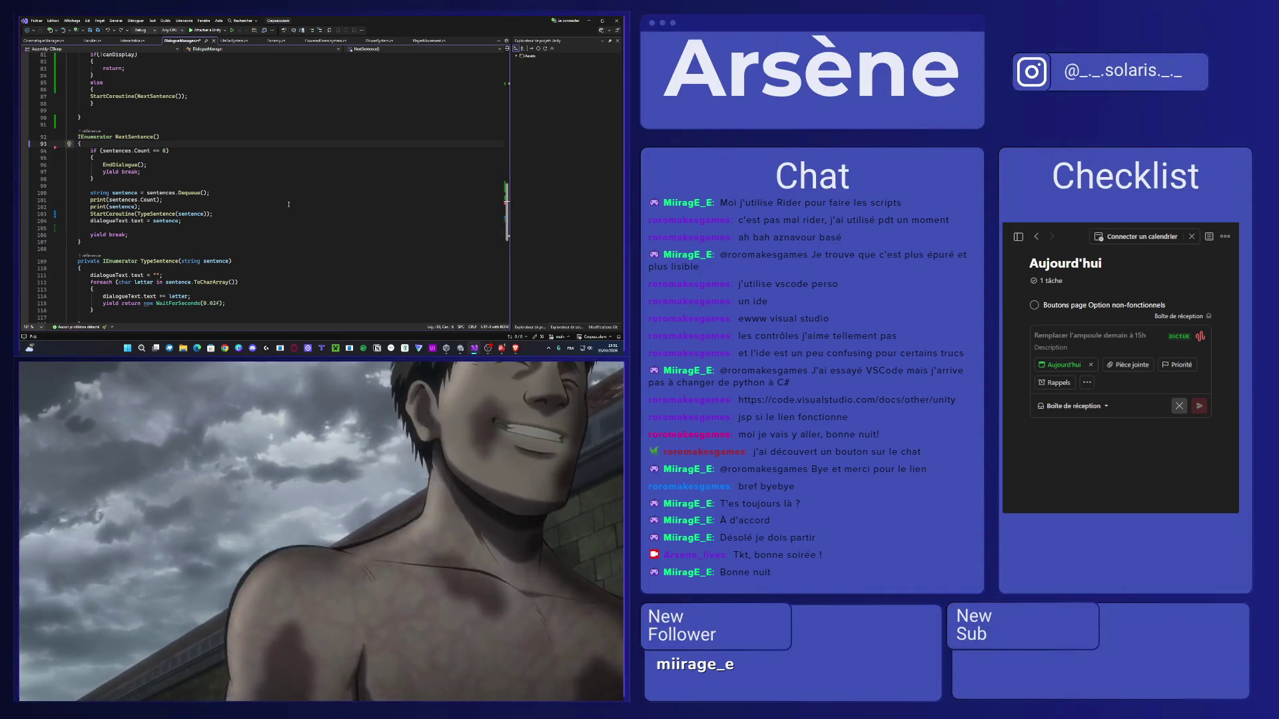
Remove the canDisplay check and if/else around StartCoroutine in DisplayNextSentence, then save.
{"action": "key", "text": "ctrl+z"}
{"action": "key", "text": "ctrl+z"}
{"action": "key", "text": "ctrl+z"}
{"action": "key", "text": "ctrl+z"}
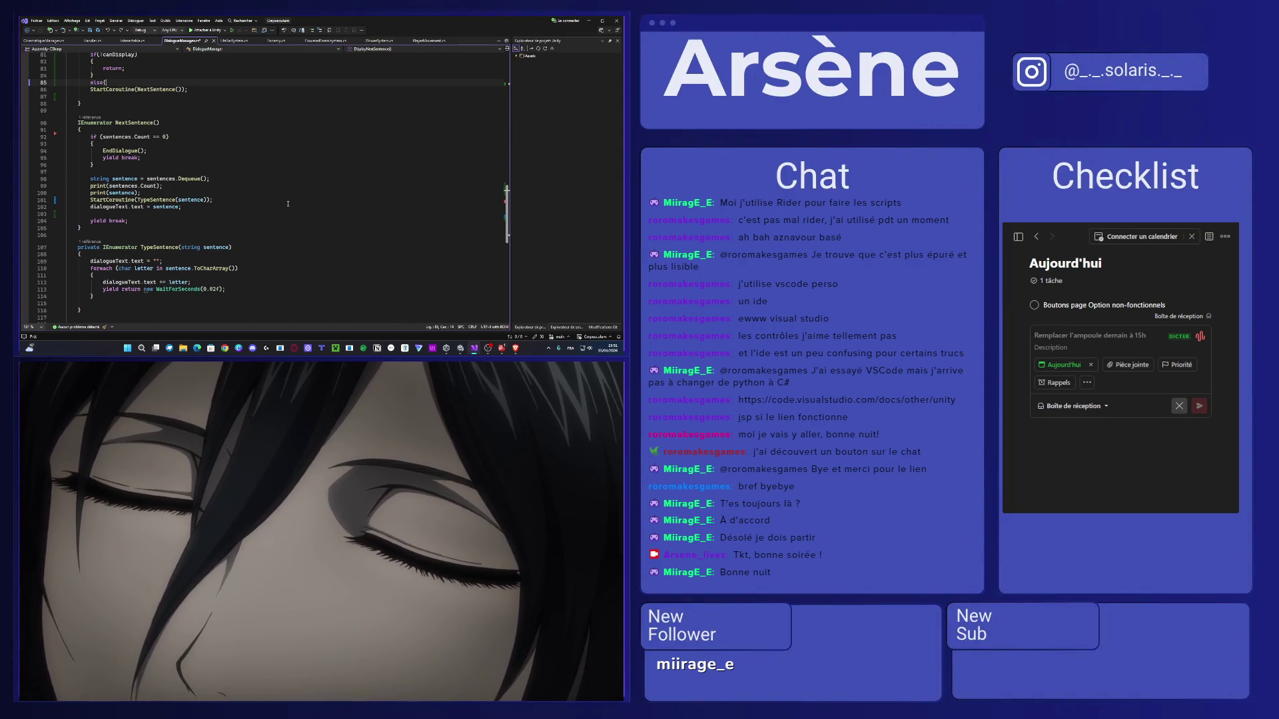
{"action": "key", "text": "ctrl+z"}
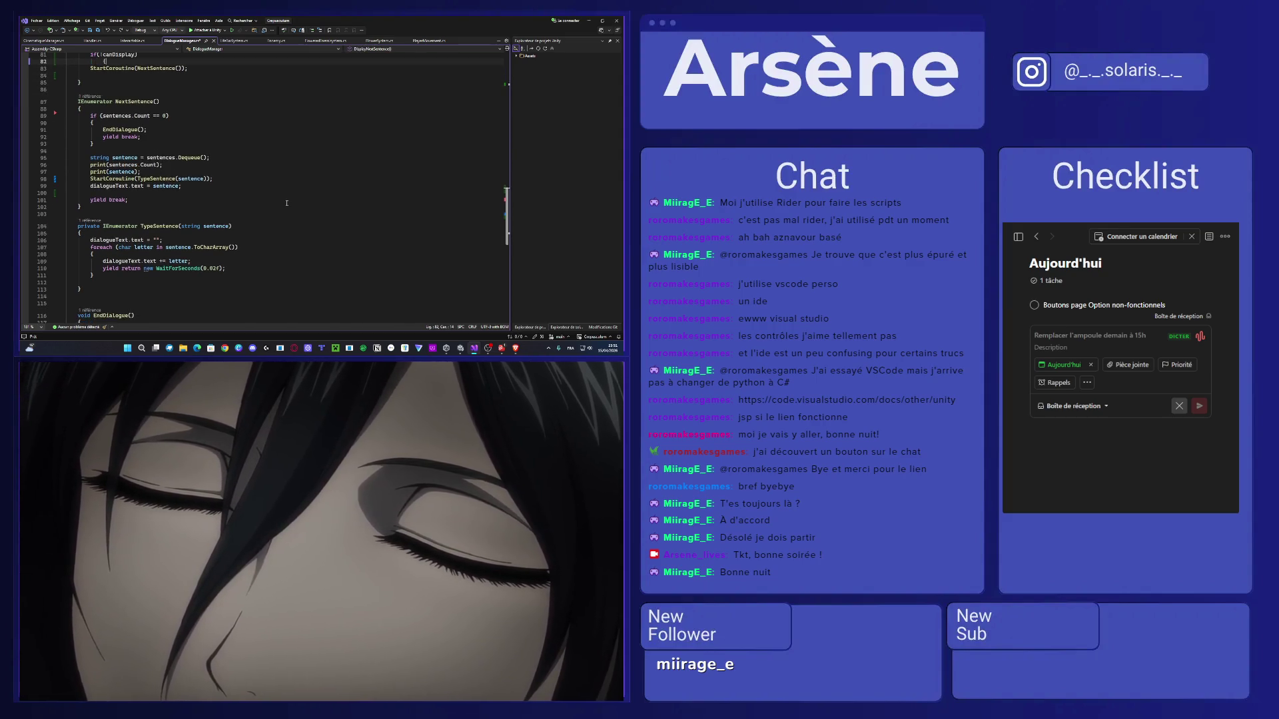
{"action": "key", "text": "ctrl+z"}
{"action": "key", "text": "ctrl+z"}
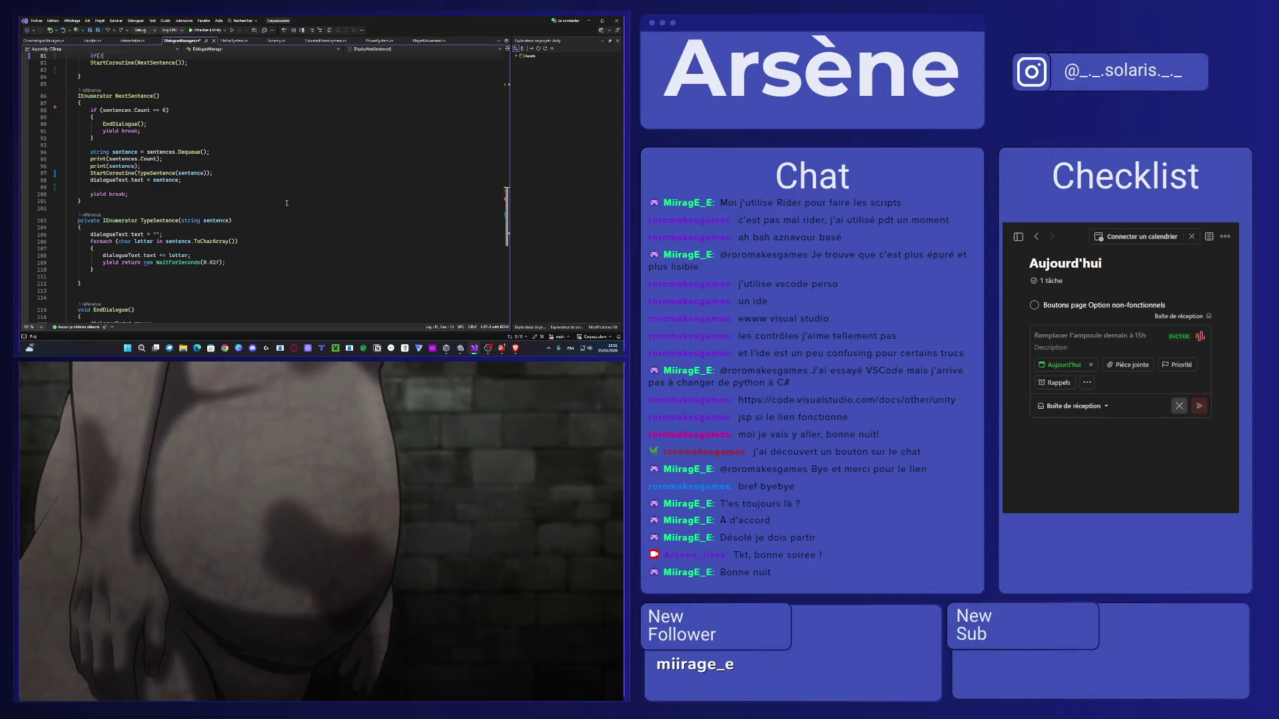
{"action": "key", "text": "ctrl+z"}
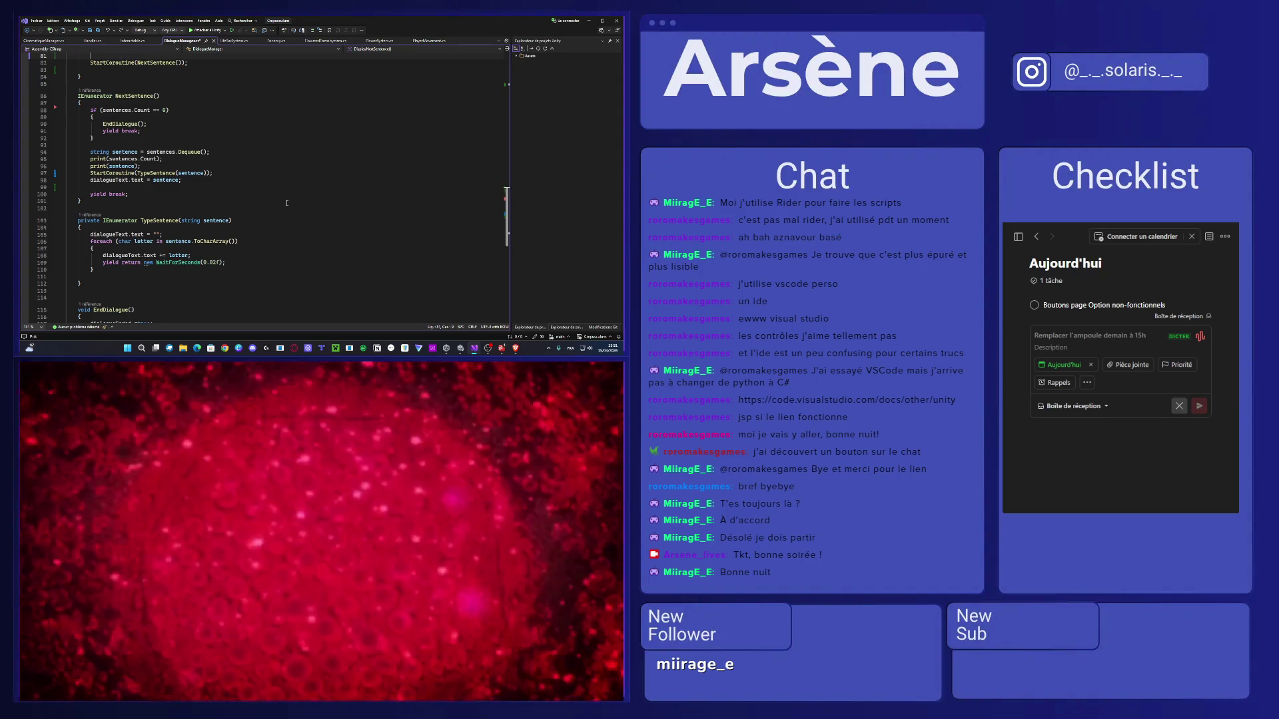
{"action": "scroll", "coordinate": [286, 202], "scroll_direction": "up", "scroll_amount": 4}
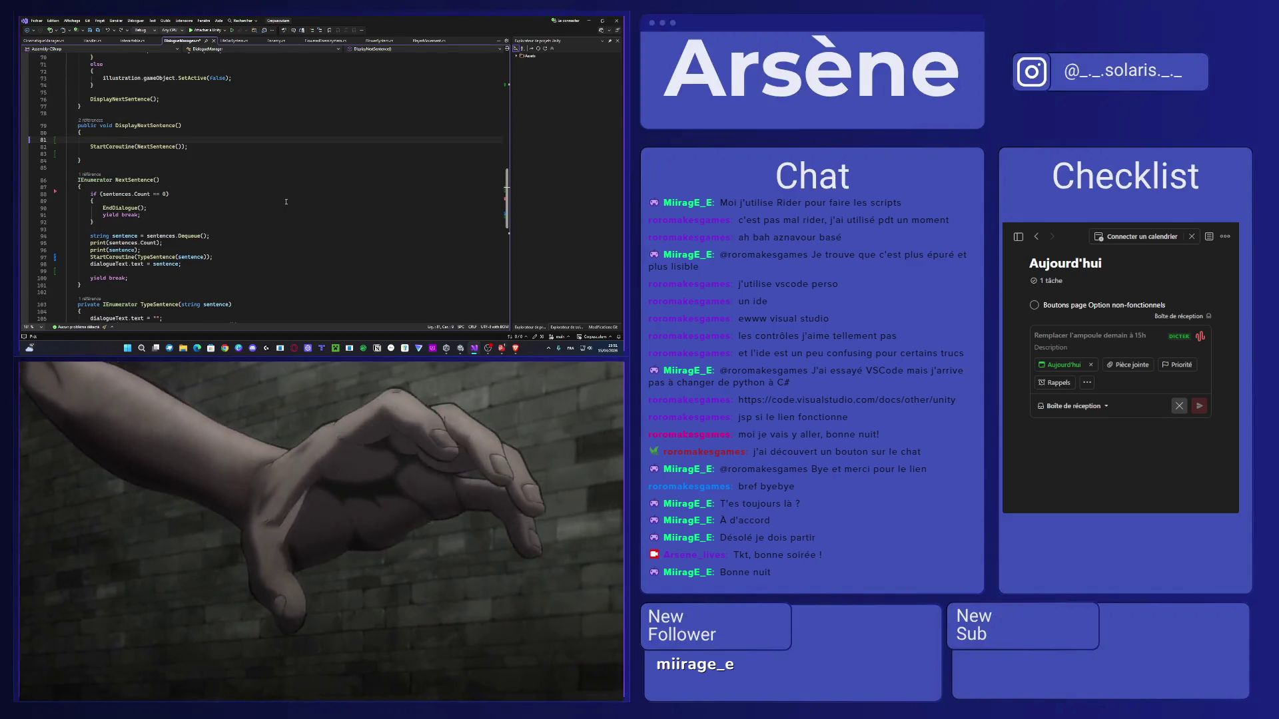
{"action": "key", "text": "ctrl+s"}
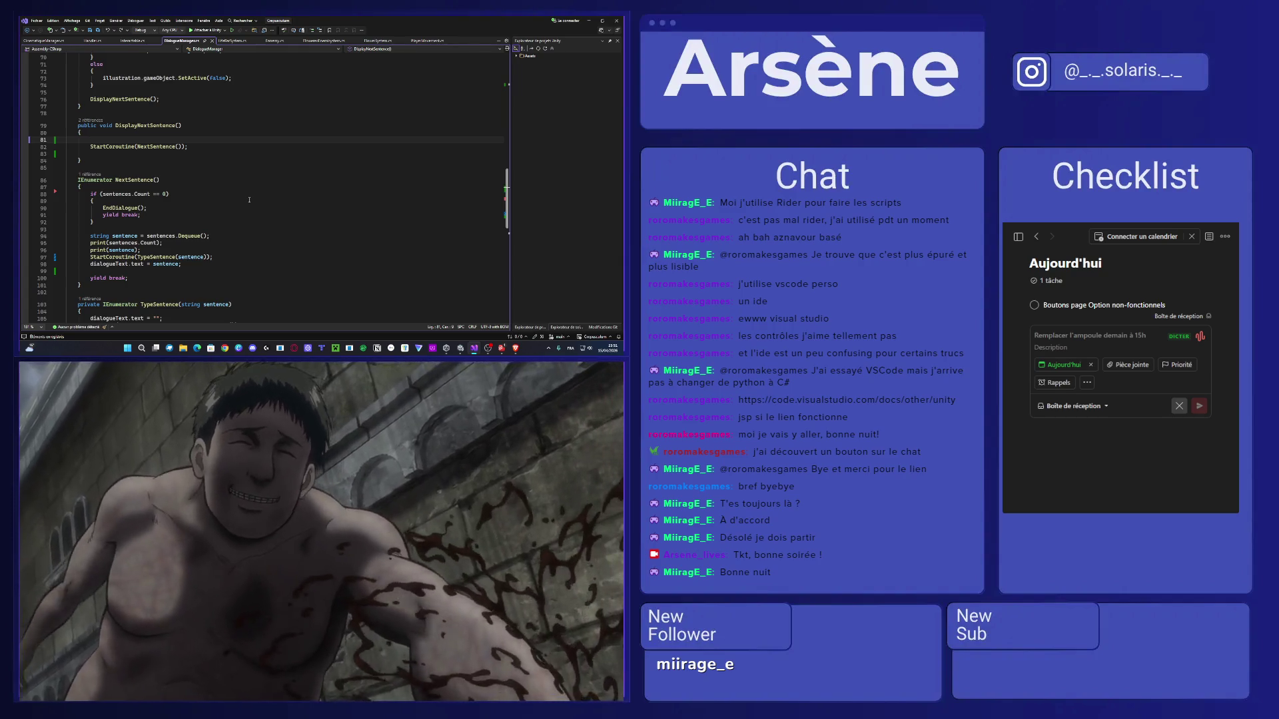
Scroll through DialogueManager.cs down past NextSentence to the EndDialogue method.
{"action": "scroll", "coordinate": [249, 200], "scroll_direction": "up", "scroll_amount": 5}
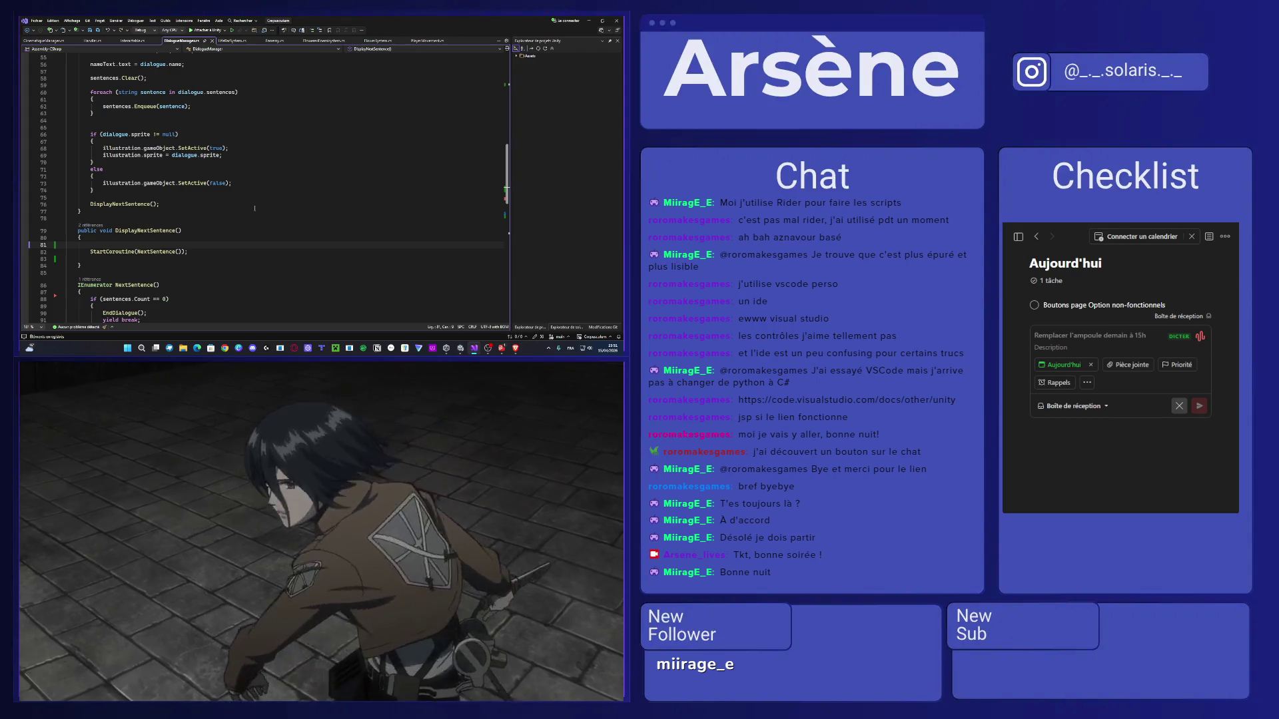
{"action": "scroll", "coordinate": [253, 210], "scroll_direction": "up", "scroll_amount": 2}
{"action": "scroll", "coordinate": [248, 212], "scroll_direction": "up", "scroll_amount": 3}
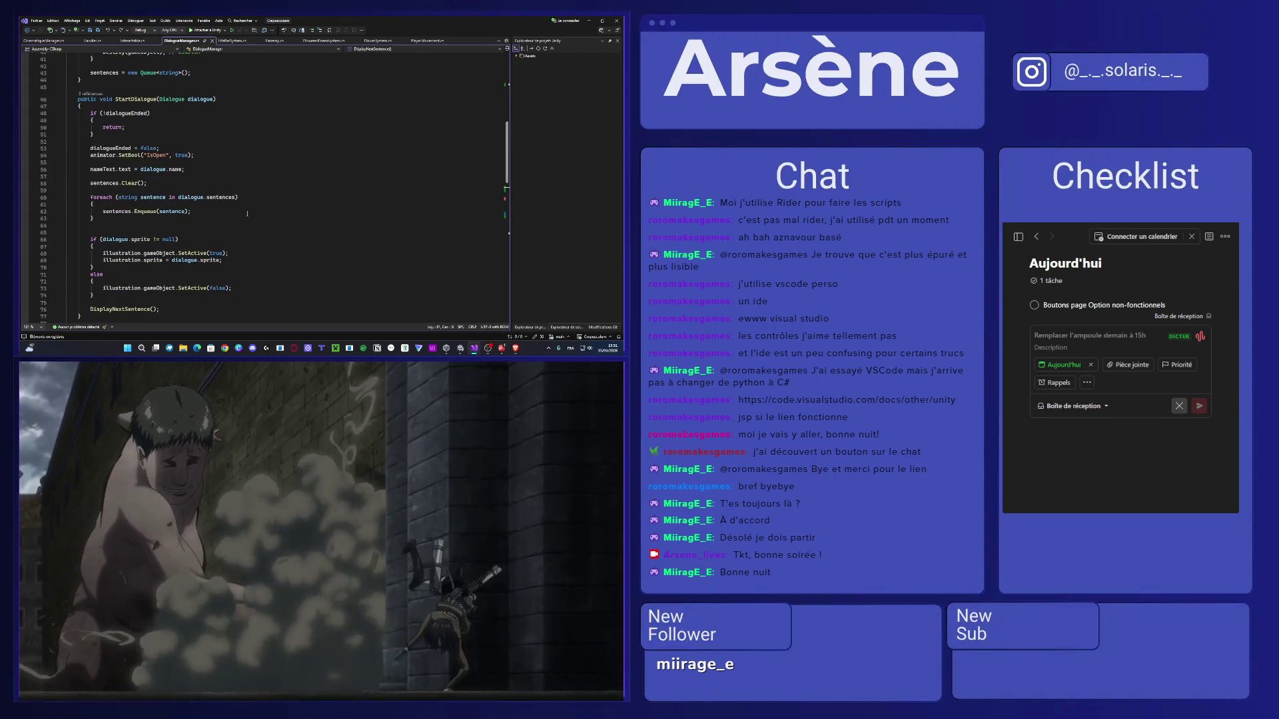
{"action": "scroll", "coordinate": [247, 213], "scroll_direction": "down", "scroll_amount": 1}
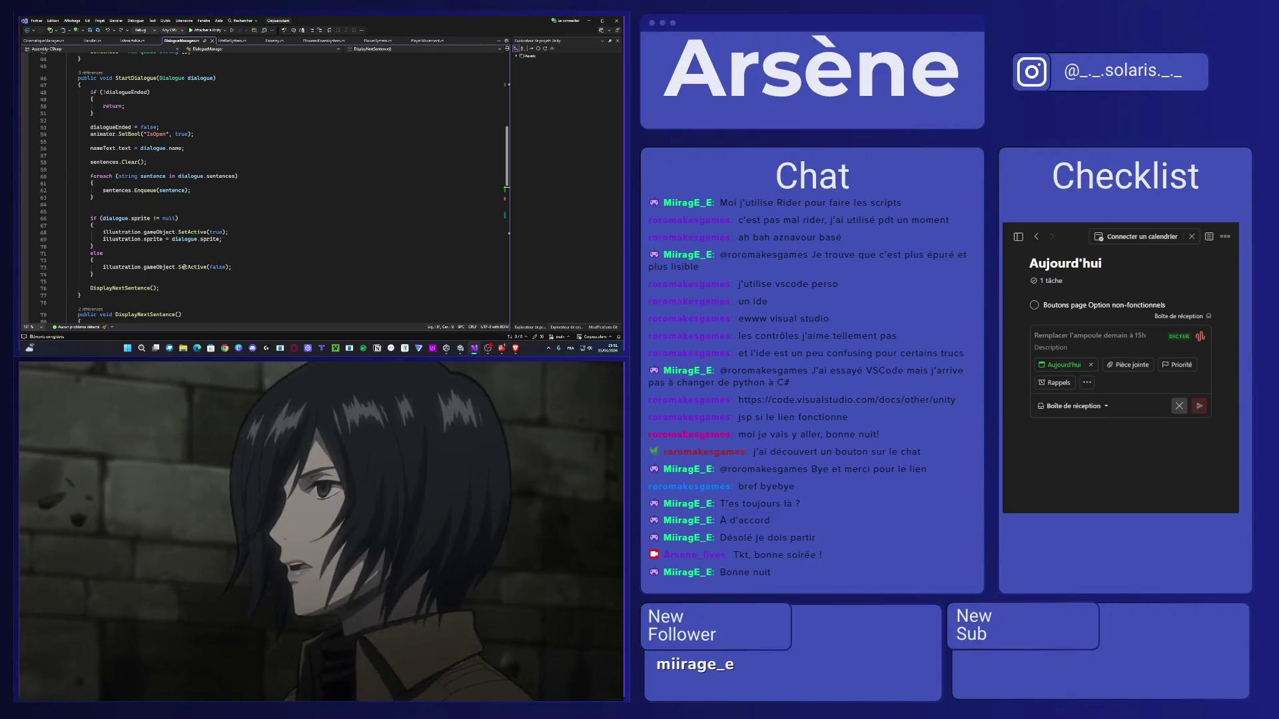
{"action": "scroll", "coordinate": [187, 256], "scroll_direction": "down", "scroll_amount": 2}
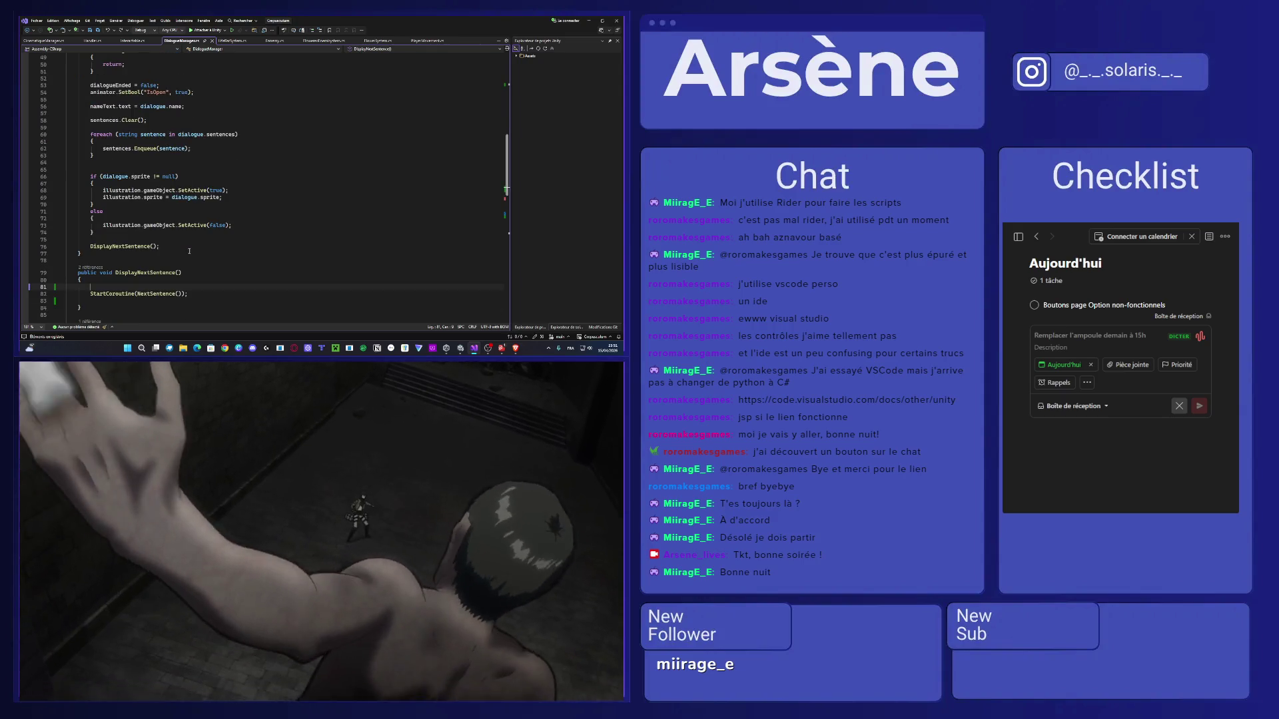
{"action": "scroll", "coordinate": [189, 251], "scroll_direction": "down", "scroll_amount": 6}
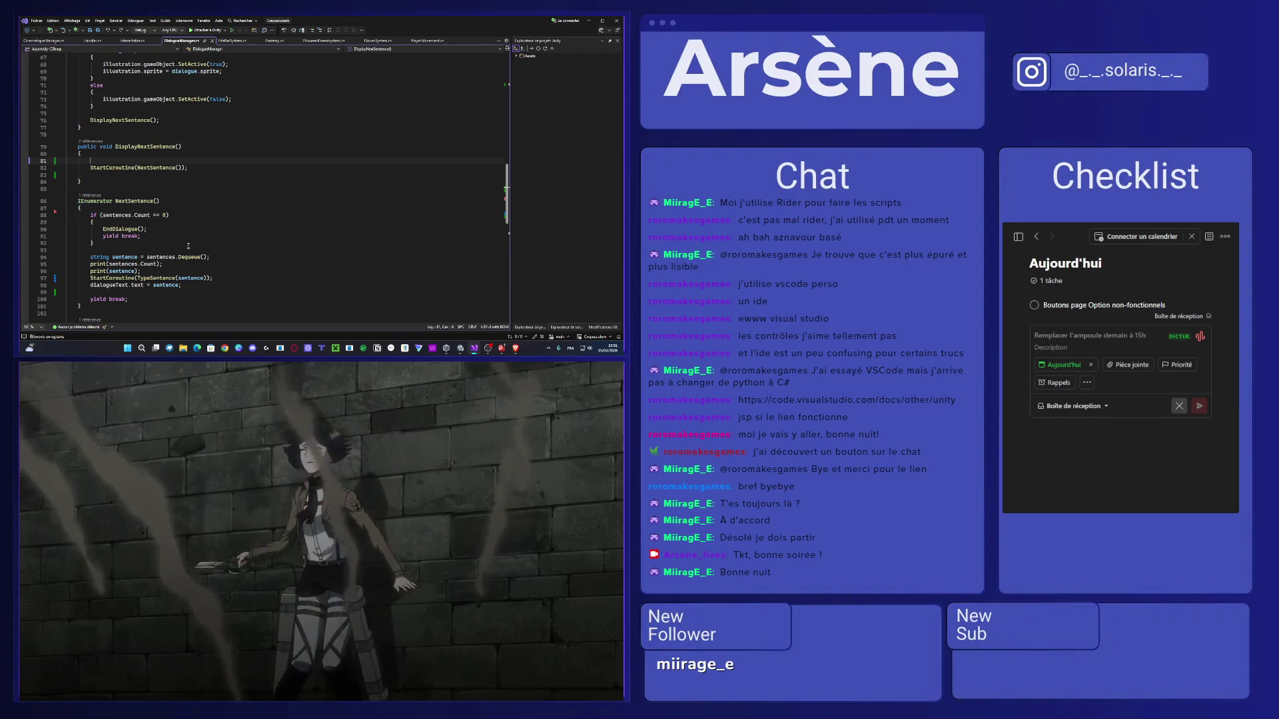
{"action": "scroll", "coordinate": [188, 246], "scroll_direction": "down", "scroll_amount": 6}
{"action": "scroll", "coordinate": [191, 265], "scroll_direction": "down", "scroll_amount": 7}
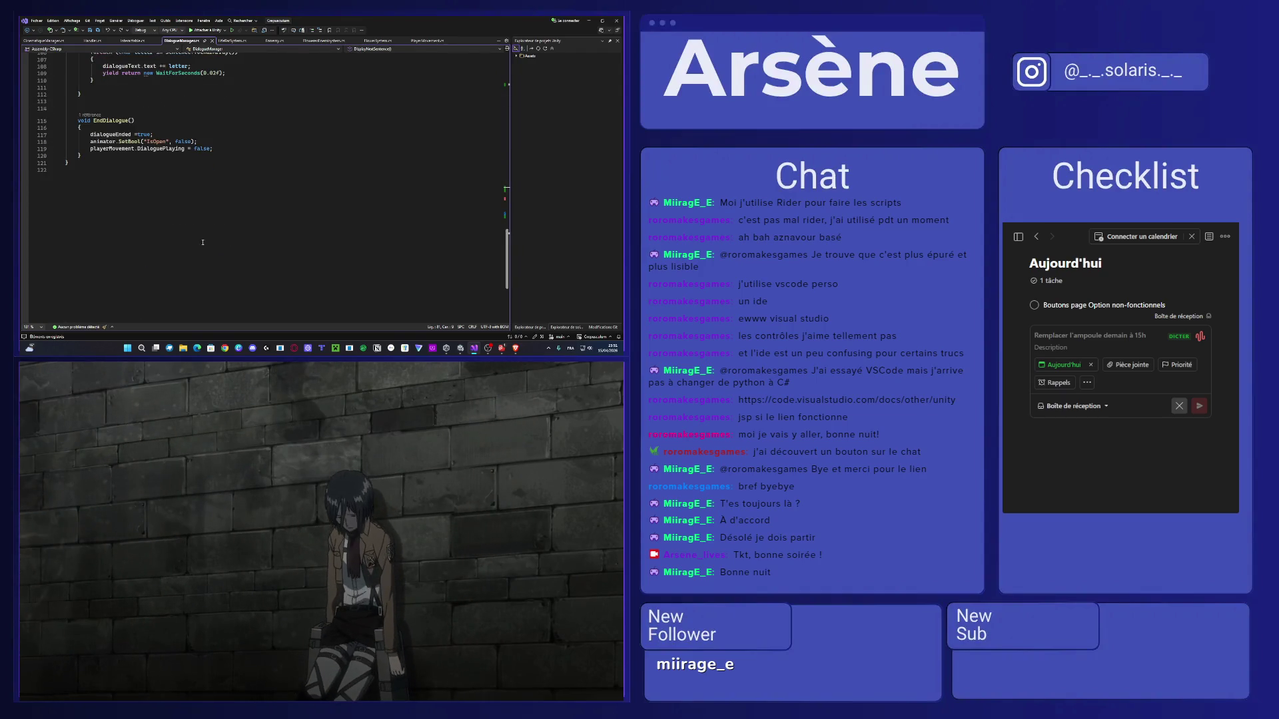
Search the script for 'space' to find the Input.GetKeyDown(KeyCode.Space) check, then minimize Visual Studio.
{"action": "key", "text": "ctrl+f"}
{"action": "type", "text": "space"}
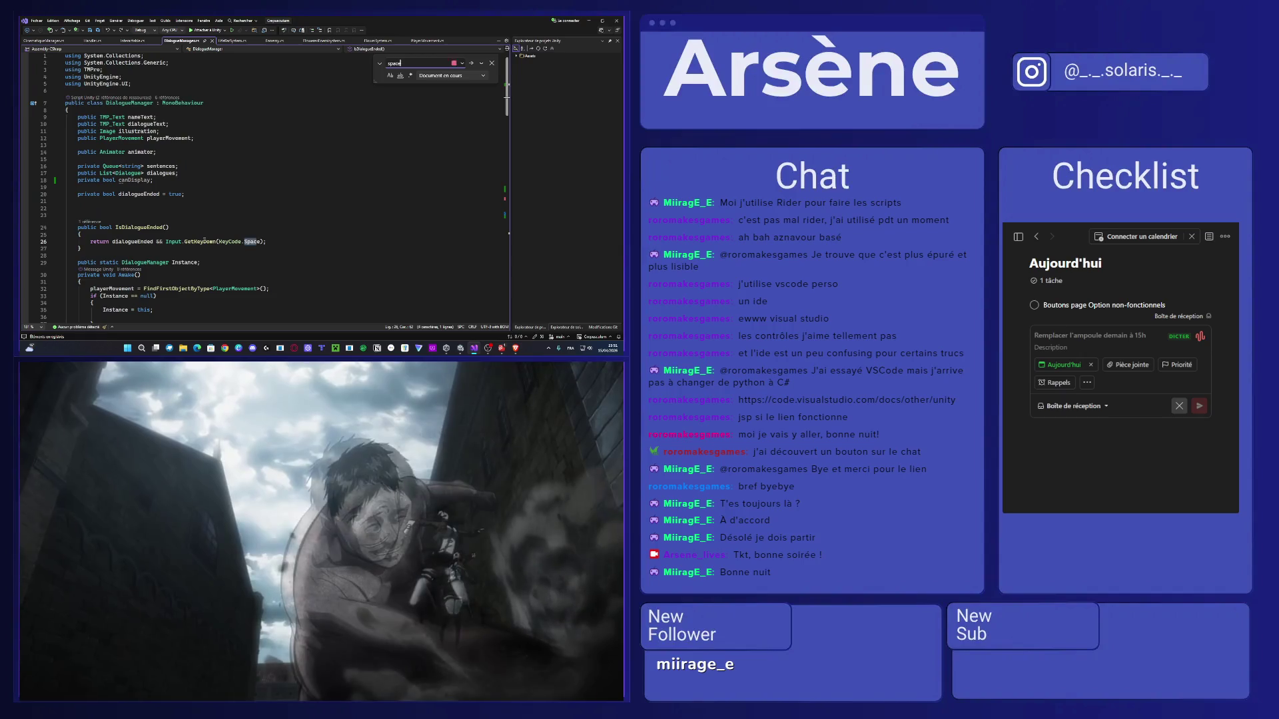
{"action": "left_click", "coordinate": [266, 241]}
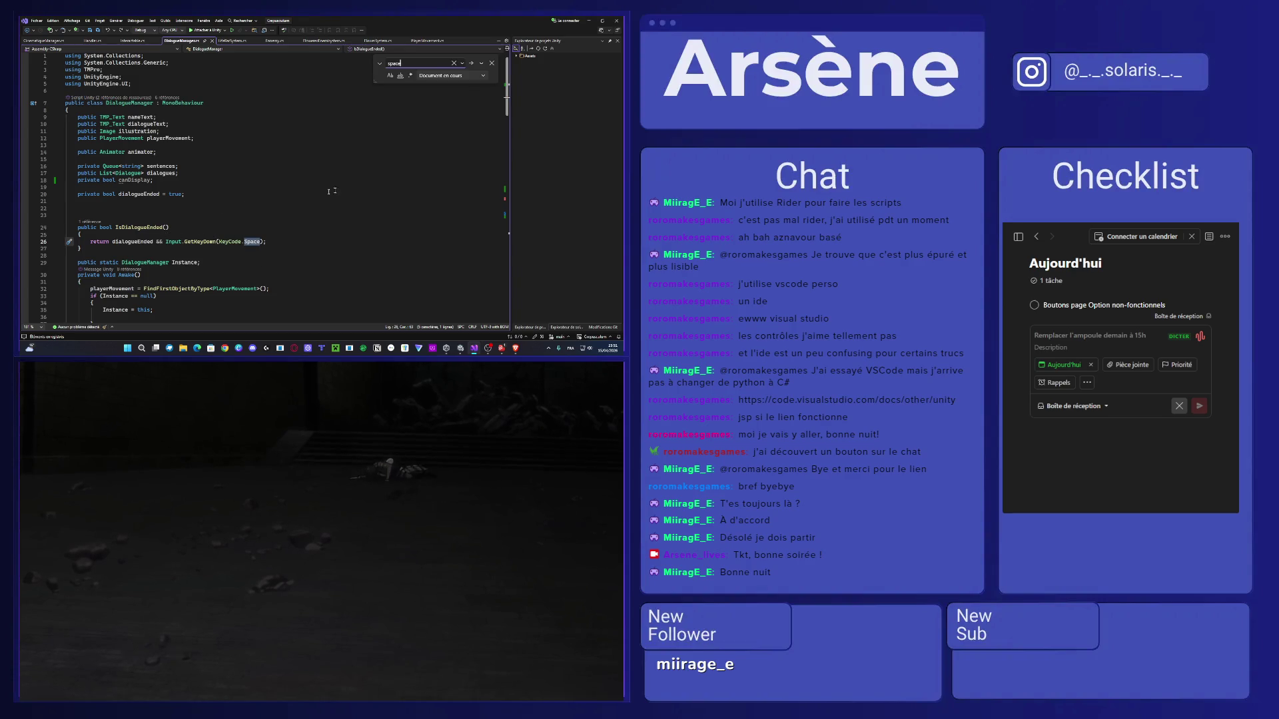
{"action": "scroll", "coordinate": [418, 102], "scroll_direction": "down", "scroll_amount": 11}
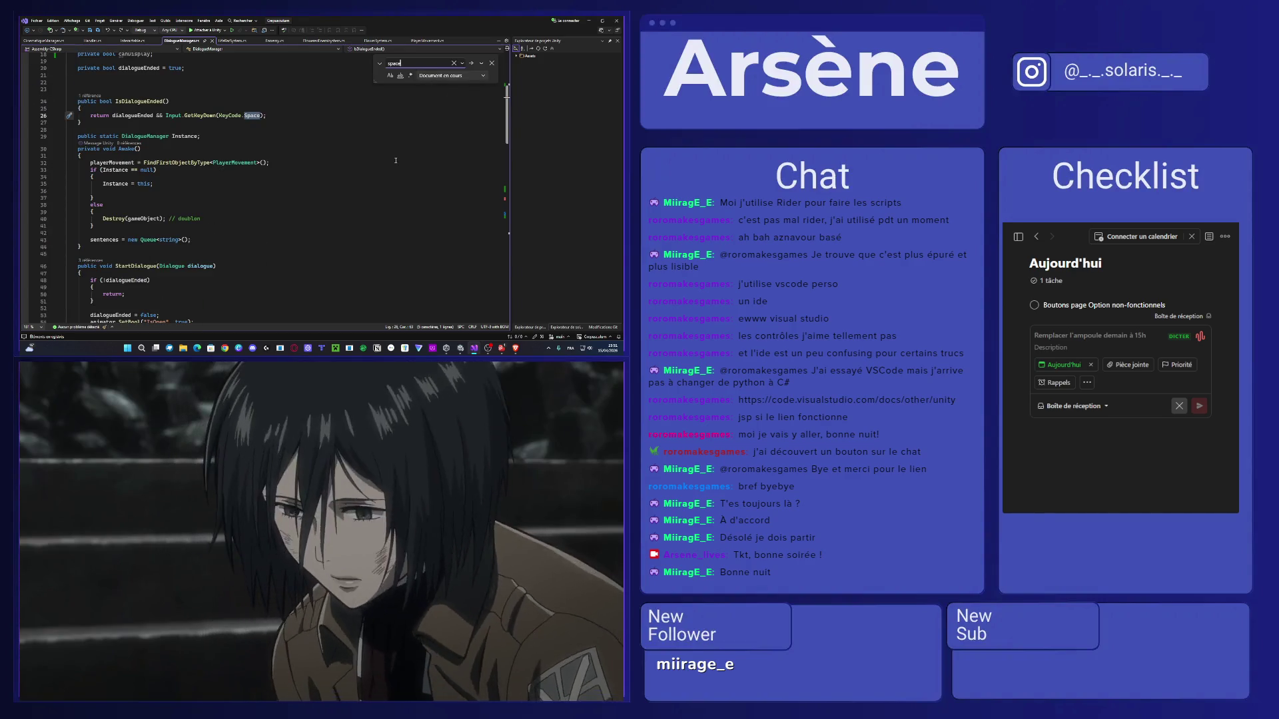
{"action": "scroll", "coordinate": [393, 164], "scroll_direction": "down", "scroll_amount": 10}
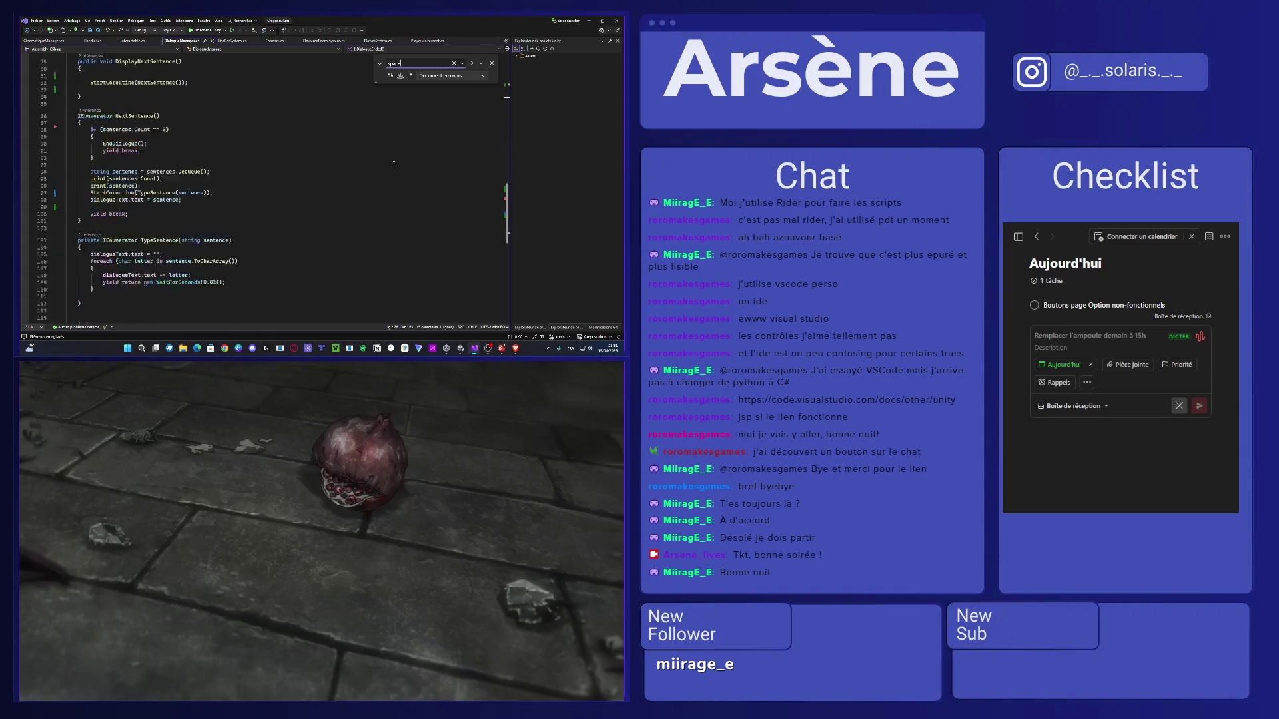
{"action": "scroll", "coordinate": [394, 146], "scroll_direction": "up", "scroll_amount": 15}
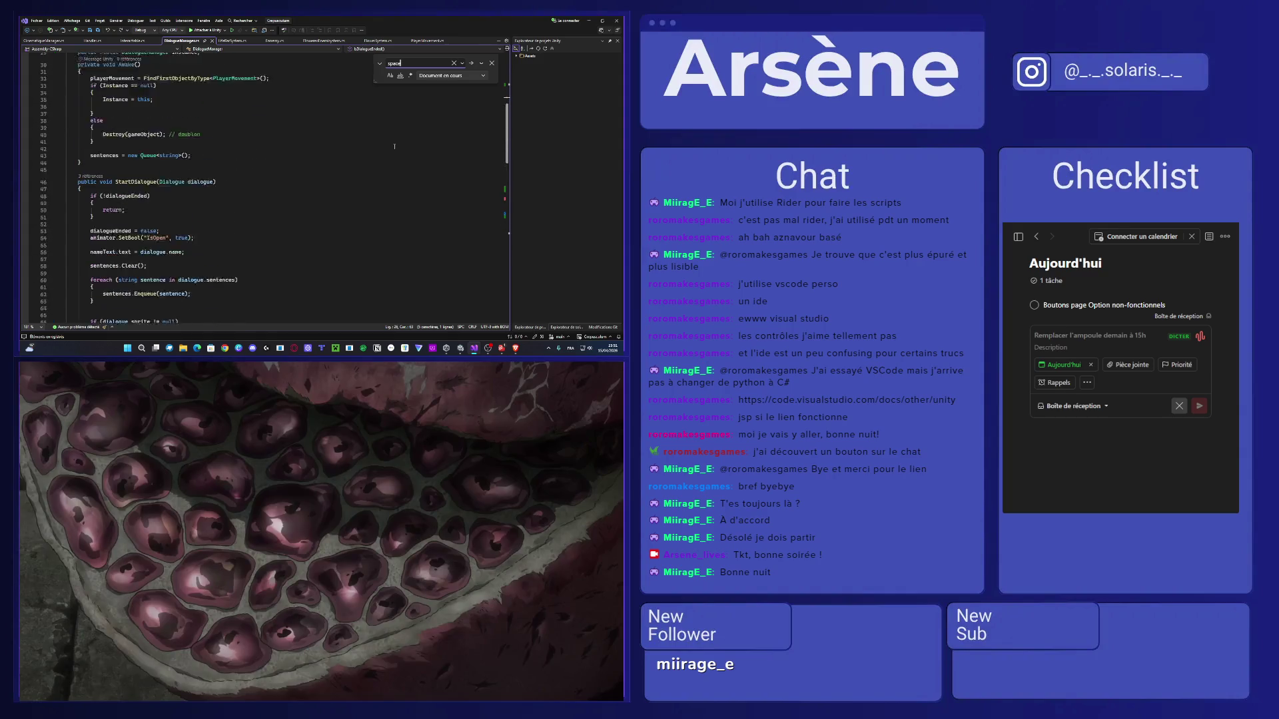
{"action": "scroll", "coordinate": [394, 146], "scroll_direction": "up", "scroll_amount": 5}
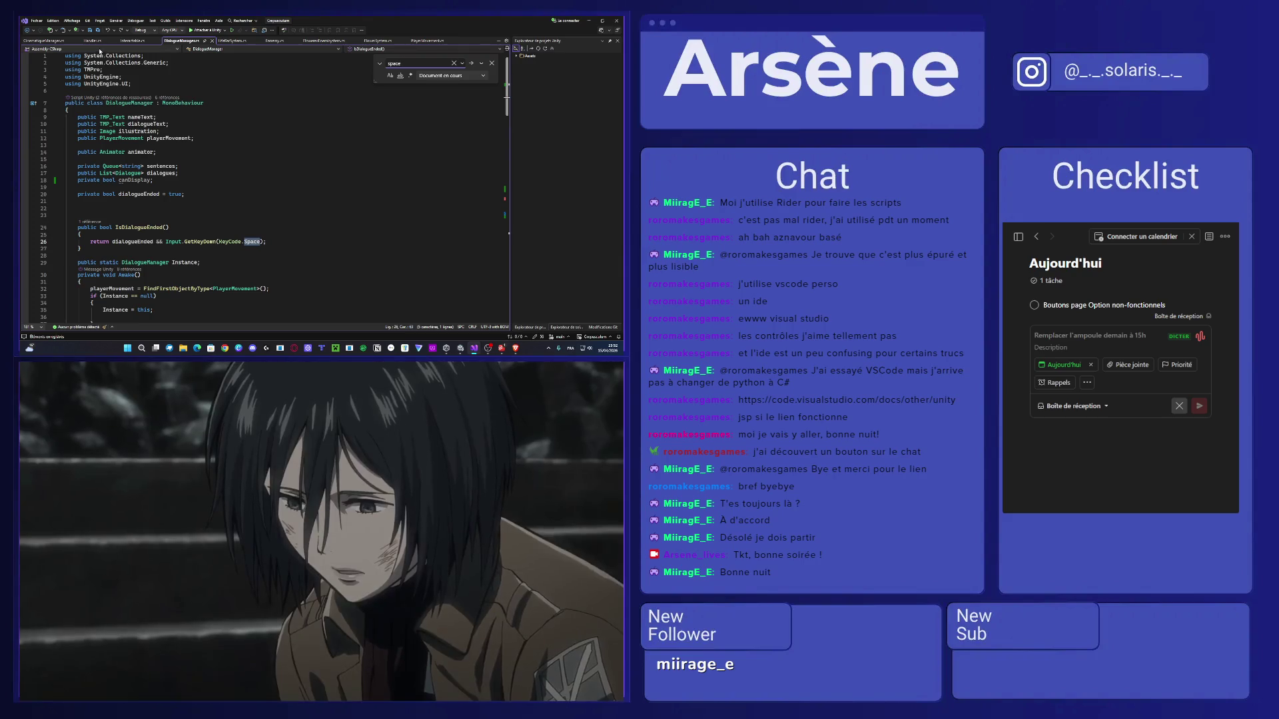
{"action": "left_click", "coordinate": [595, 22]}
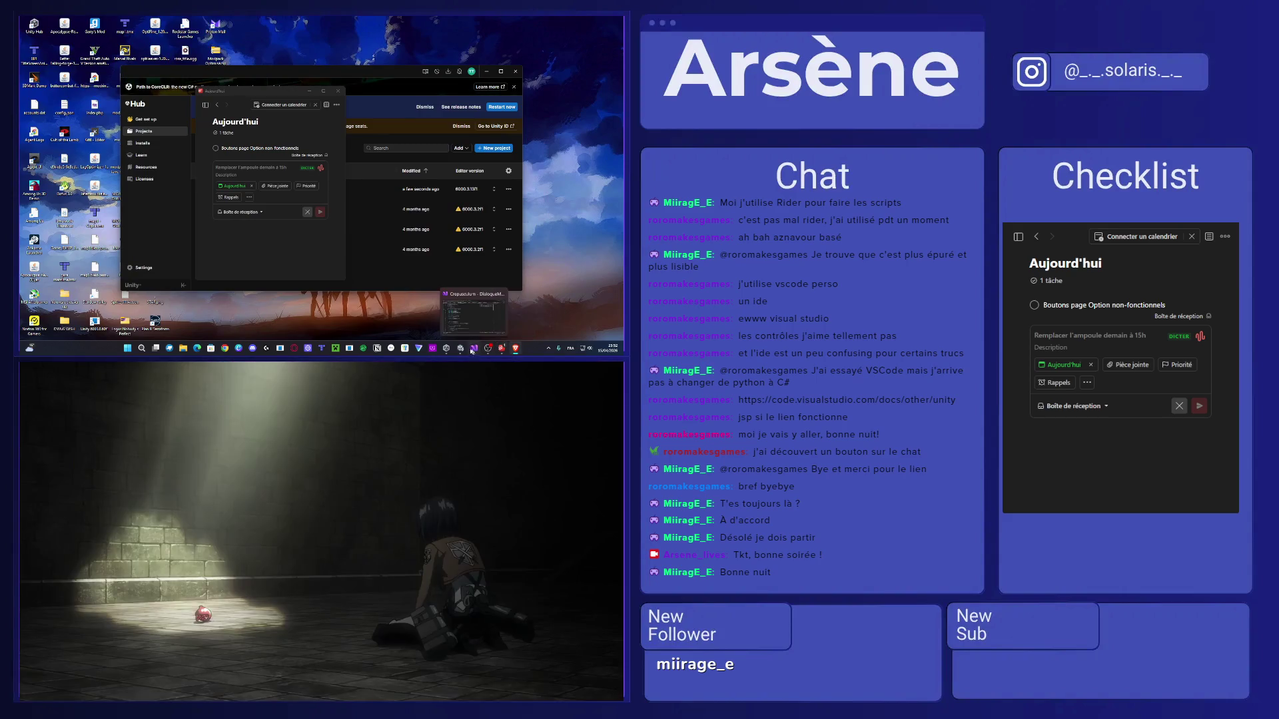
Bring Unity forward and browse the Project tab to the Assets > Scripts folder.
{"action": "left_click", "coordinate": [461, 348]}
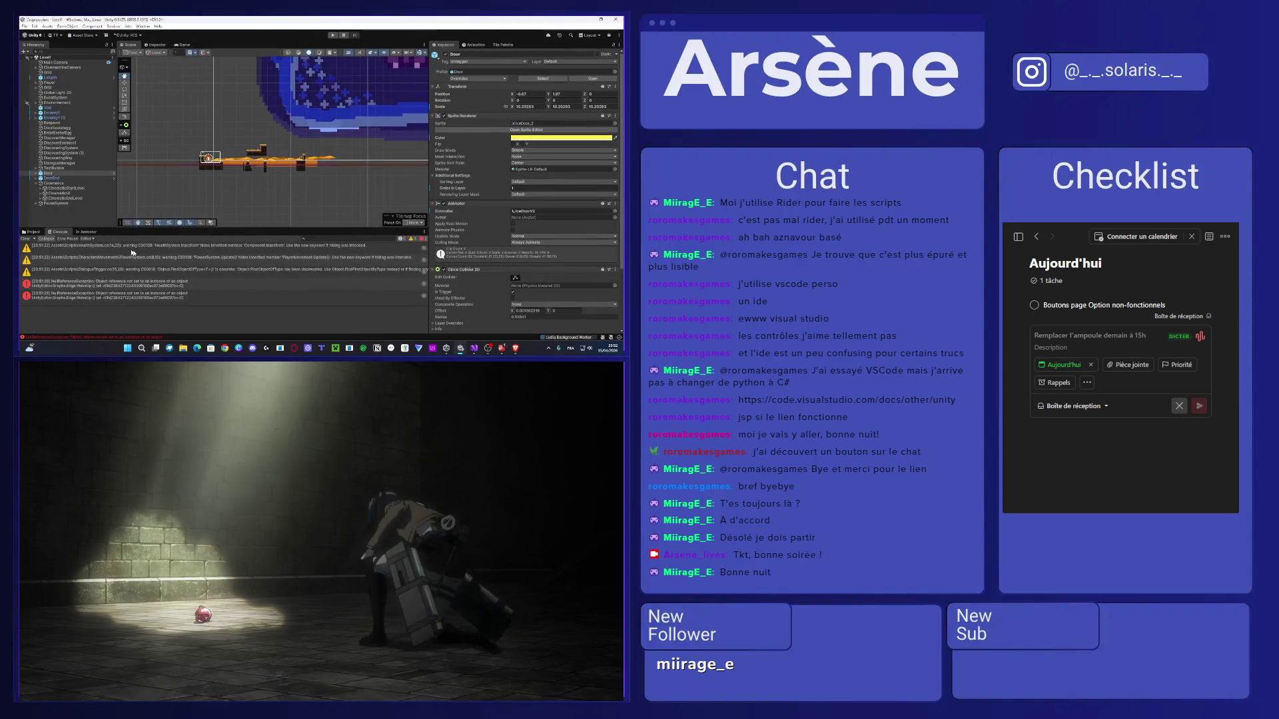
{"action": "left_click", "coordinate": [33, 232]}
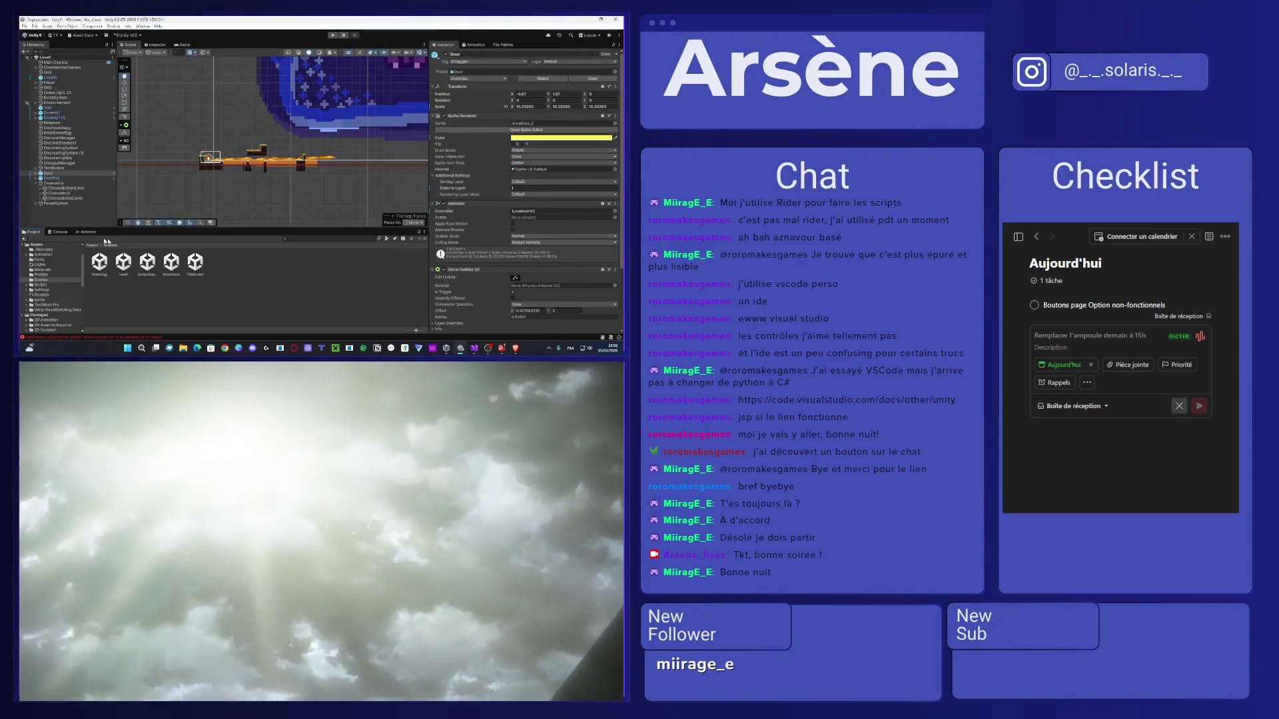
{"action": "left_click", "coordinate": [93, 246]}
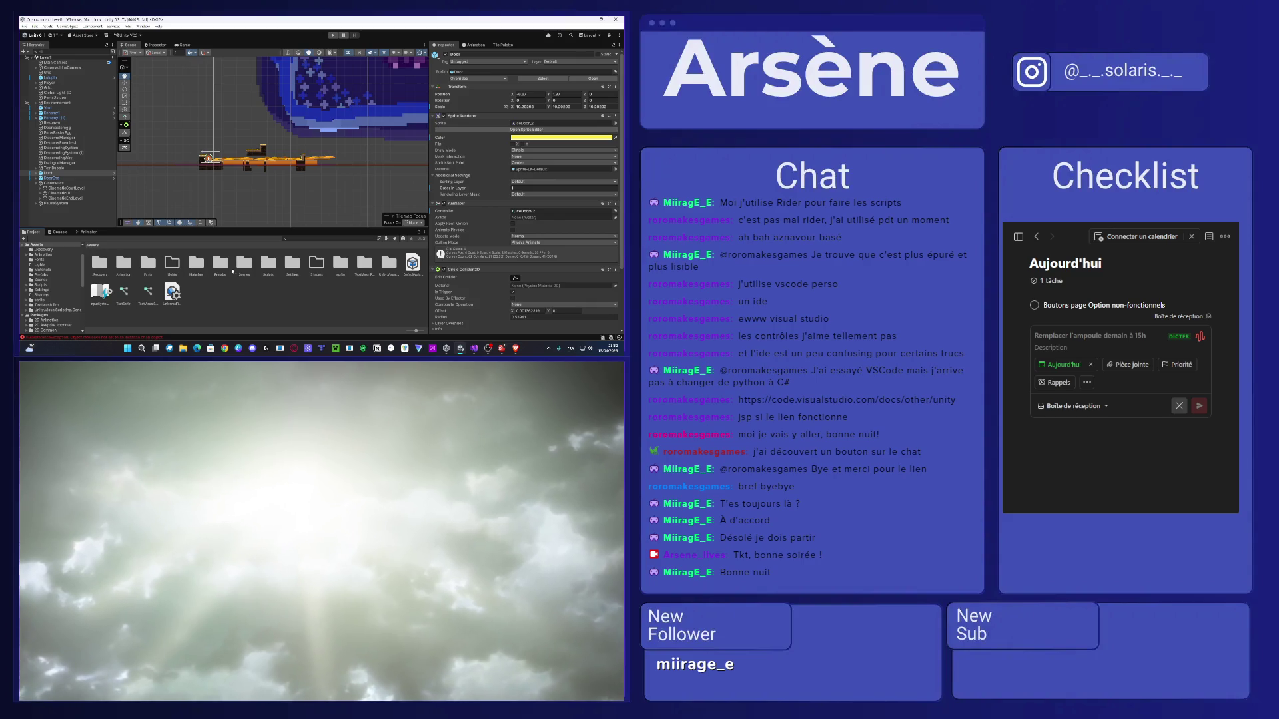
{"action": "double_click", "coordinate": [266, 265]}
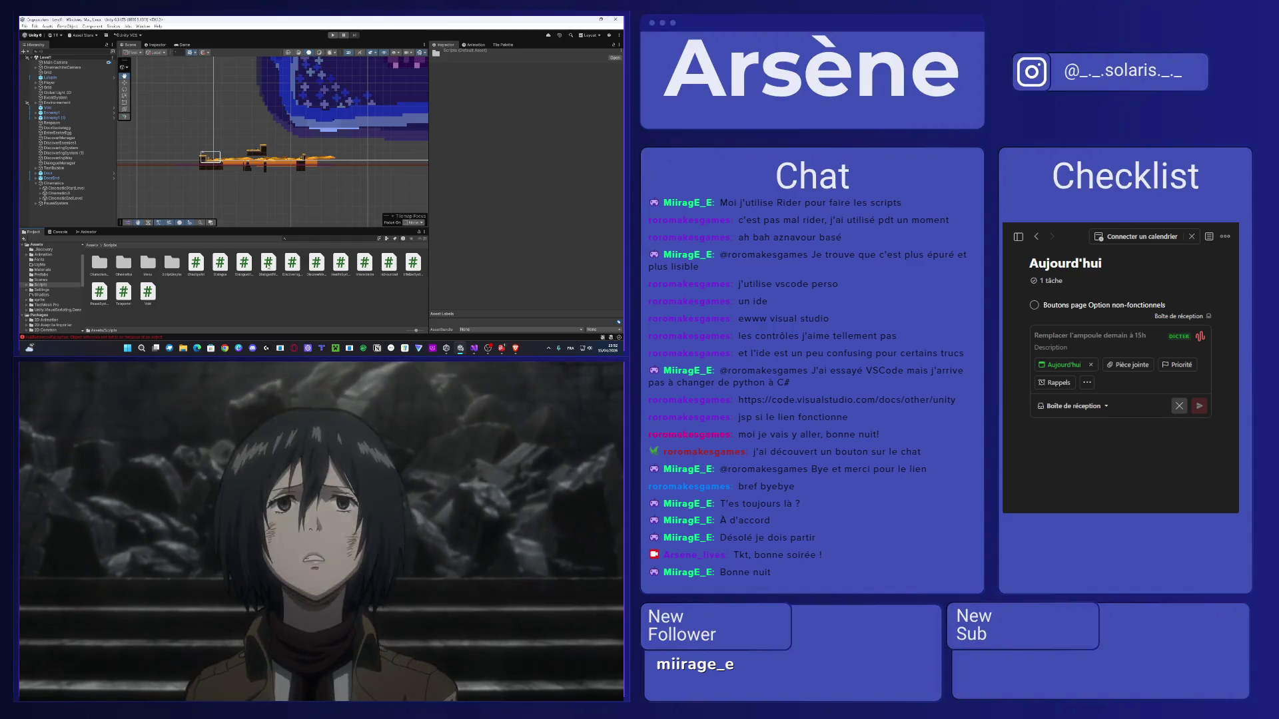
Open the DialogueTrigger script from the Scripts folder in Visual Studio.
{"action": "left_click", "coordinate": [221, 264]}
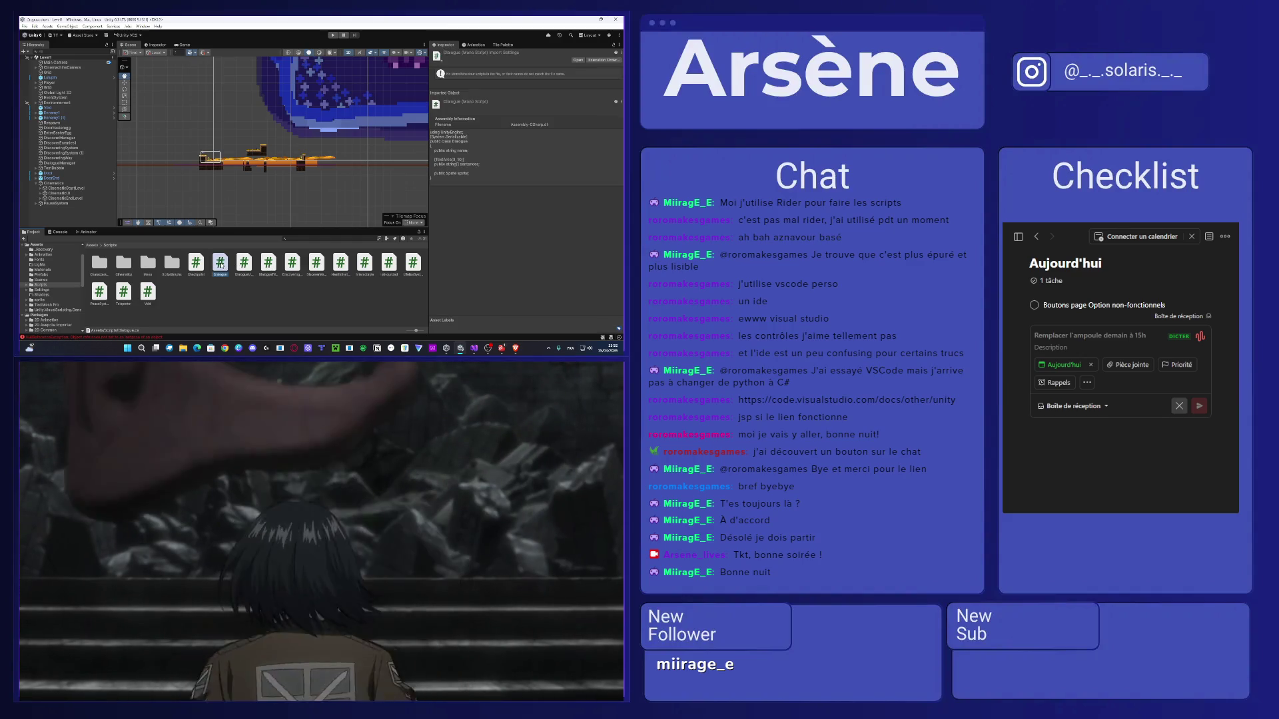
{"action": "double_click", "coordinate": [221, 264]}
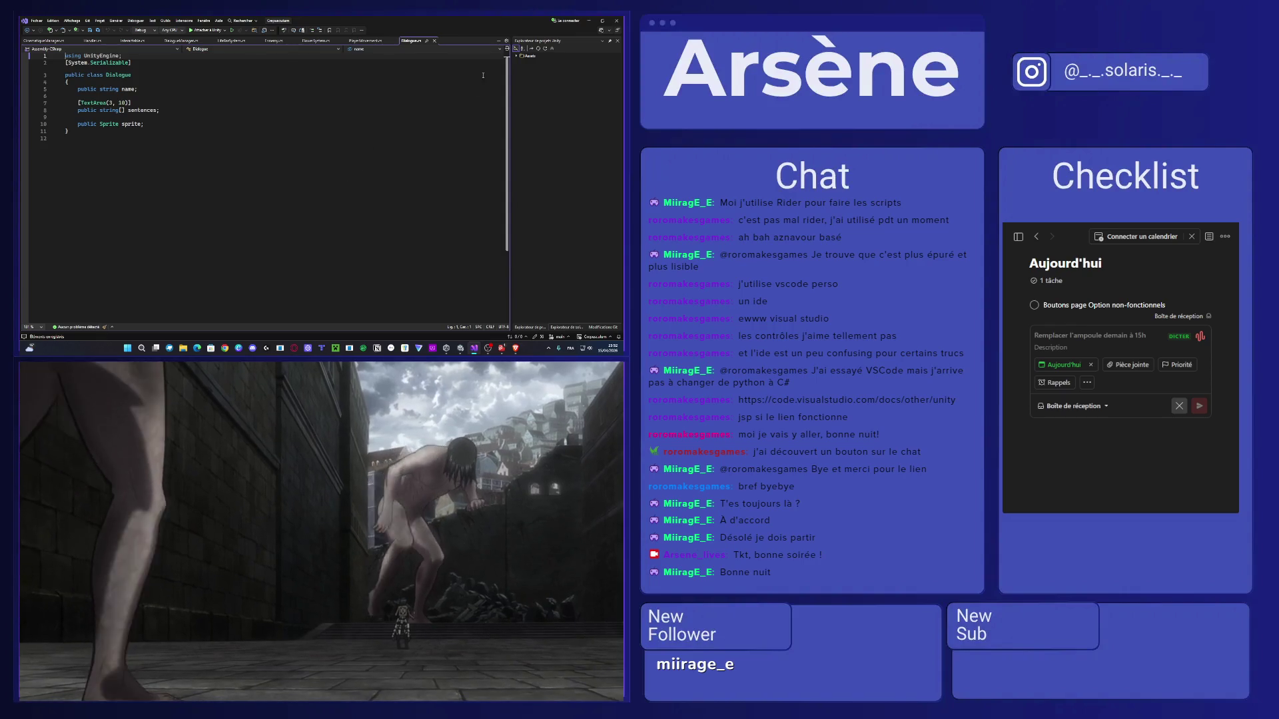
{"action": "left_click", "coordinate": [588, 21]}
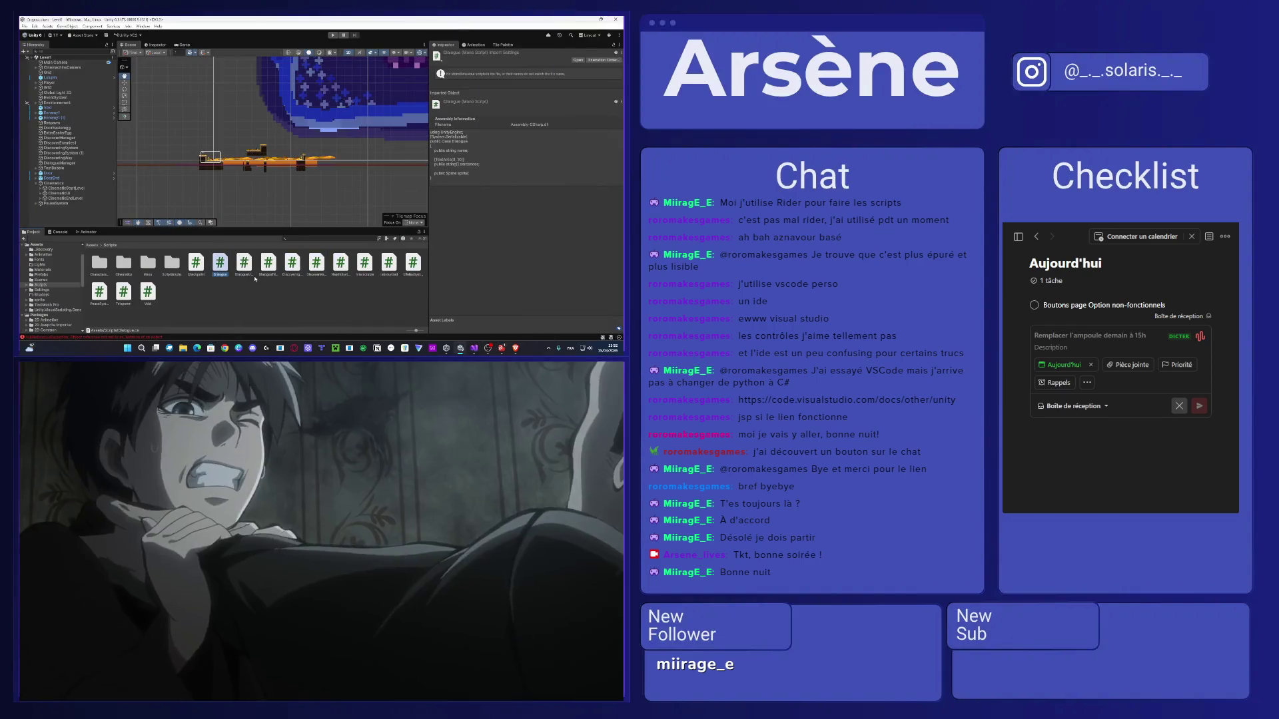
{"action": "double_click", "coordinate": [267, 265]}
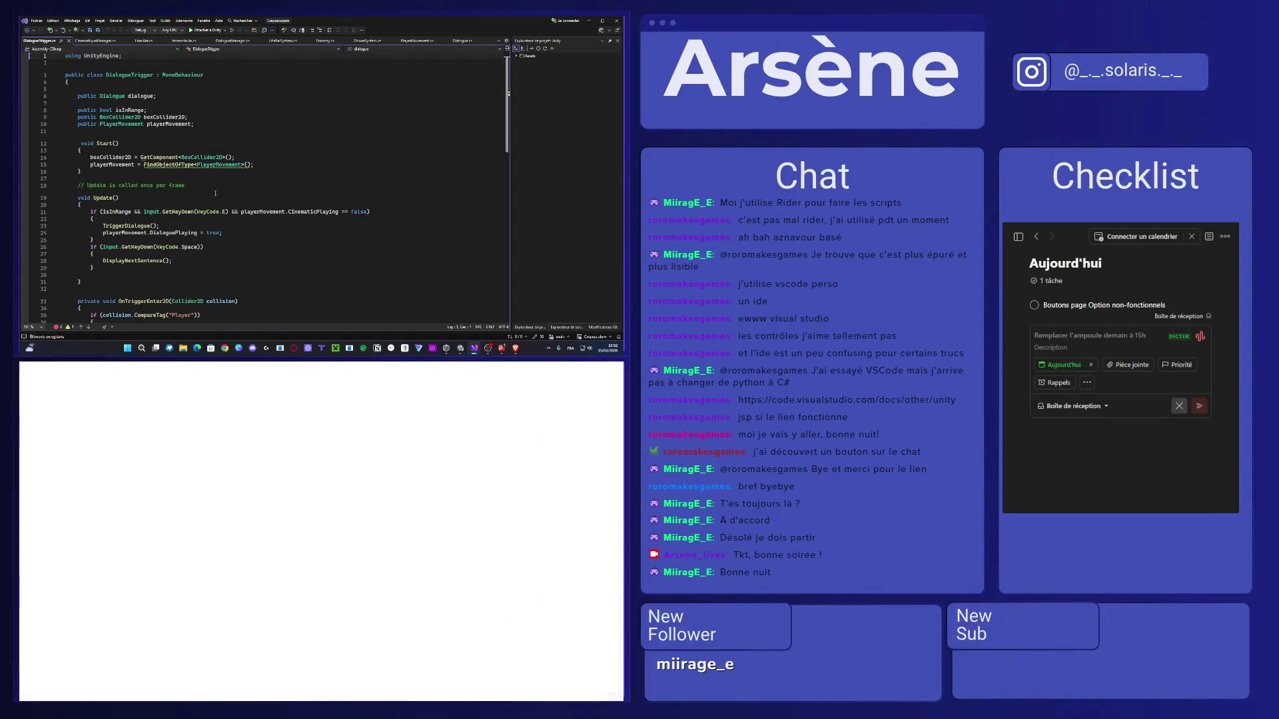
Find the Space key block in Update and delete its DisplayNextSentence and two-second wait lines.
{"action": "key", "text": "ctrl+f"}
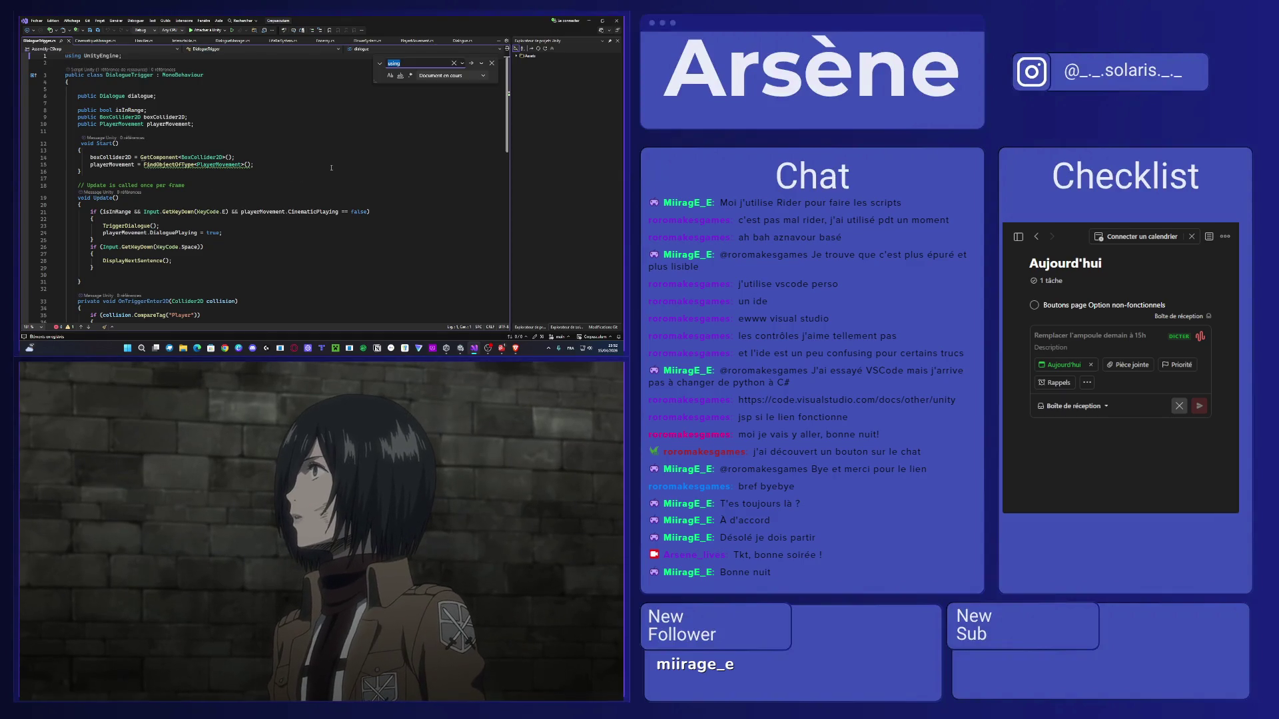
{"action": "type", "text": "space"}
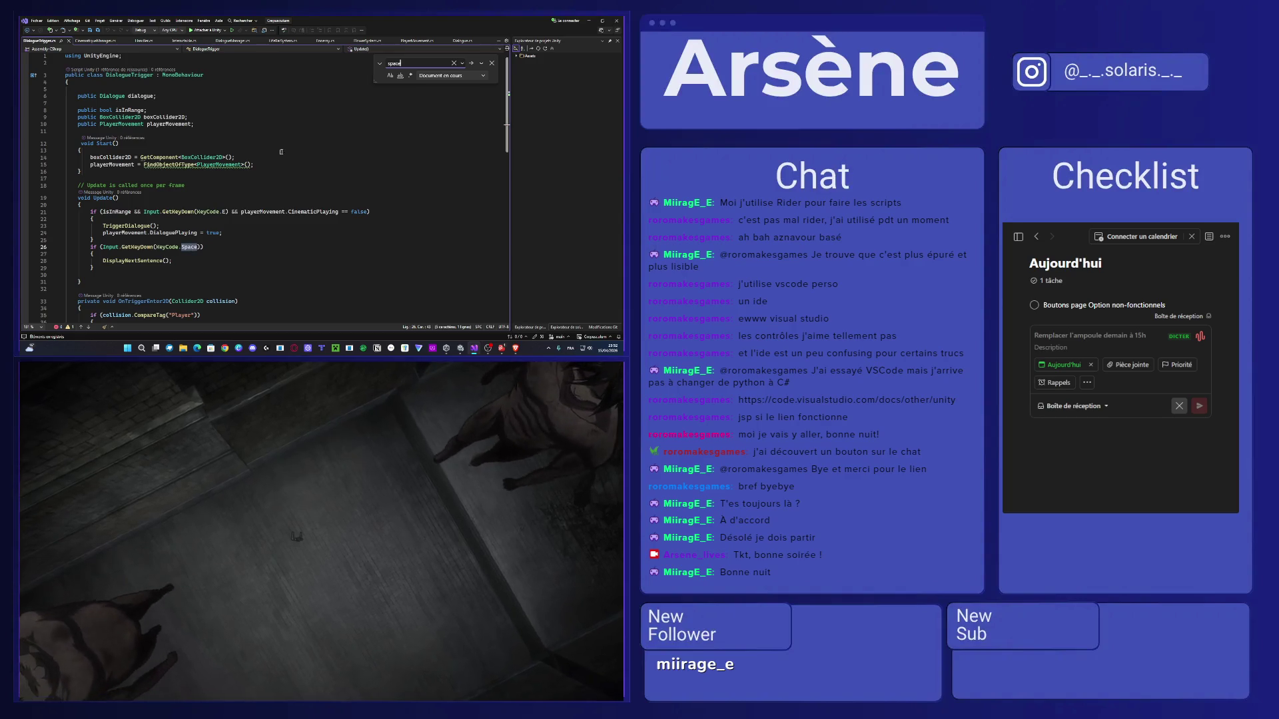
{"action": "scroll", "coordinate": [281, 152], "scroll_direction": "down", "scroll_amount": 3}
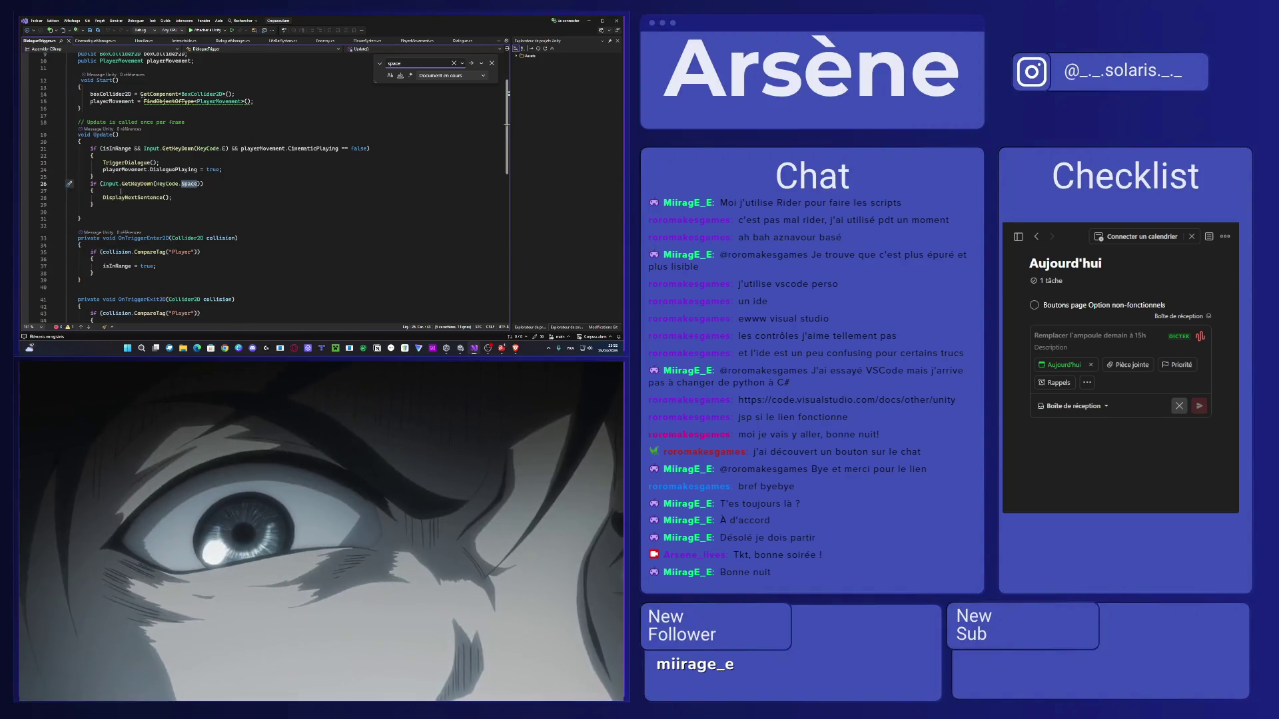
{"action": "left_click", "coordinate": [121, 191]}
{"action": "left_click", "coordinate": [184, 199]}
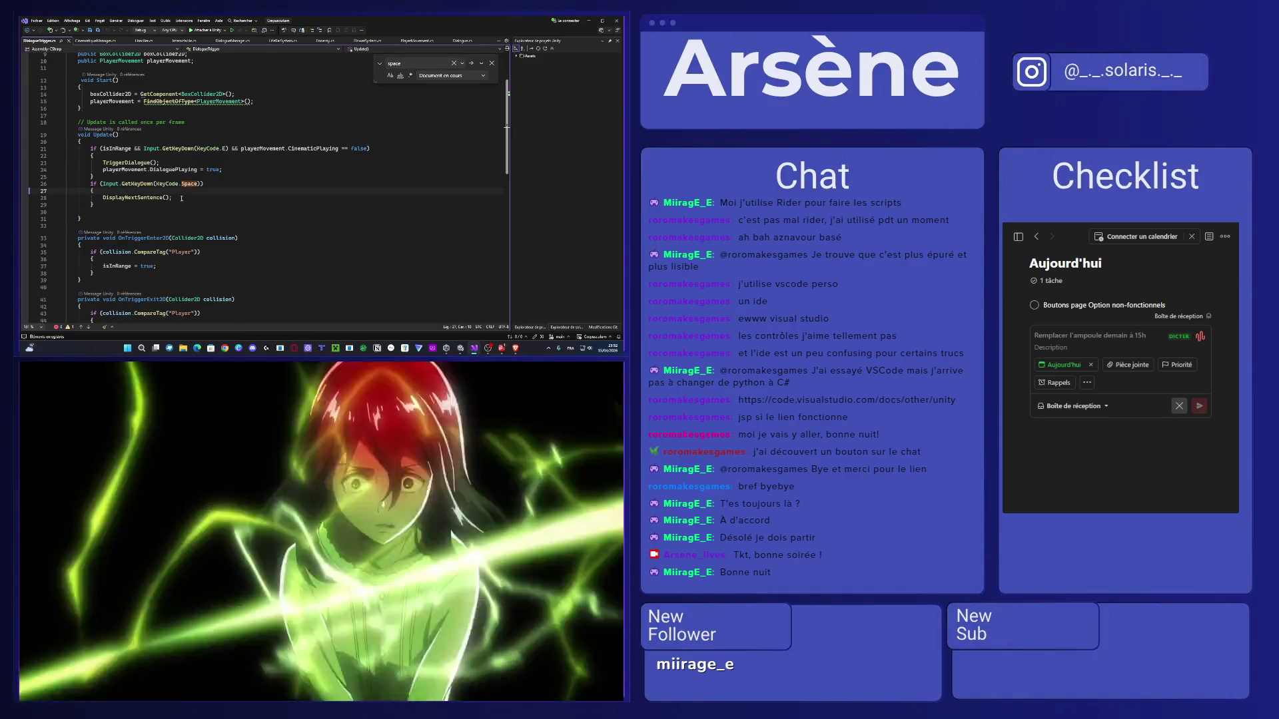
{"action": "key", "text": "Return"}
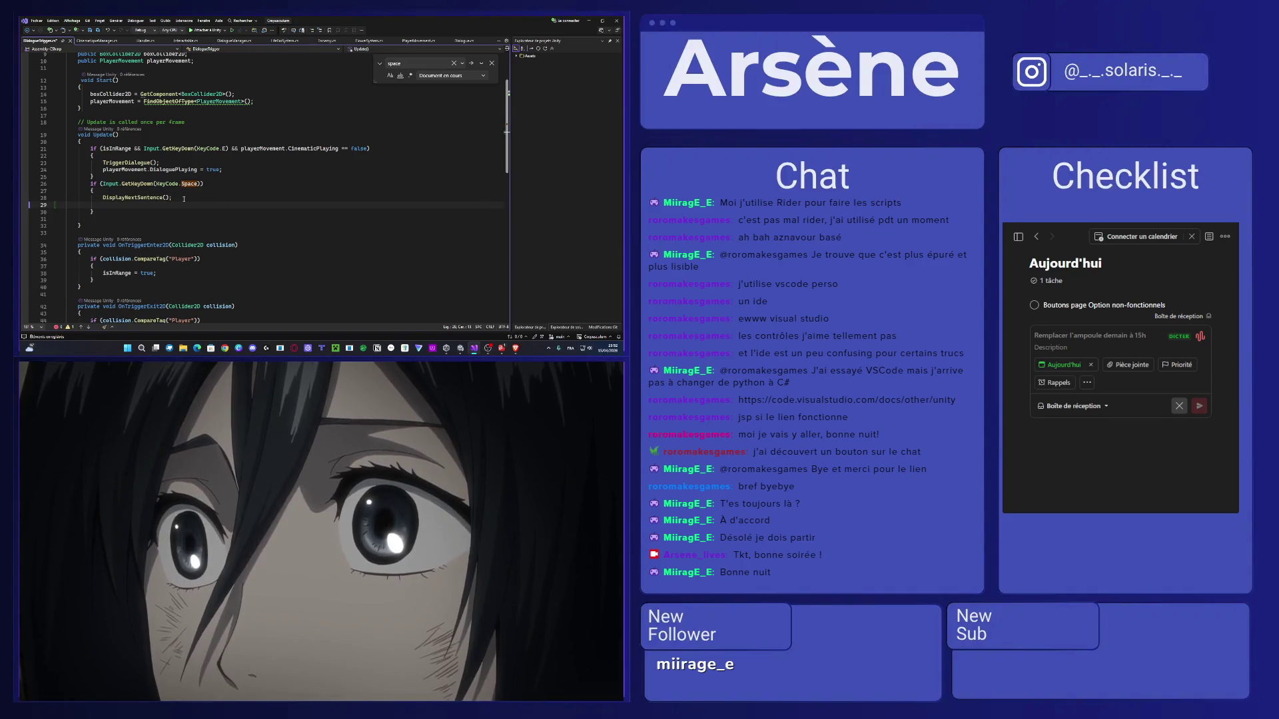
{"action": "key", "text": "Tab"}
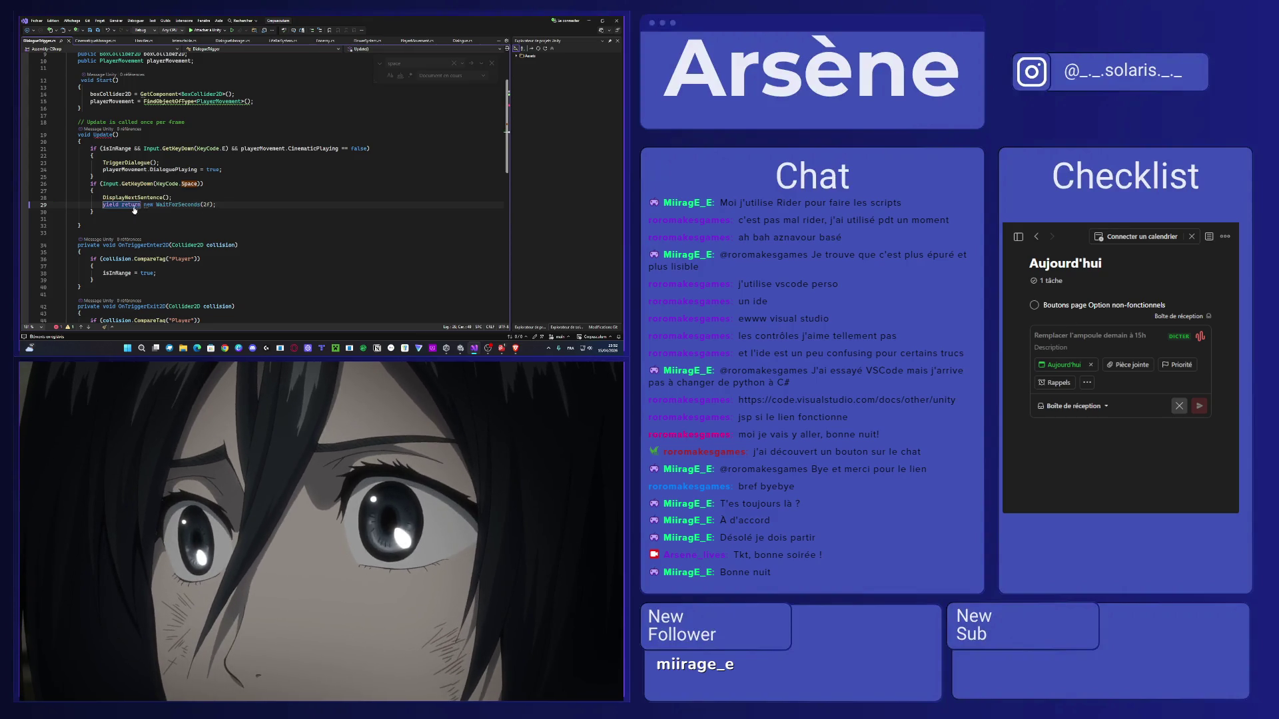
{"action": "left_click", "coordinate": [113, 193], "text": "shift"}
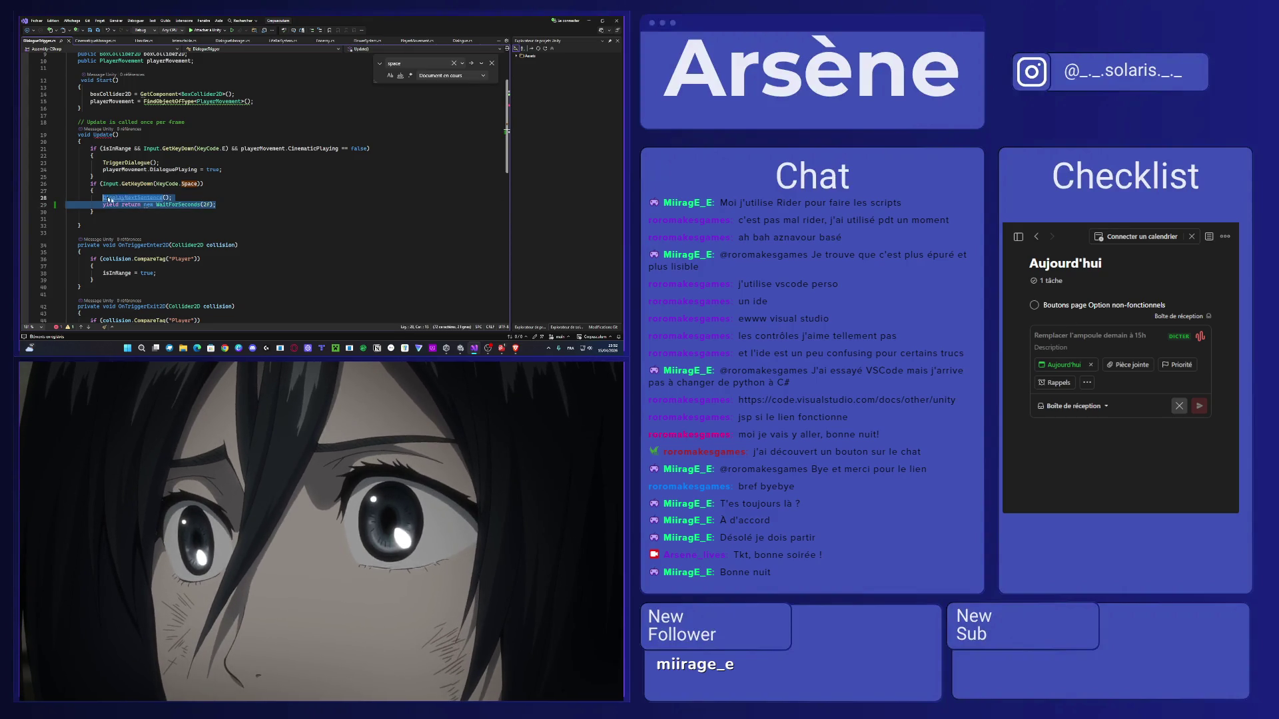
{"action": "key", "text": "BackSpace"}
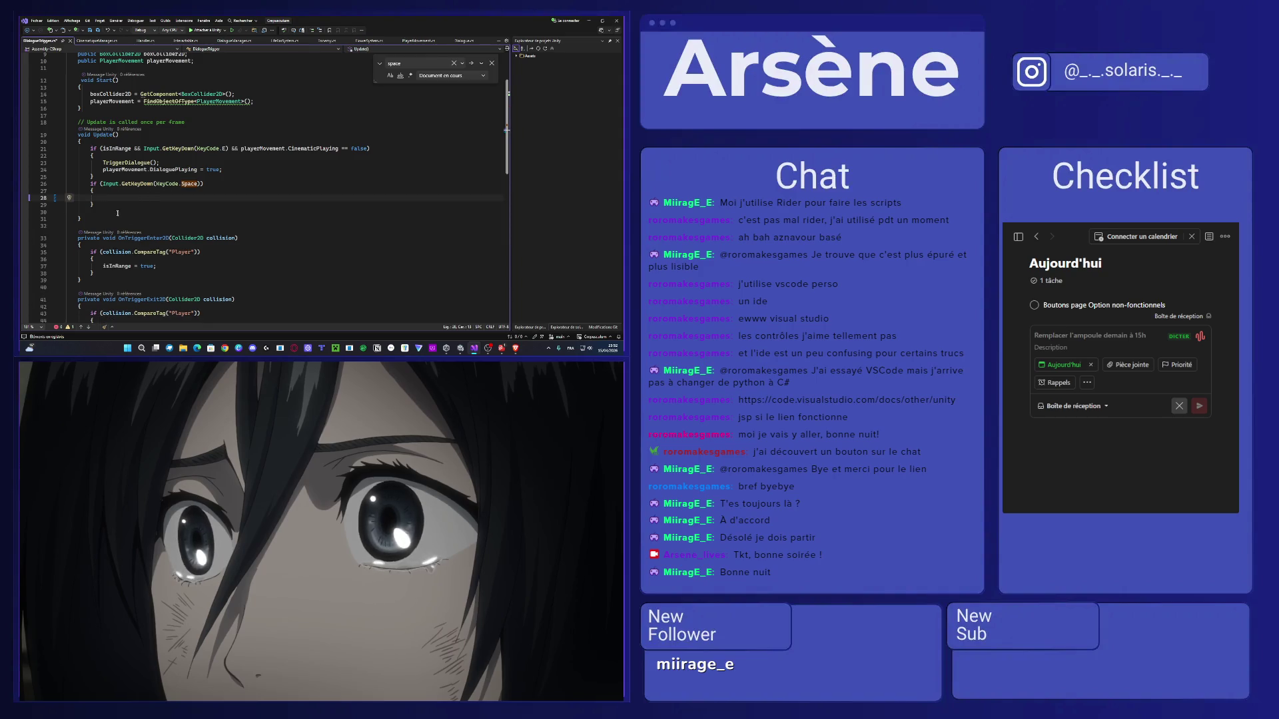
Declare a new IEnumerator iWantNextSentence() coroutine below the Update method.
{"action": "left_click", "coordinate": [105, 217]}
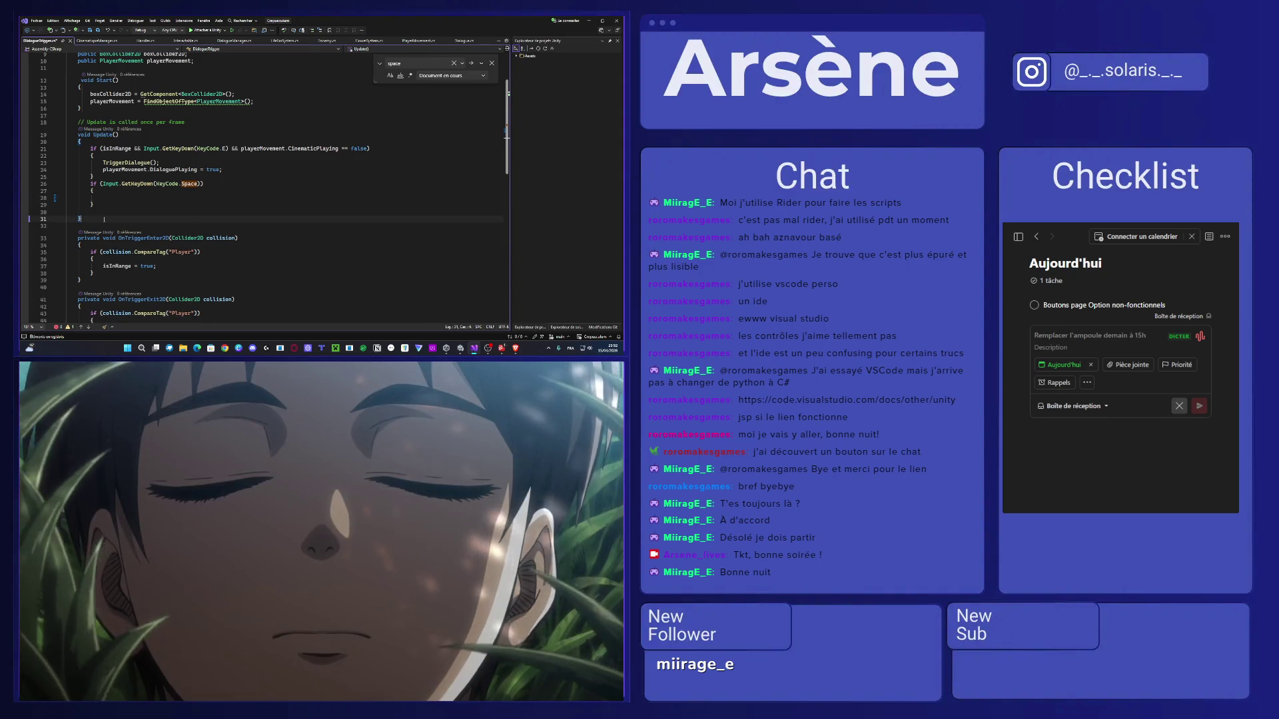
{"action": "key", "text": "Return"}
{"action": "key", "text": "Return"}
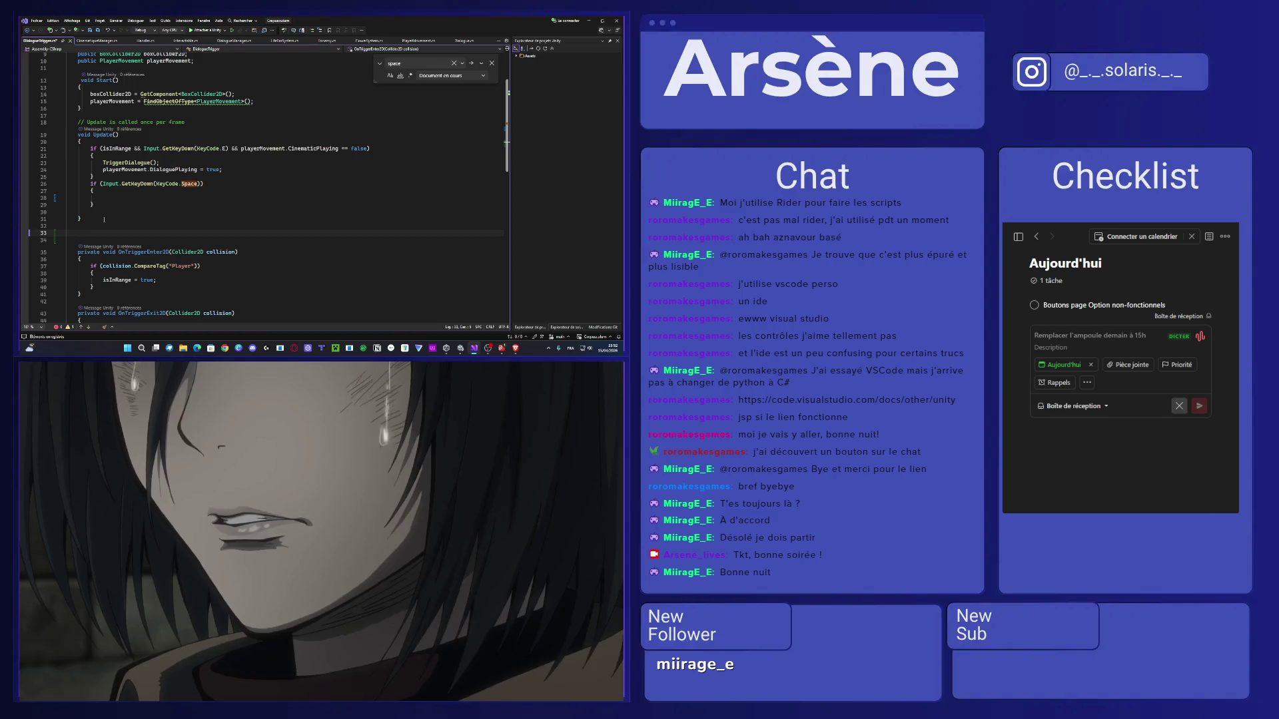
{"action": "type", "text": "IEnumerator iwa"}
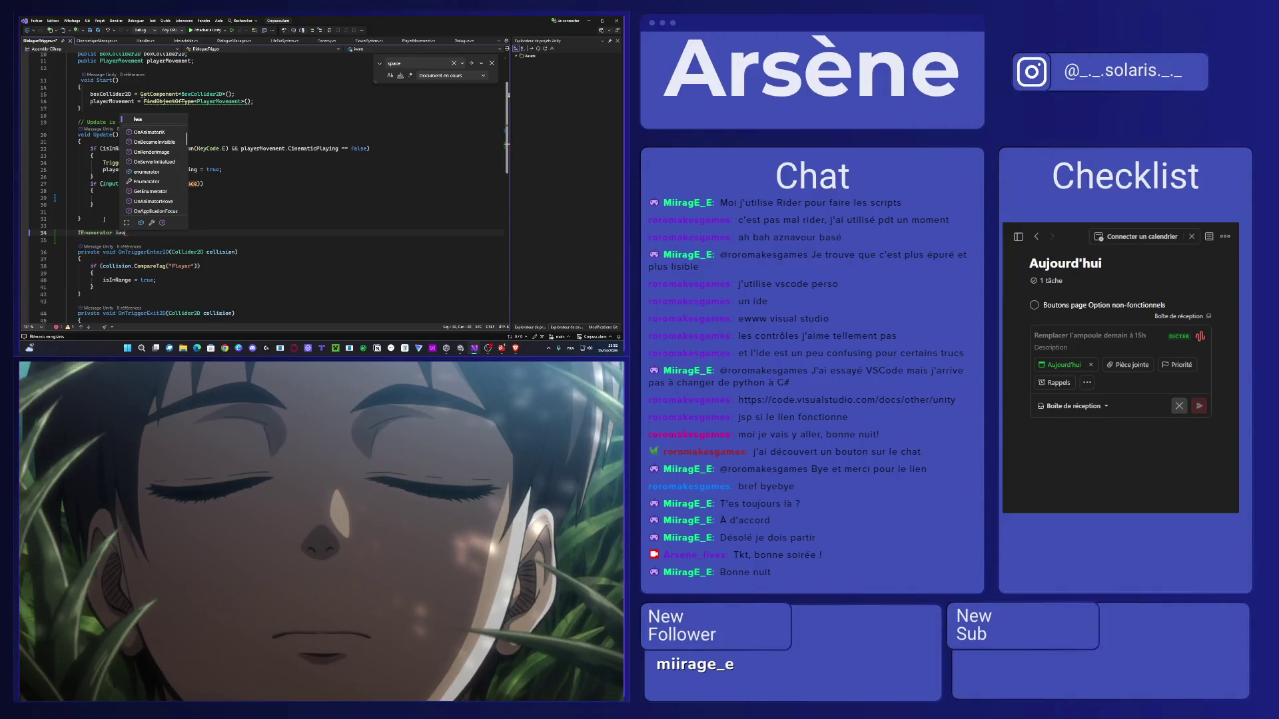
{"action": "type", "text": "ntNex"}
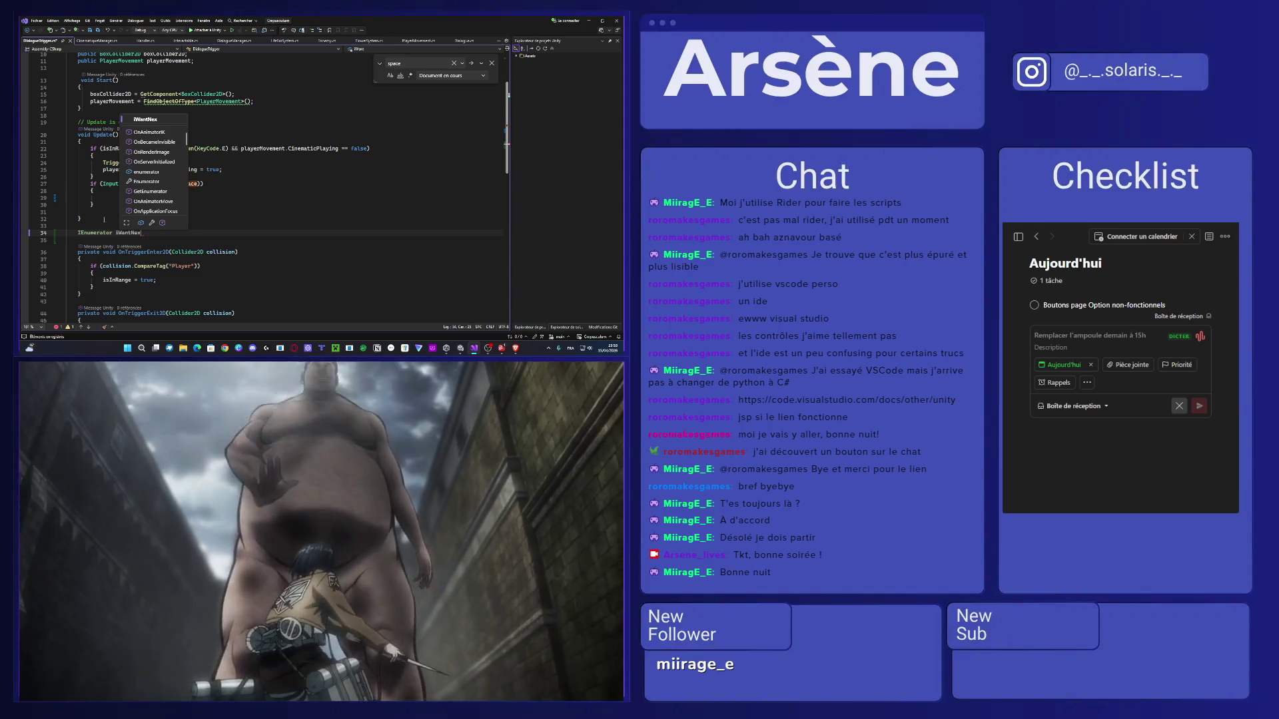
{"action": "type", "text": "tSentence"}
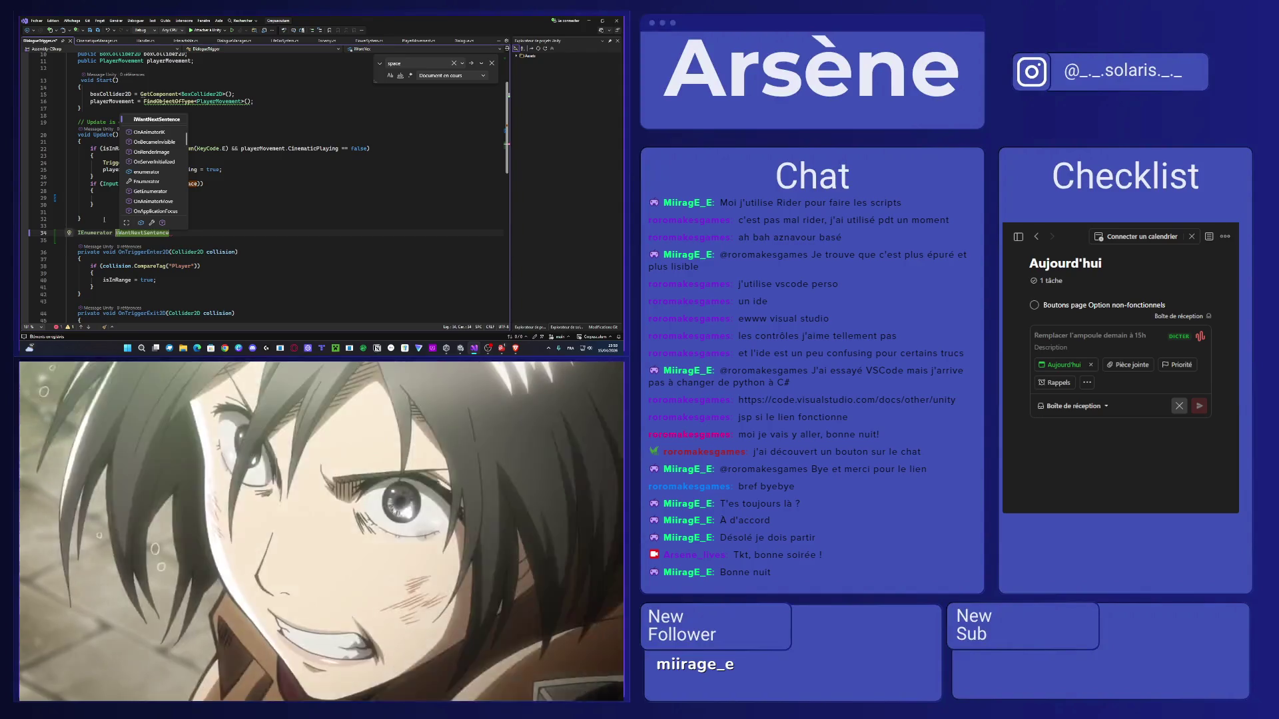
{"action": "type", "text": "()"}
{"action": "key", "text": "Return"}
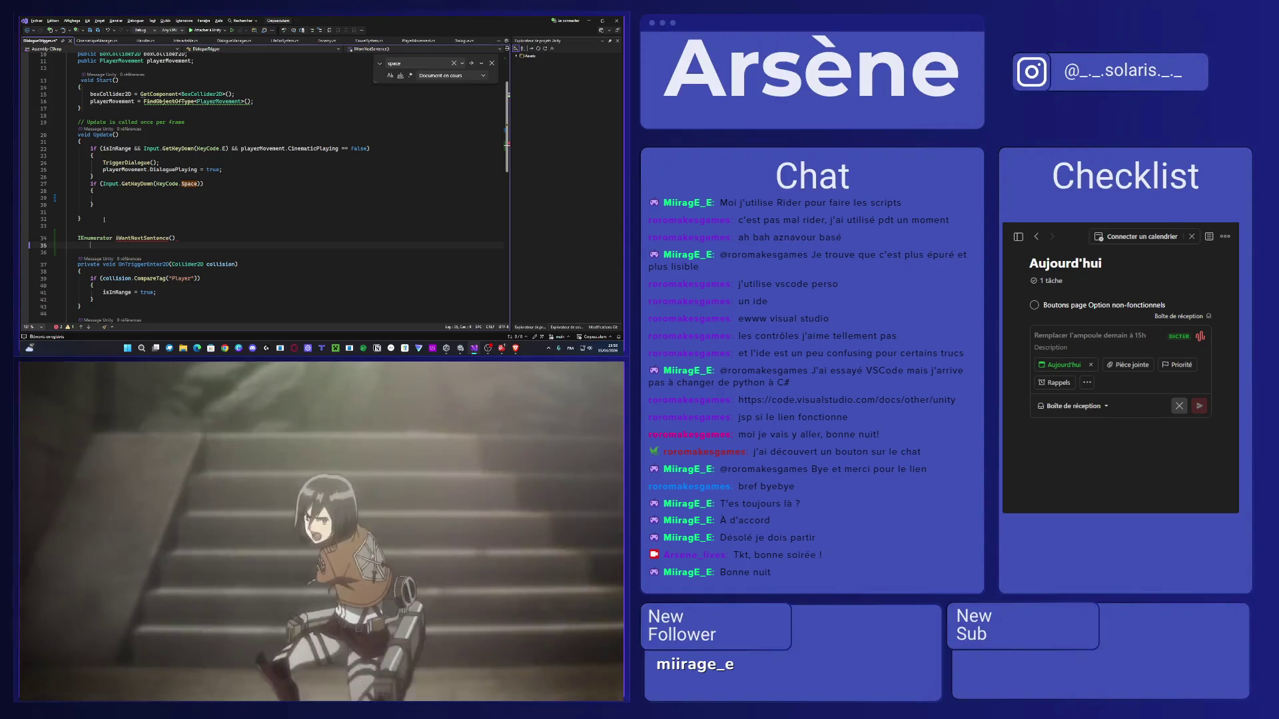
Fill the coroutine body with DisplayNextSentence(); and yield return new WaitForSeconds(2f);.
{"action": "type", "text": "{"}
{"action": "key", "text": "Return"}
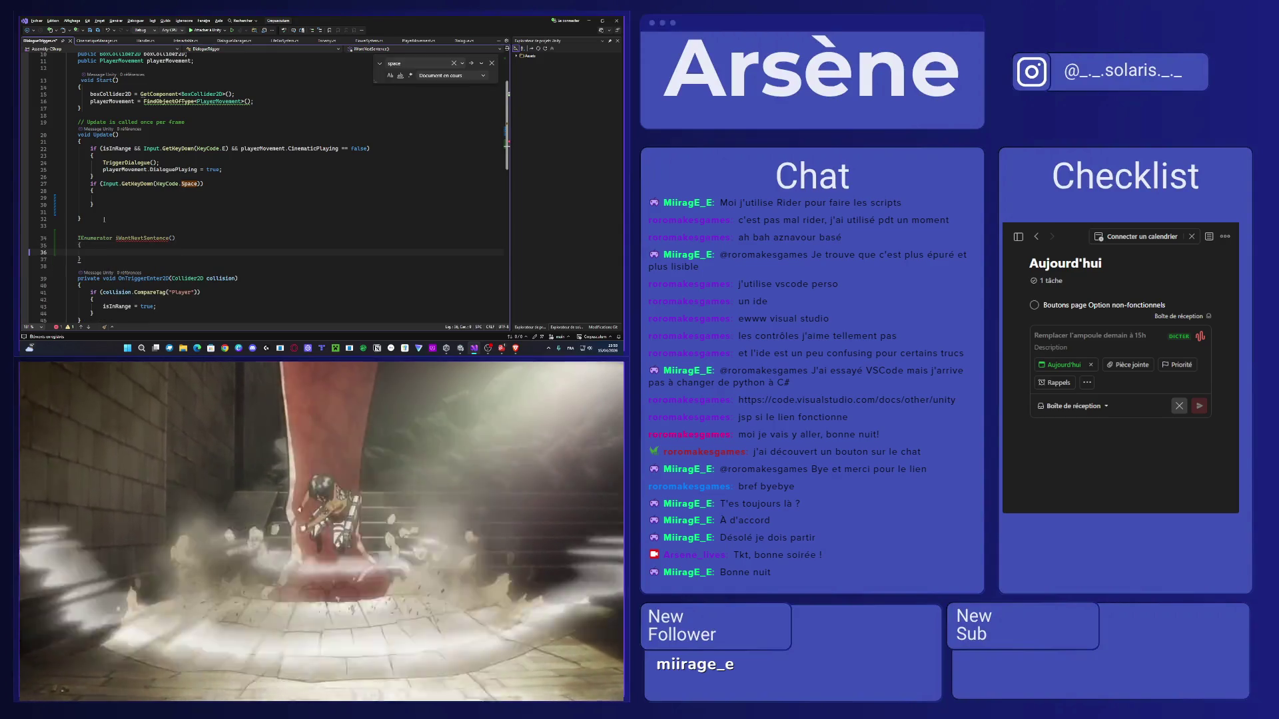
{"action": "type", "text": "DisplayNextSentence(); yield return new WaitForSeconds(2f);"}
Add StartCoroutine(iWantNextSentence()); inside the Space key branch, then return to Unity.
{"action": "left_click", "coordinate": [141, 198]}
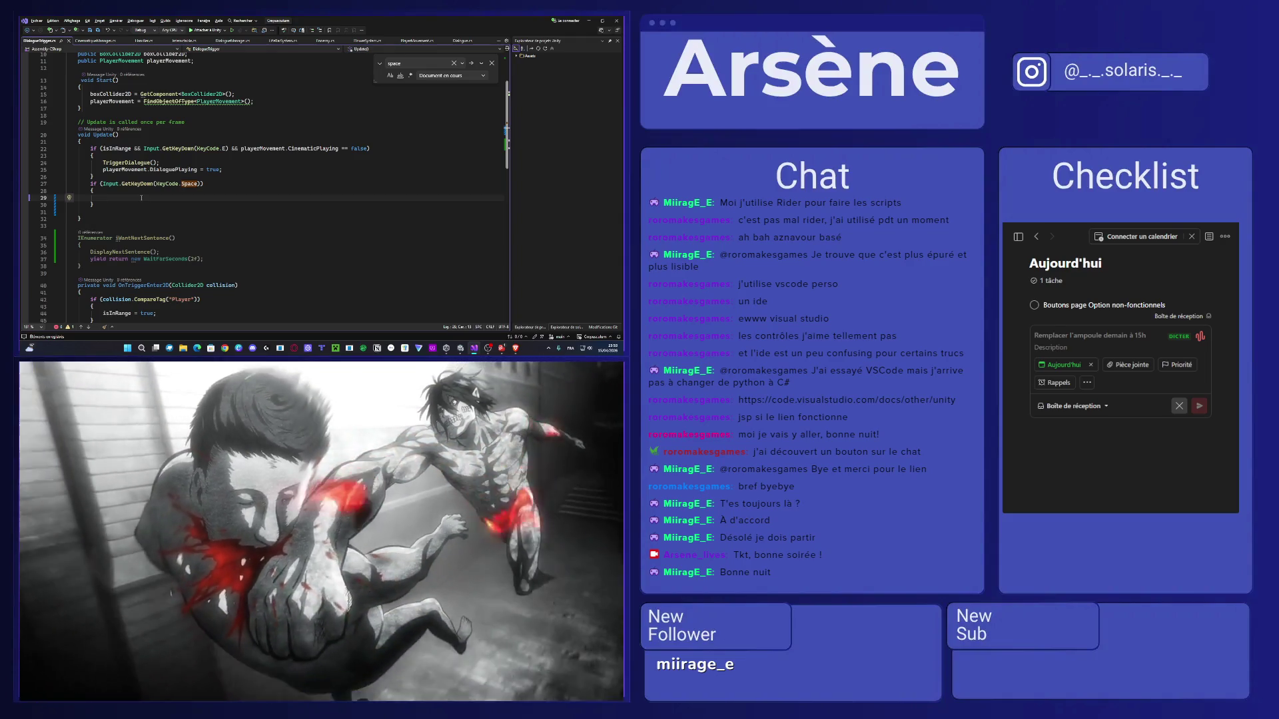
{"action": "type", "text": "StartC"}
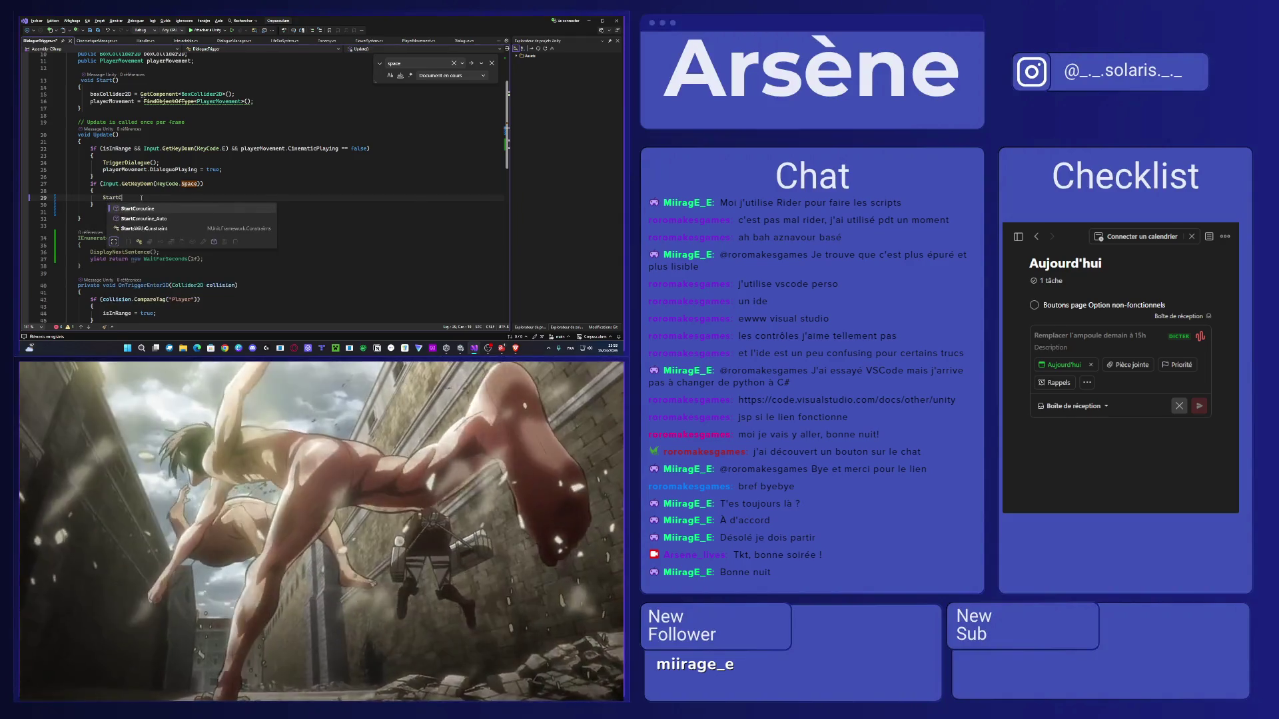
{"action": "key", "text": "Tab"}
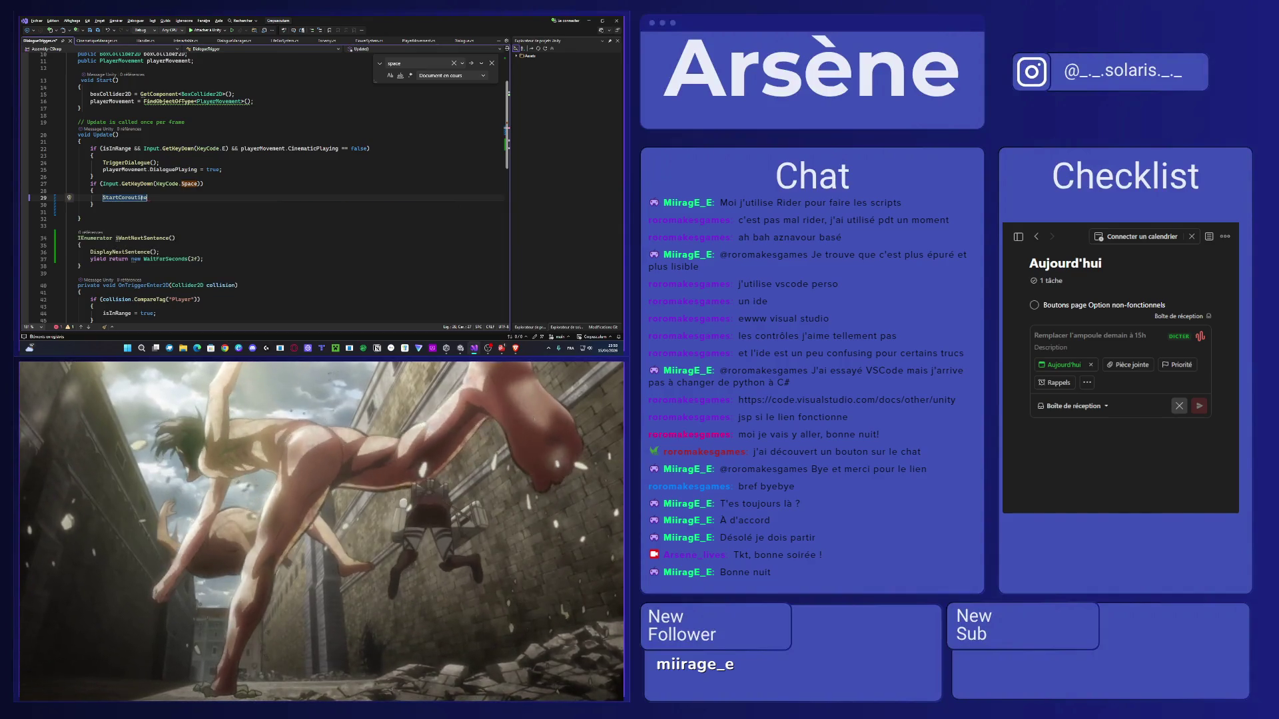
{"action": "type", "text": "("}
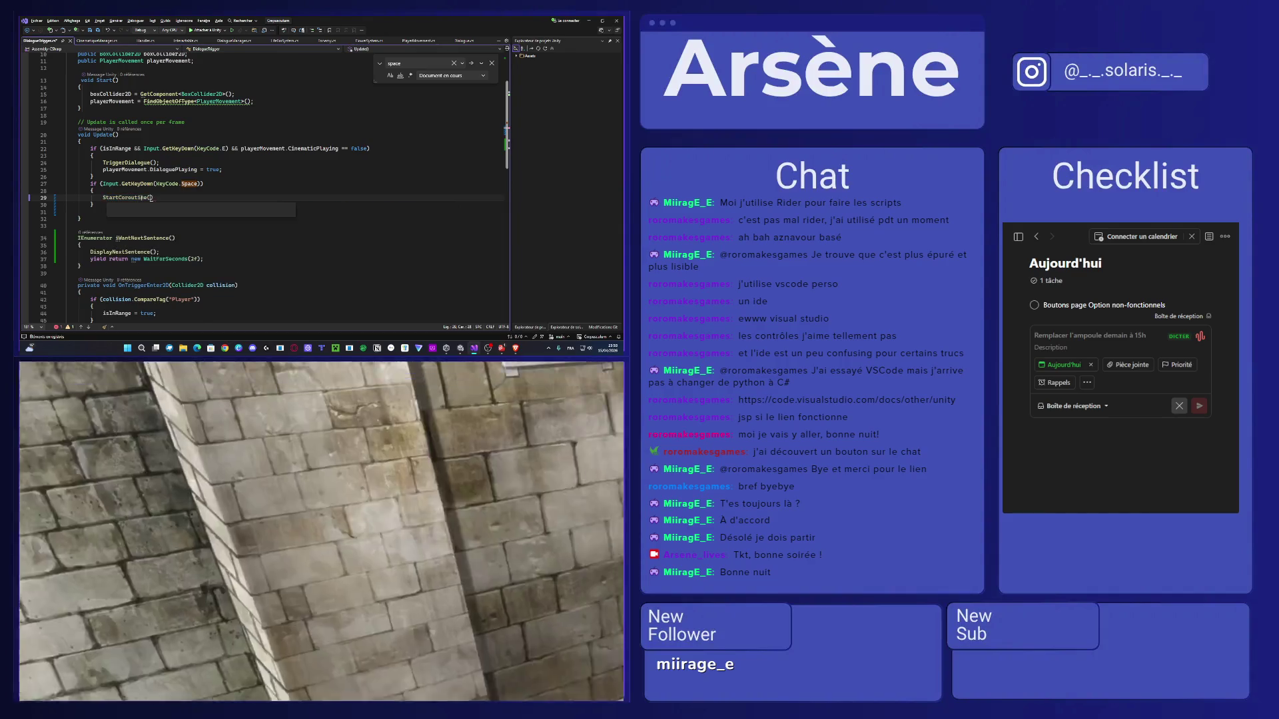
{"action": "type", "text": "i"}
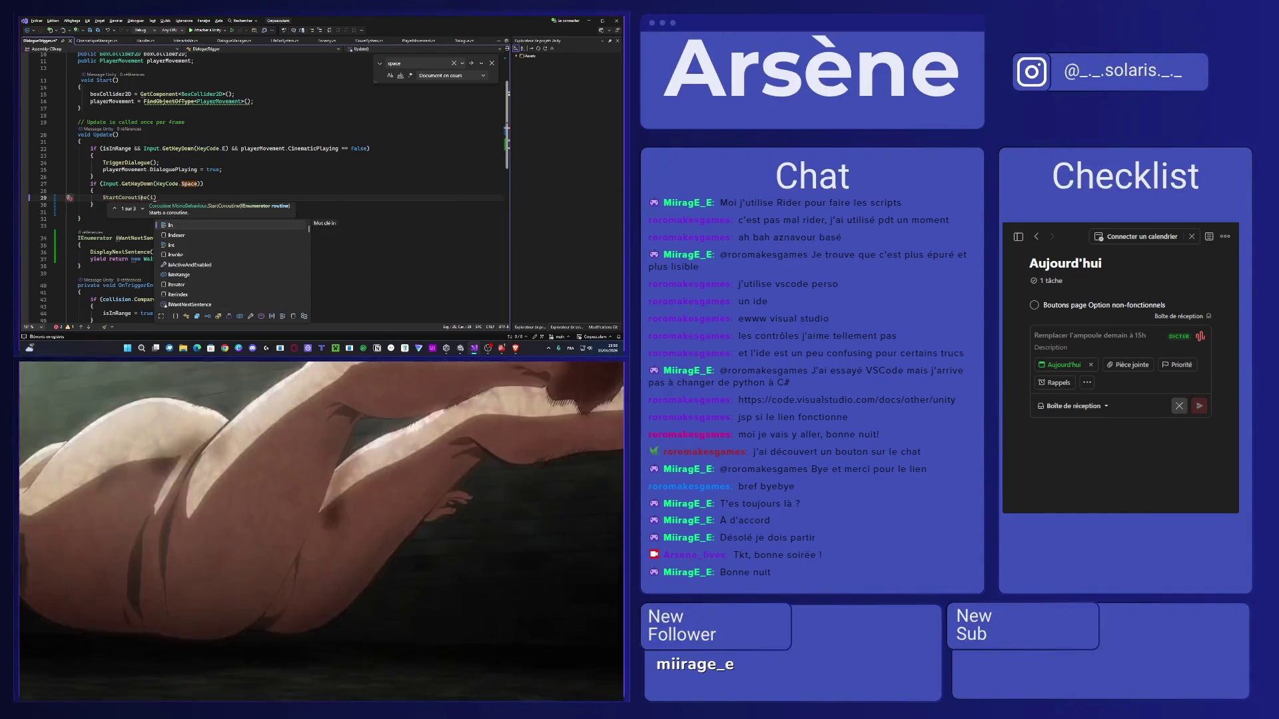
{"action": "key", "text": "Tab"}
{"action": "type", "text": "()"}
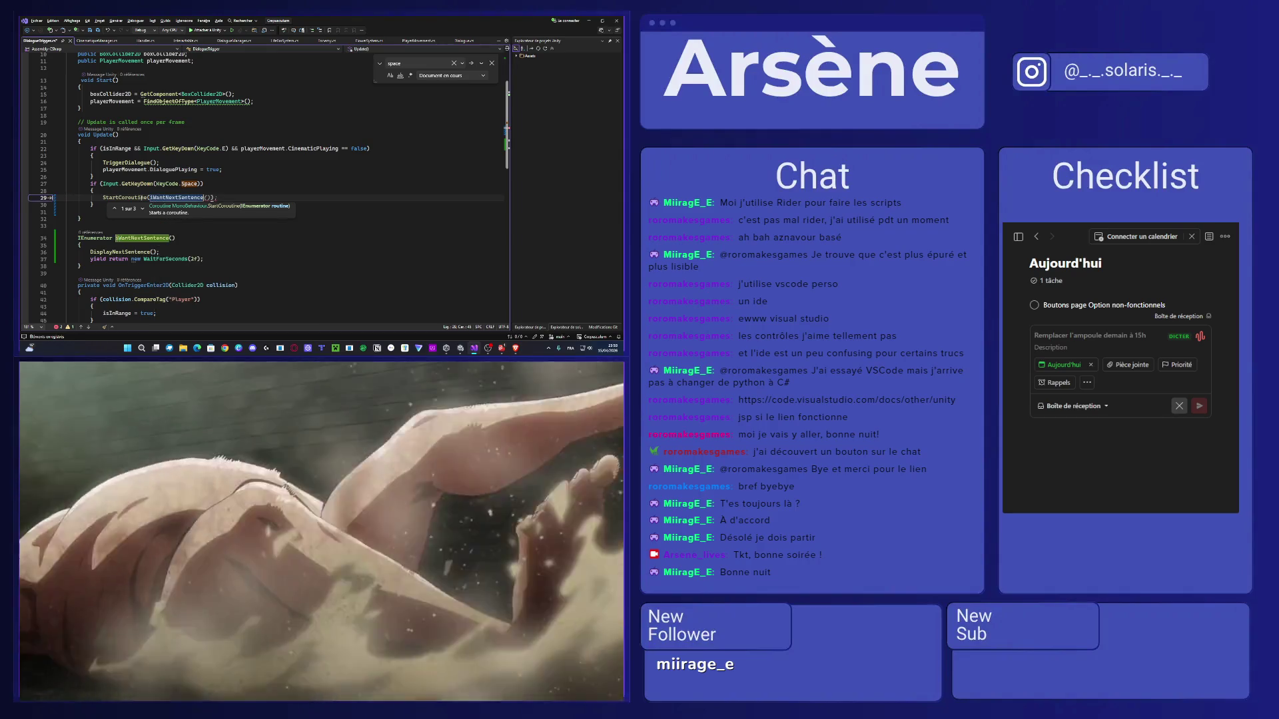
{"action": "key", "text": "Right"}
{"action": "key", "text": "Right"}
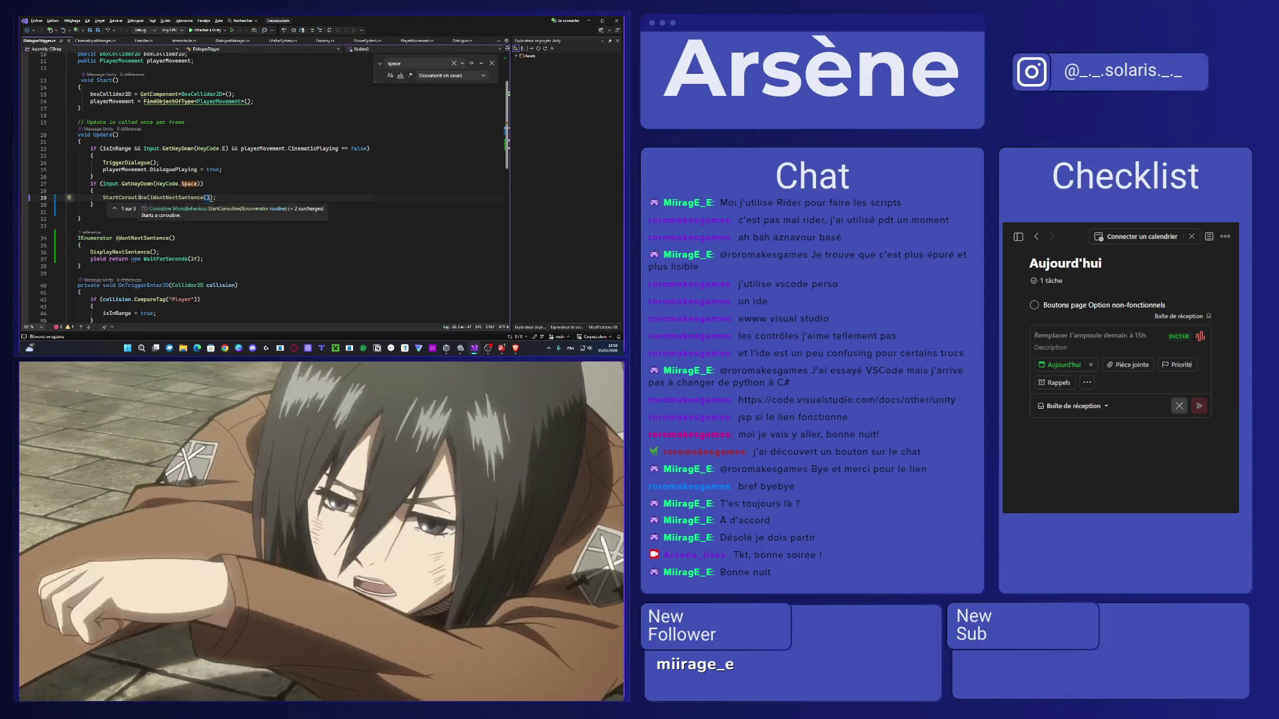
{"action": "scroll", "coordinate": [171, 193], "scroll_direction": "down", "scroll_amount": 3}
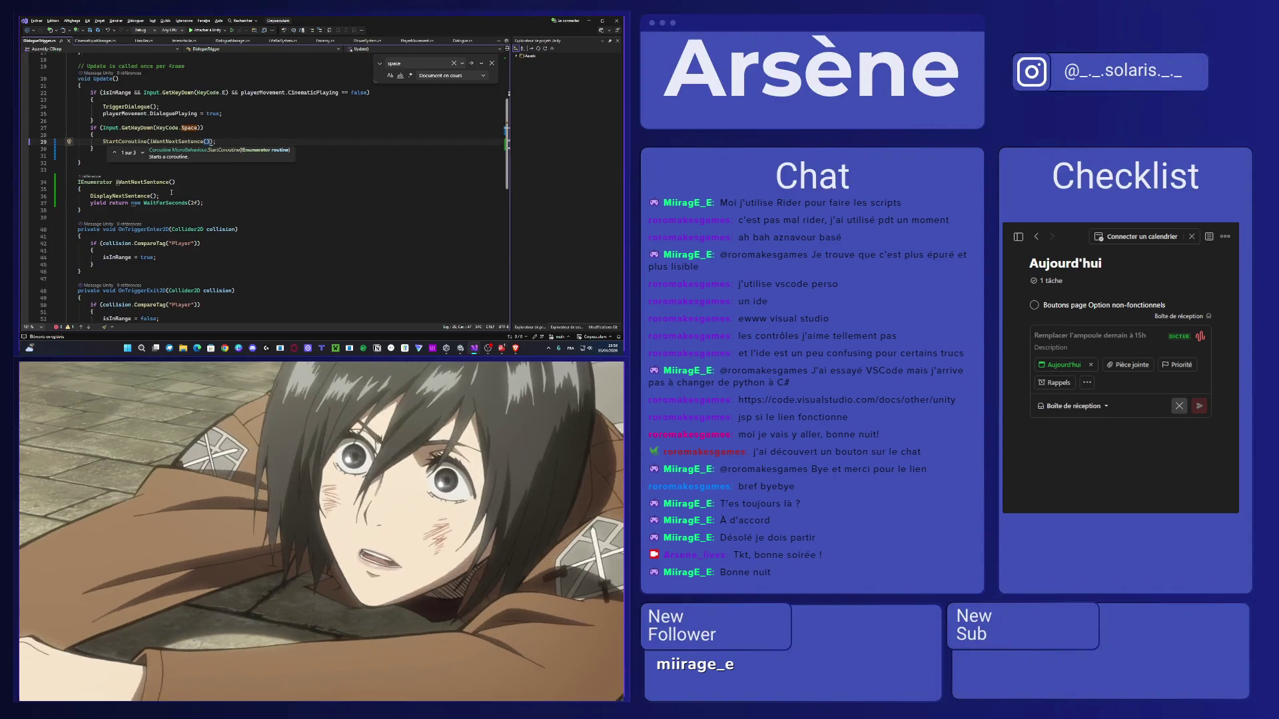
{"action": "left_click", "coordinate": [118, 211]}
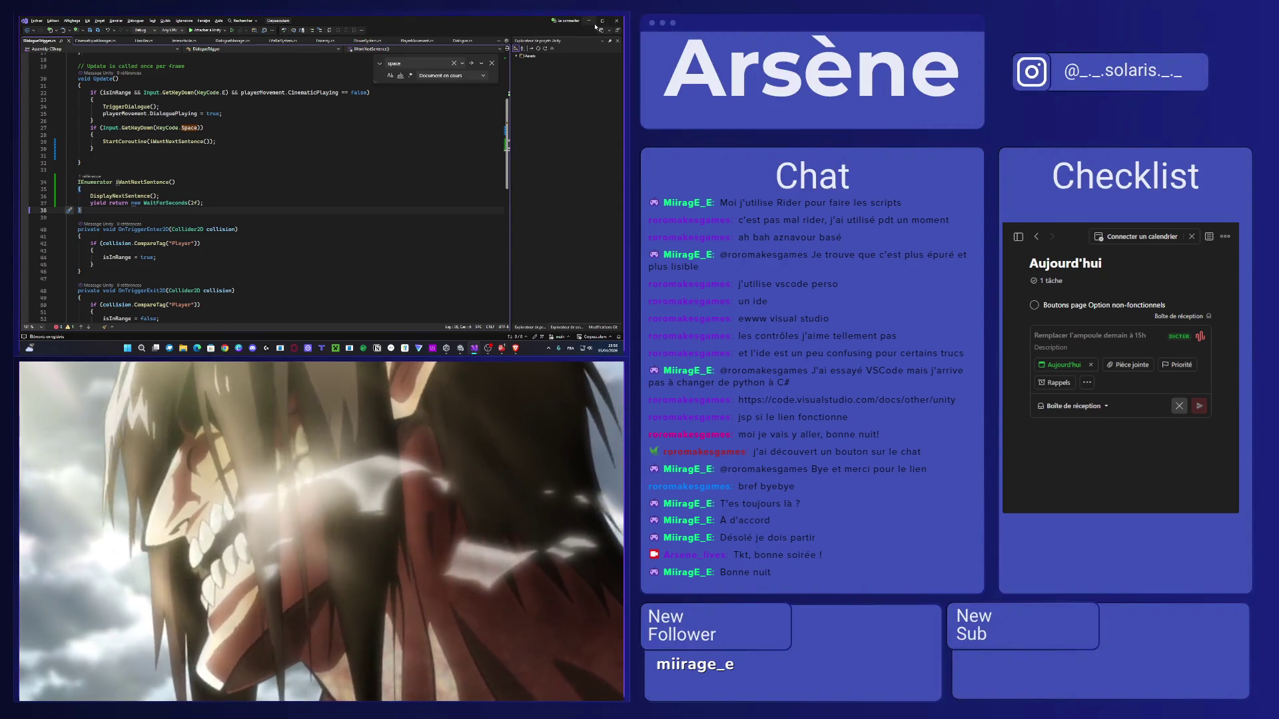
{"action": "left_click", "coordinate": [594, 24]}
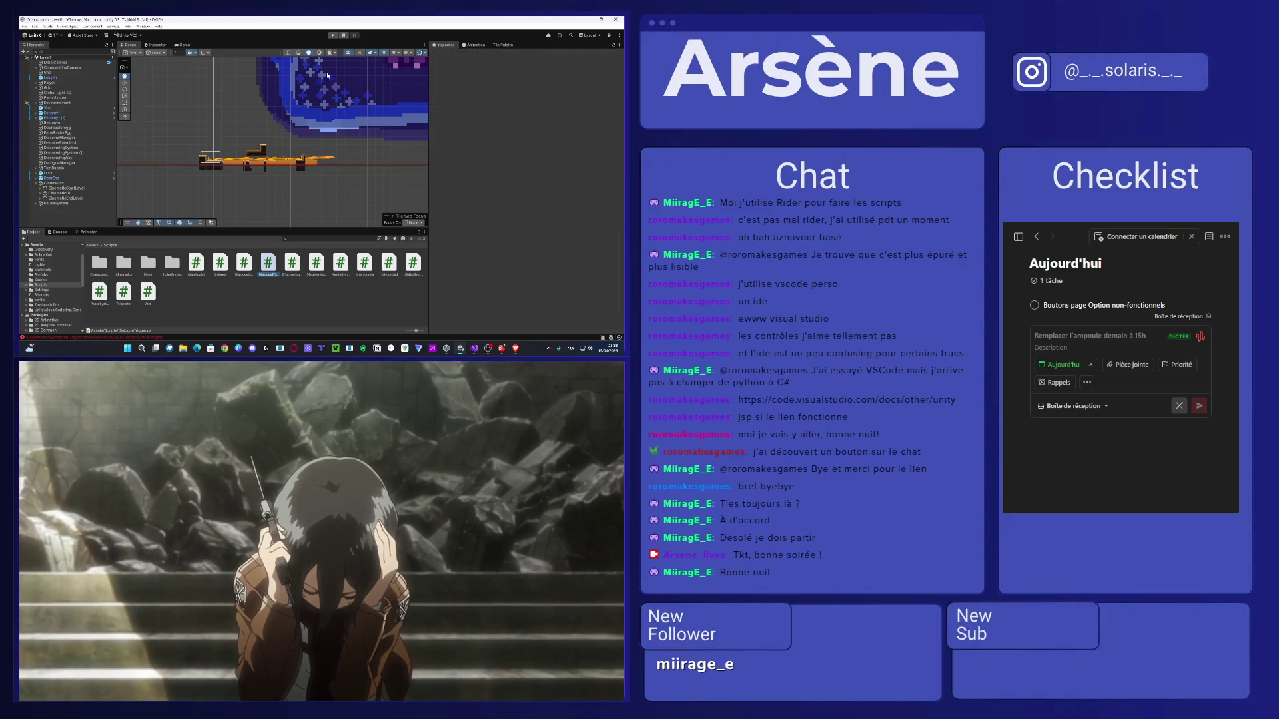
{"action": "left_click", "coordinate": [331, 36]}
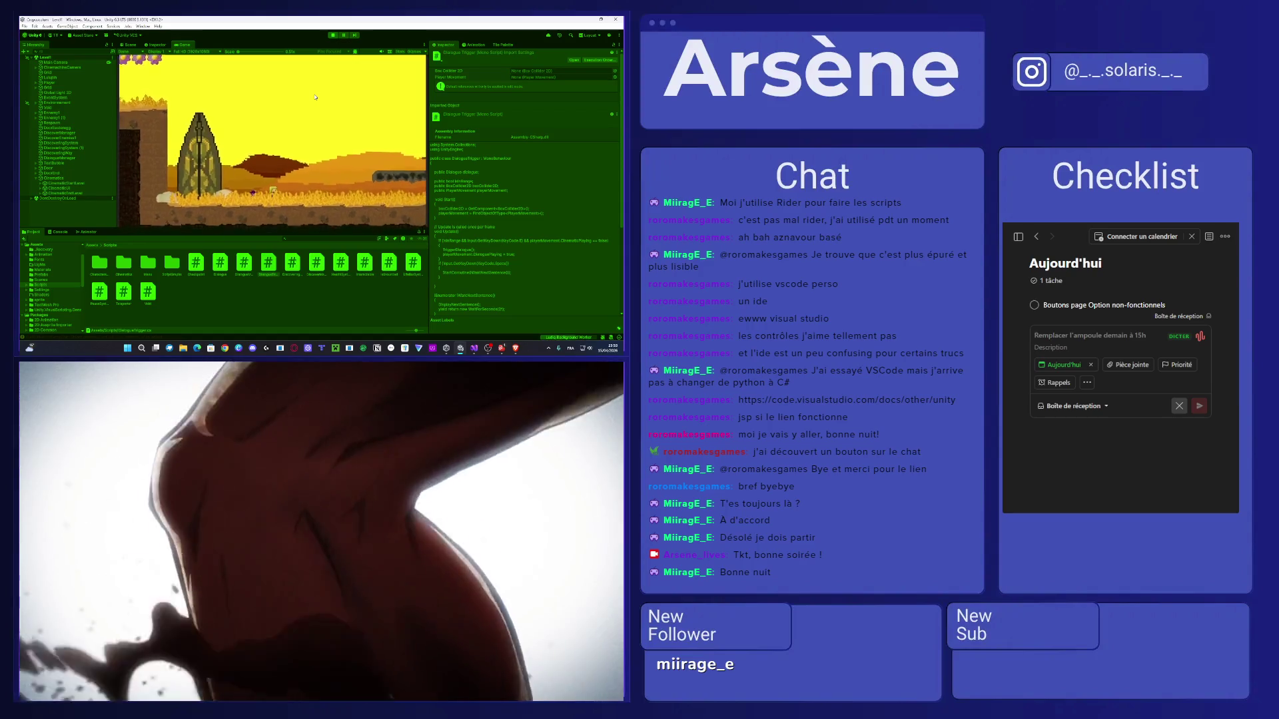
{"action": "key", "text": "space"}
{"action": "key", "text": "d"}
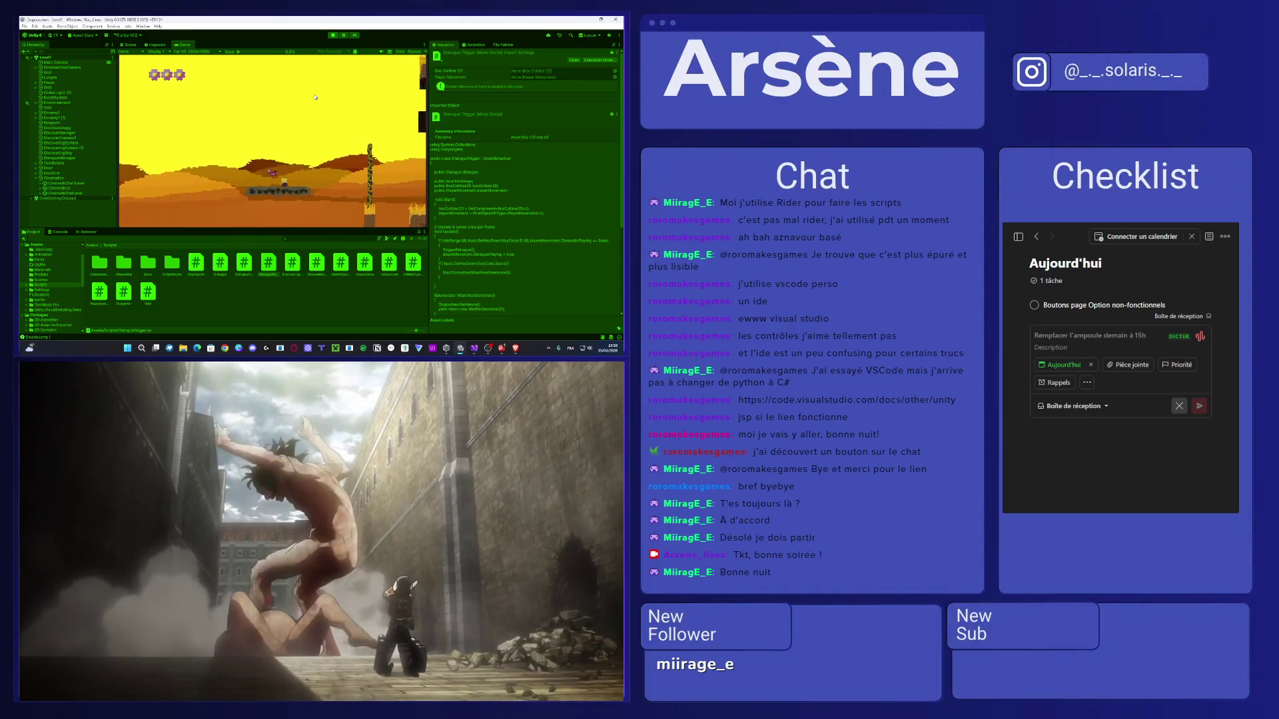
{"action": "key", "text": "d"}
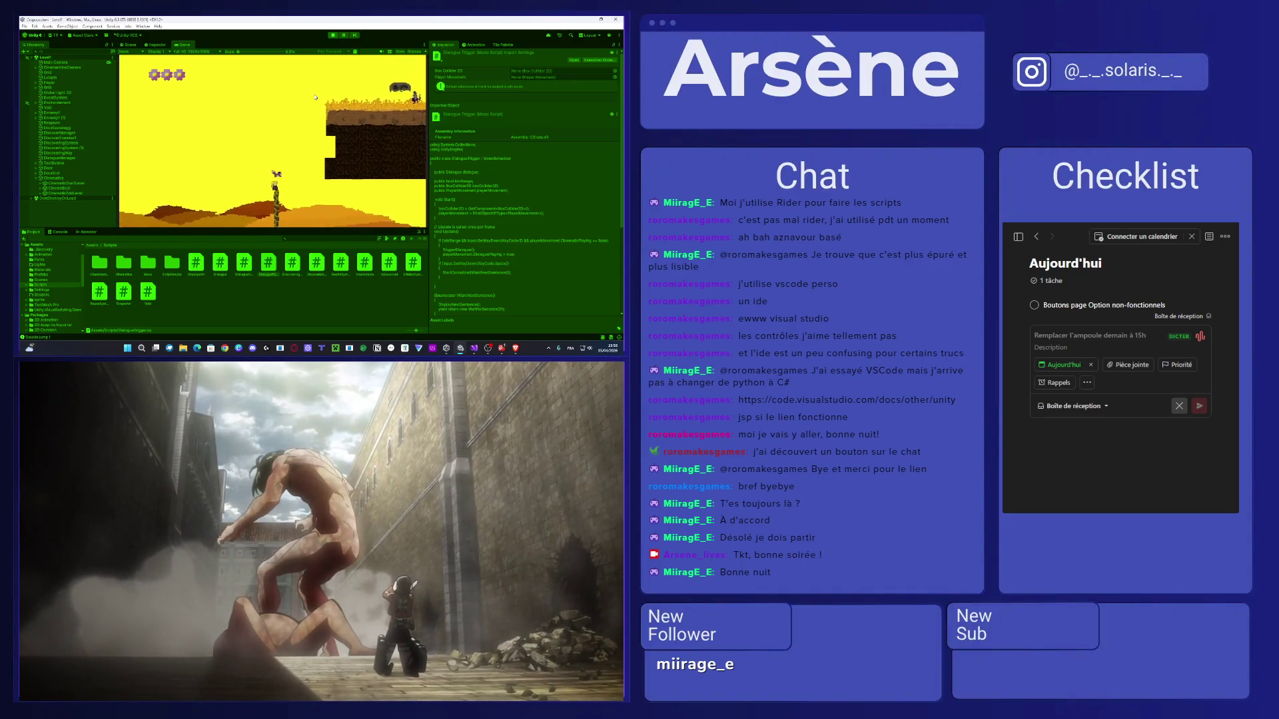
{"action": "key", "text": "d"}
{"action": "key", "text": "space"}
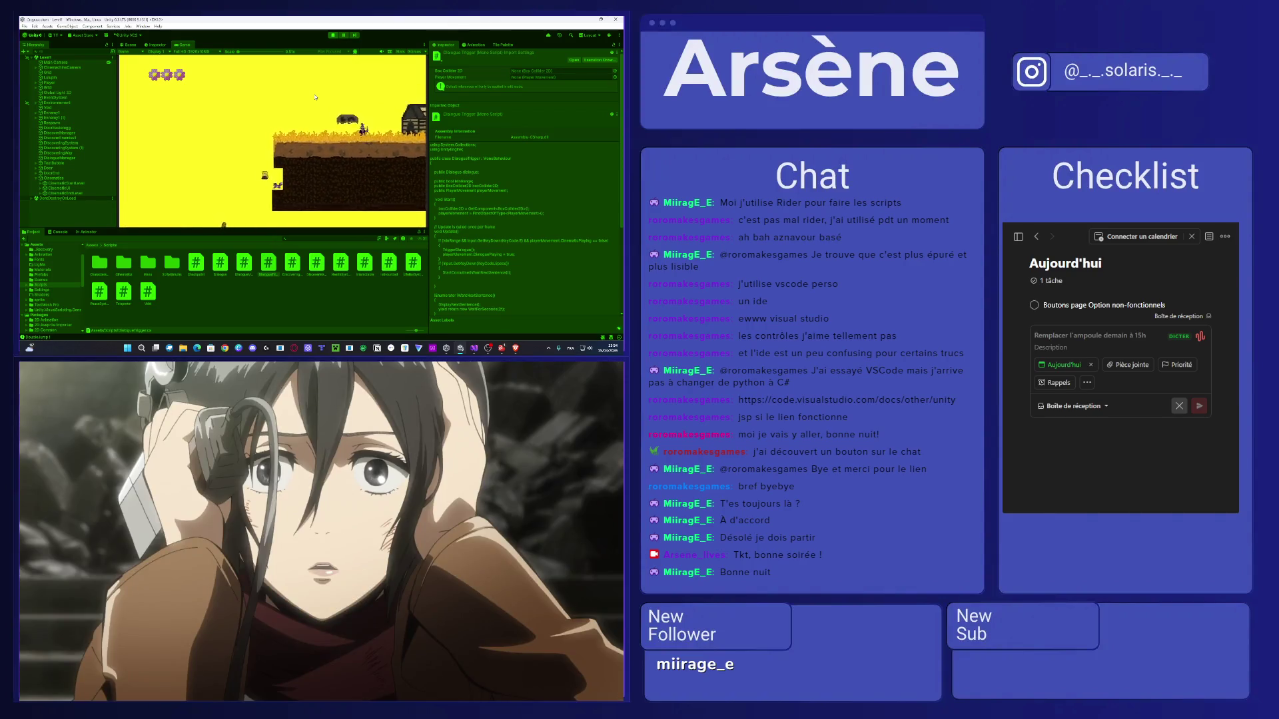
{"action": "key", "text": "d"}
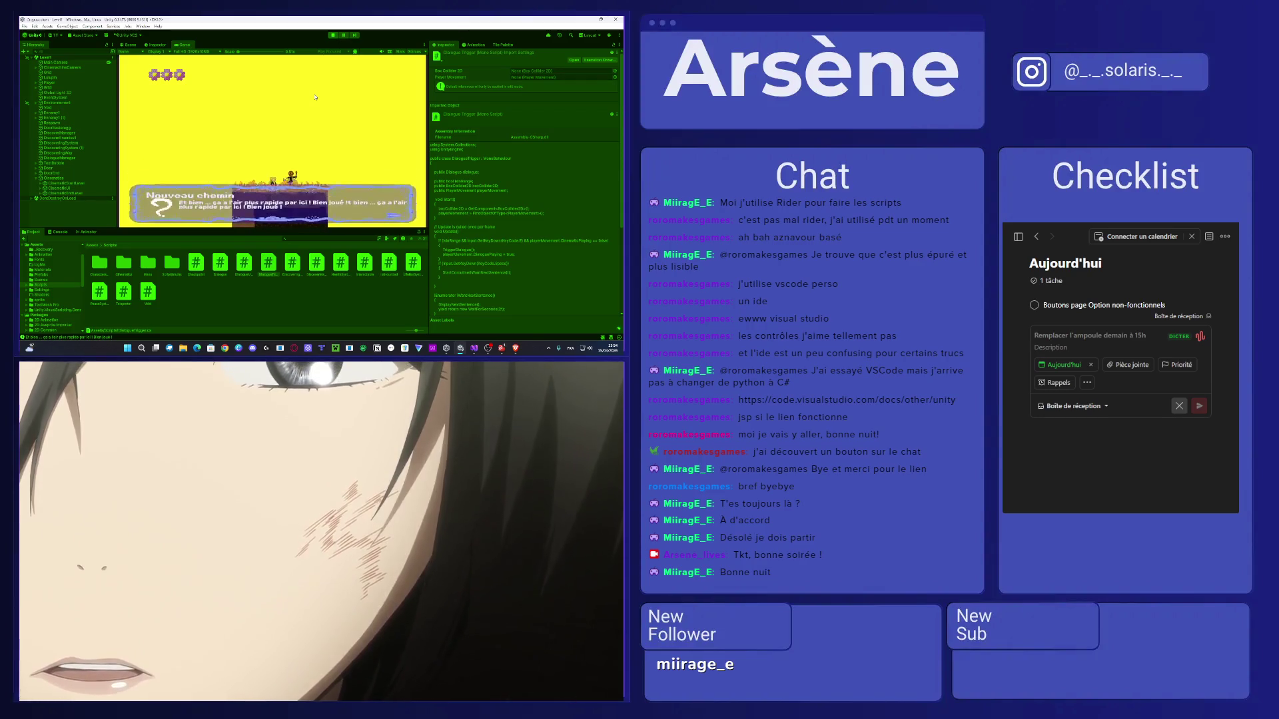
{"action": "left_click", "coordinate": [331, 35]}
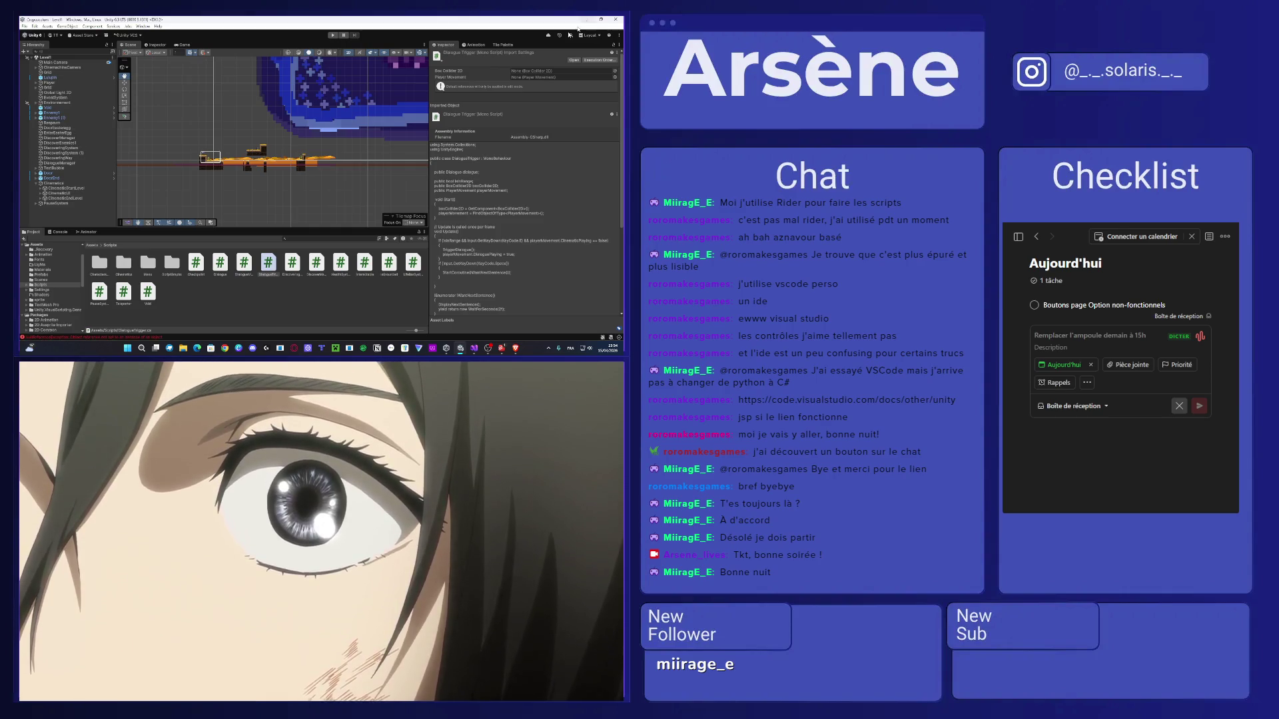
Drag the Player far right to about (108.3, 2.3) and start Play from there.
{"action": "scroll", "coordinate": [246, 154], "scroll_direction": "up", "scroll_amount": 5}
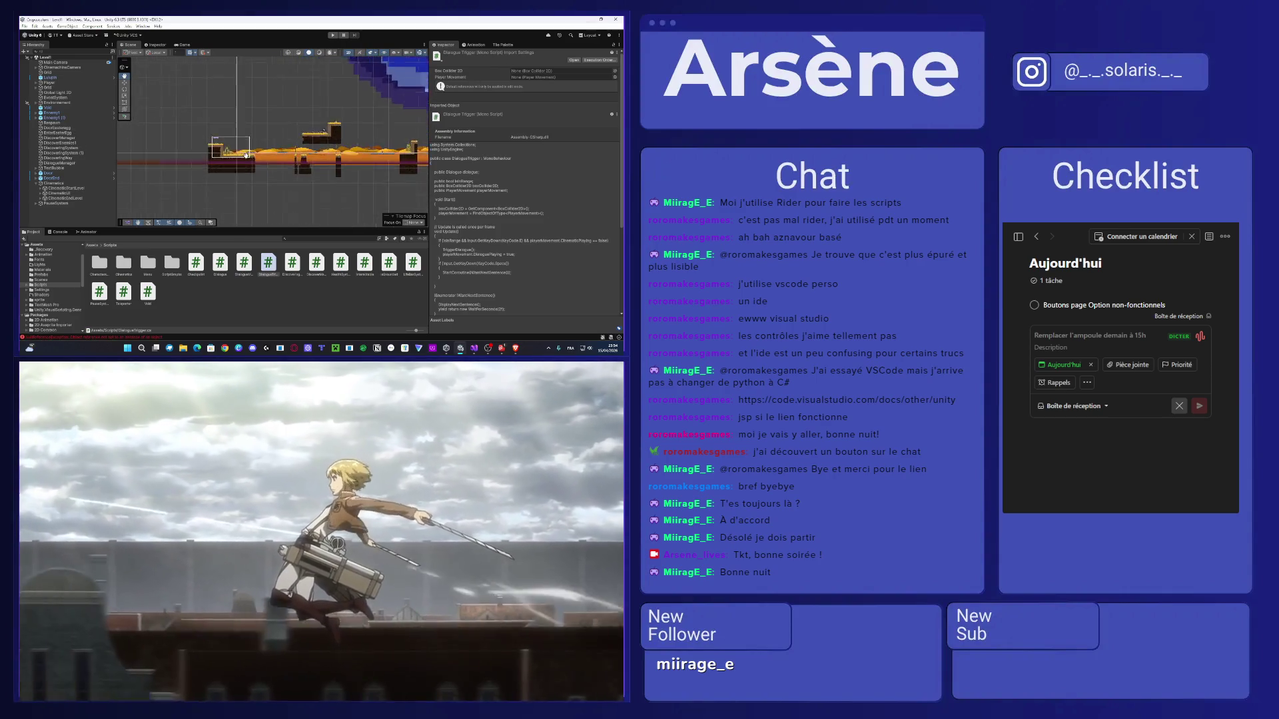
{"action": "scroll", "coordinate": [245, 154], "scroll_direction": "up", "scroll_amount": 3}
{"action": "scroll", "coordinate": [232, 154], "scroll_direction": "up", "scroll_amount": 2}
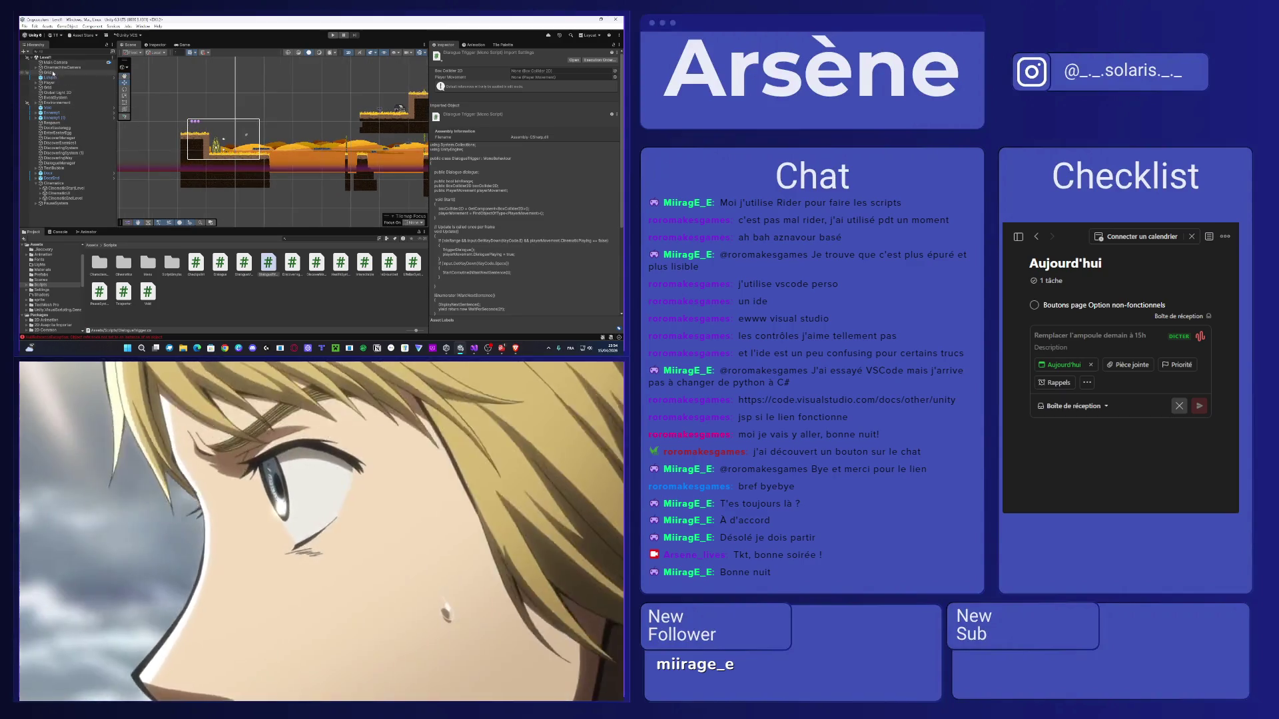
{"action": "left_click", "coordinate": [59, 83]}
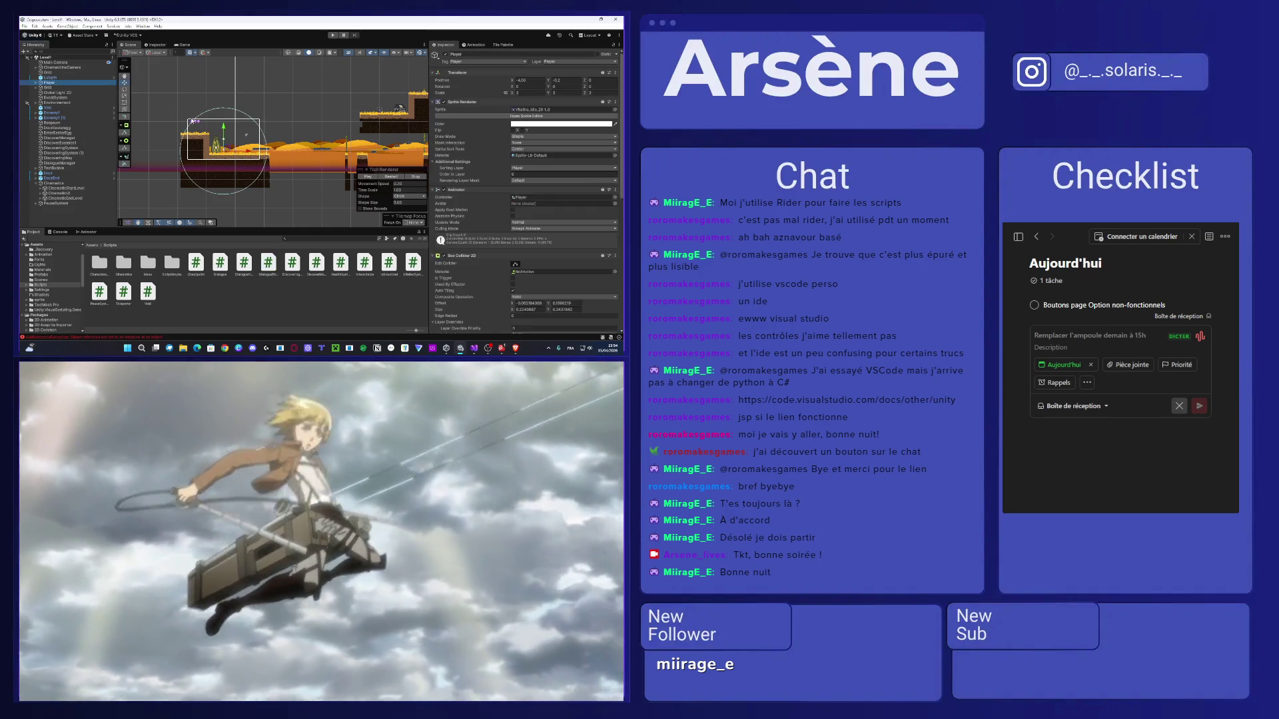
{"action": "scroll", "coordinate": [185, 161], "scroll_direction": "down", "scroll_amount": 3}
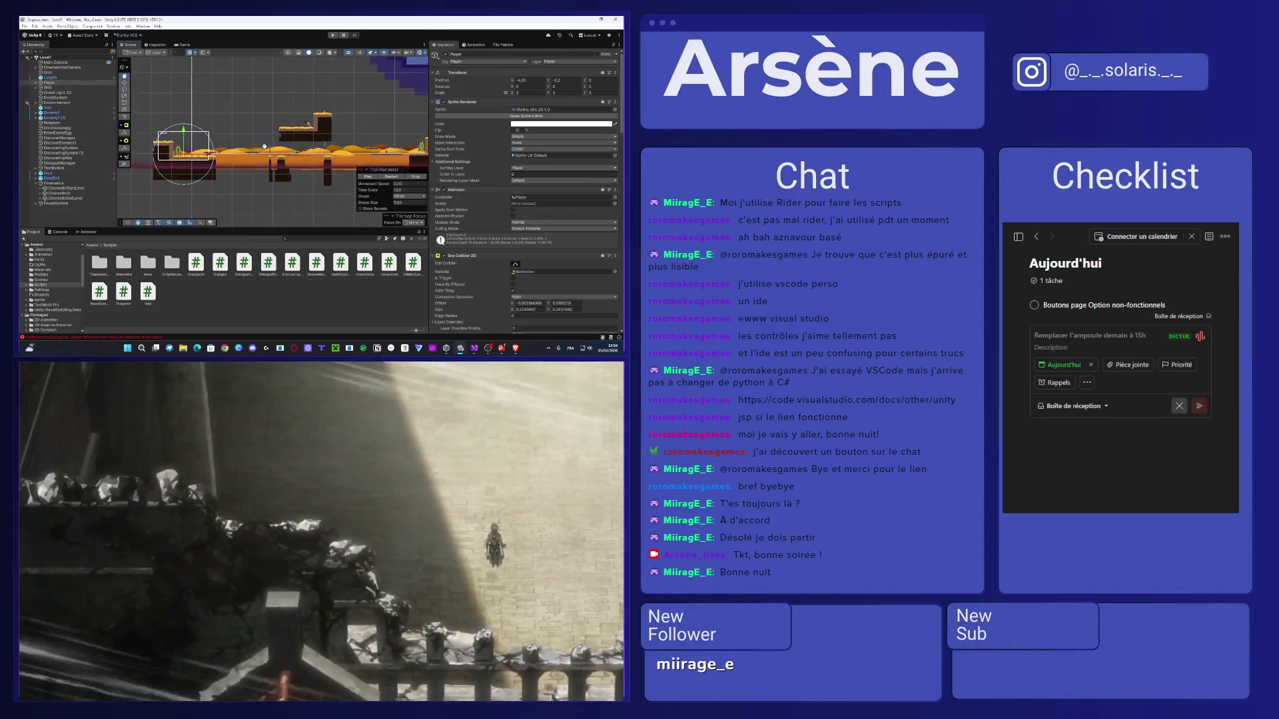
{"action": "mouse_move", "coordinate": [184, 158]}
{"action": "left_mouse_down"}
{"action": "mouse_move", "coordinate": [199, 143]}
{"action": "mouse_move", "coordinate": [373, 136]}
{"action": "mouse_move", "coordinate": [416, 152]}
{"action": "mouse_move", "coordinate": [377, 140]}
{"action": "left_mouse_up"}
{"action": "left_click", "coordinate": [332, 36]}
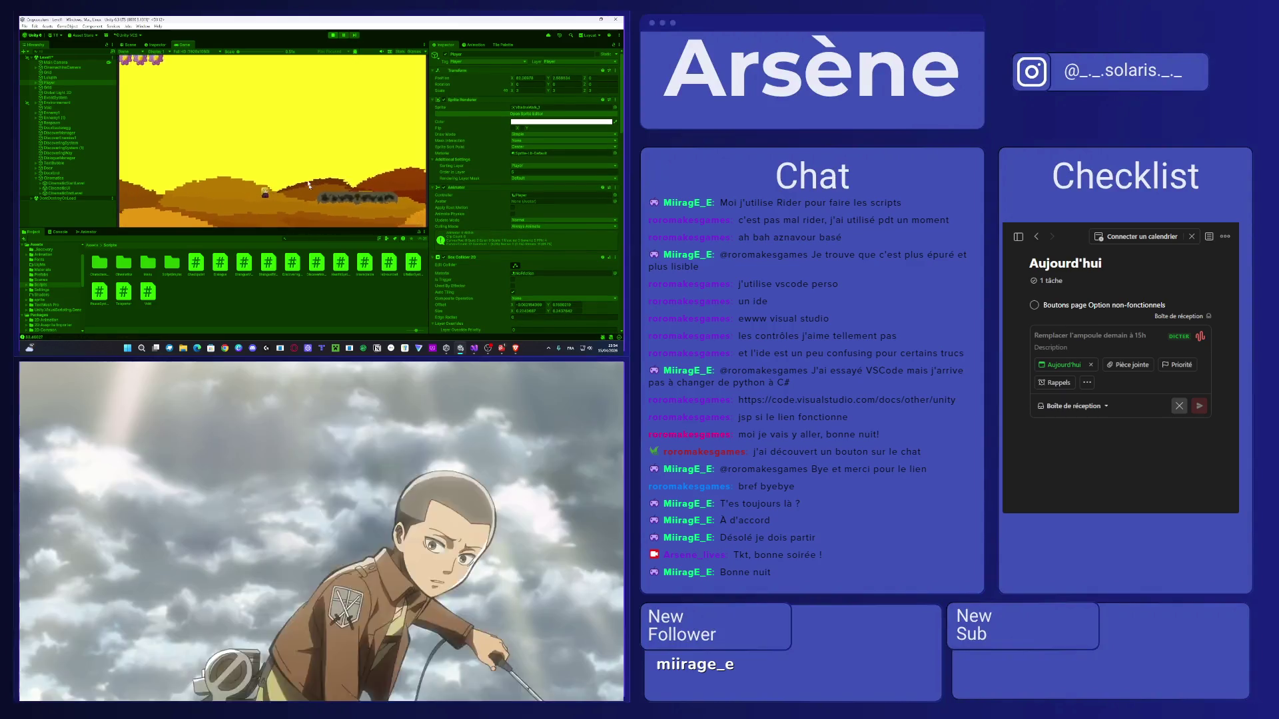
Stop the running game, zoom in on the Scene view, and press Play again.
{"action": "left_click", "coordinate": [333, 35]}
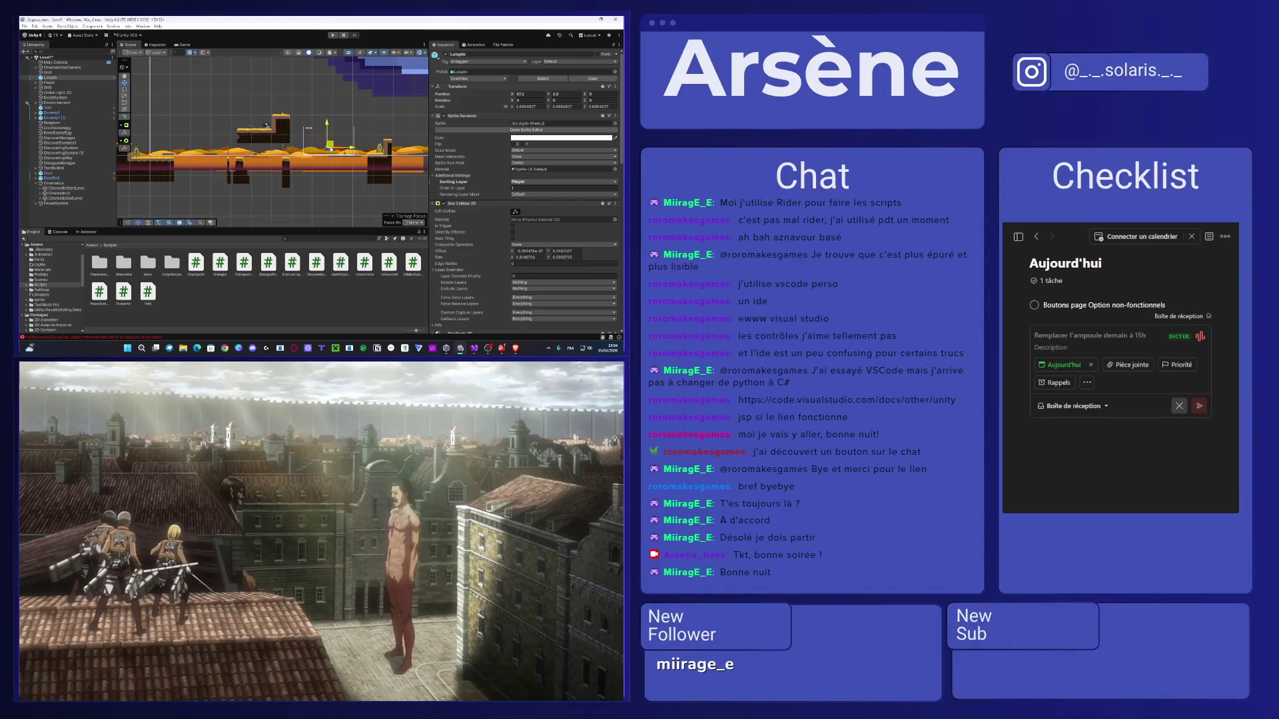
{"action": "scroll", "coordinate": [331, 149], "scroll_direction": "up", "scroll_amount": 5}
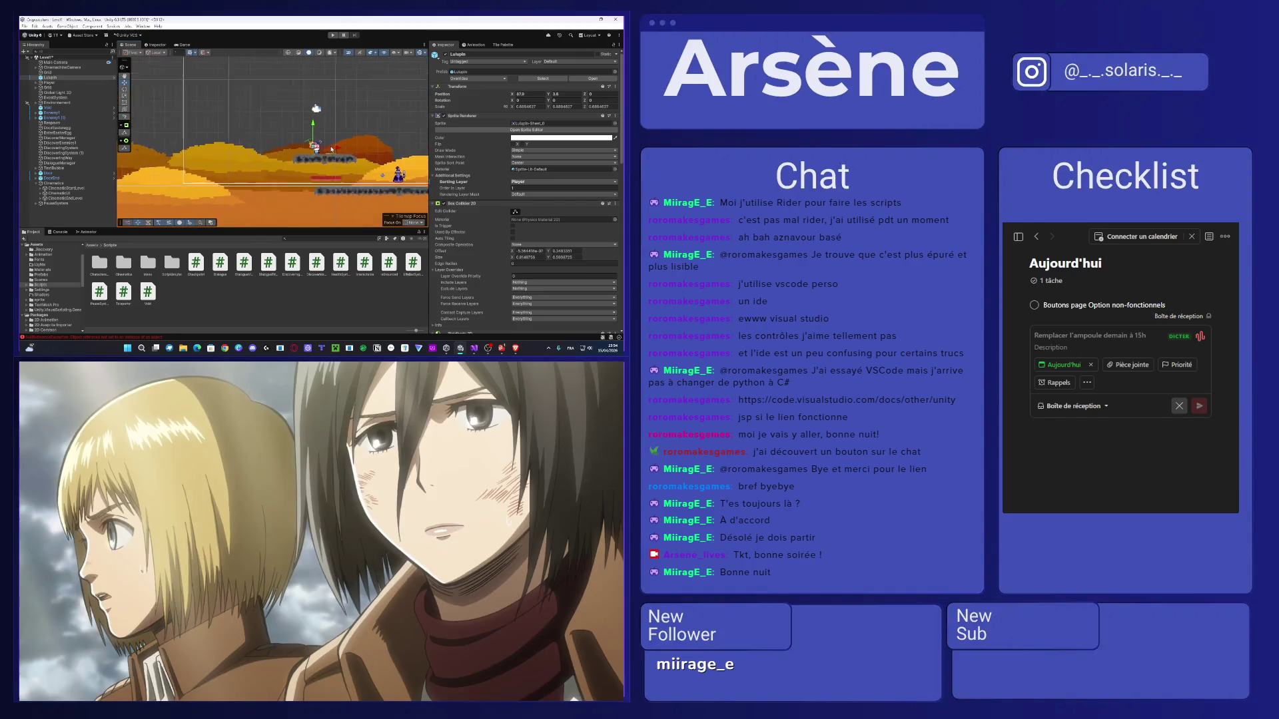
{"action": "scroll", "coordinate": [331, 149], "scroll_direction": "up", "scroll_amount": 2}
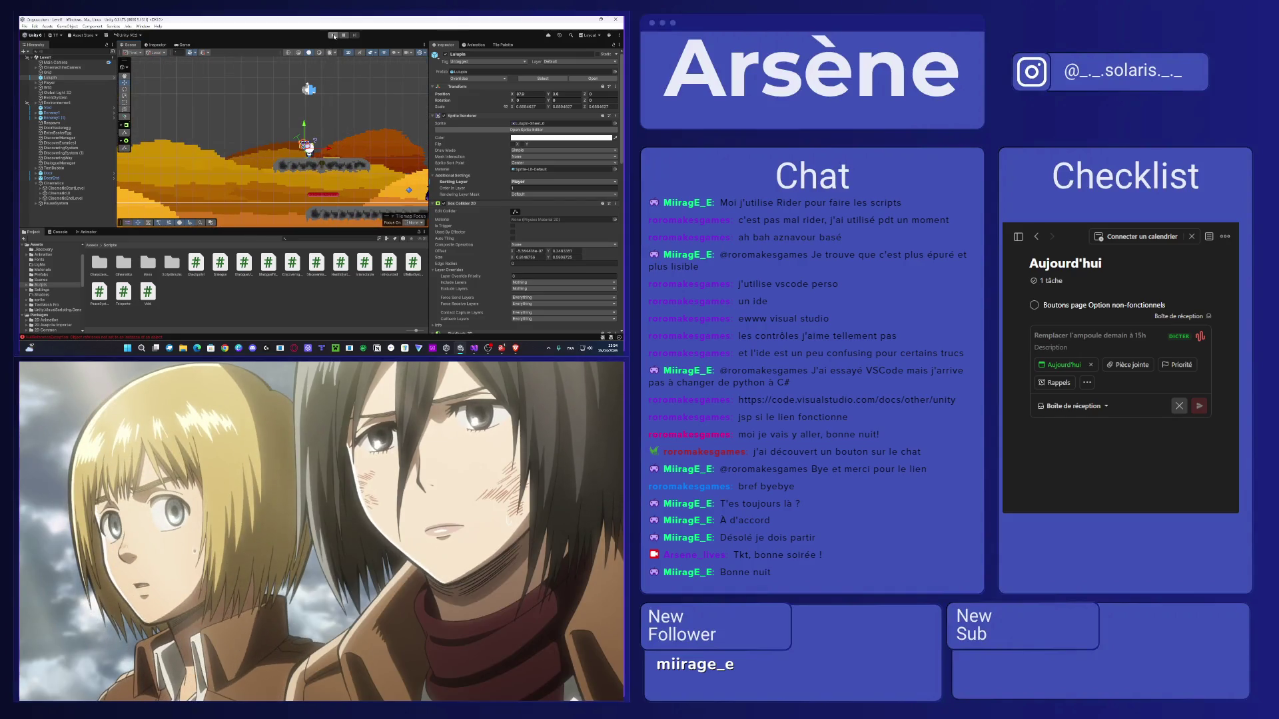
{"action": "left_click", "coordinate": [332, 35]}
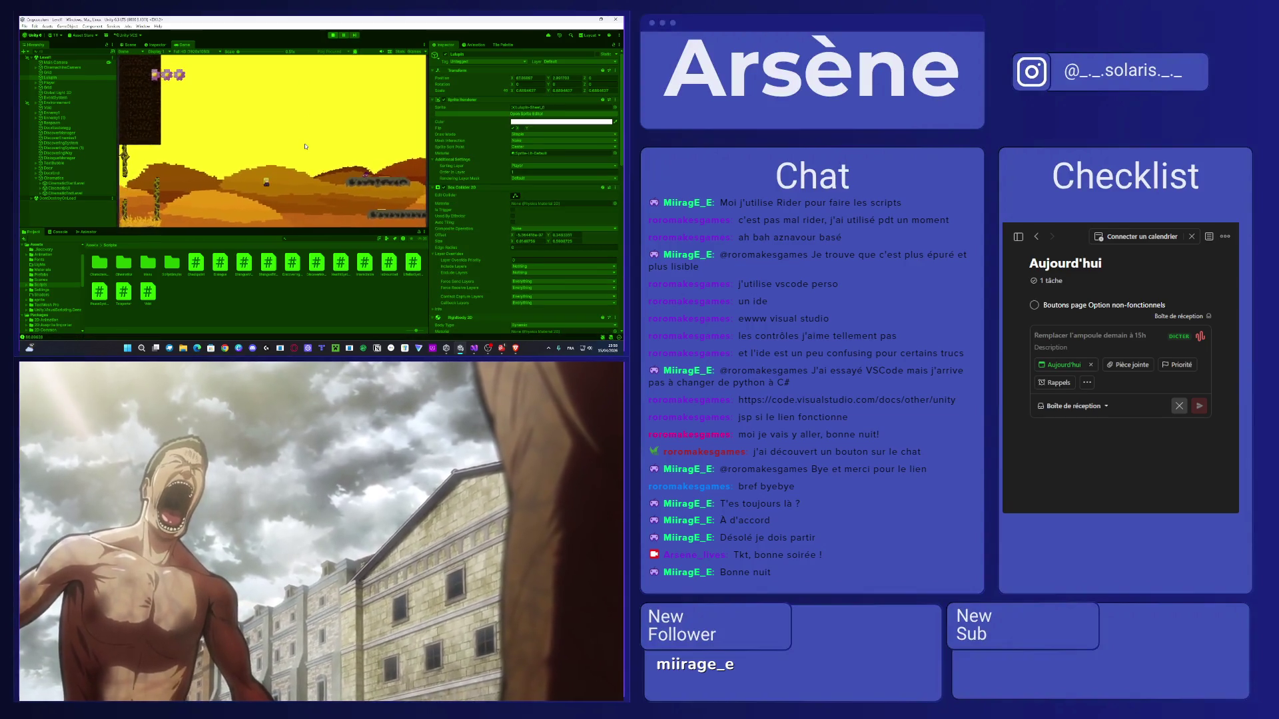
Glance at the Console and Scene views, then maximize the Game view during play mode.
{"action": "left_click", "coordinate": [59, 232]}
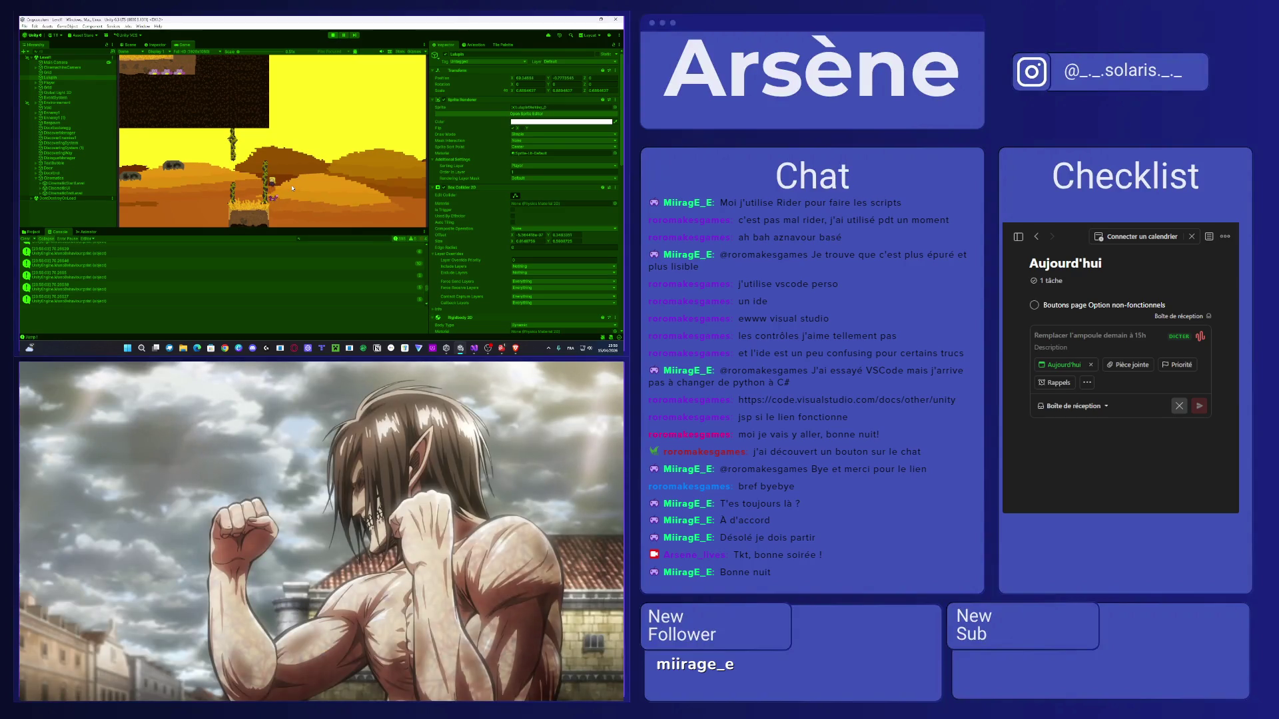
{"action": "left_click", "coordinate": [120, 45]}
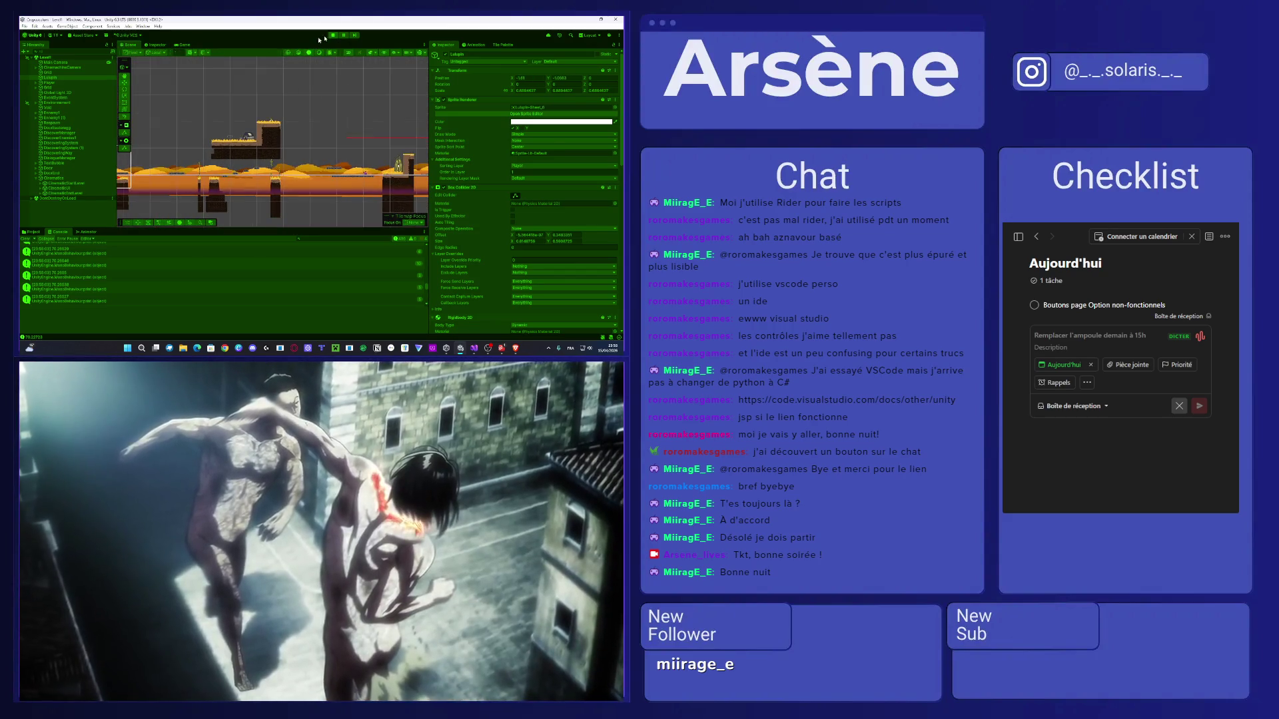
{"action": "key", "text": "ctrl+2"}
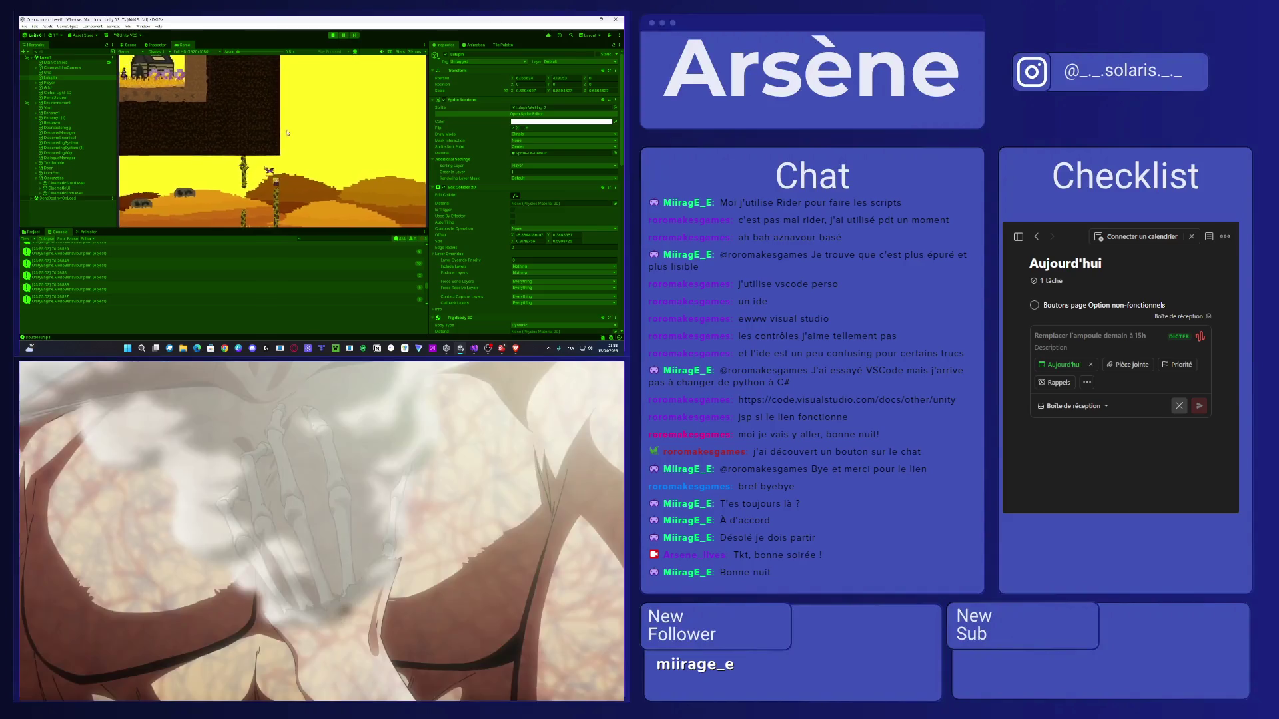
{"action": "double_click", "coordinate": [183, 47]}
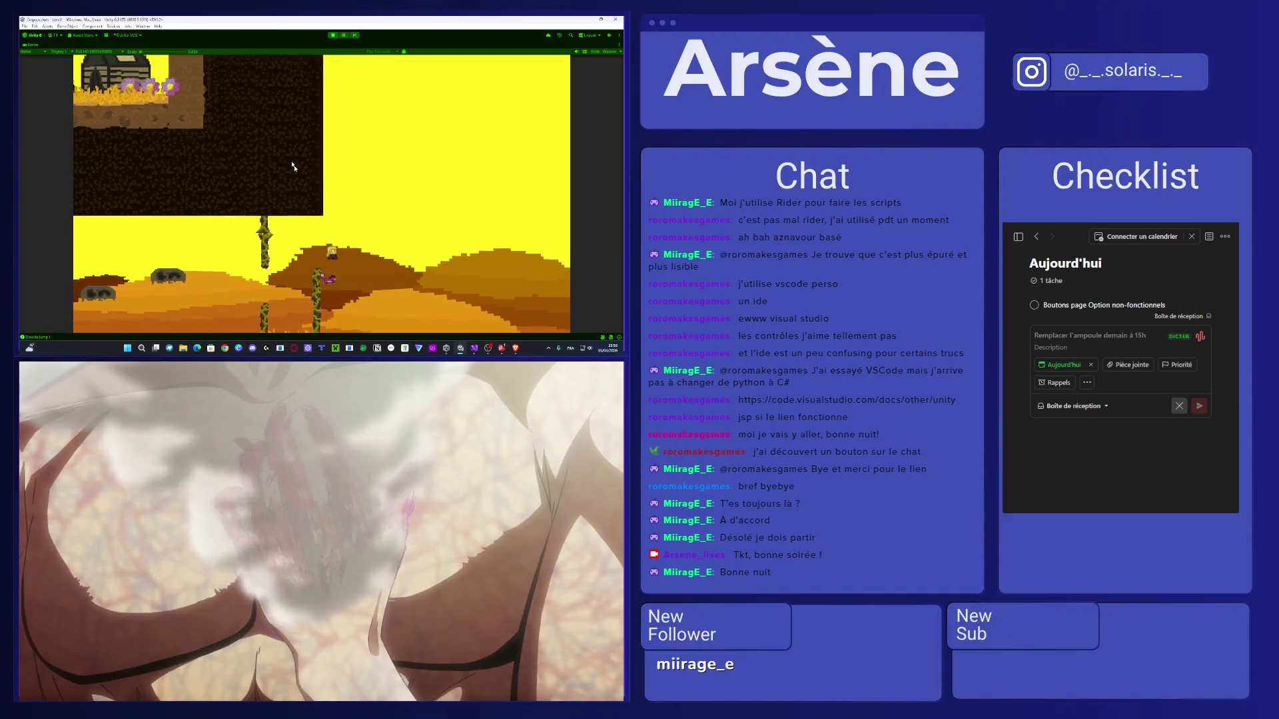
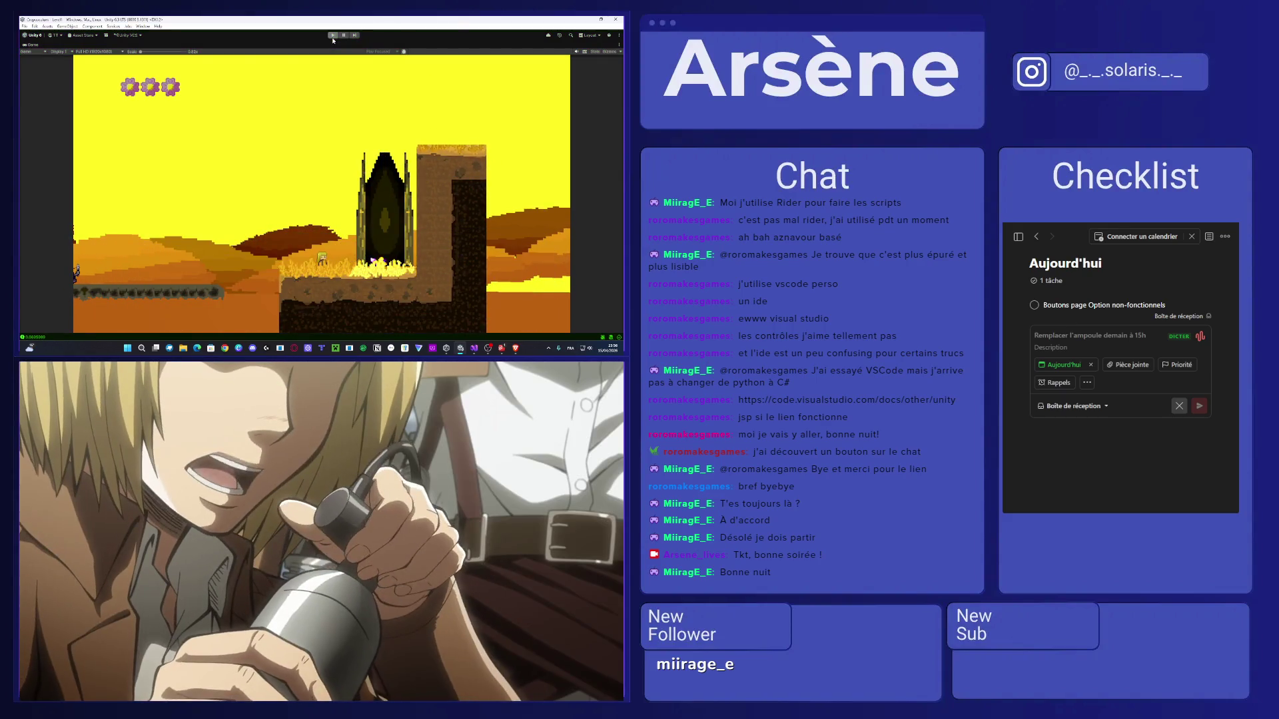
Exit Unity Play mode and return to DialogueTrigger.cs, selecting the WaitForSeconds(2f) line.
{"action": "key", "text": "ctrl+p"}
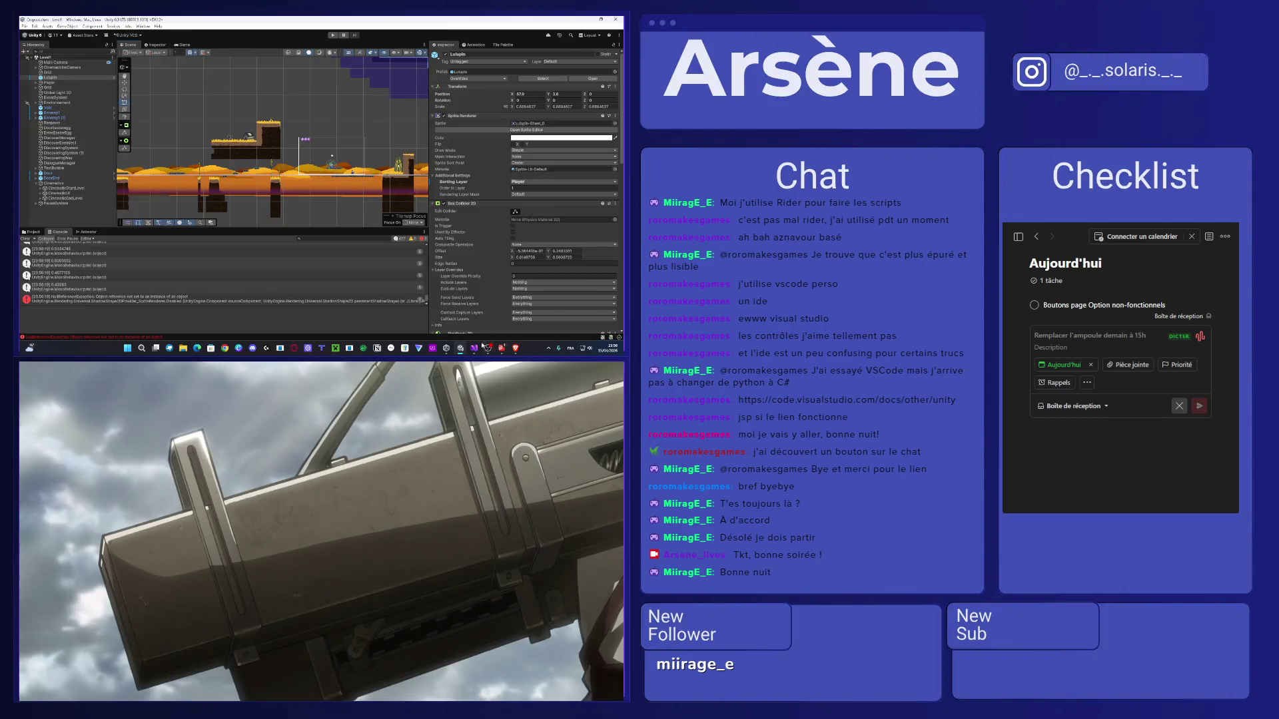
{"action": "left_click", "coordinate": [475, 347]}
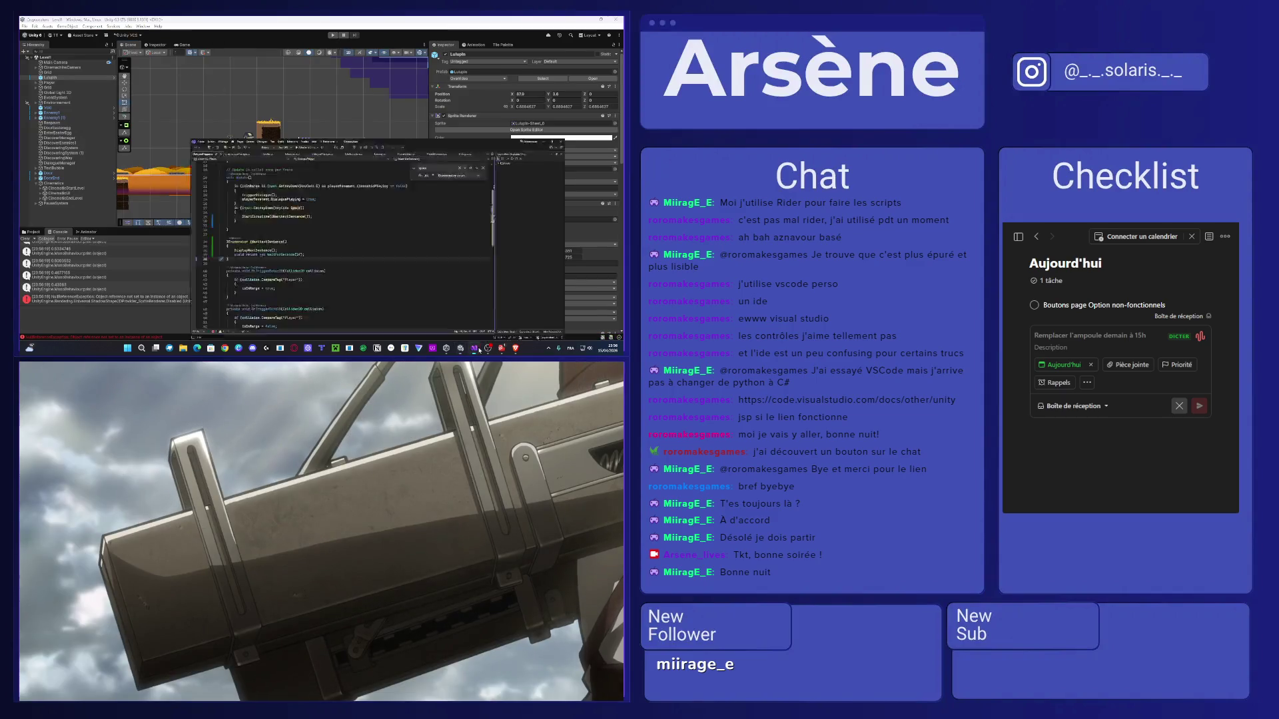
{"action": "left_click_drag", "start_coordinate": [188, 202], "coordinate": [90, 202]}
{"action": "key", "text": "ctrl+c"}
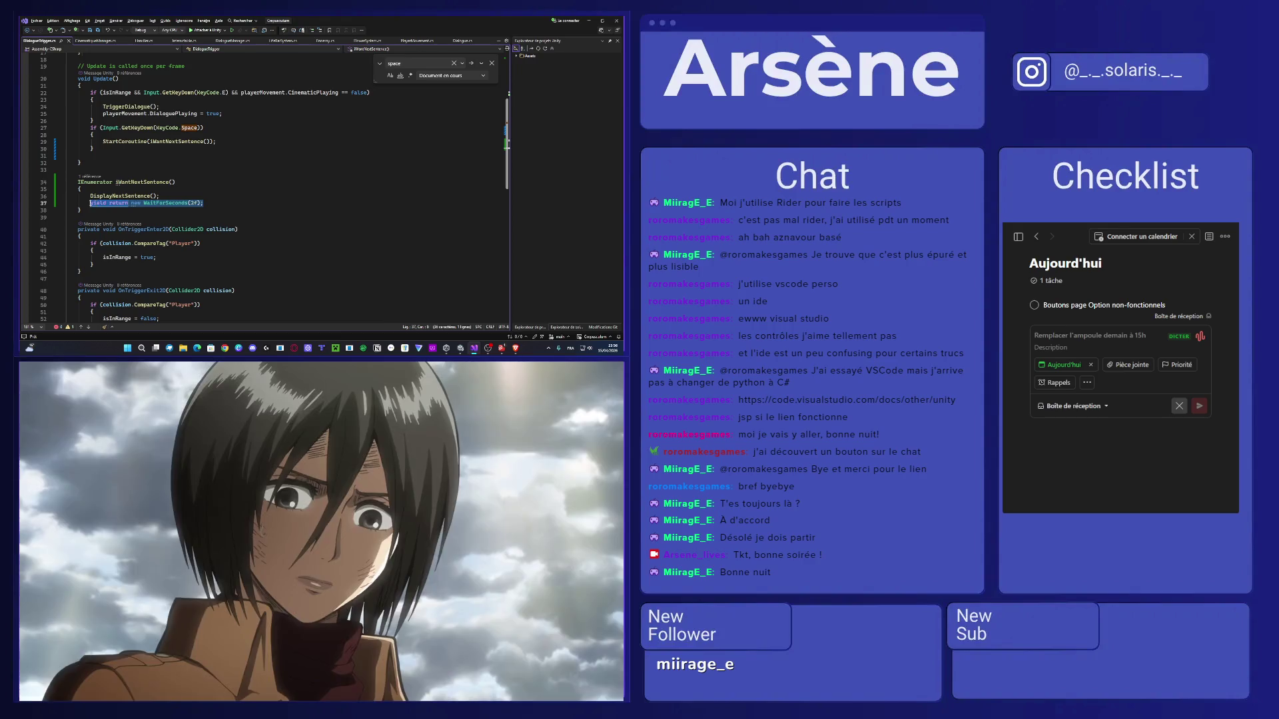
Move the WaitForSeconds(2f) wait line above the DisplayNextSentence call.
{"action": "key", "text": "Delete"}
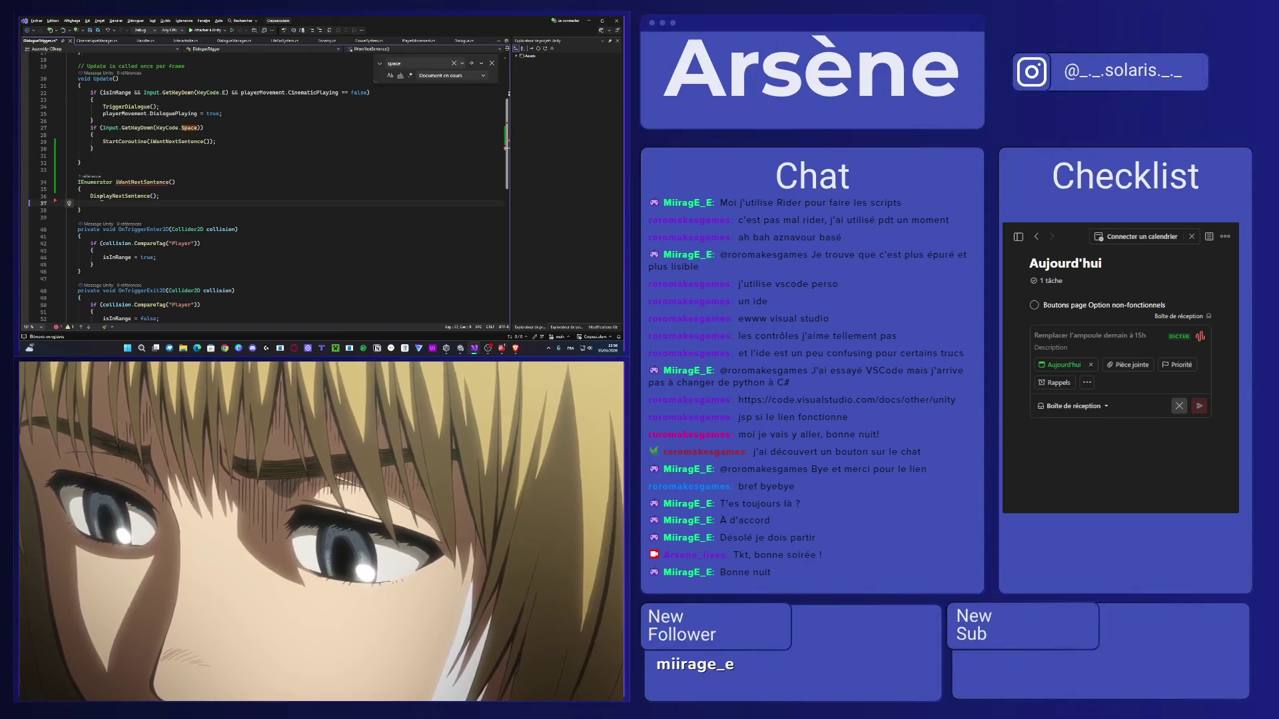
{"action": "key", "text": "BackSpace"}
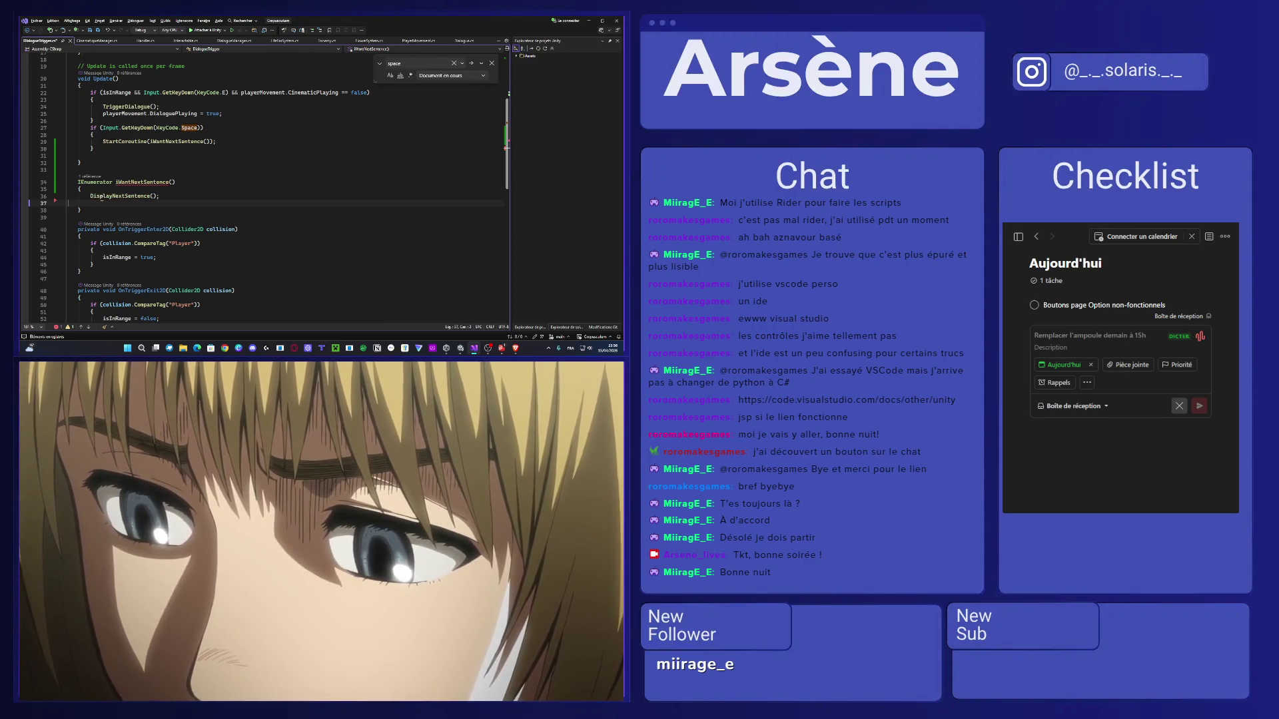
{"action": "key", "text": "BackSpace"}
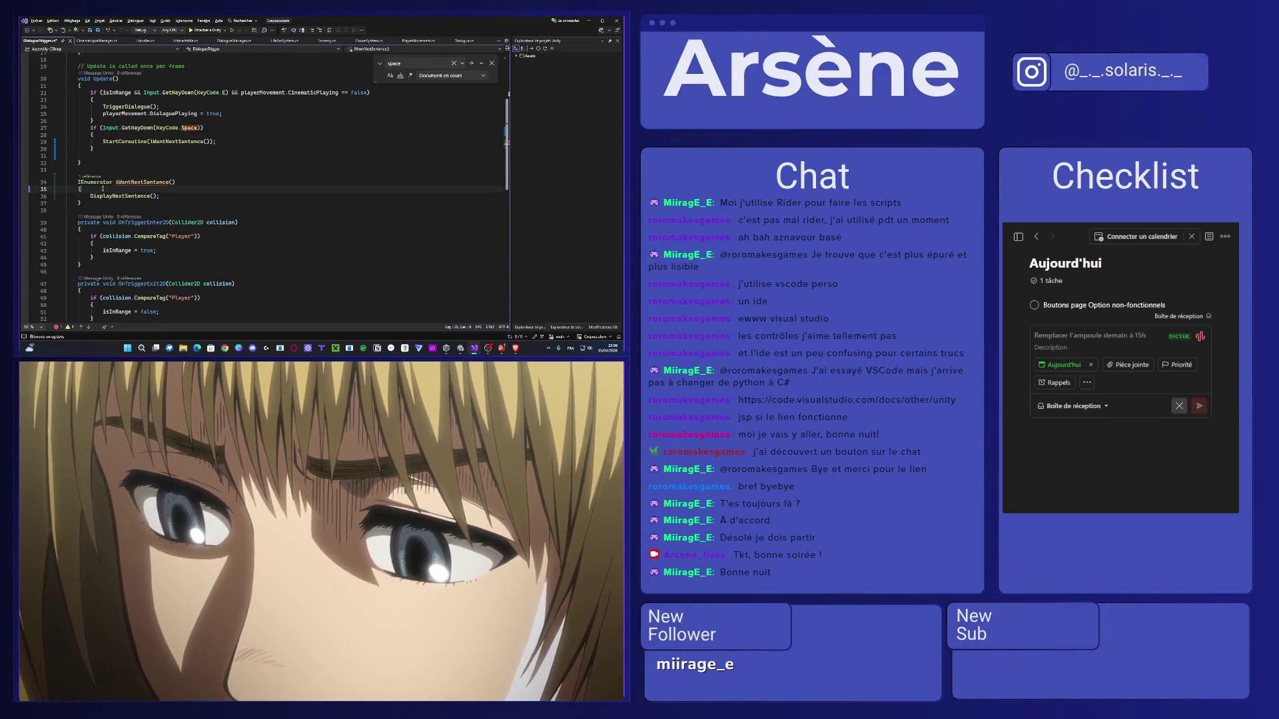
{"action": "key", "text": "ctrl+v"}
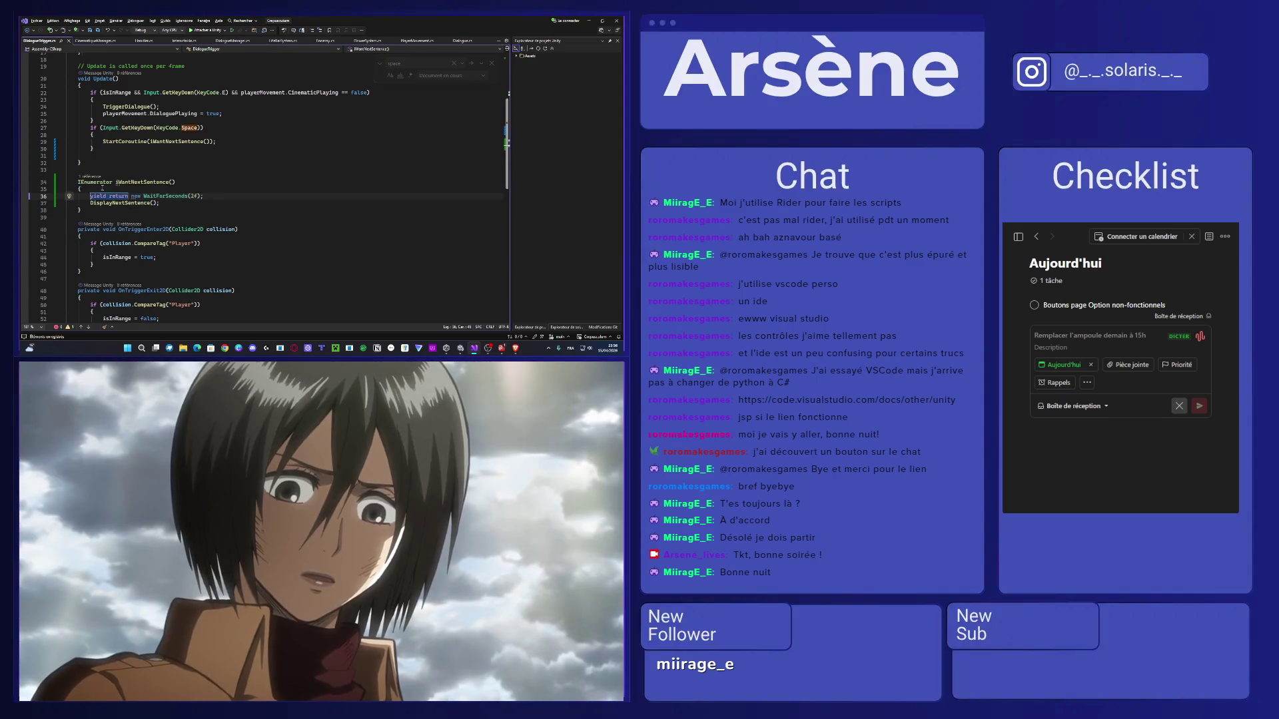
{"action": "key", "text": "ctrl+f"}
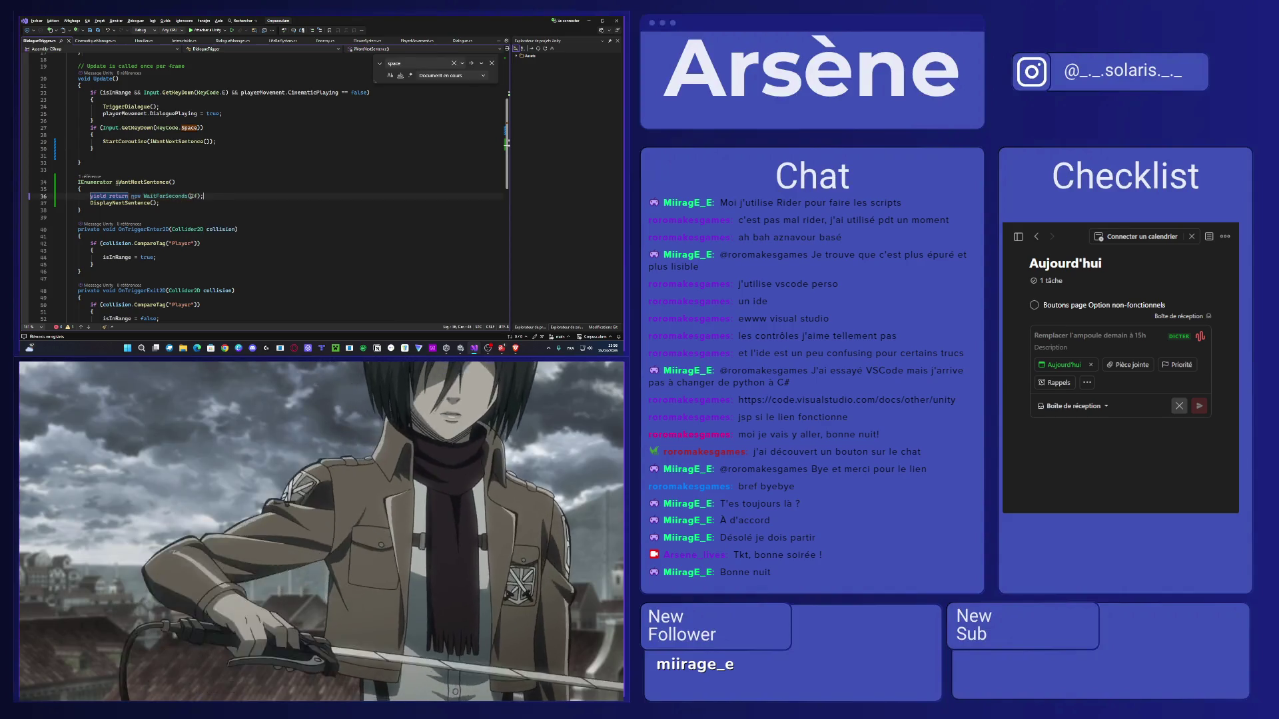
Change the wait to 1 second, then cut the wait line out of WaitNextSentence.
{"action": "left_click_drag", "start_coordinate": [189, 196], "coordinate": [193, 196]}
{"action": "mouse_move", "coordinate": [192, 196]}
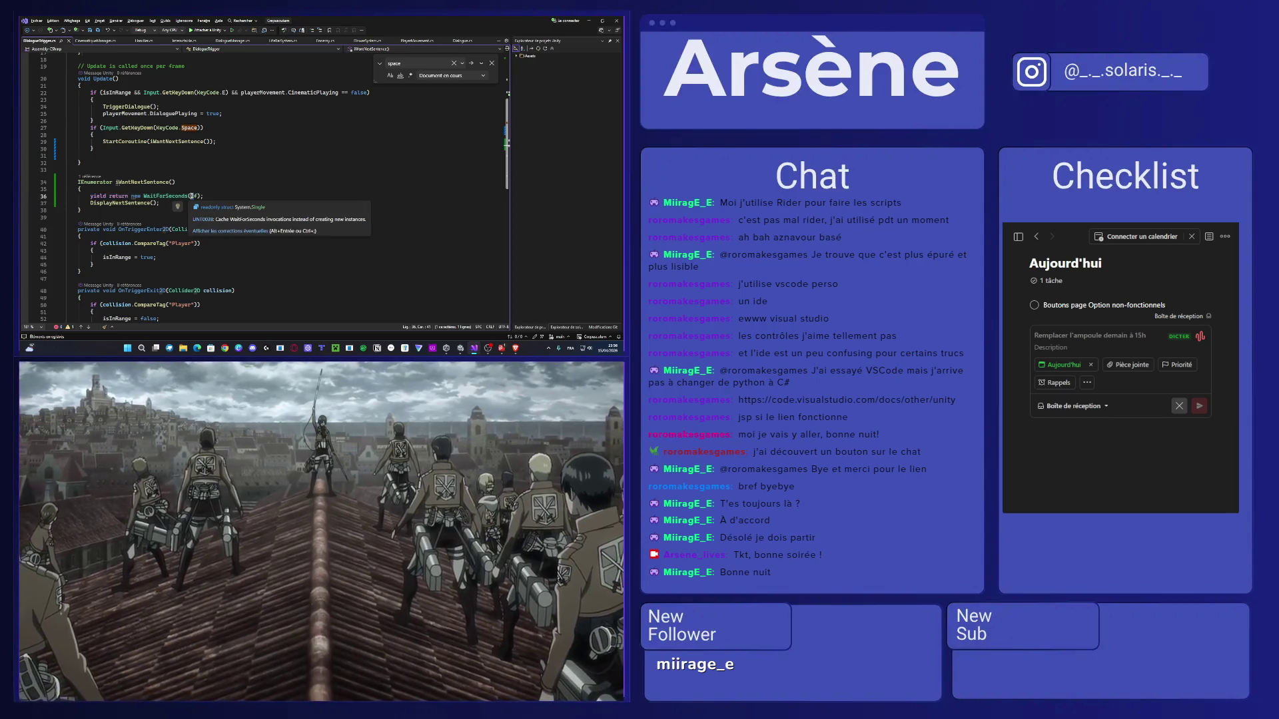
{"action": "type", "text": "1"}
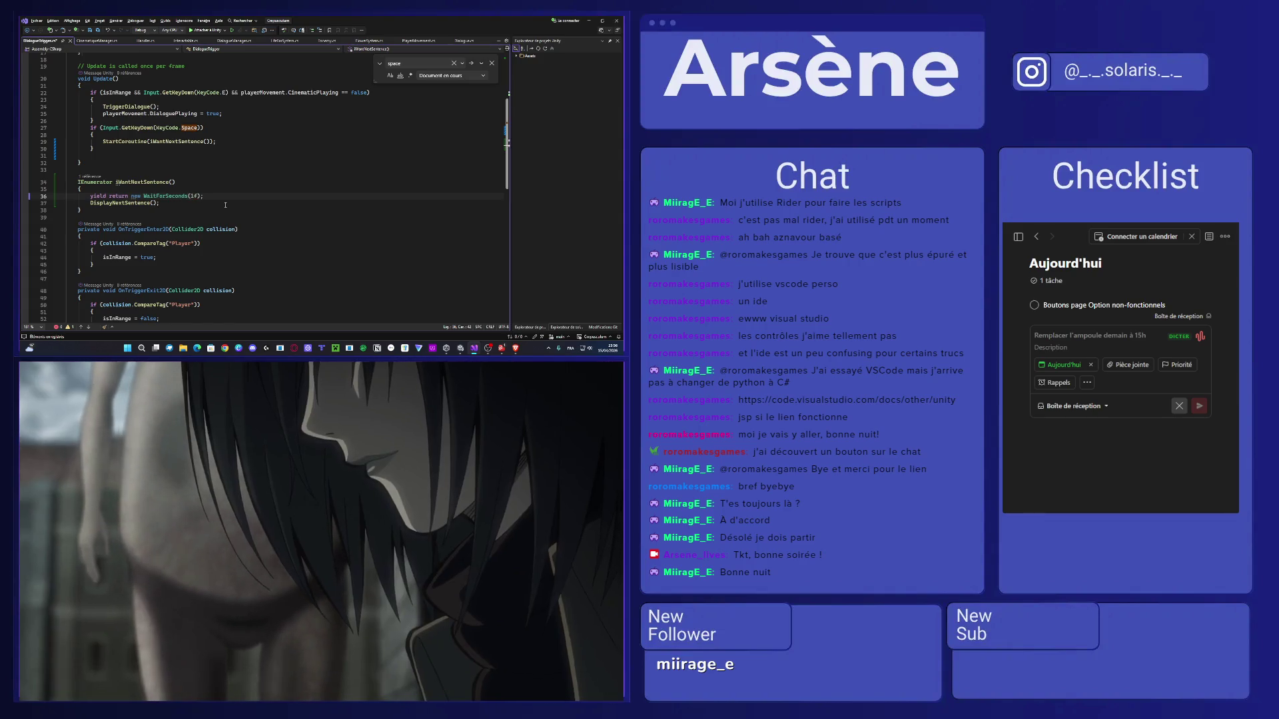
{"action": "left_click_drag", "start_coordinate": [204, 196], "coordinate": [91, 196]}
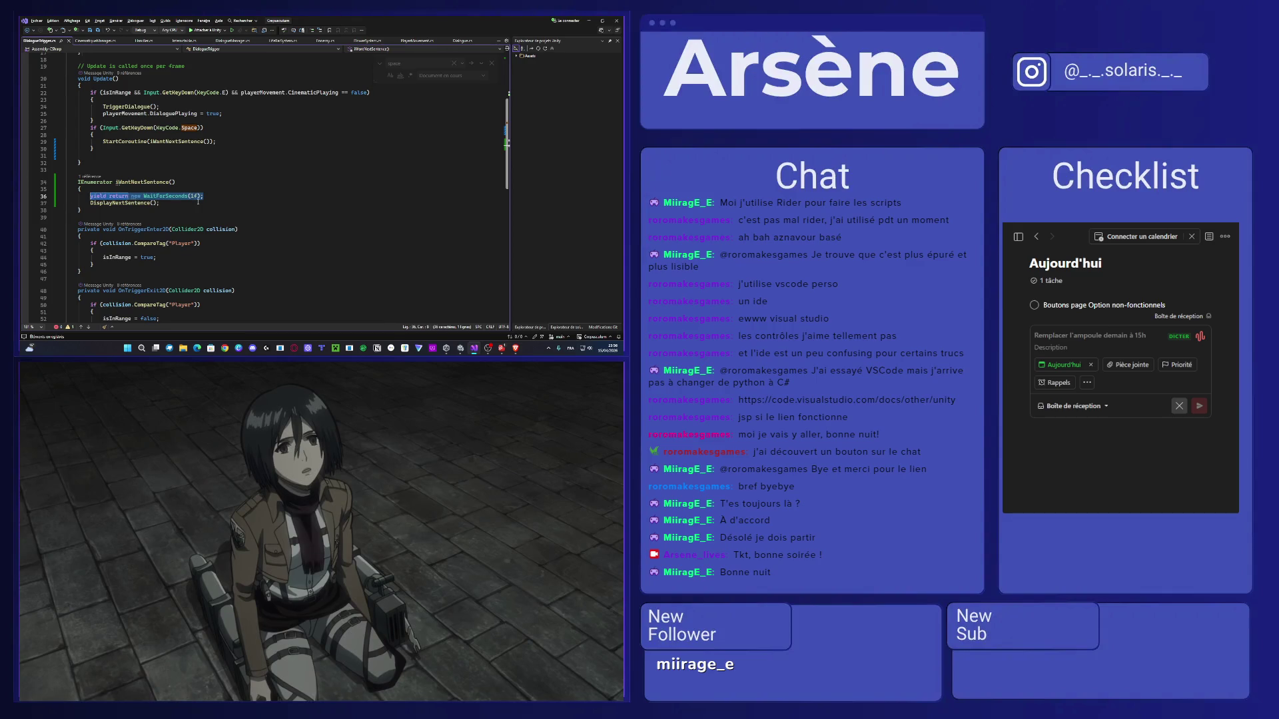
{"action": "key", "text": "ctrl+x"}
{"action": "scroll", "coordinate": [191, 184], "scroll_direction": "up", "scroll_amount": 6}
{"action": "scroll", "coordinate": [192, 185], "scroll_direction": "down", "scroll_amount": 1}
{"action": "left_click", "coordinate": [202, 109]}
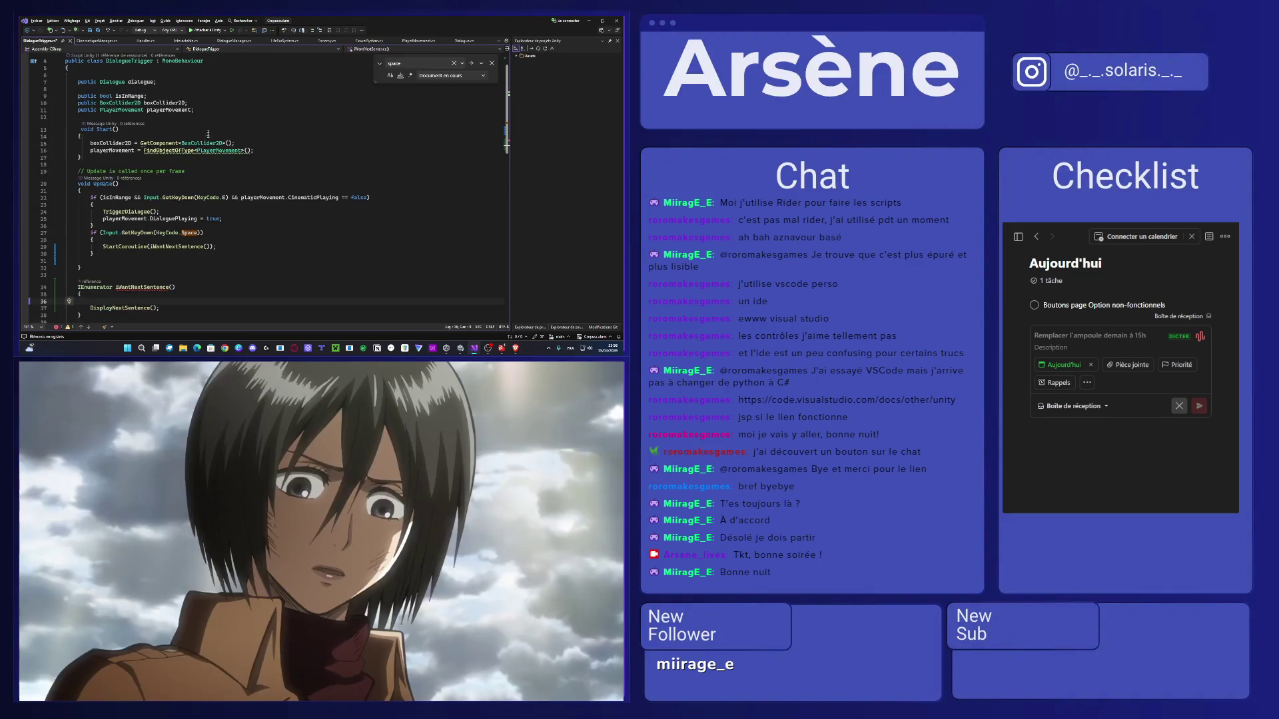
Add a 'private bool CanSkip;' field after playerMovement and save the script.
{"action": "key", "text": "Return"}
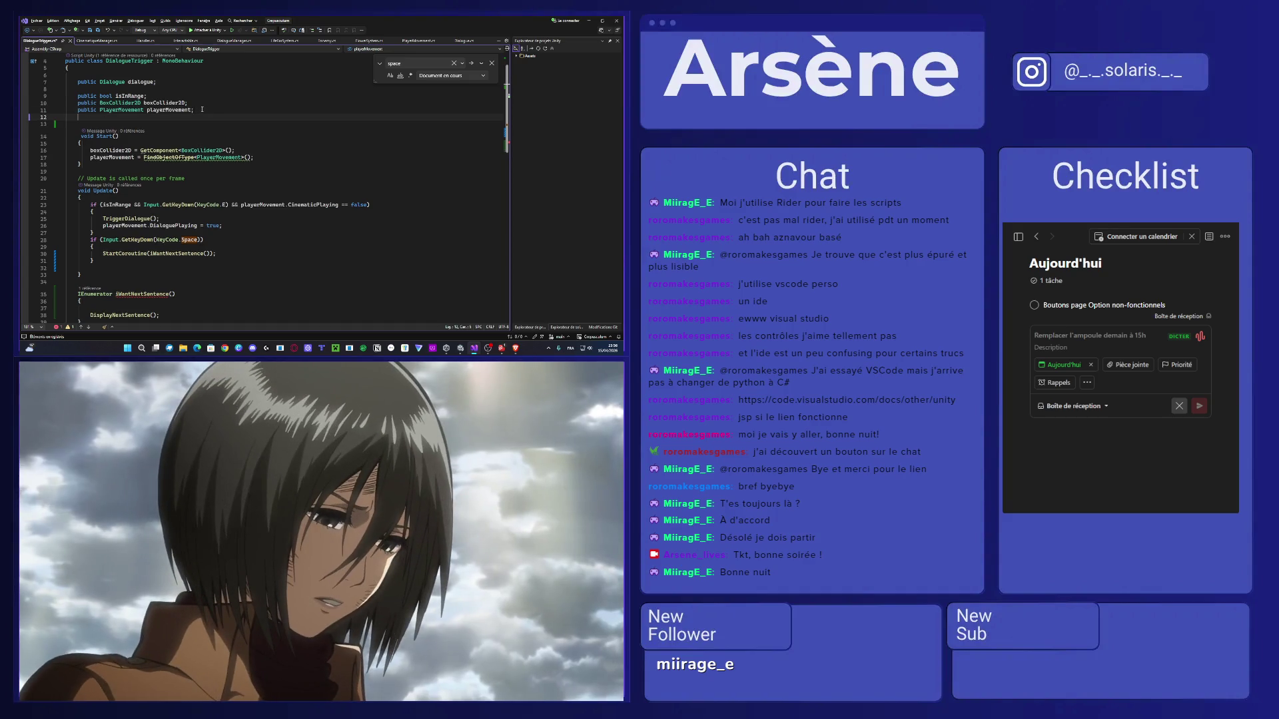
{"action": "type", "text": "priva"}
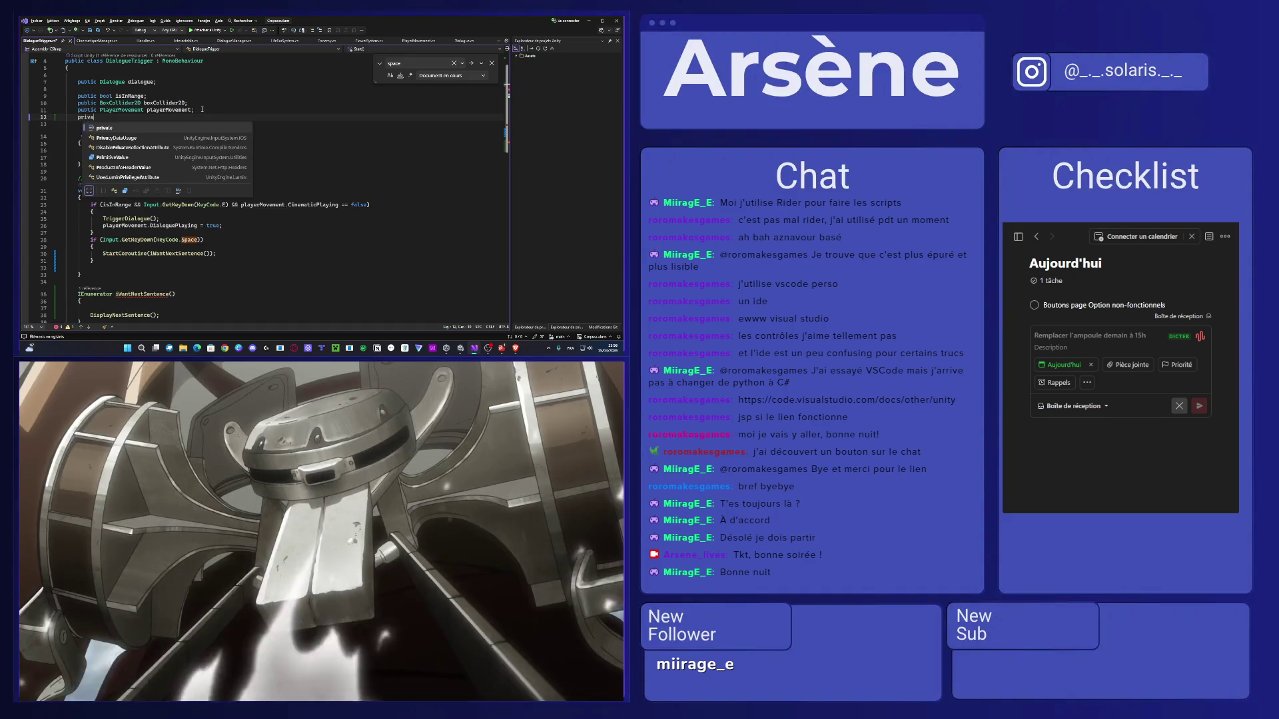
{"action": "type", "text": "te bool CanSk"}
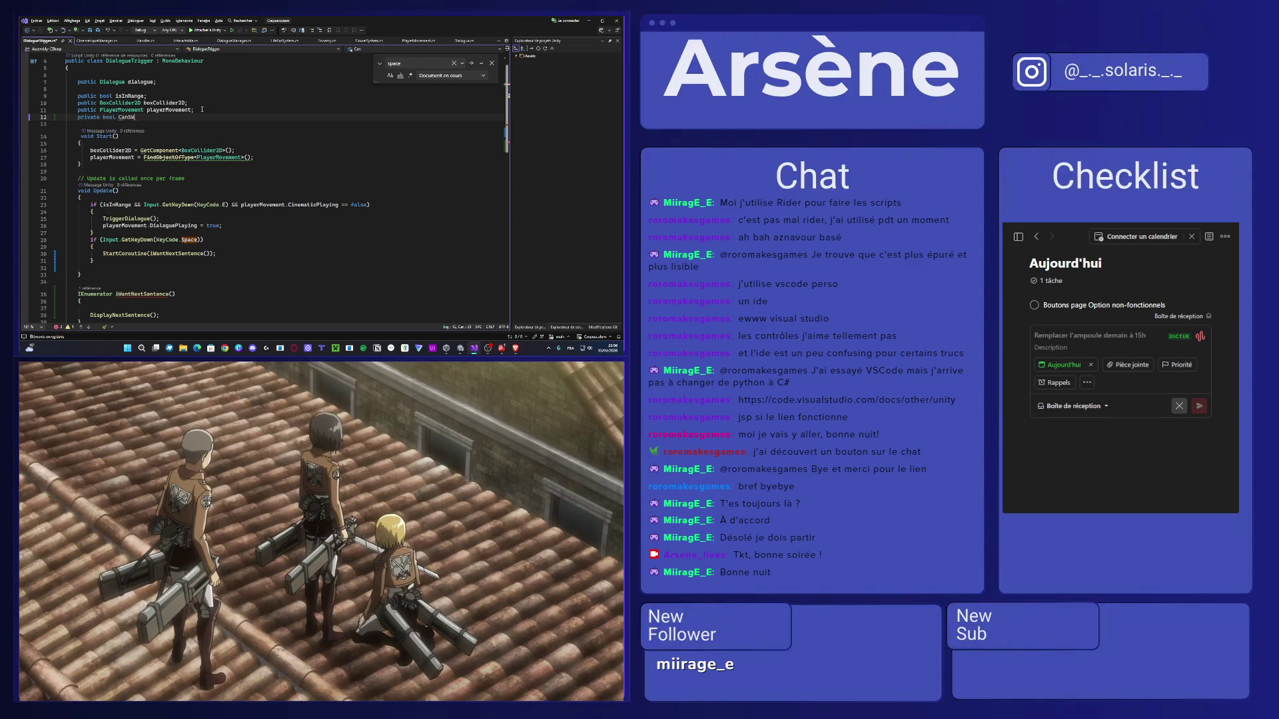
{"action": "type", "text": "ip;"}
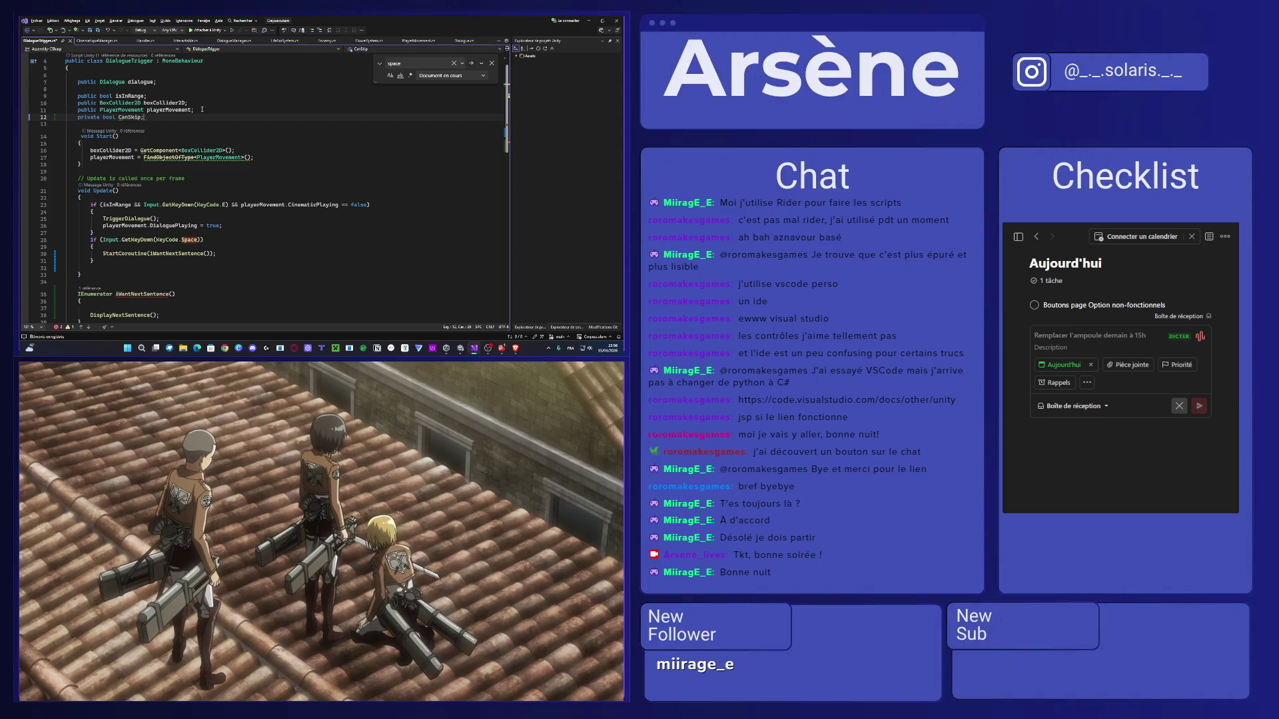
{"action": "key", "text": "ctrl+s"}
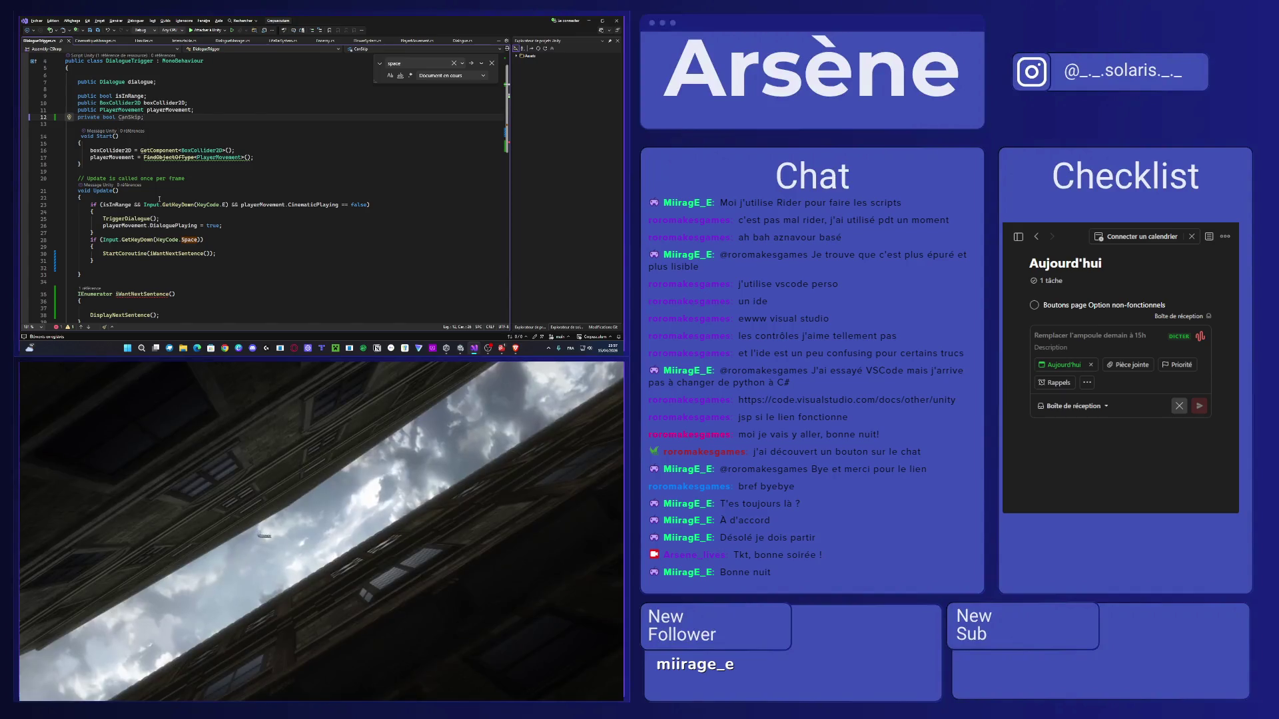
{"action": "scroll", "coordinate": [161, 272], "scroll_direction": "down", "scroll_amount": 1}
{"action": "left_click", "coordinate": [121, 286]}
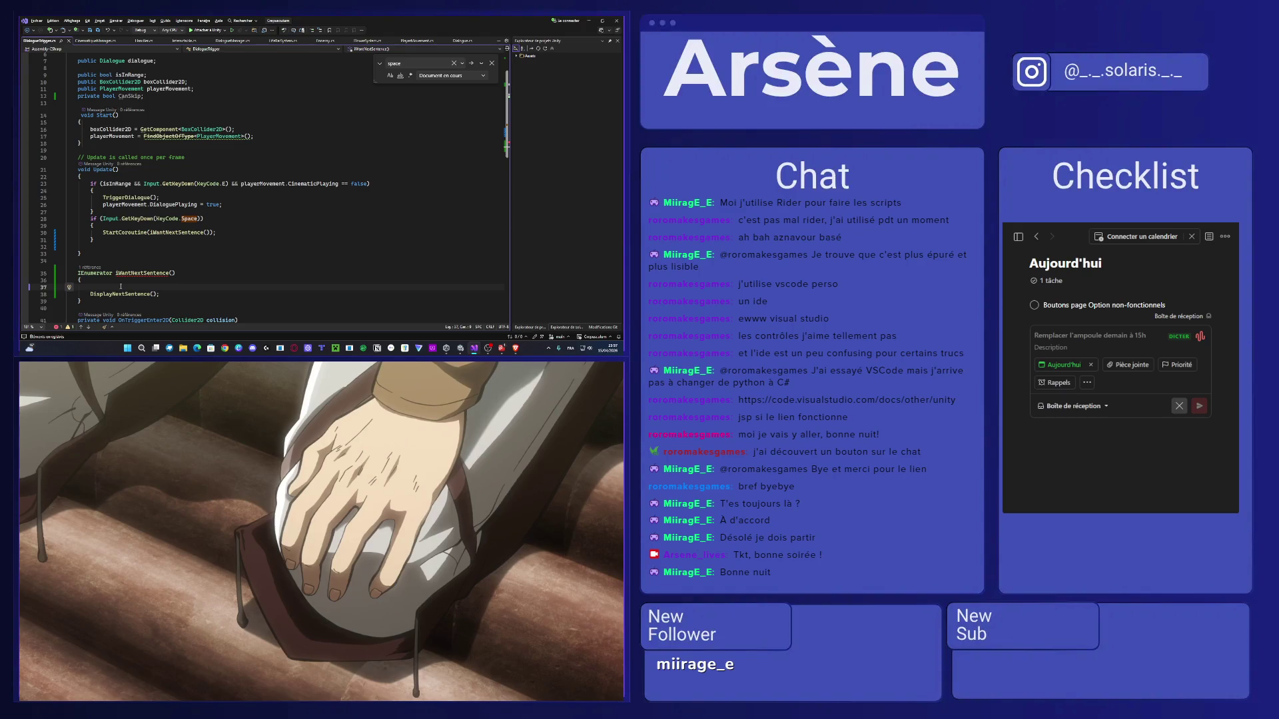
Add an if (!CanSkip) check with yield break in WaitNextSentence and save.
{"action": "type", "text": "if (!CanSkip) {"}
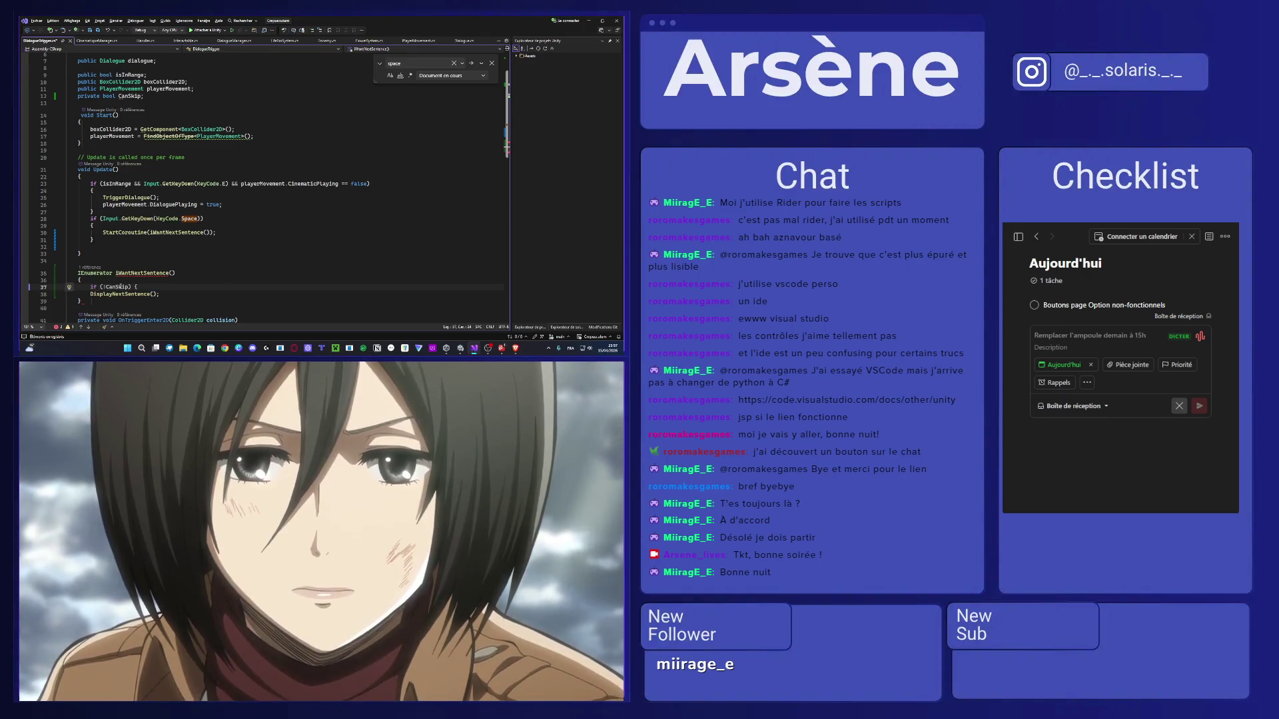
{"action": "key", "text": "Return"}
{"action": "type", "text": "yield break"}
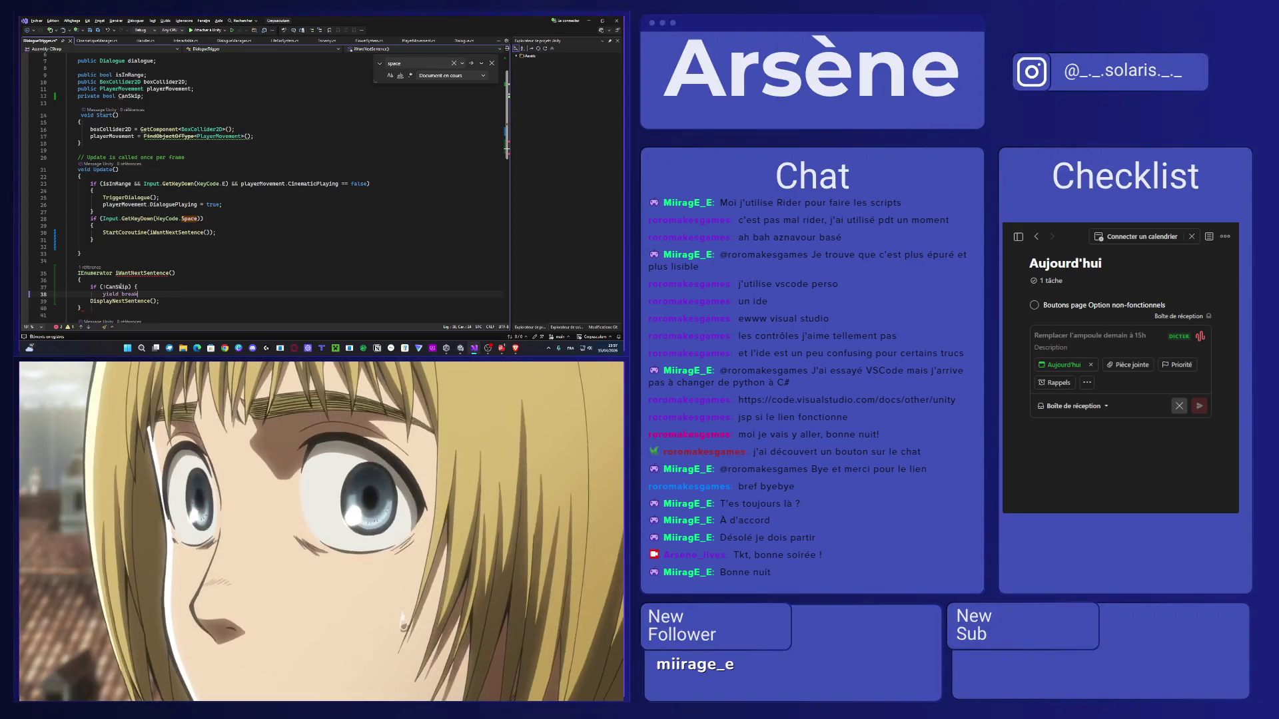
{"action": "key", "text": "Tab"}
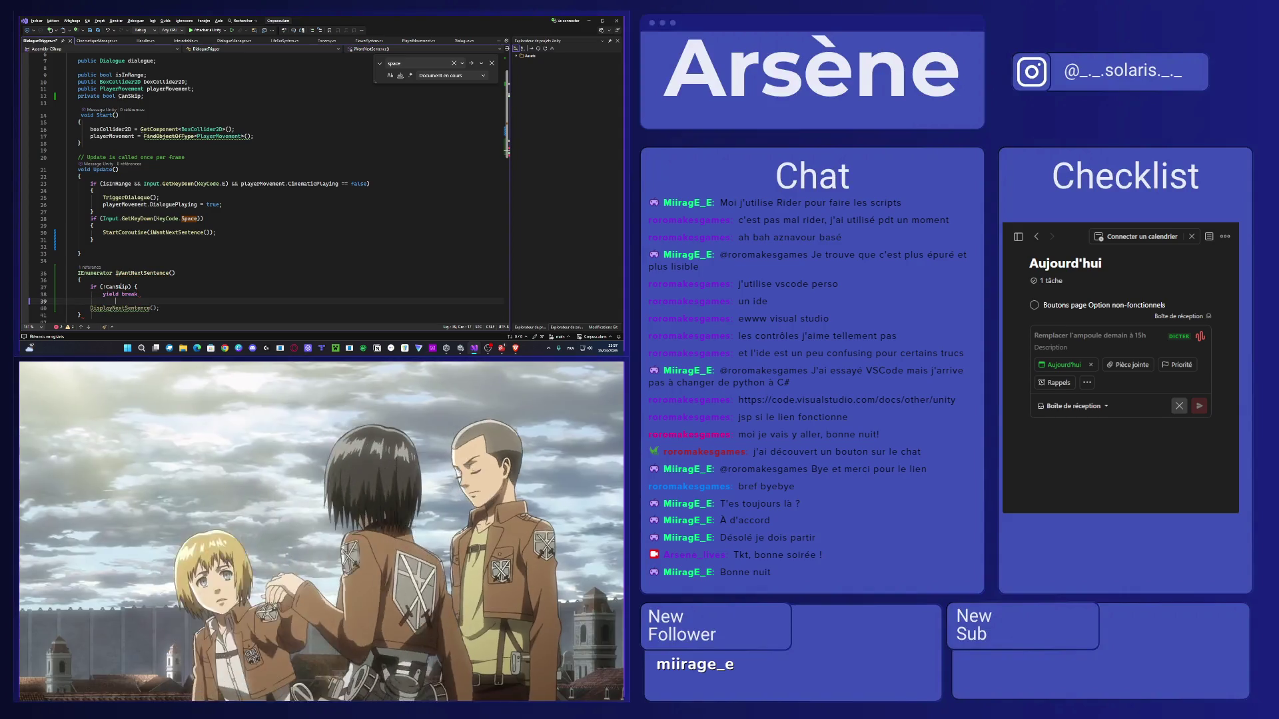
{"action": "key", "text": "ctrl"}
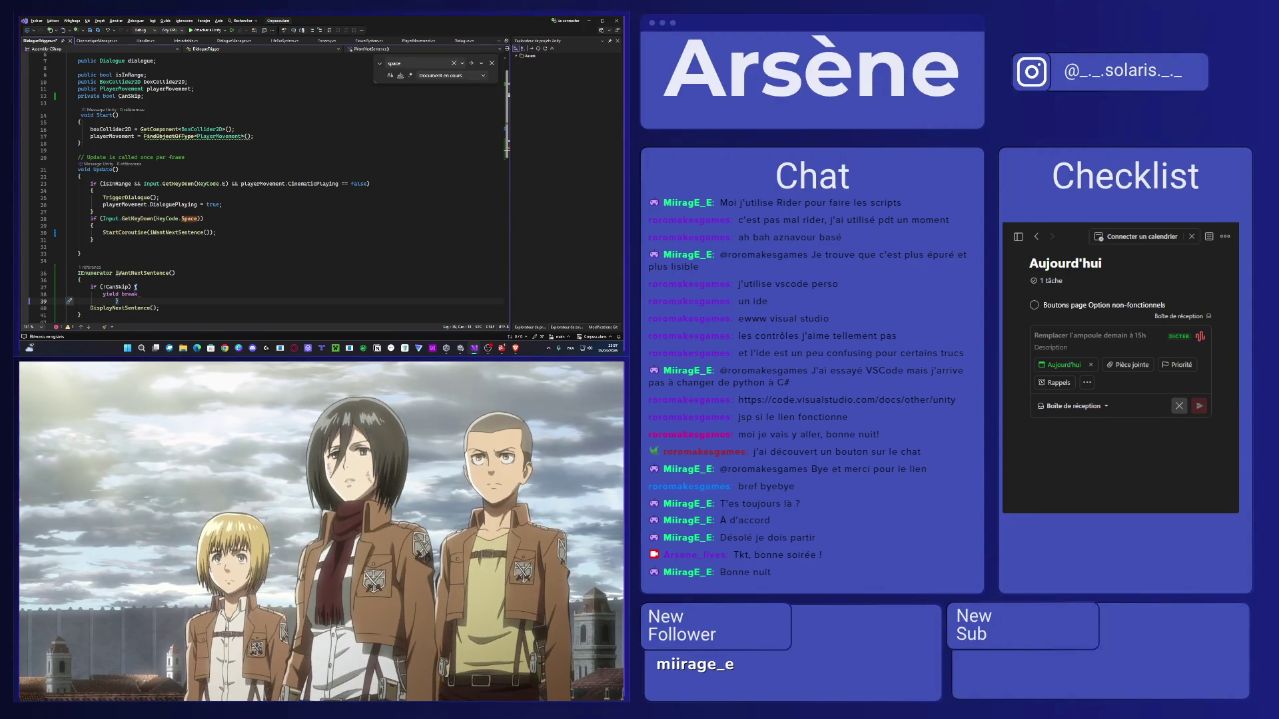
{"action": "key", "text": "Return"}
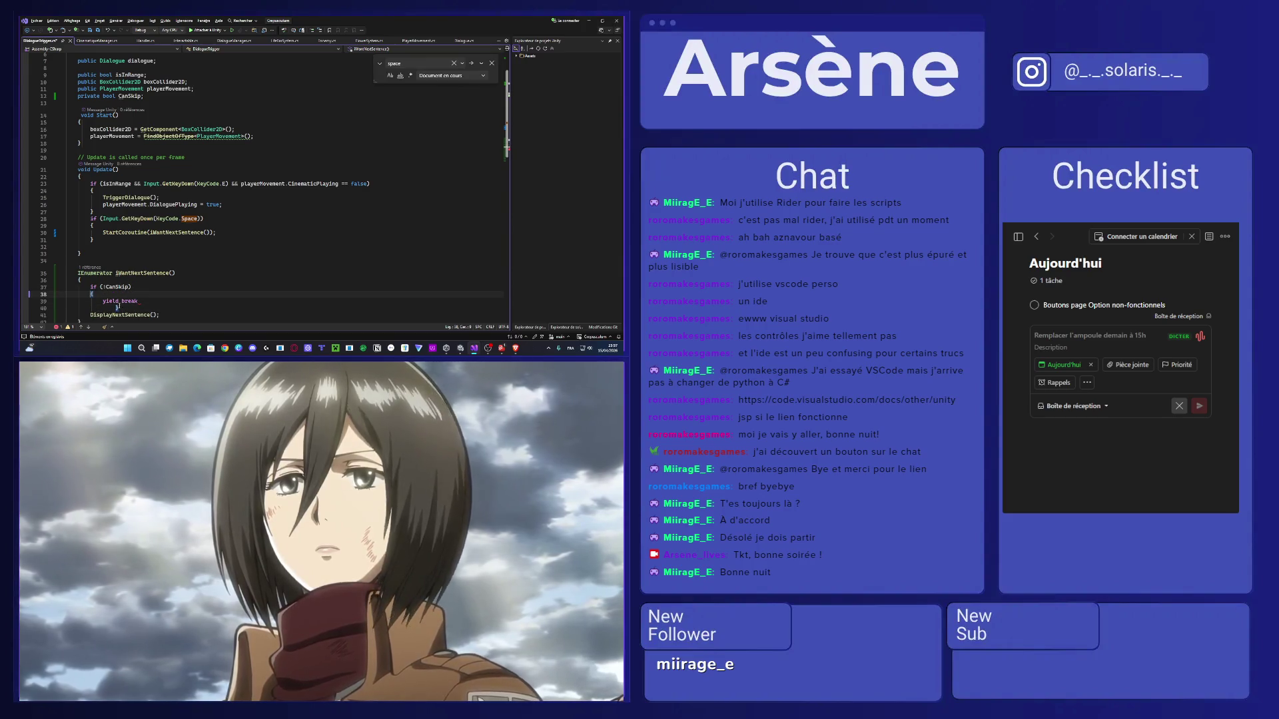
{"action": "key", "text": "BackSpace"}
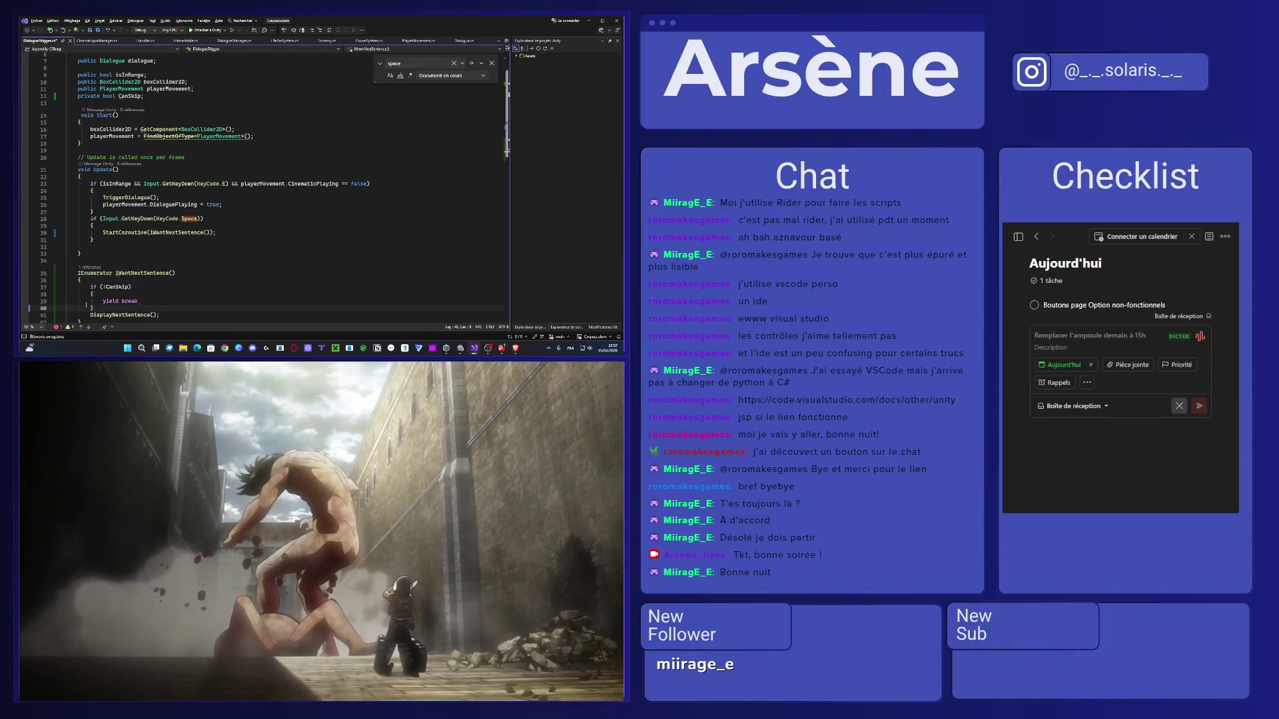
{"action": "key", "text": "ctrl+s"}
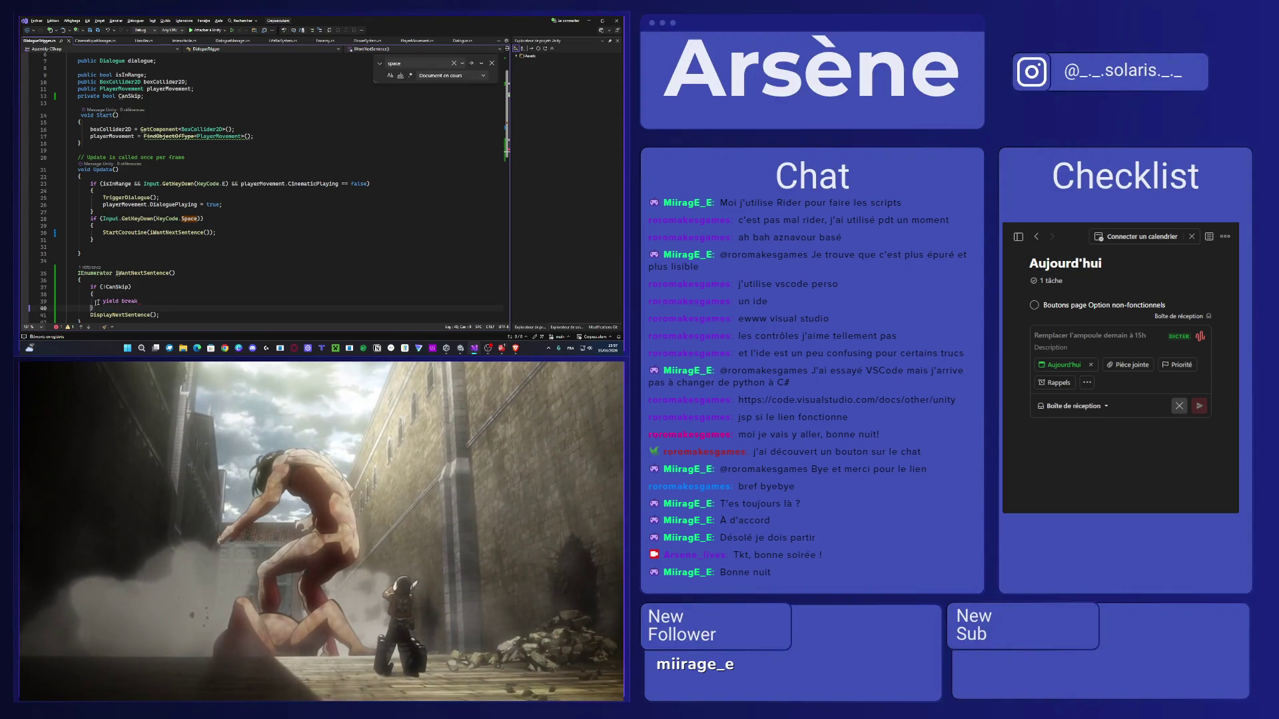
{"action": "type", "text": ";"}
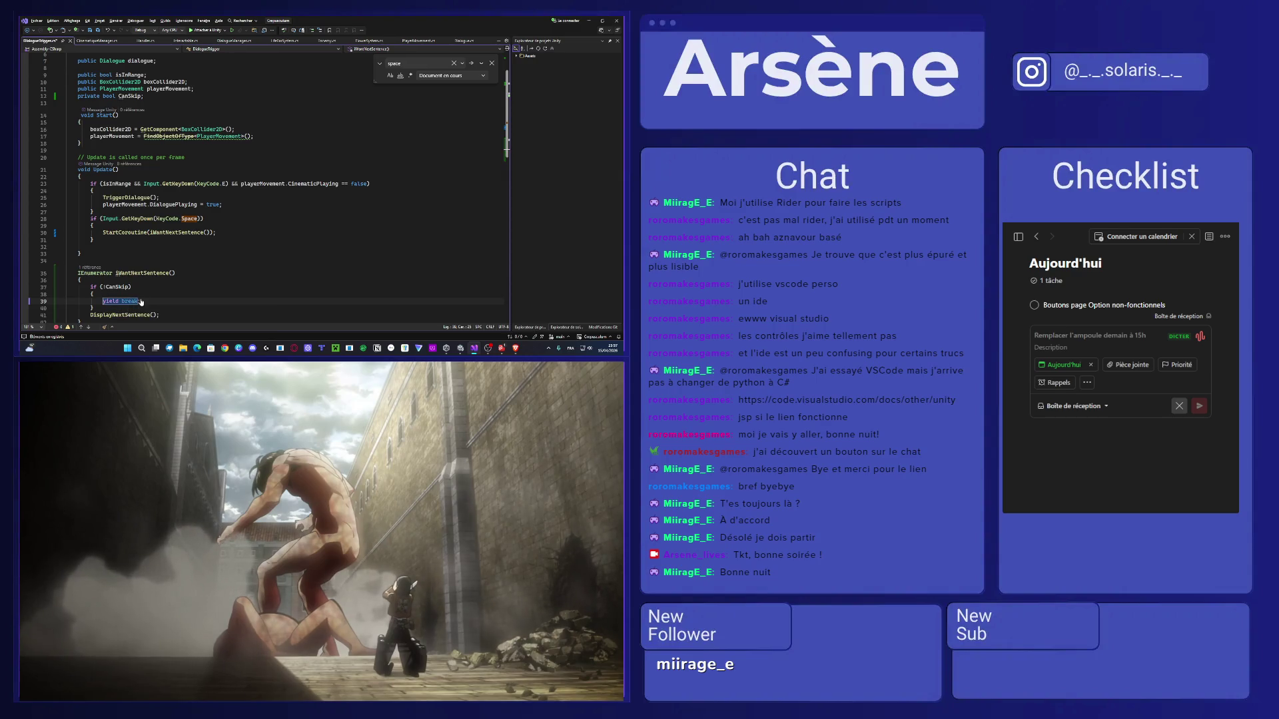
{"action": "scroll", "coordinate": [141, 302], "scroll_direction": "down", "scroll_amount": 2}
Wrap the DisplayNextSentence() call in a braced else block after the if check.
{"action": "left_click", "coordinate": [101, 265]}
{"action": "key", "text": "Return"}
{"action": "type", "text": "e"}
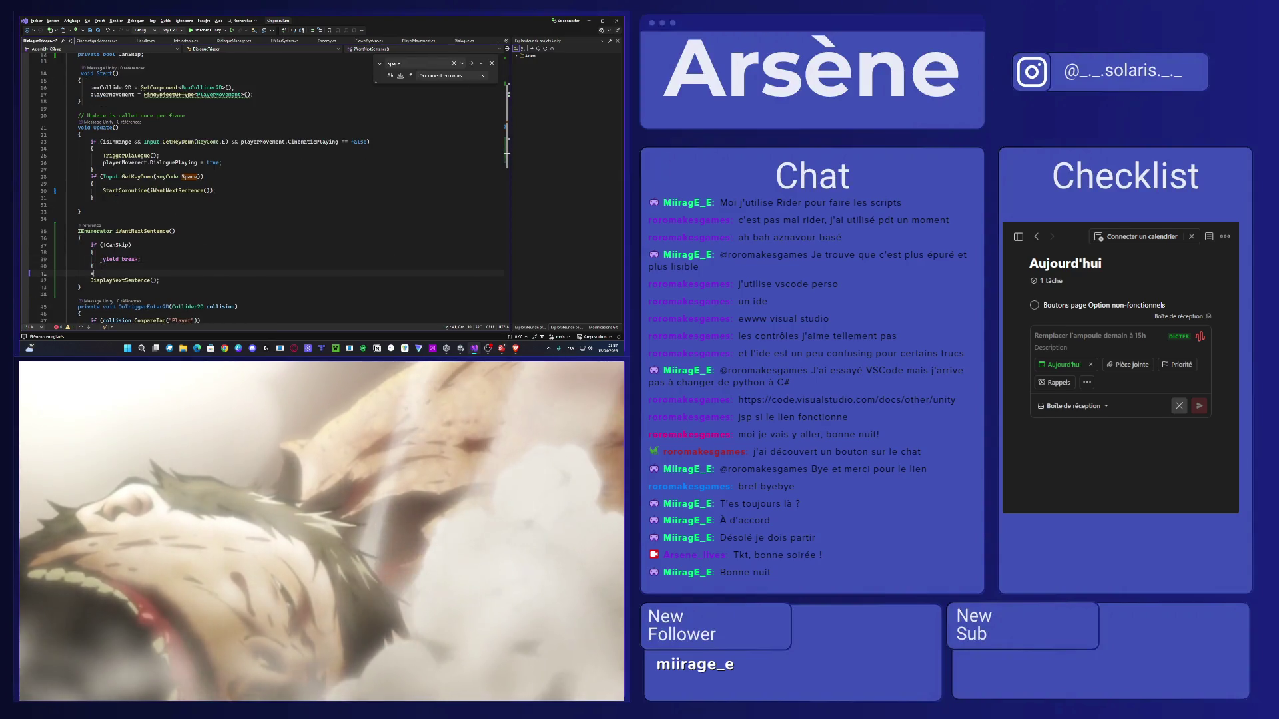
{"action": "type", "text": "lse {"}
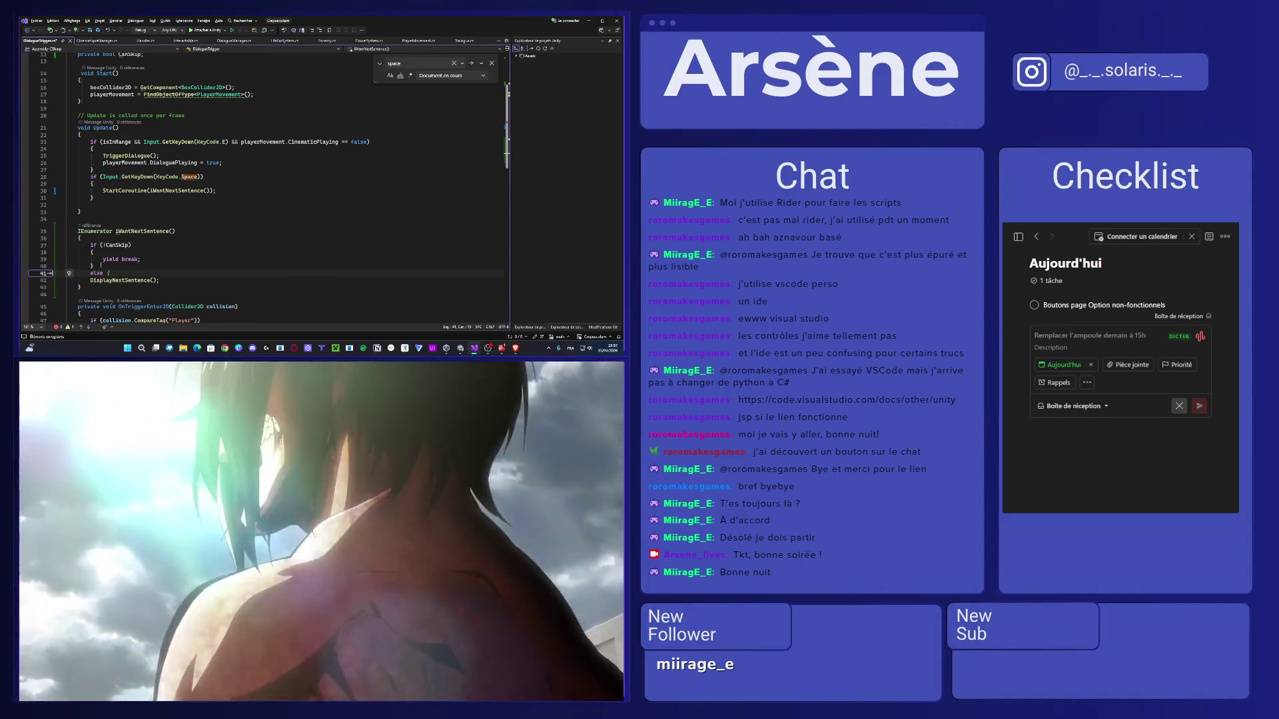
{"action": "key", "text": "Return"}
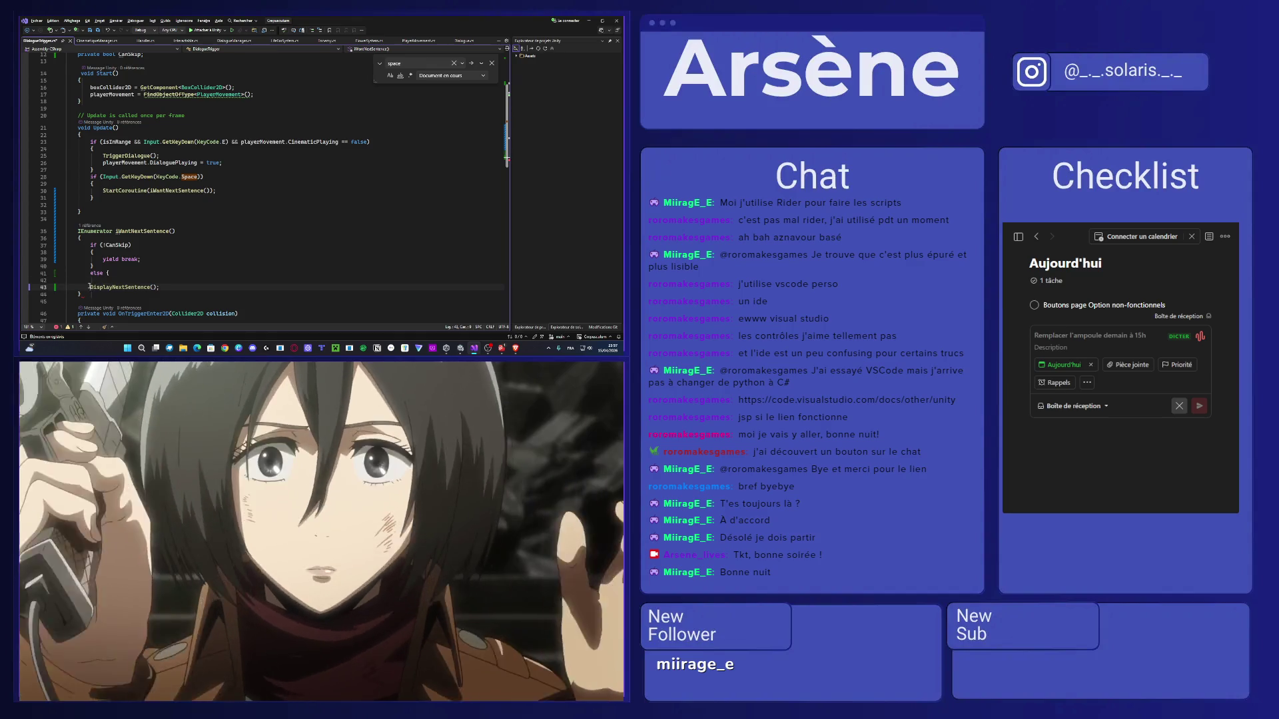
{"action": "key", "text": "BackSpace"}
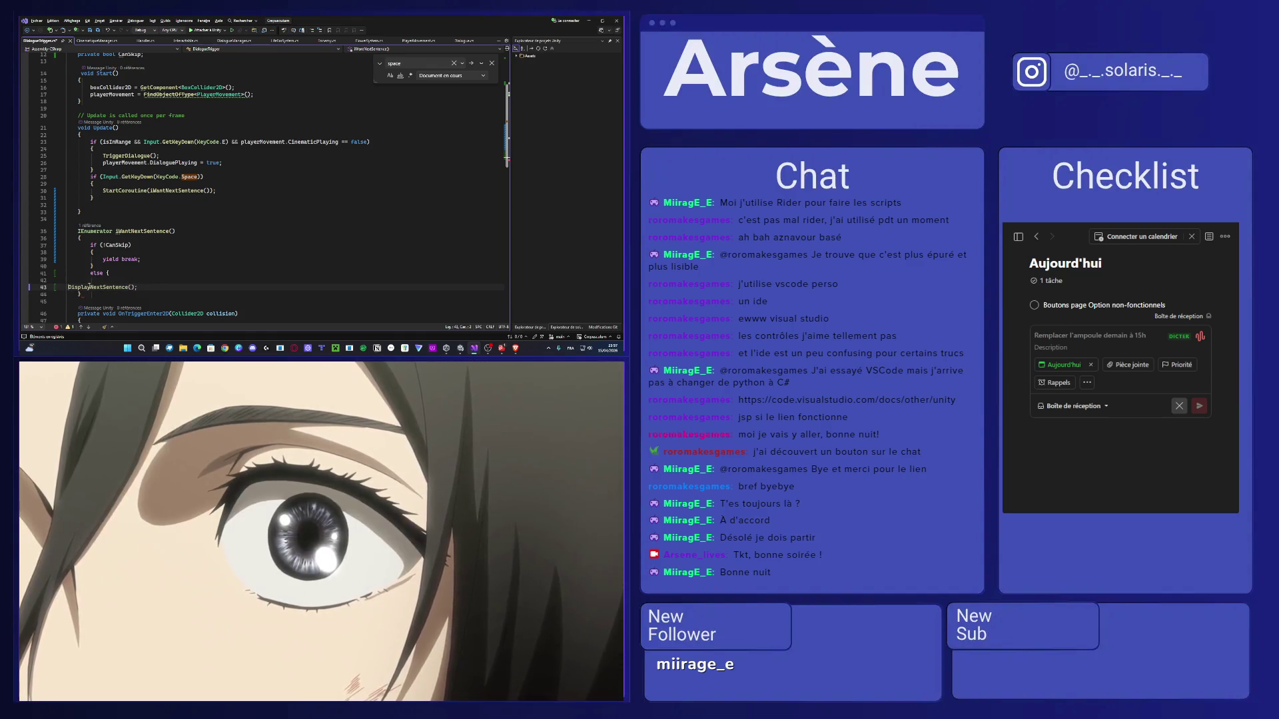
{"action": "key", "text": "BackSpace"}
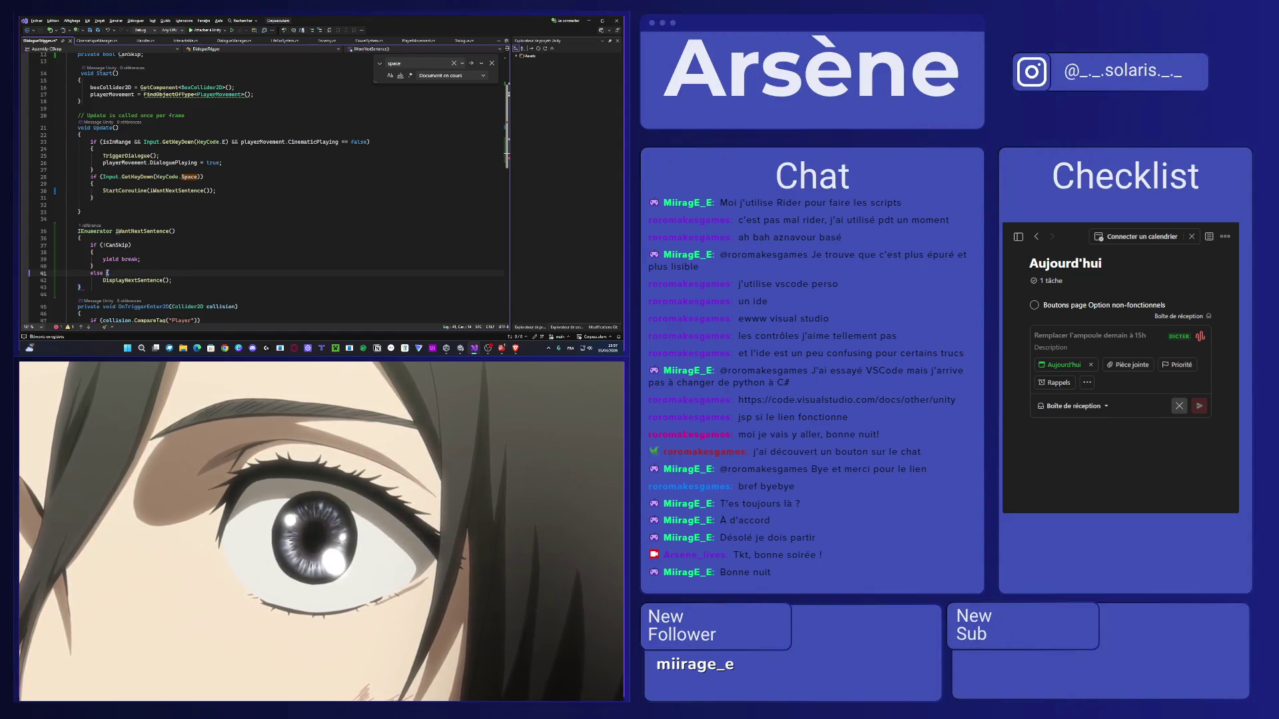
{"action": "key", "text": "Return"}
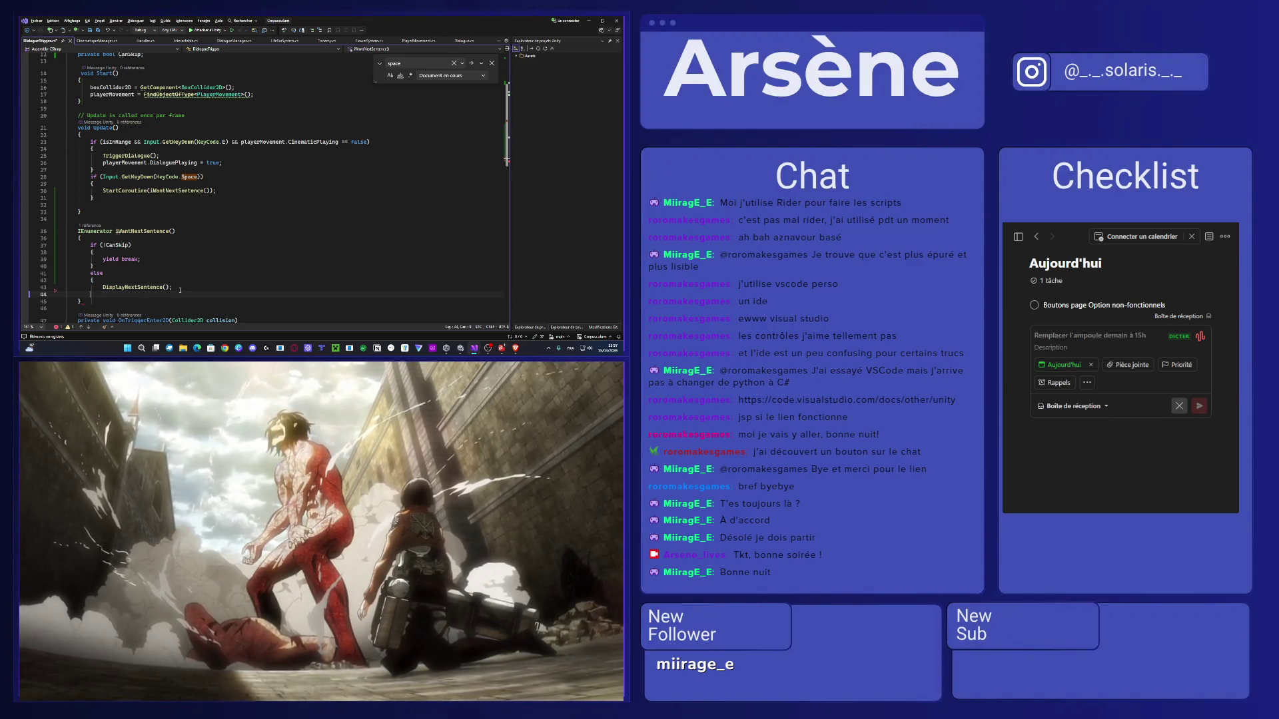
{"action": "type", "text": "}"}
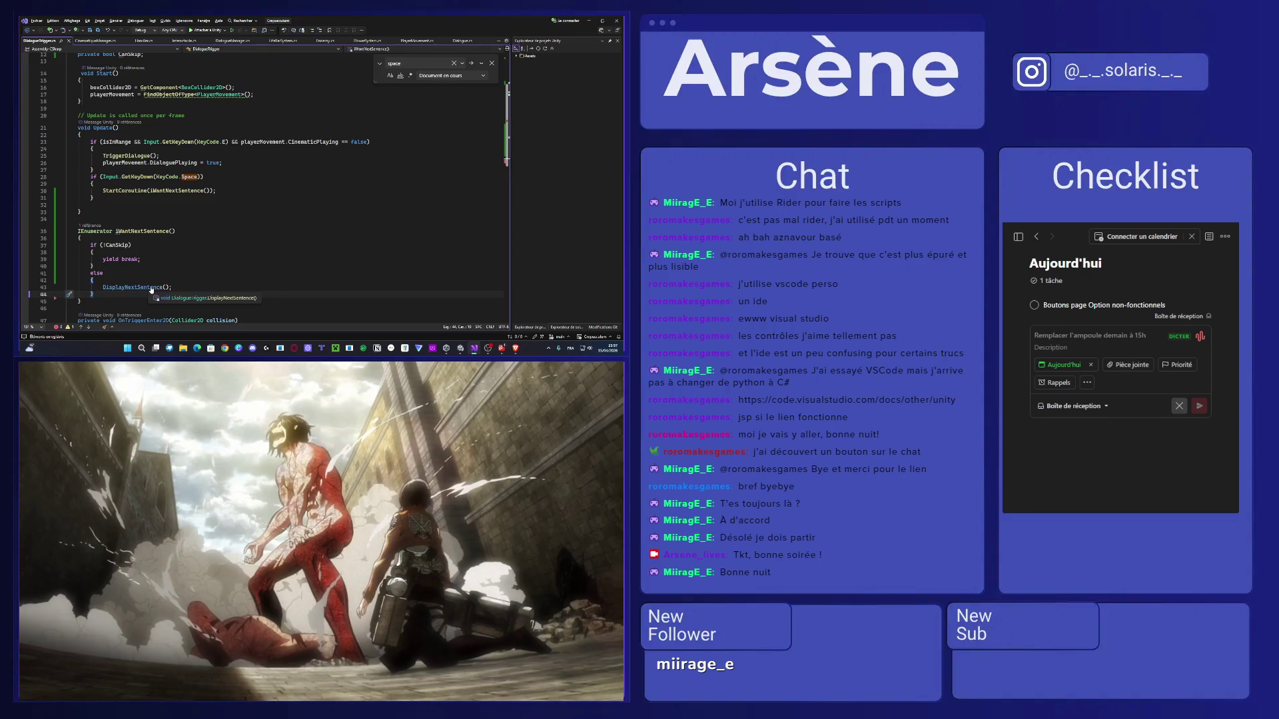
{"action": "left_click", "coordinate": [151, 287], "text": "ctrl"}
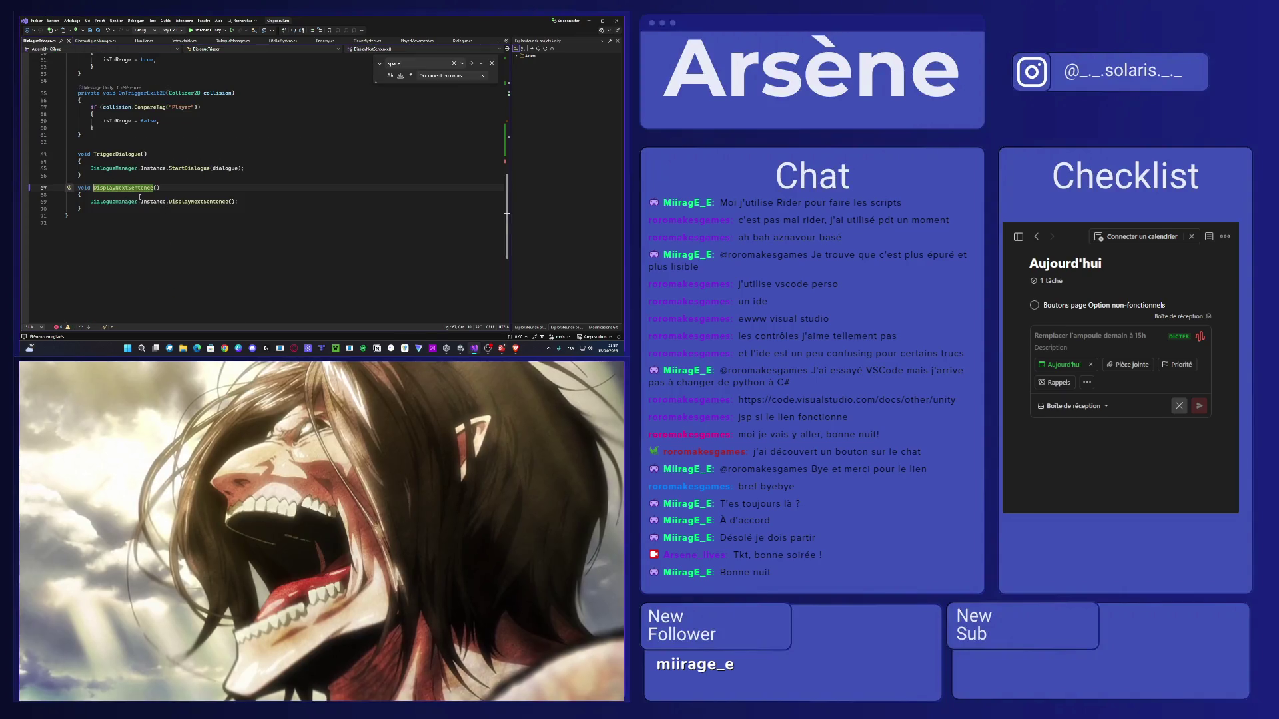
Insert CanSkip = false at the top of DisplayNextSentence's body.
{"action": "left_click", "coordinate": [137, 196]}
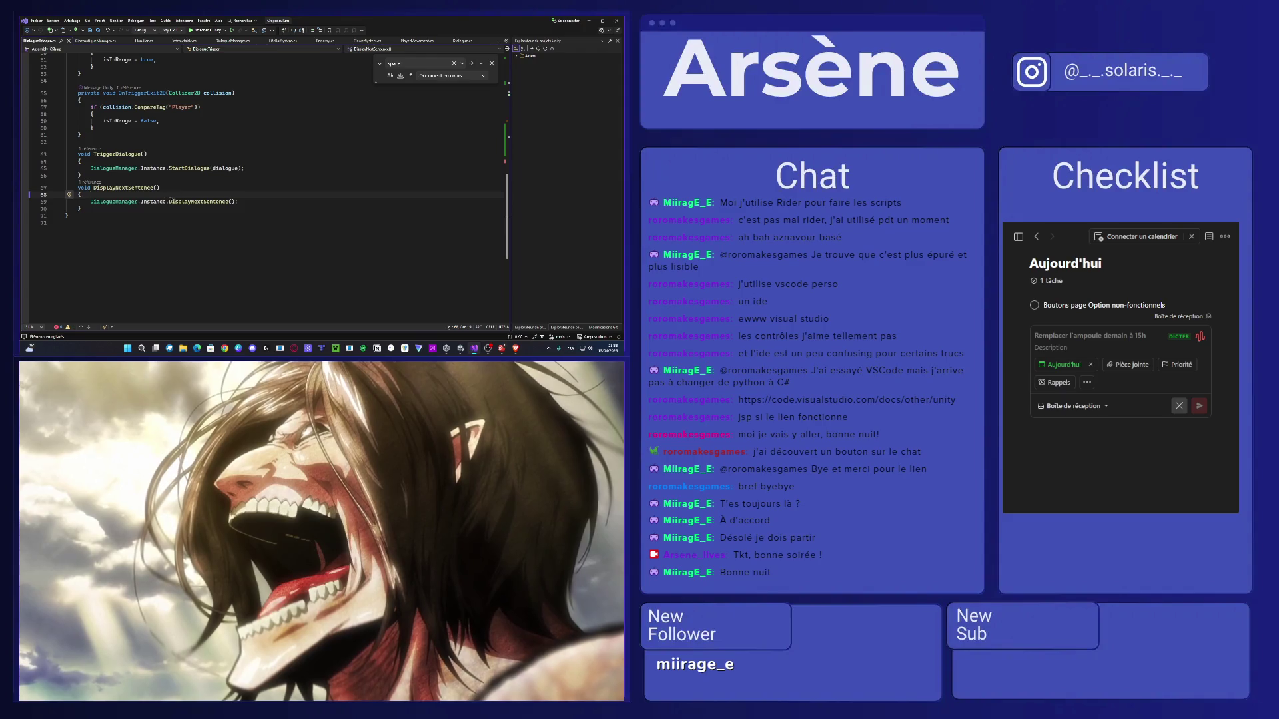
{"action": "key", "text": "Return"}
{"action": "type", "text": "can"}
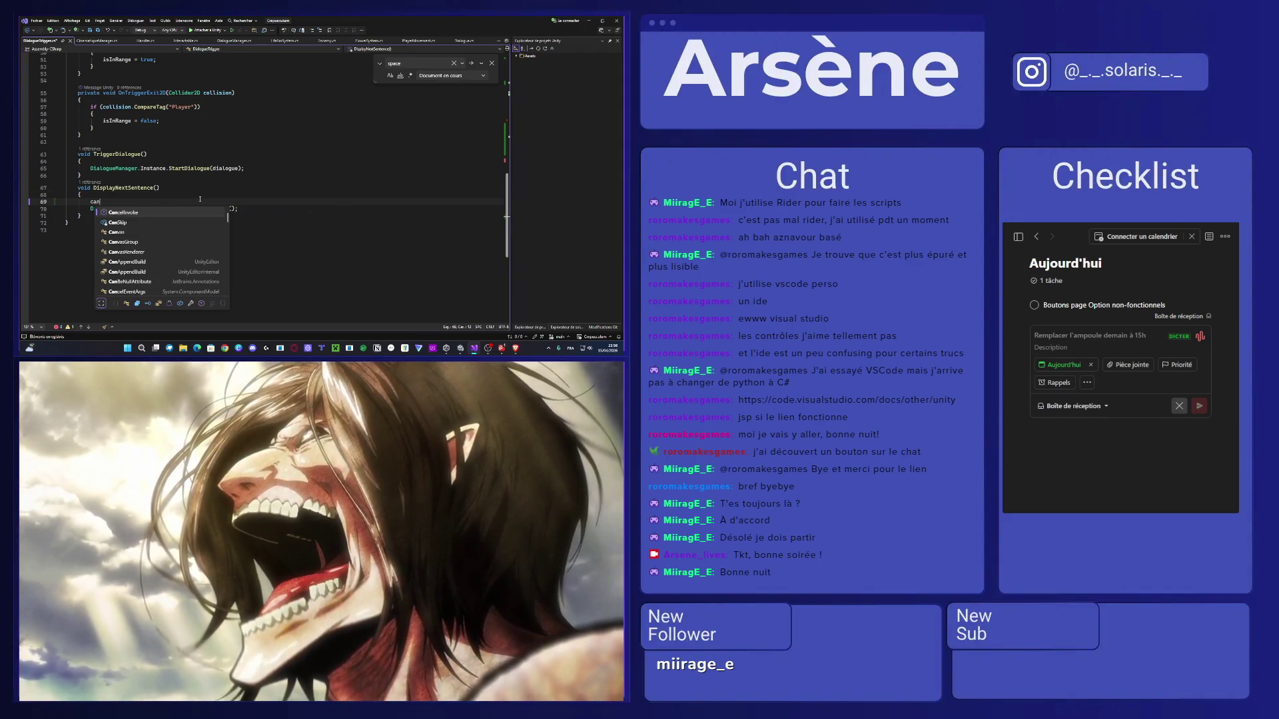
{"action": "key", "text": "BackSpace"}
{"action": "key", "text": "BackSpace"}
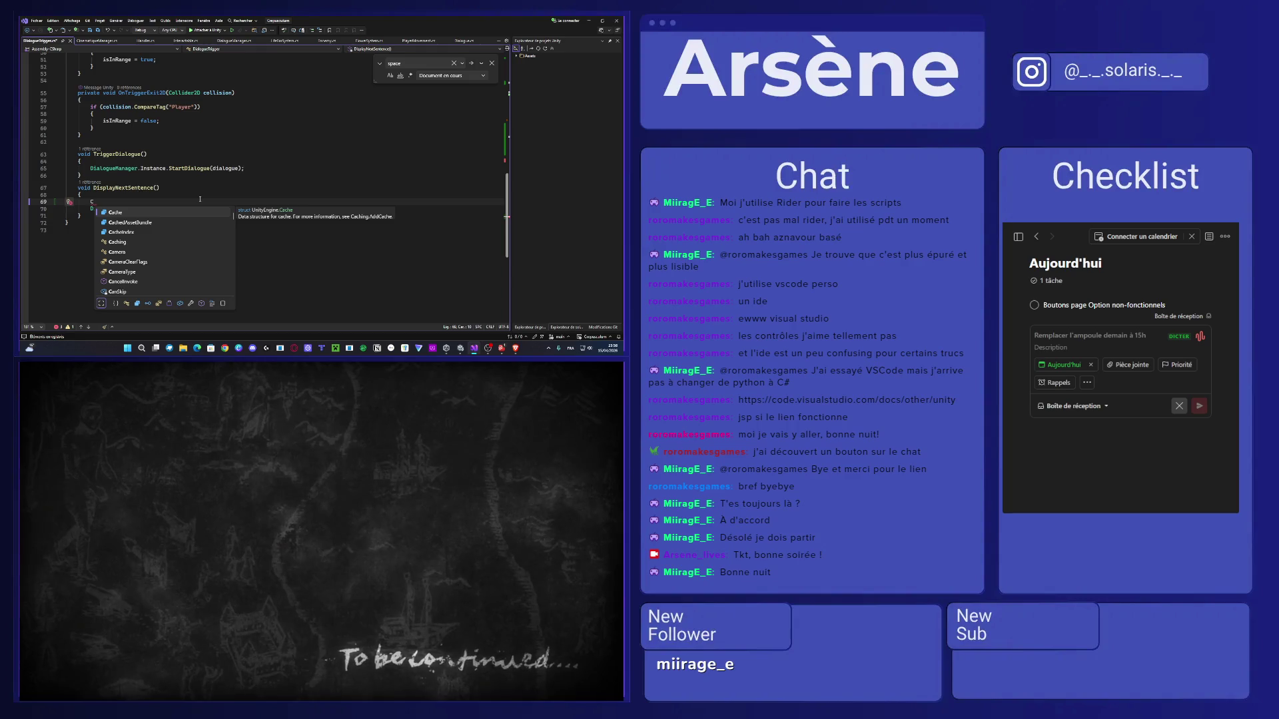
{"action": "type", "text": "a"}
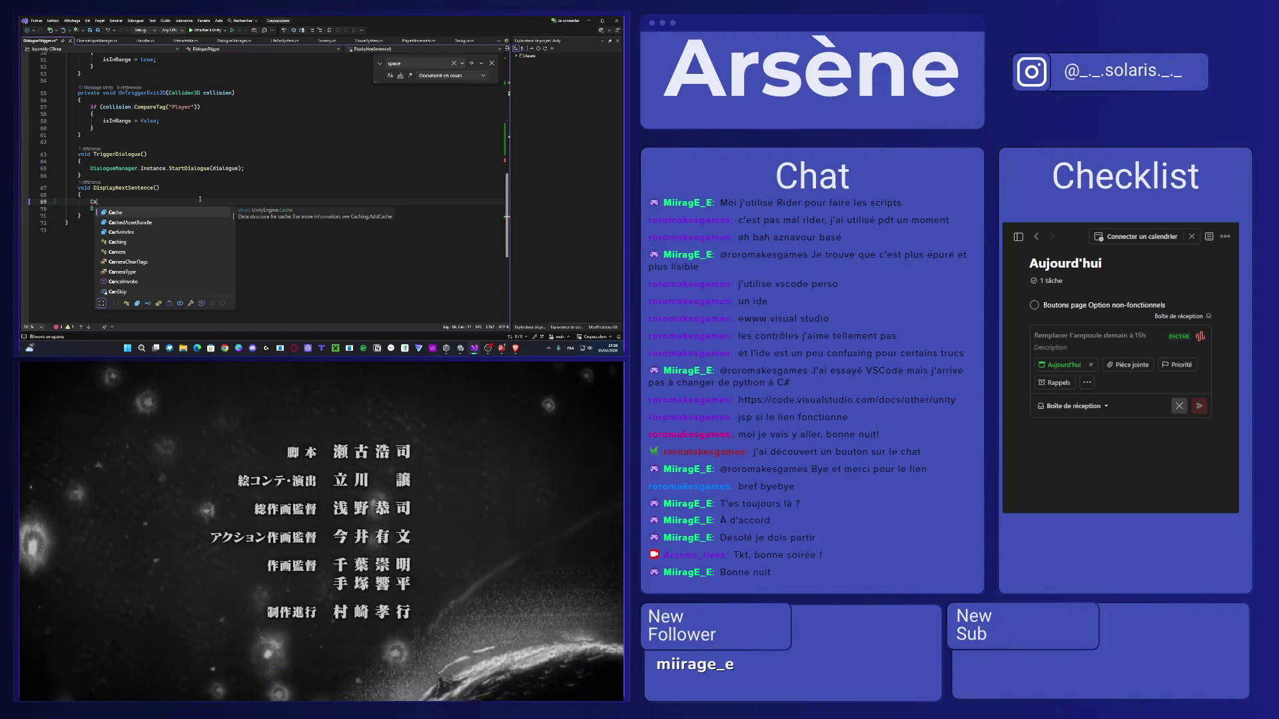
{"action": "type", "text": "nSkip = fal"}
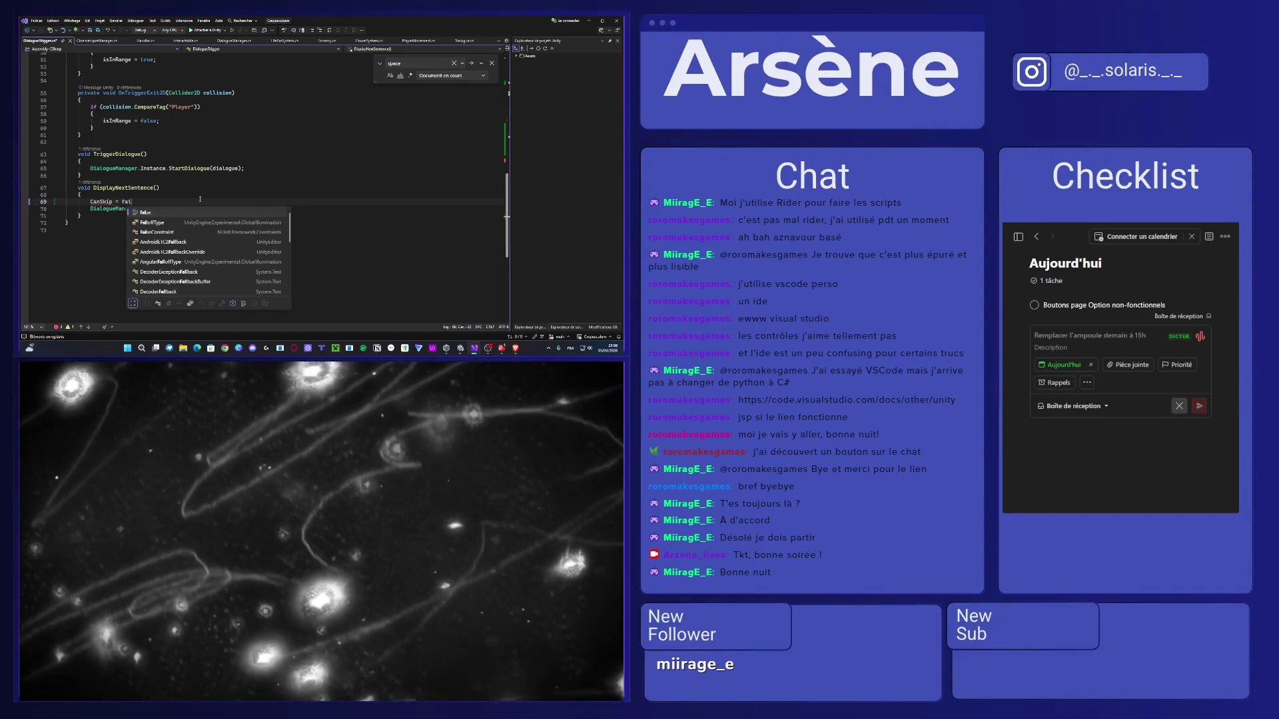
{"action": "key", "text": "Tab"}
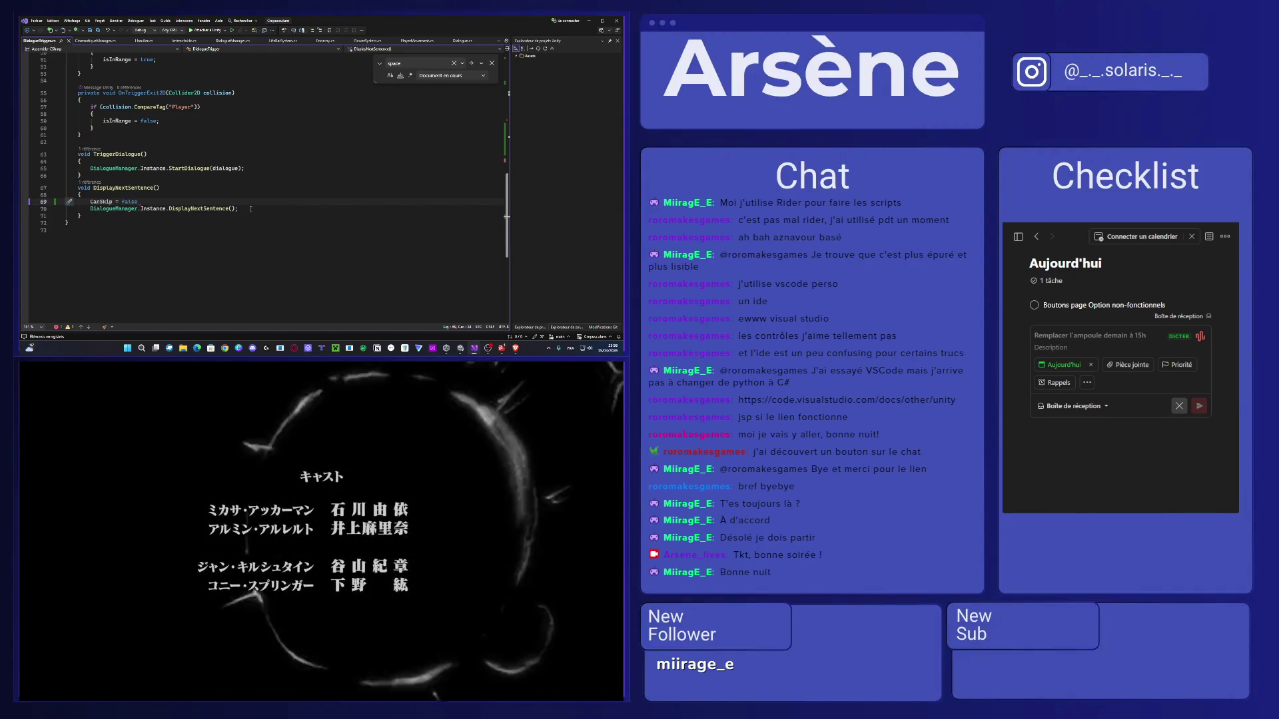
Add a one-second wait and CanSkip = true, then delete all those lines from the method.
{"action": "left_click", "coordinate": [230, 209]}
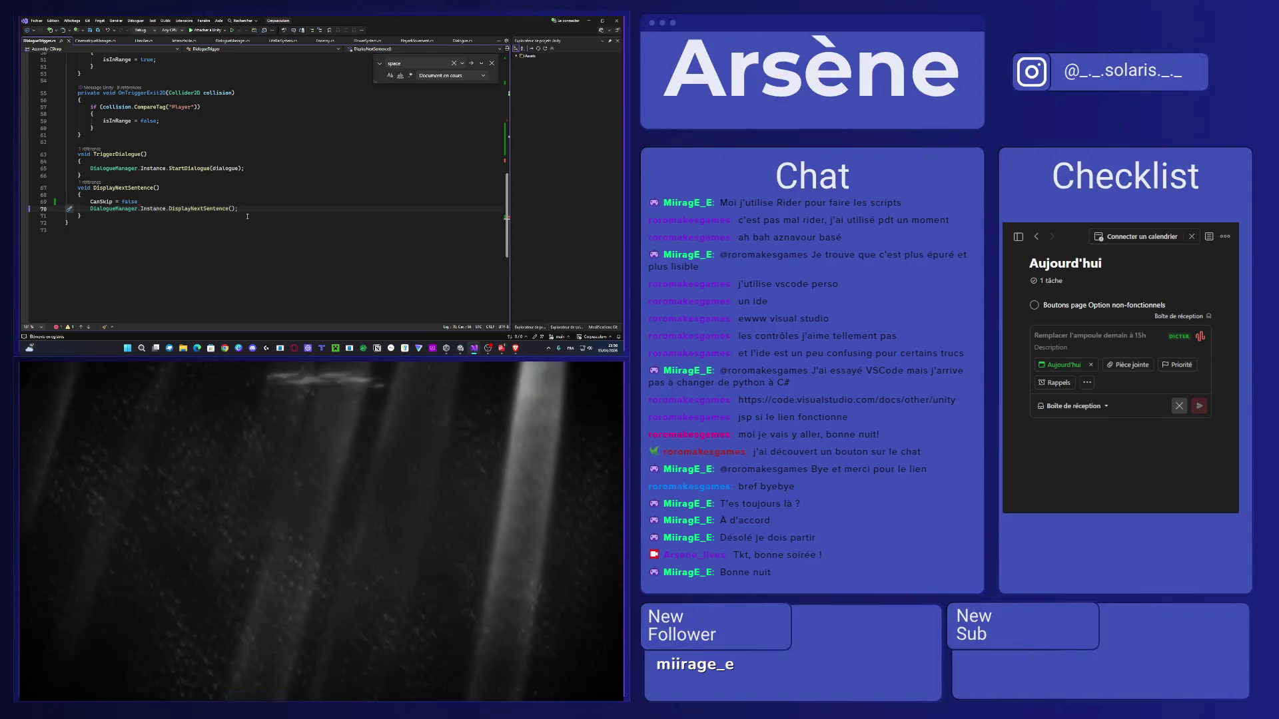
{"action": "key", "text": "Return"}
{"action": "type", "text": "yield return new WaitForSeconds(1f);"}
{"action": "key", "text": "Tab"}
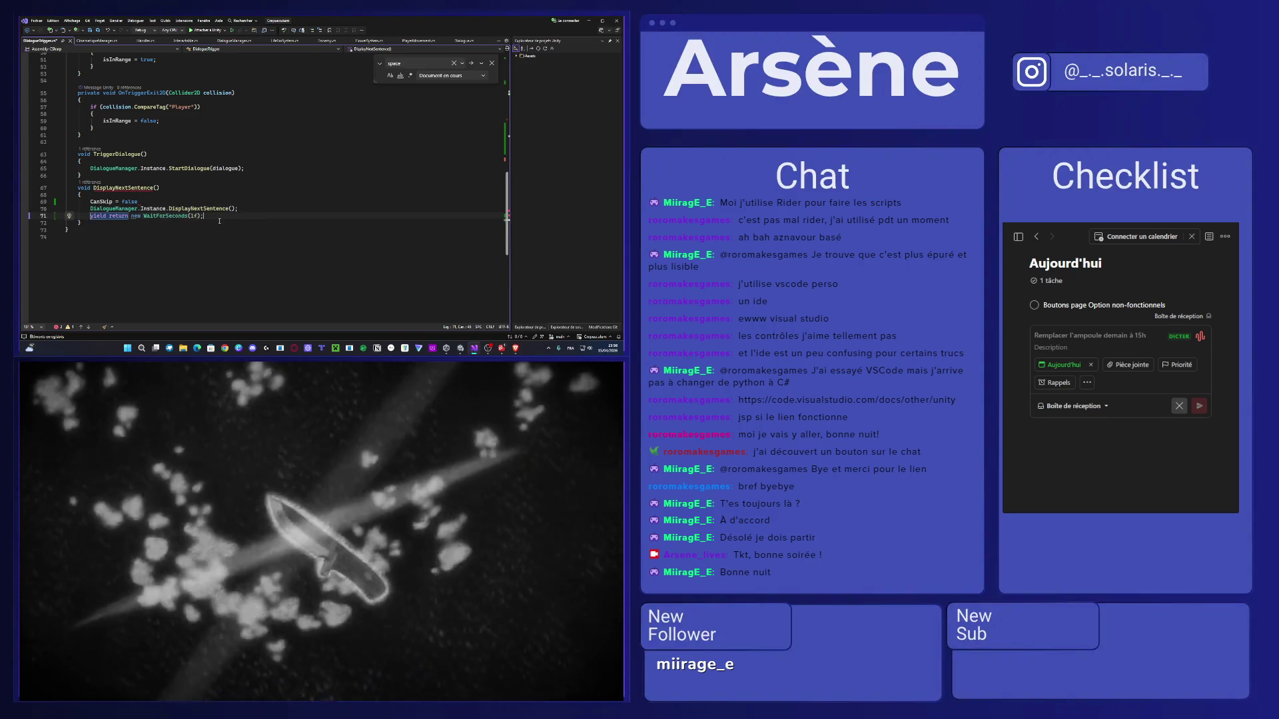
{"action": "key", "text": "Return"}
{"action": "type", "text": "CanSkip"}
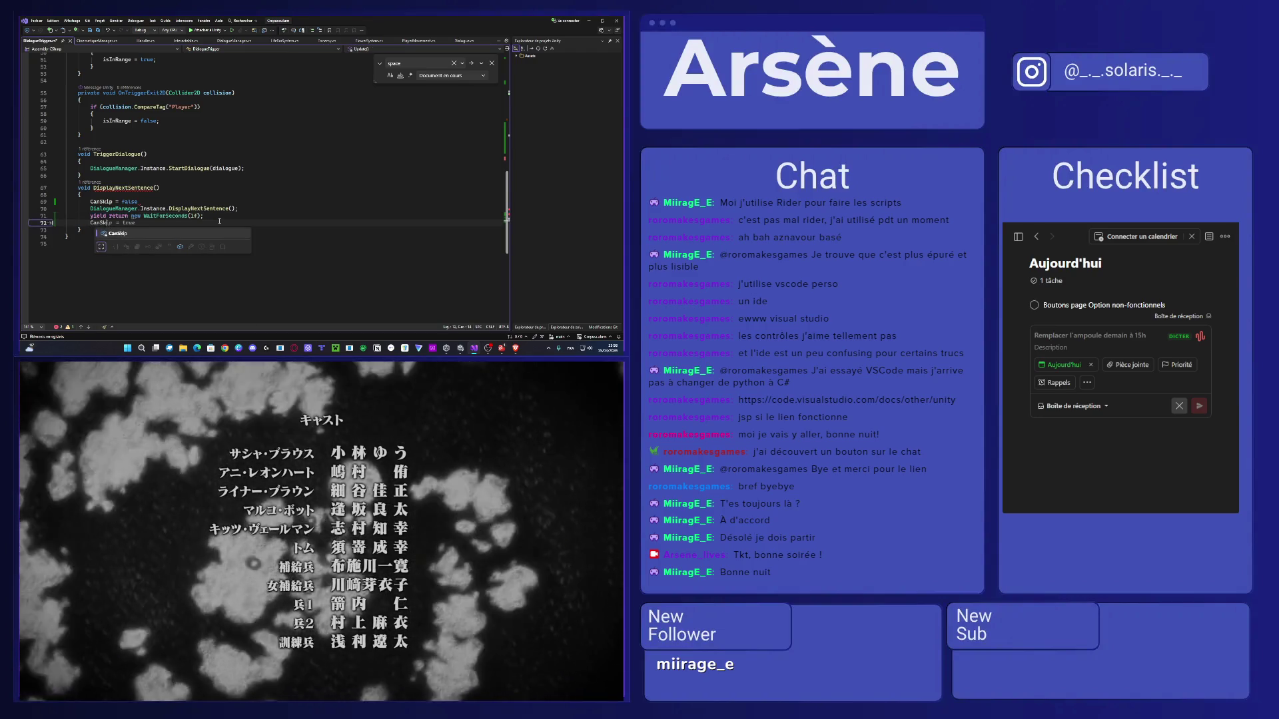
{"action": "key", "text": "Tab"}
{"action": "mouse_move", "coordinate": [219, 221]}
{"action": "left_mouse_down"}
{"action": "mouse_move", "coordinate": [73, 223]}
{"action": "mouse_move", "coordinate": [104, 209]}
{"action": "mouse_move", "coordinate": [92, 201]}
{"action": "left_mouse_up"}
{"action": "key", "text": "BackSpace"}
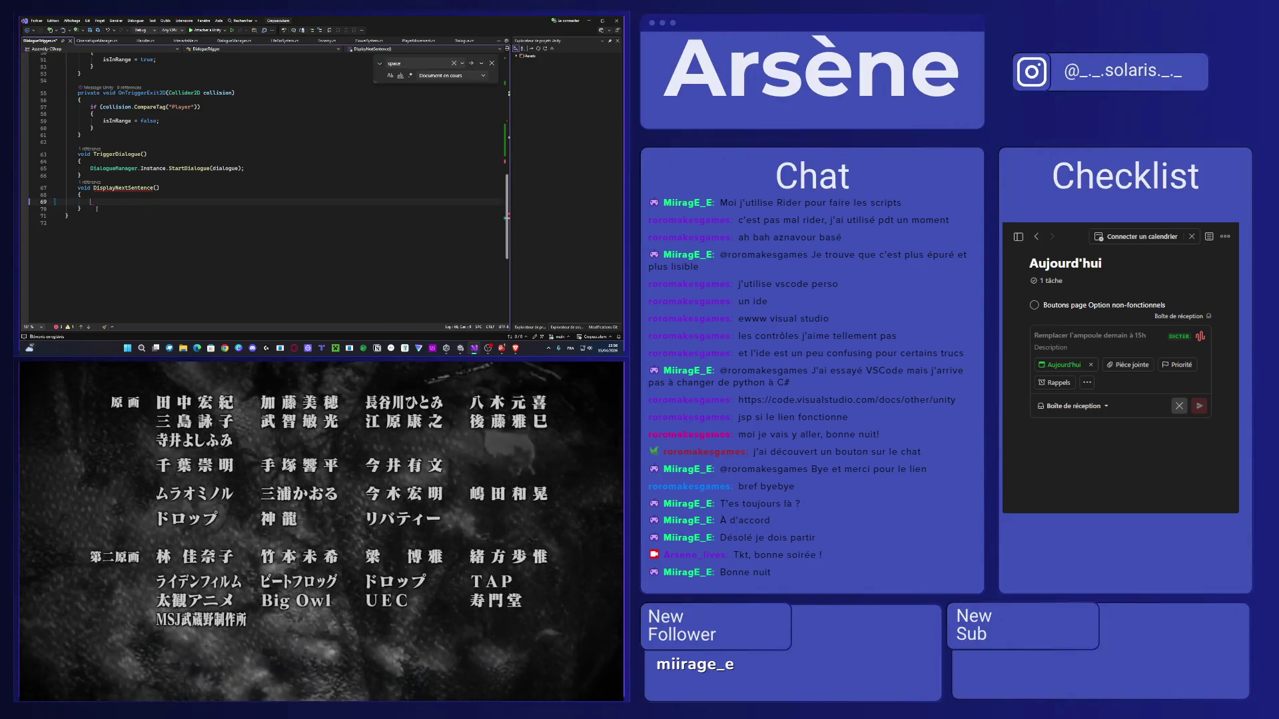
Declare IEnumerator DispNextSentence() below DisplayNextSentence and paste in the CanSkip-gated body.
{"action": "key", "text": "Return"}
{"action": "type", "text": "IE"}
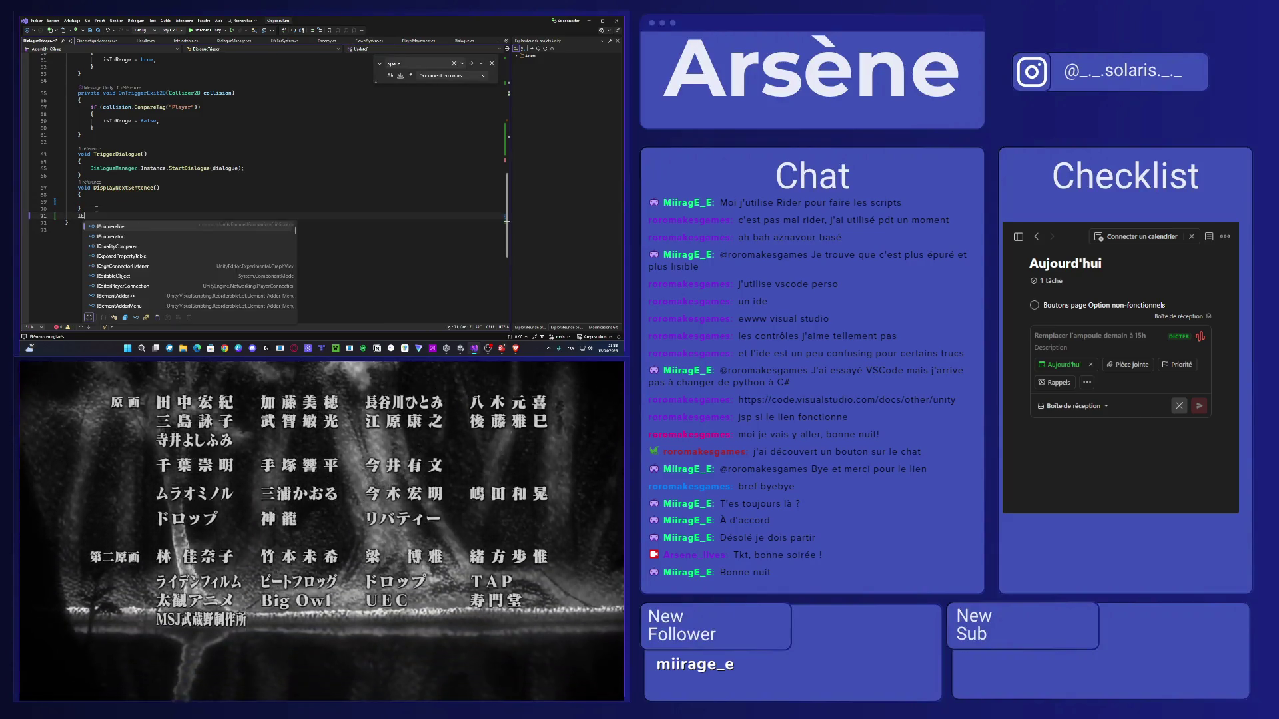
{"action": "type", "text": "numerator "}
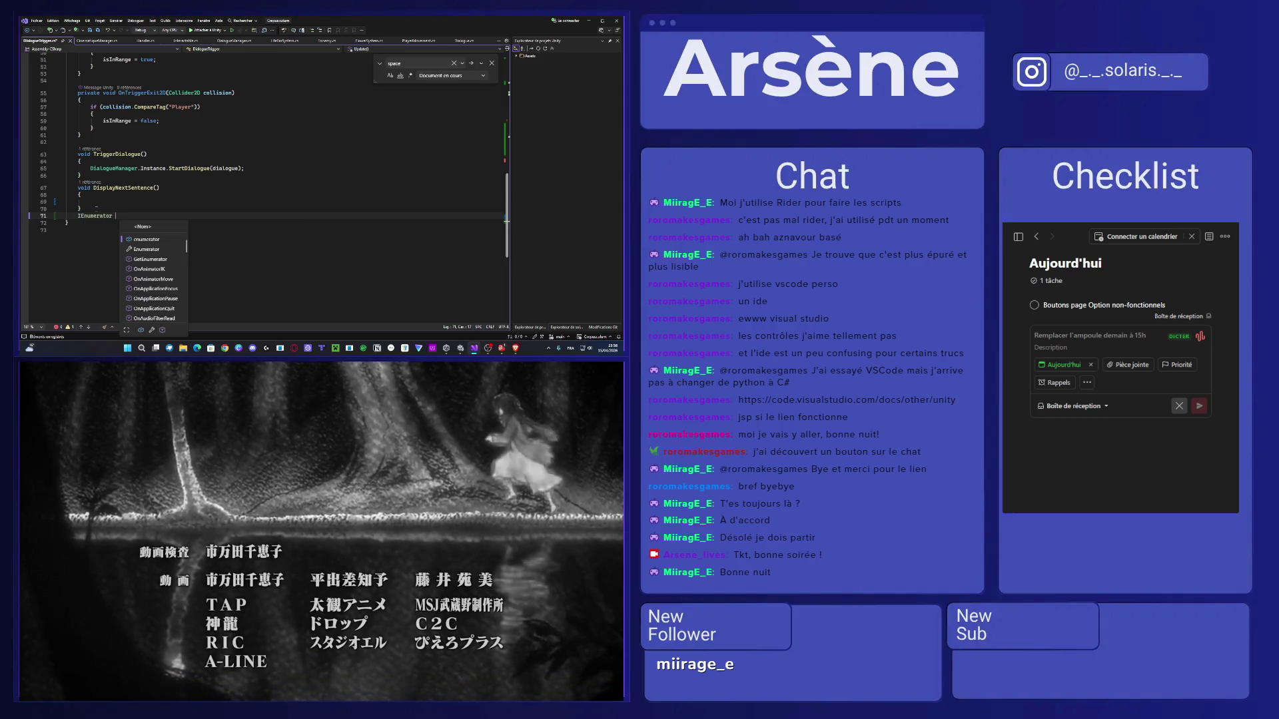
{"action": "type", "text": "DisplayNext"}
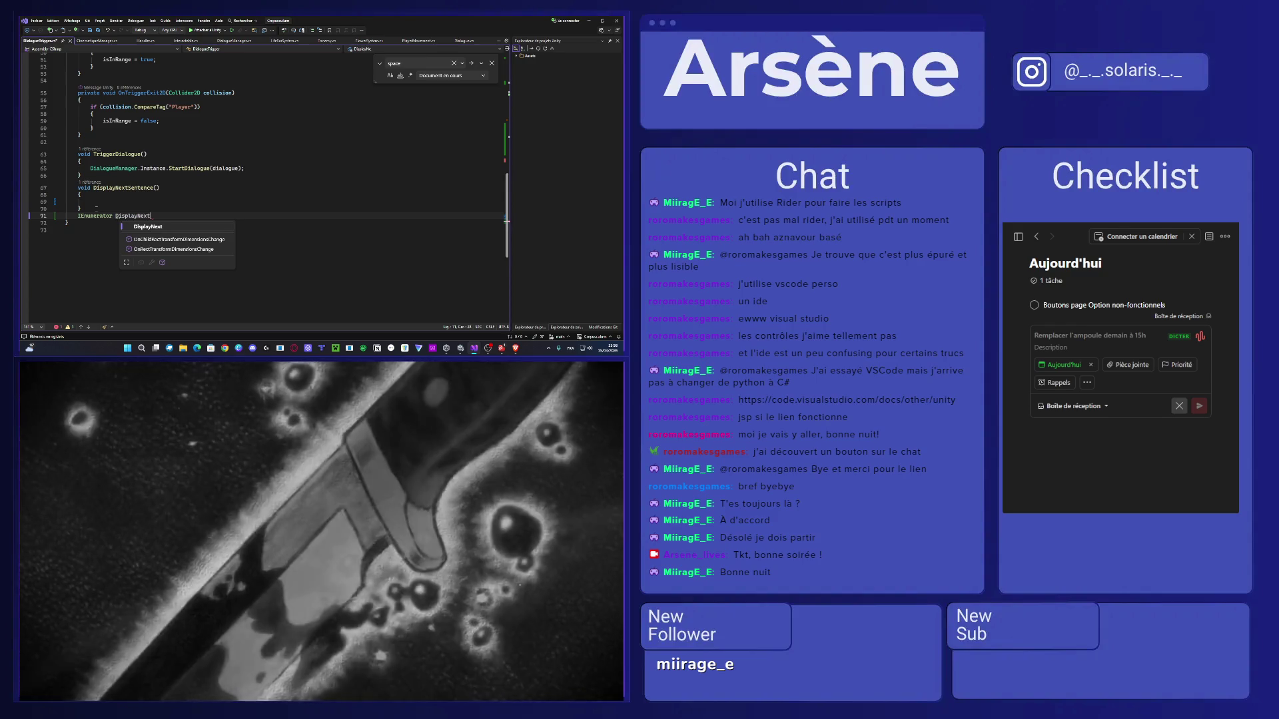
{"action": "type", "text": "Sentence"}
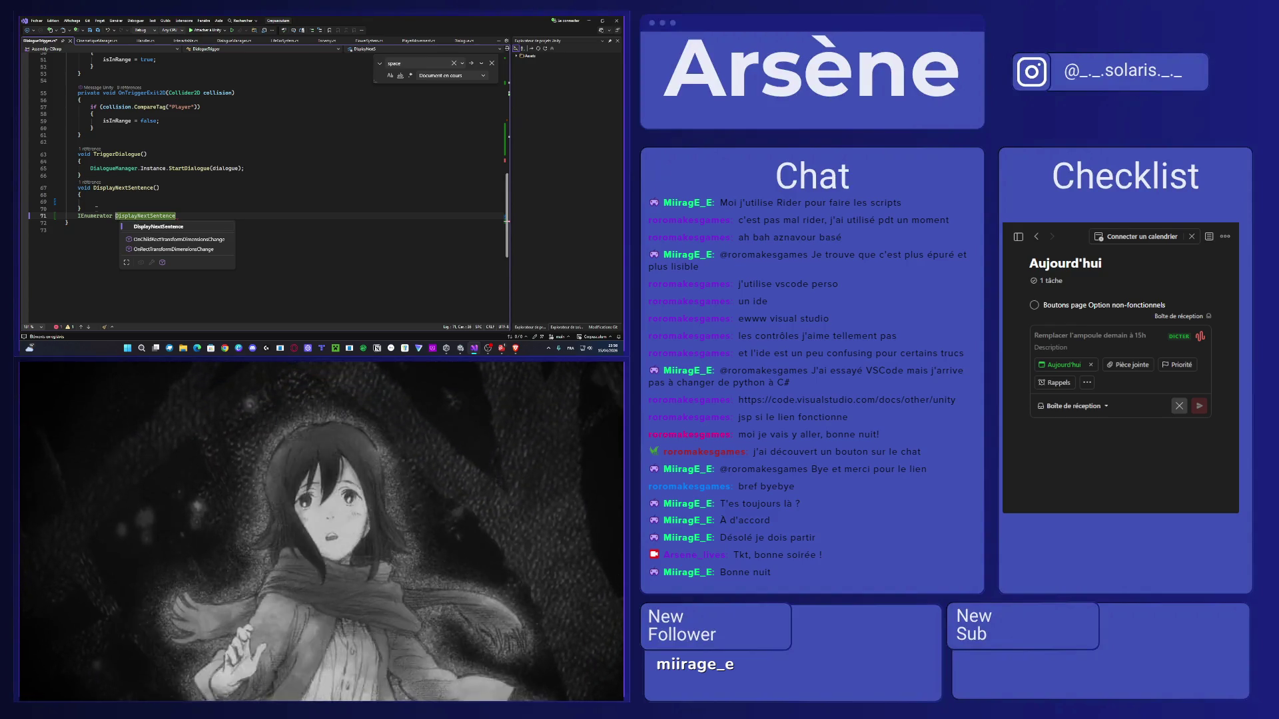
{"action": "type", "text": "(bool isInRange"}
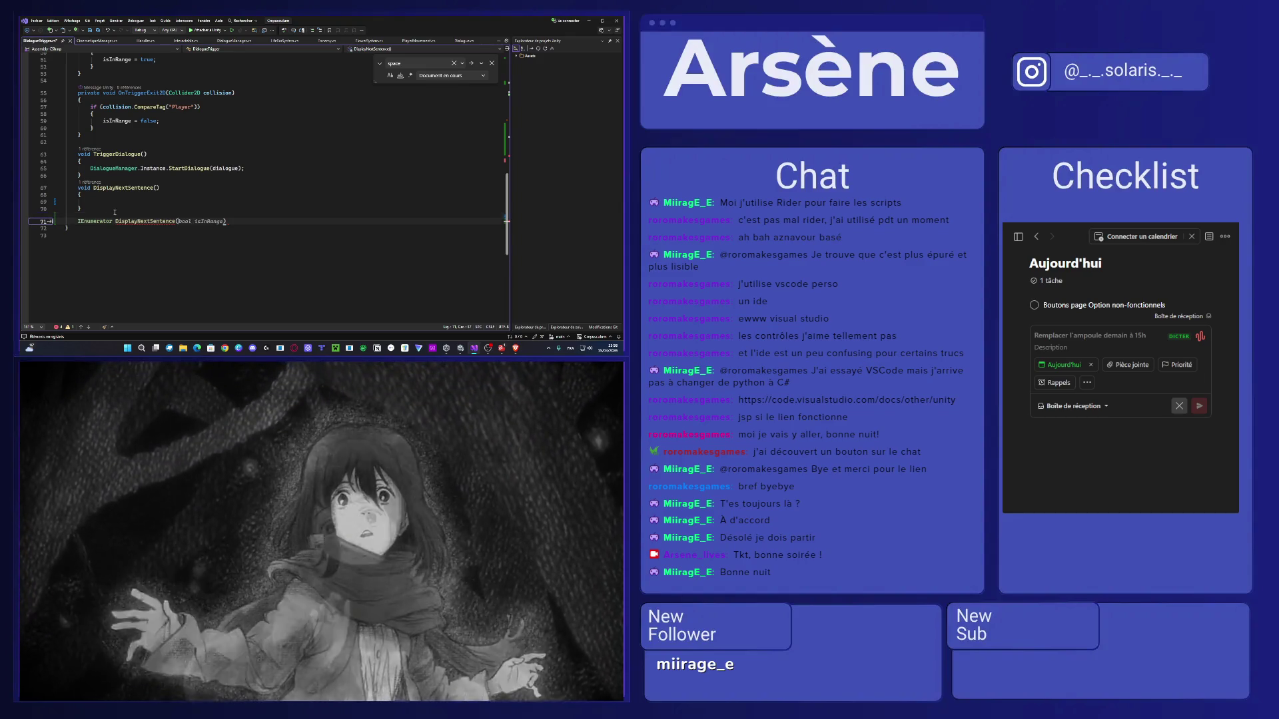
{"action": "key", "text": "ctrl+BackSpace"}
{"action": "key", "text": "ctrl+BackSpace"}
{"action": "left_click_drag", "start_coordinate": [114, 213], "coordinate": [54, 188]}
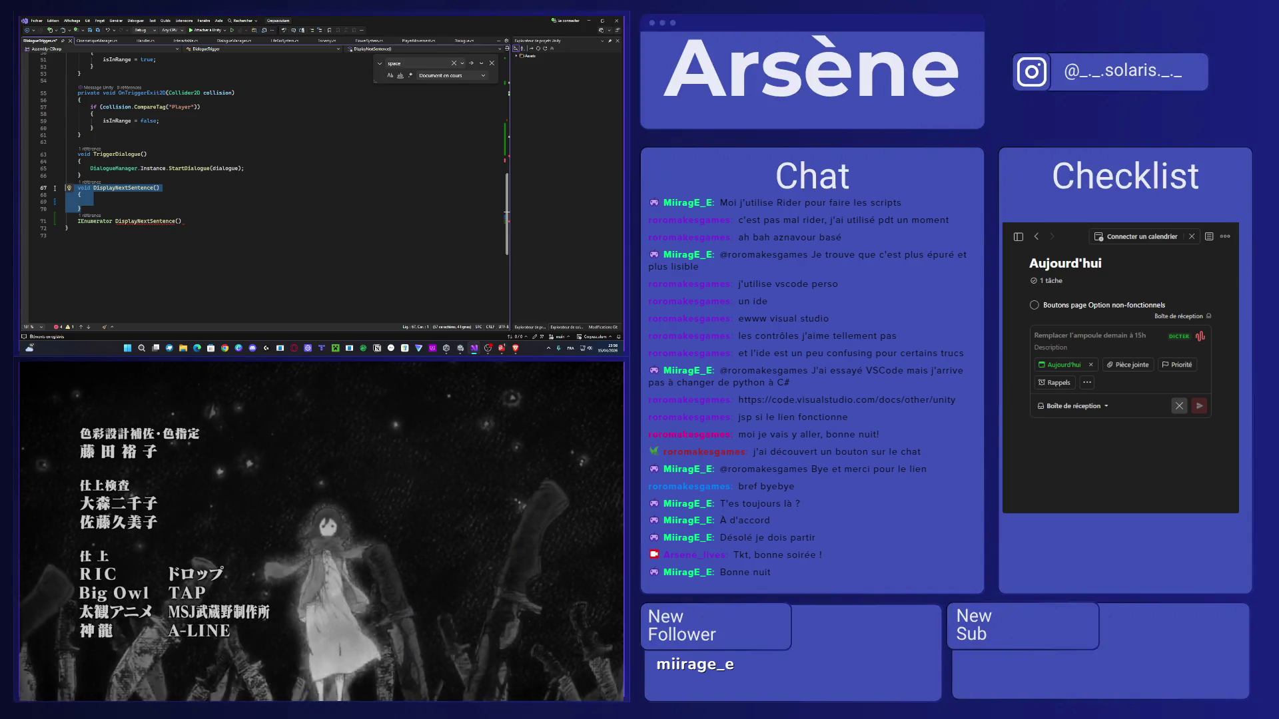
{"action": "left_click", "coordinate": [80, 209]}
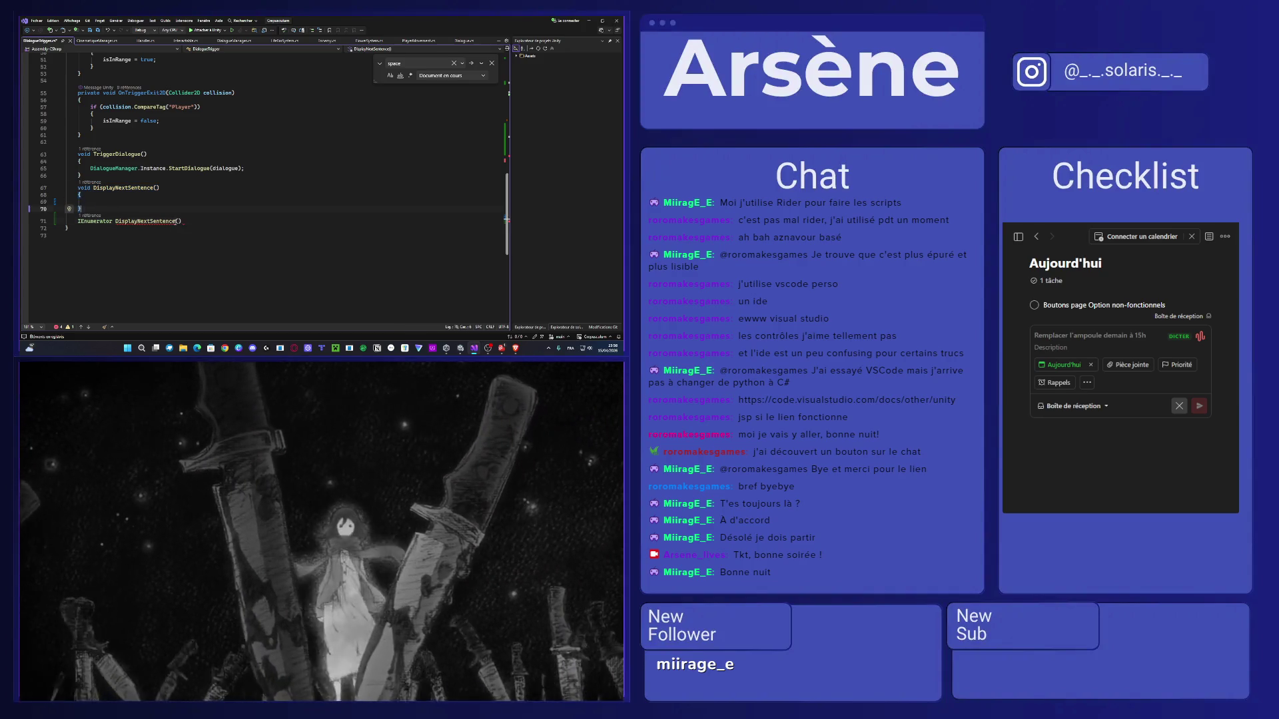
{"action": "left_click", "coordinate": [177, 222]}
{"action": "key", "text": "BackSpace"}
{"action": "key", "text": "BackSpace"}
{"action": "key", "text": "BackSpace"}
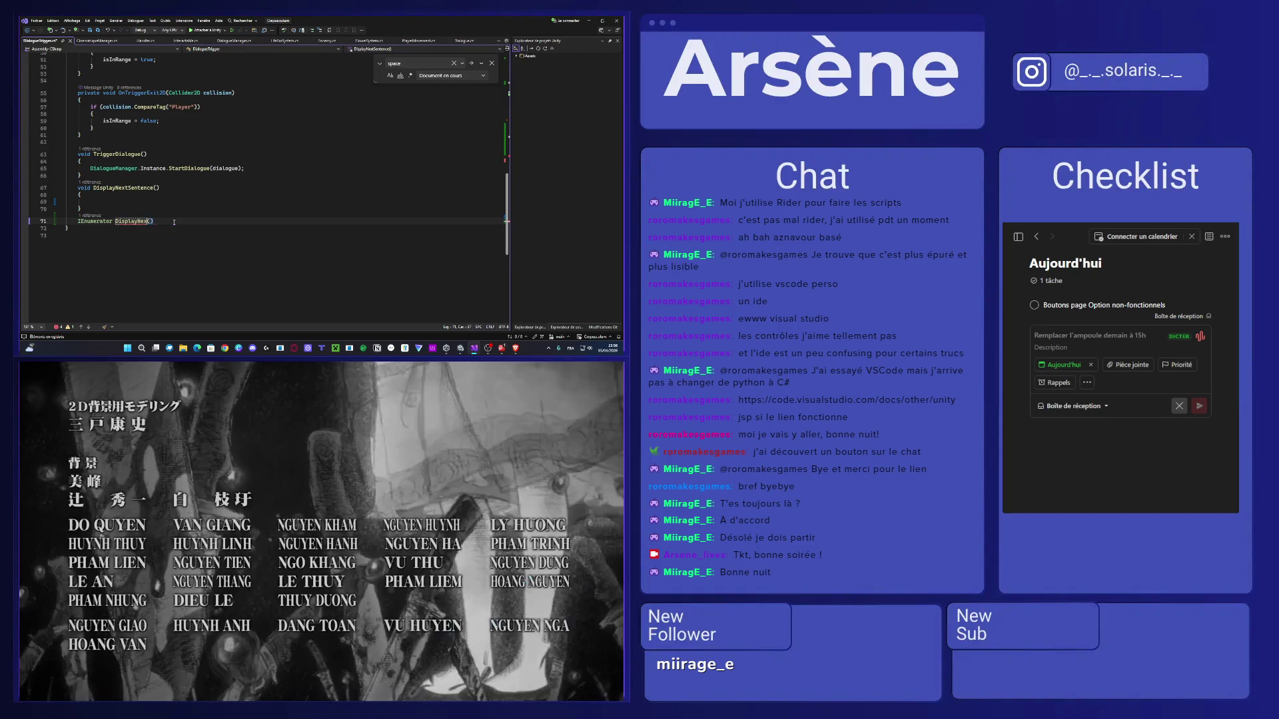
{"action": "key", "text": "BackSpace"}
{"action": "key", "text": "BackSpace"}
{"action": "key", "text": "BackSpace"}
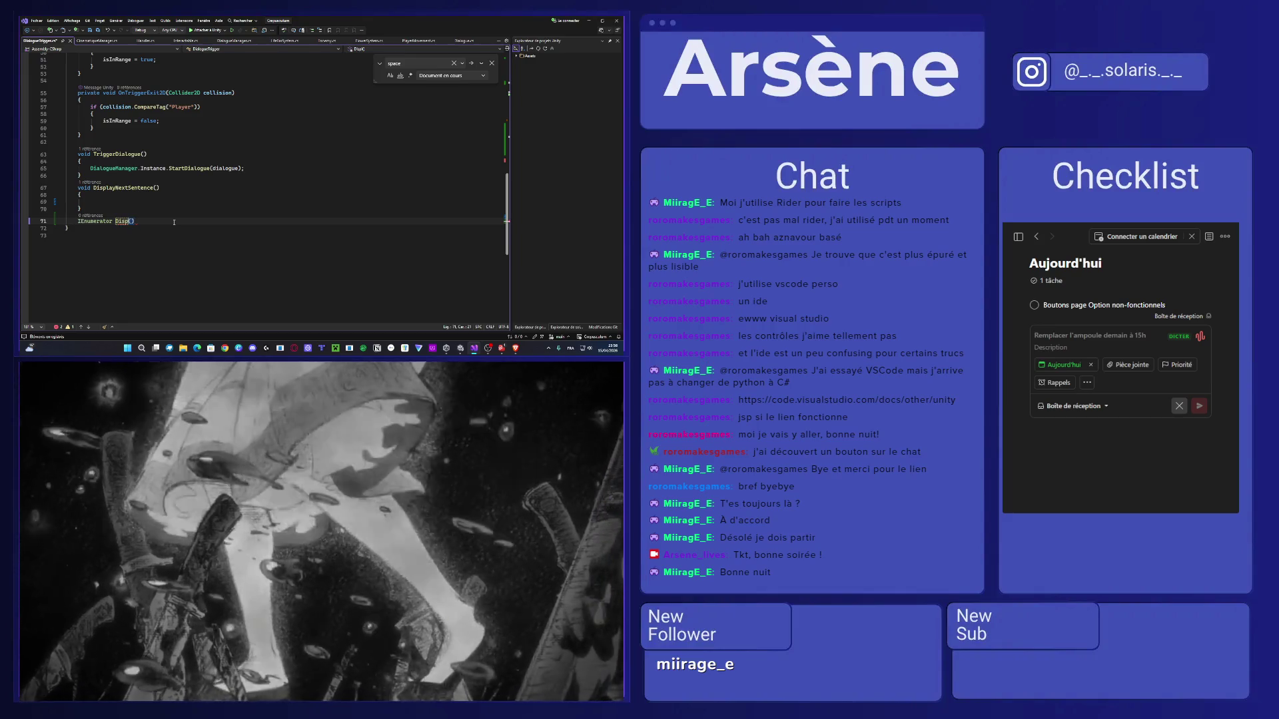
{"action": "type", "text": "NextSen"}
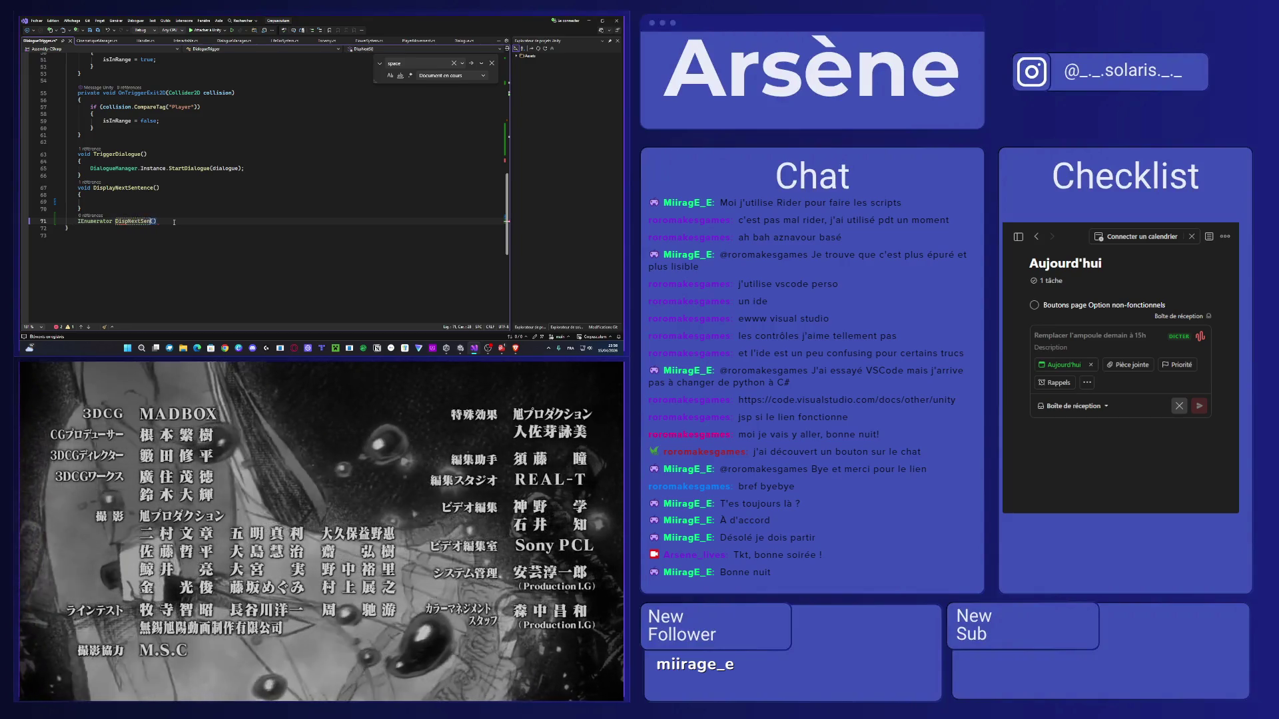
{"action": "type", "text": "tence"}
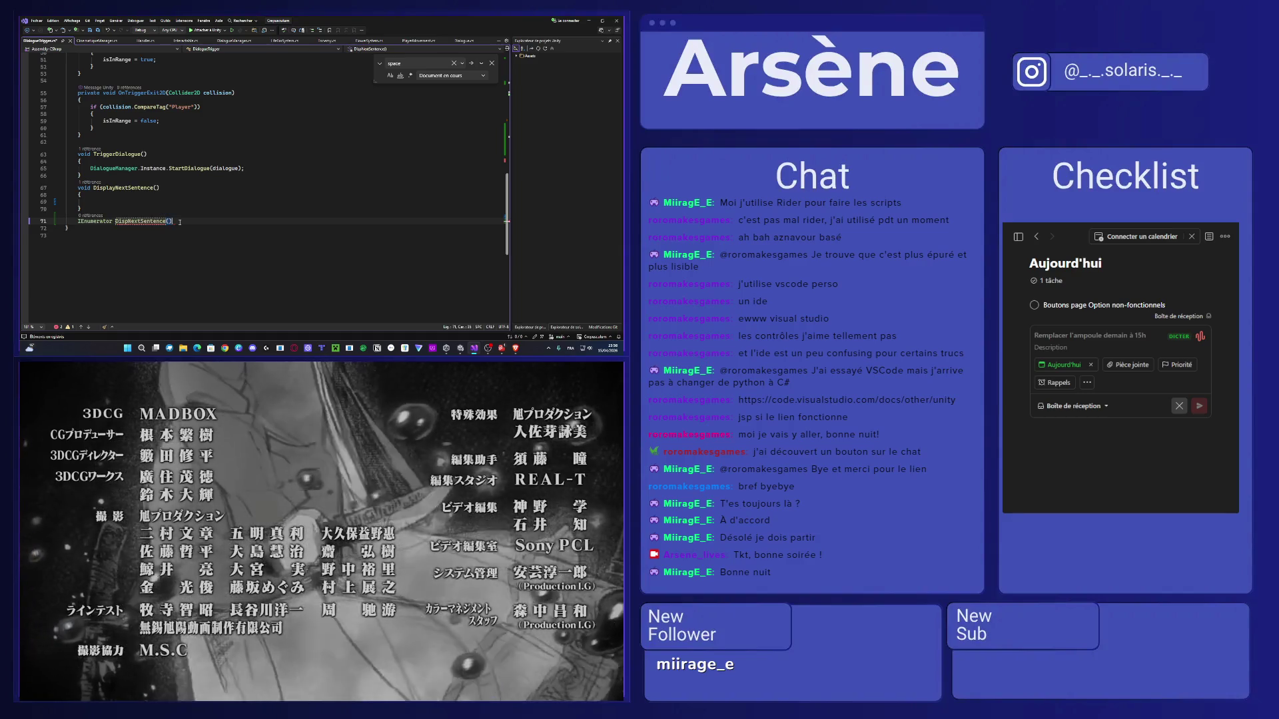
{"action": "key", "text": "Return"}
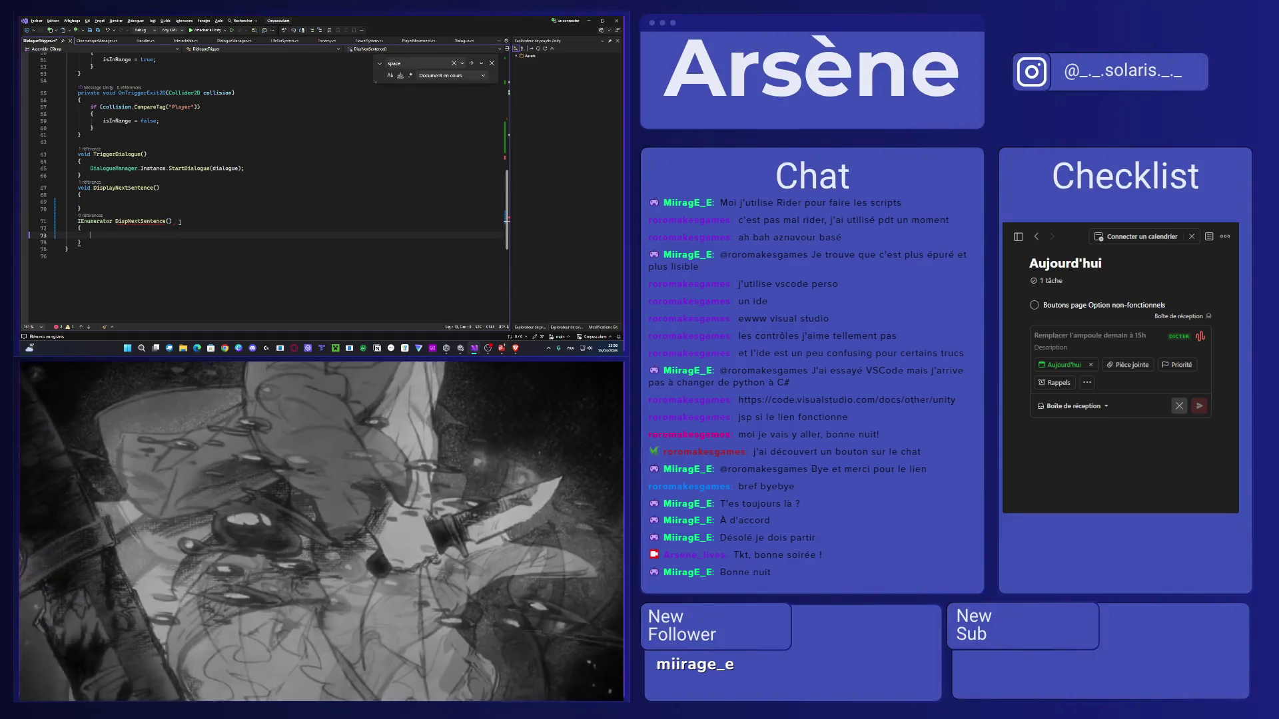
{"action": "type", "text": "CanSkip = false         DialogueManager.Instance.DisplayNextSentence();         yield return new WaitForSeconds(1f);         CanSkip = true"}
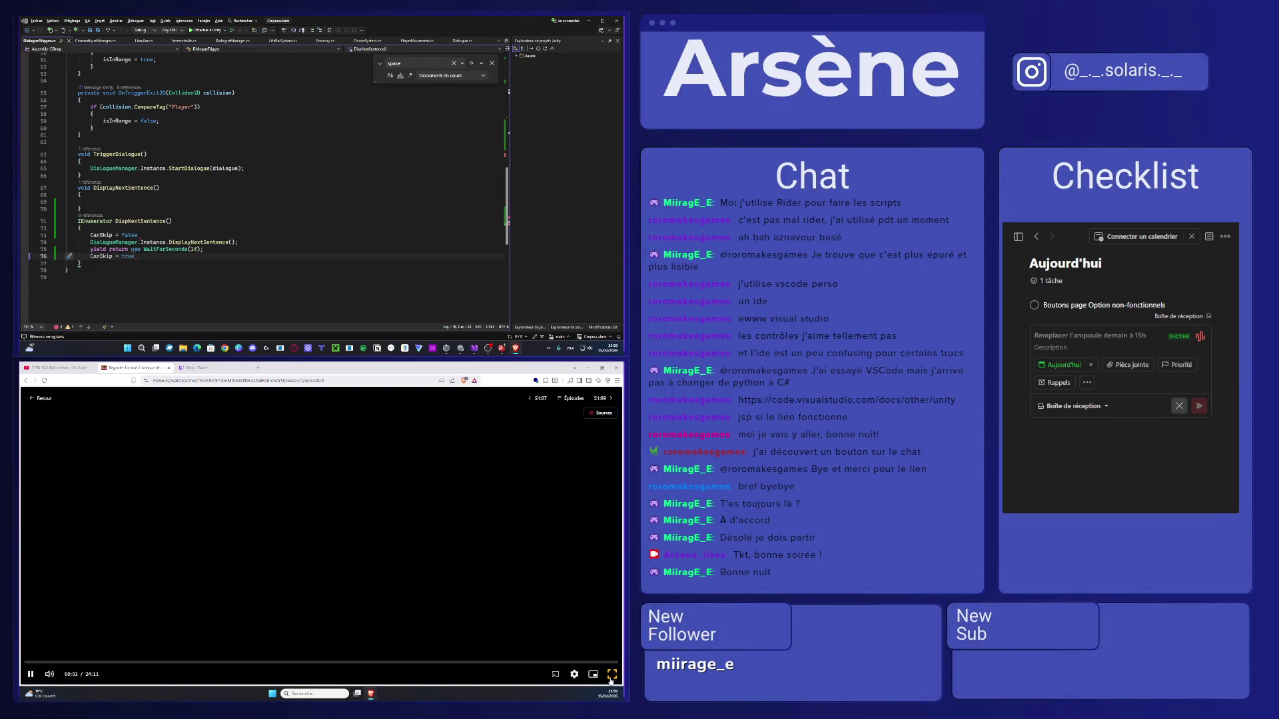
Write StartCoroutine(DispNextSentence()); in DisplayNextSentence, correcting the misspelled coroutine name.
{"action": "left_click", "coordinate": [120, 199]}
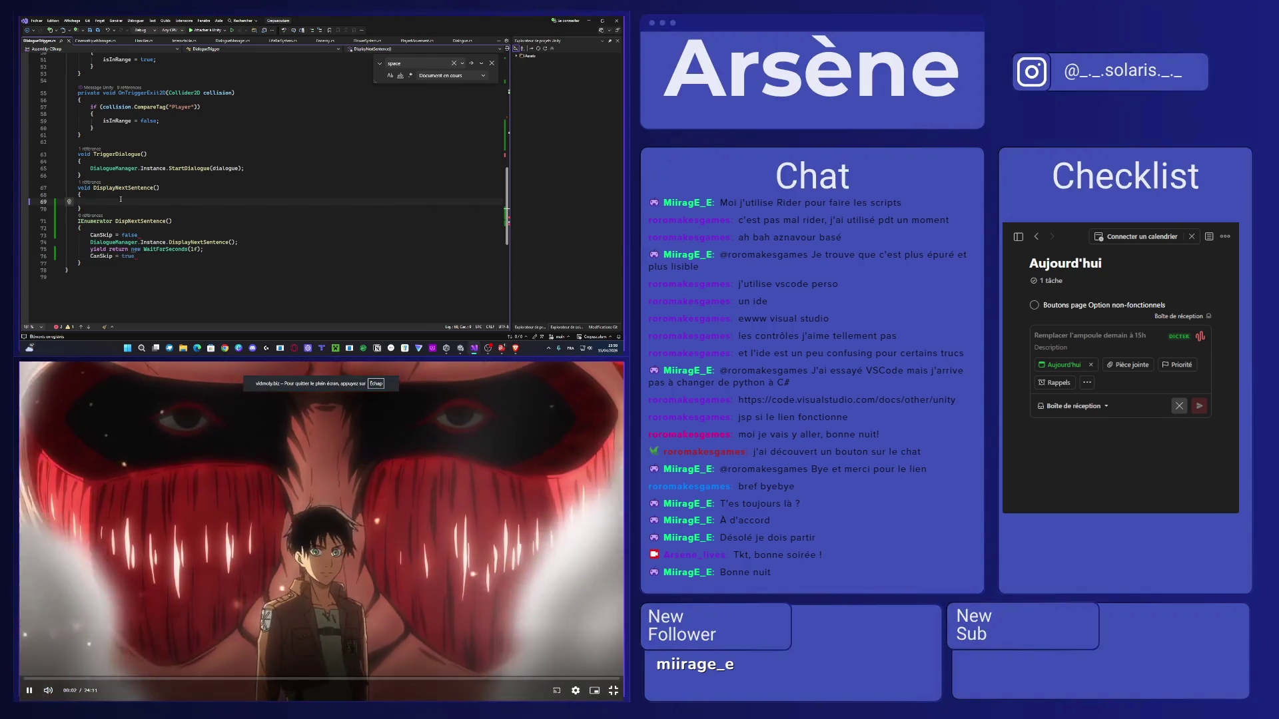
{"action": "type", "text": "Start"}
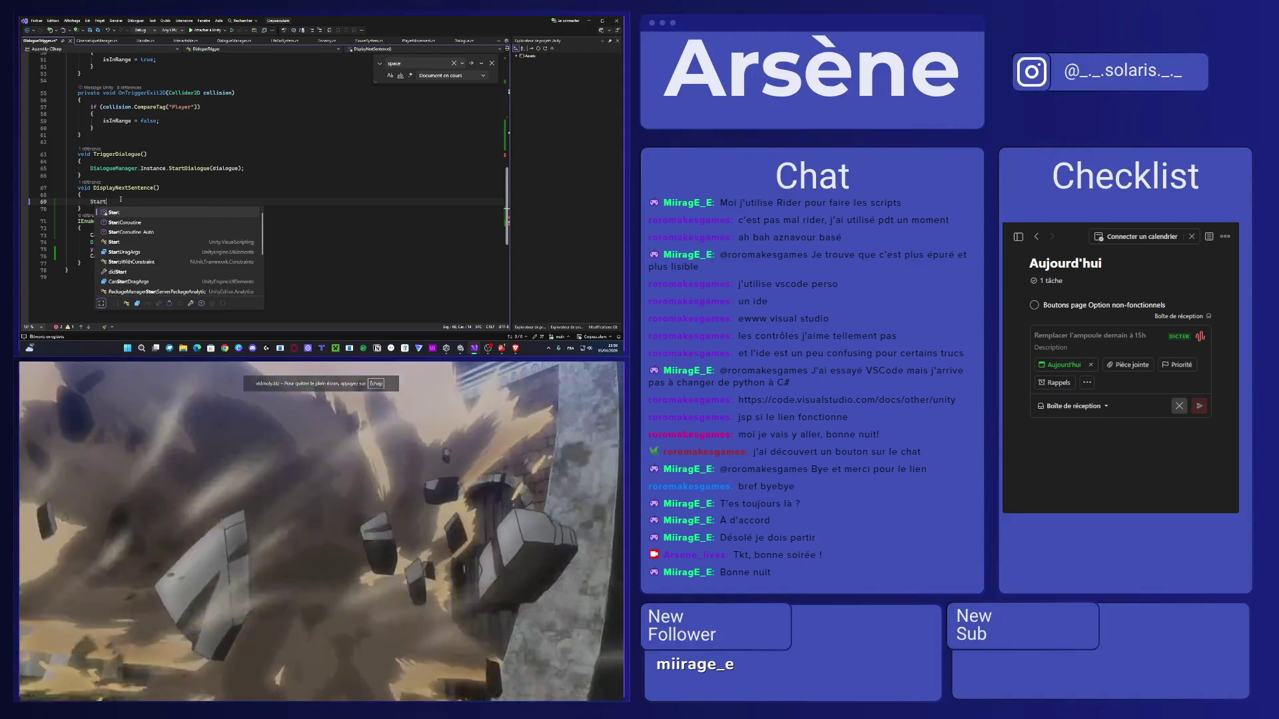
{"action": "type", "text": "Corouti"}
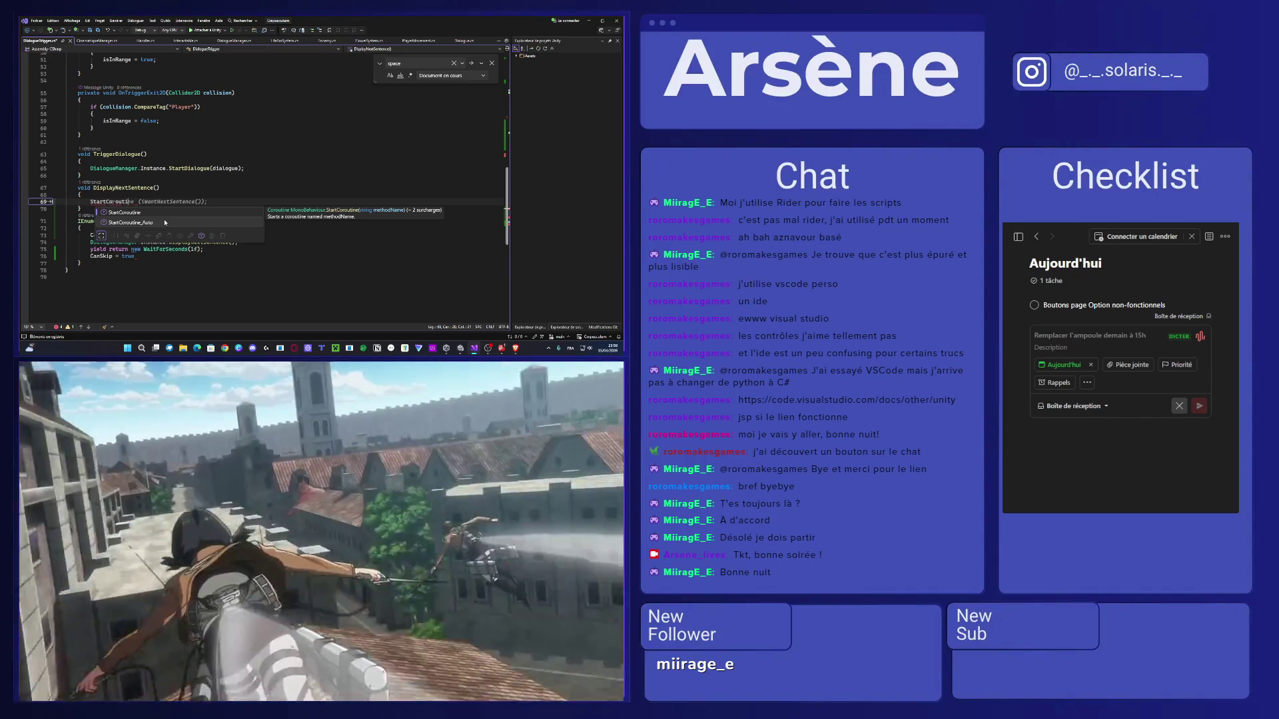
{"action": "key", "text": "Tab"}
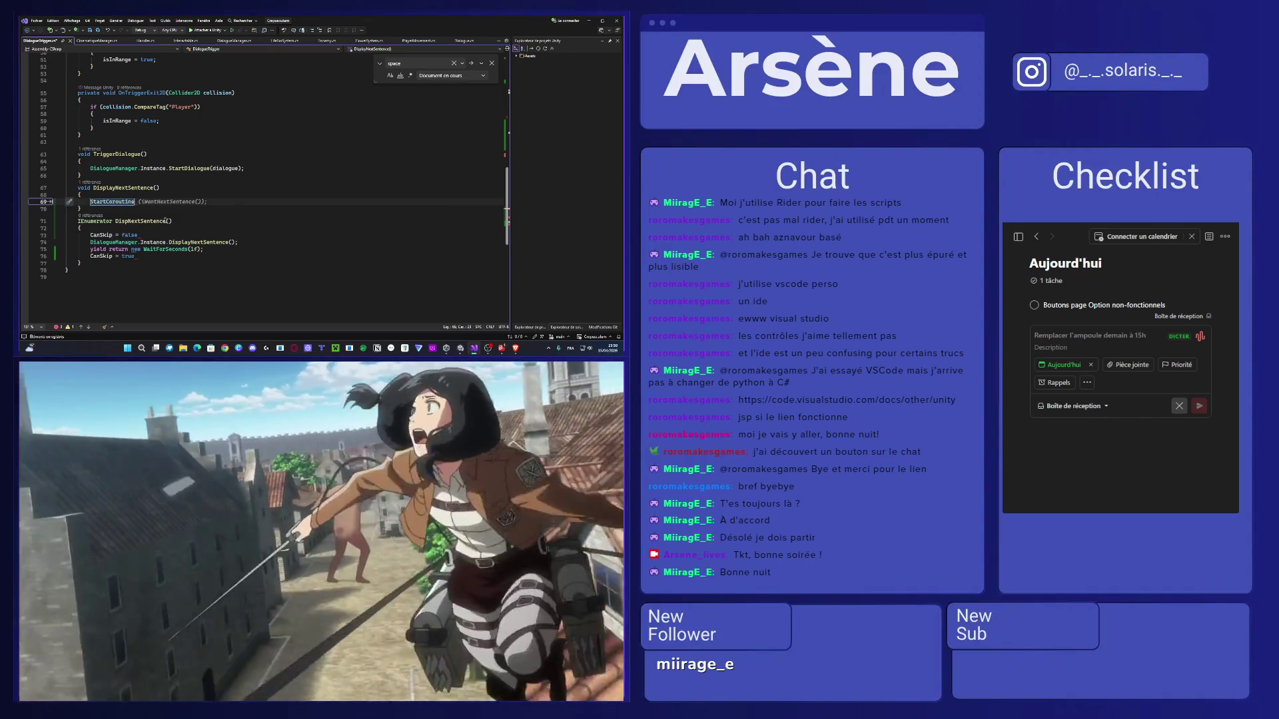
{"action": "type", "text": "("}
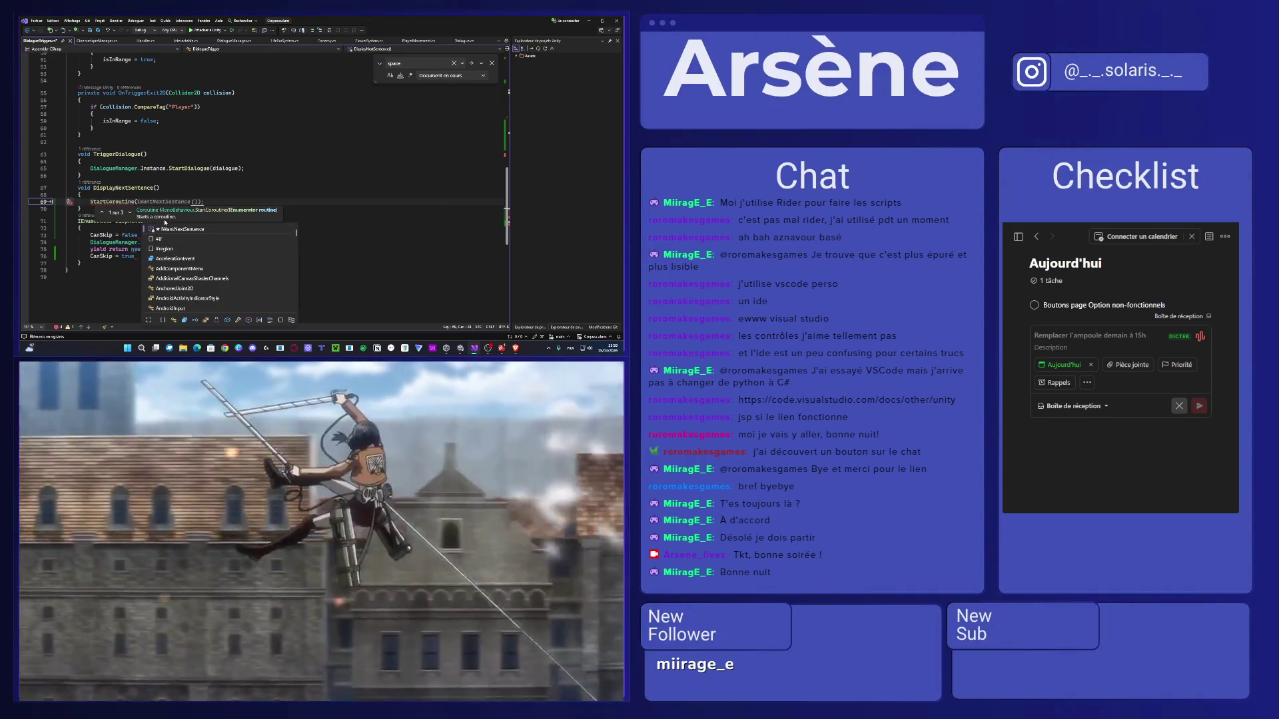
{"action": "type", "text": "Displ"}
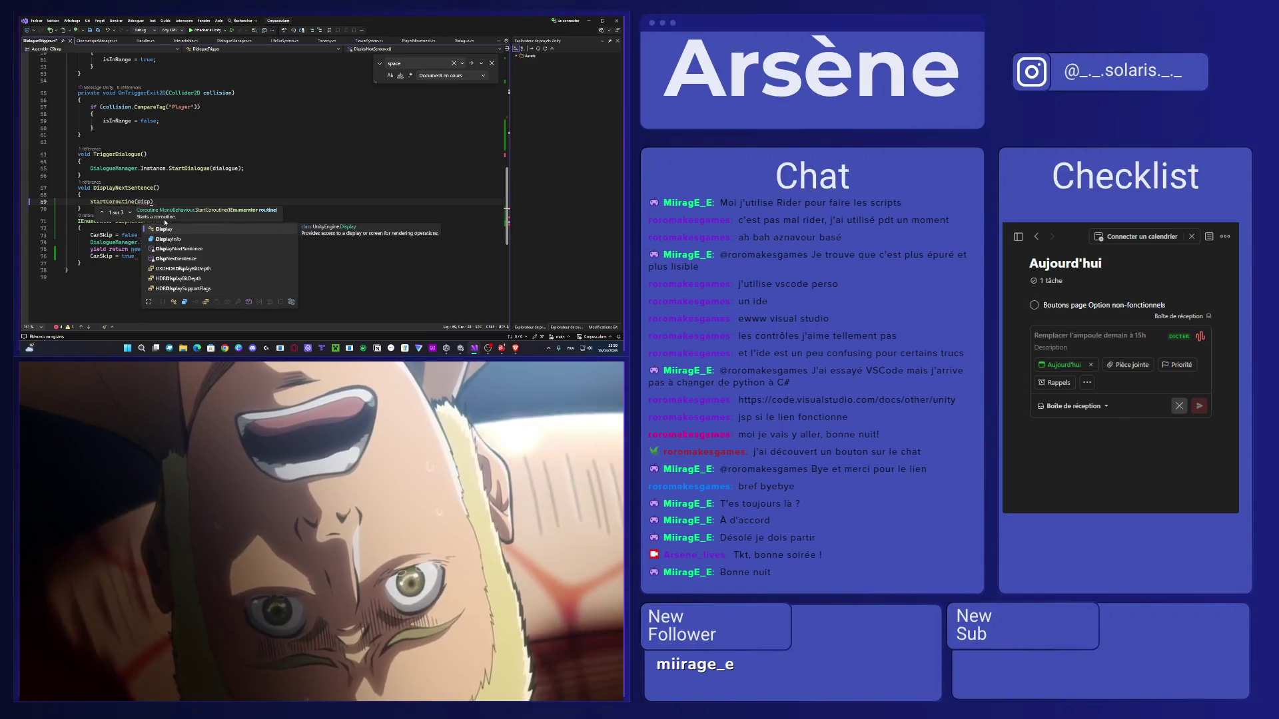
{"action": "type", "text": "N"}
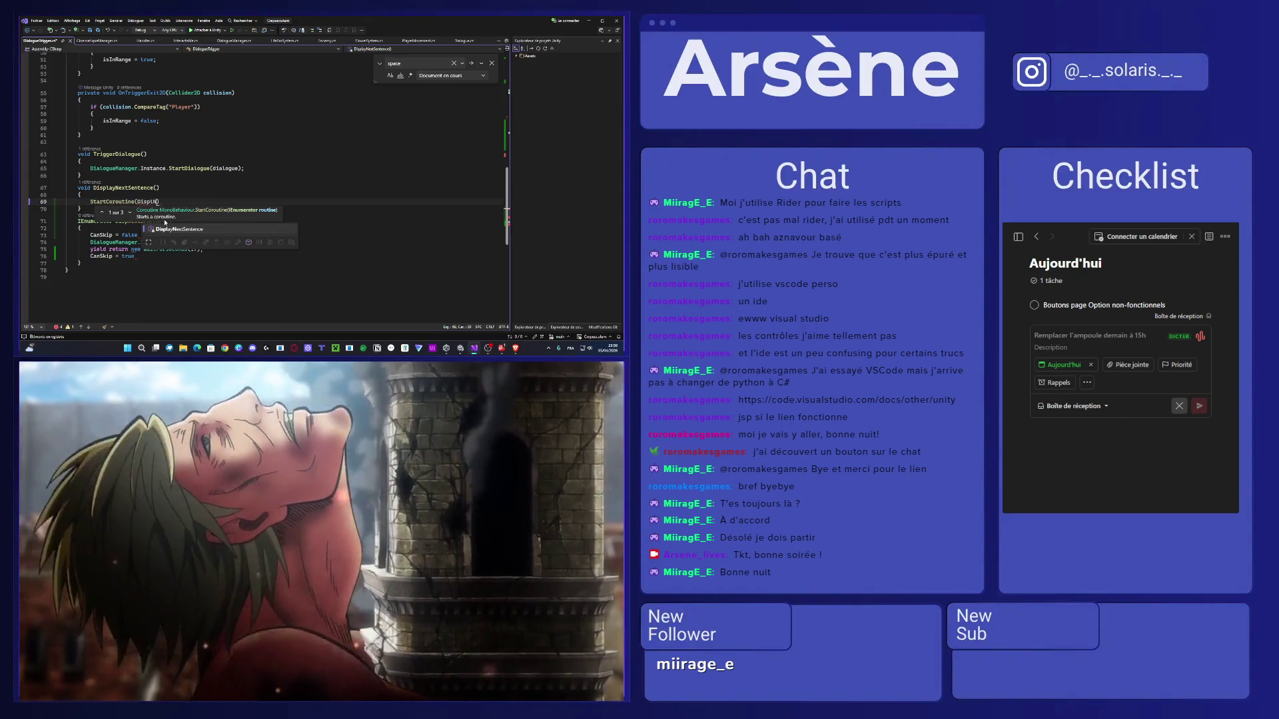
{"action": "type", "text": "extS"}
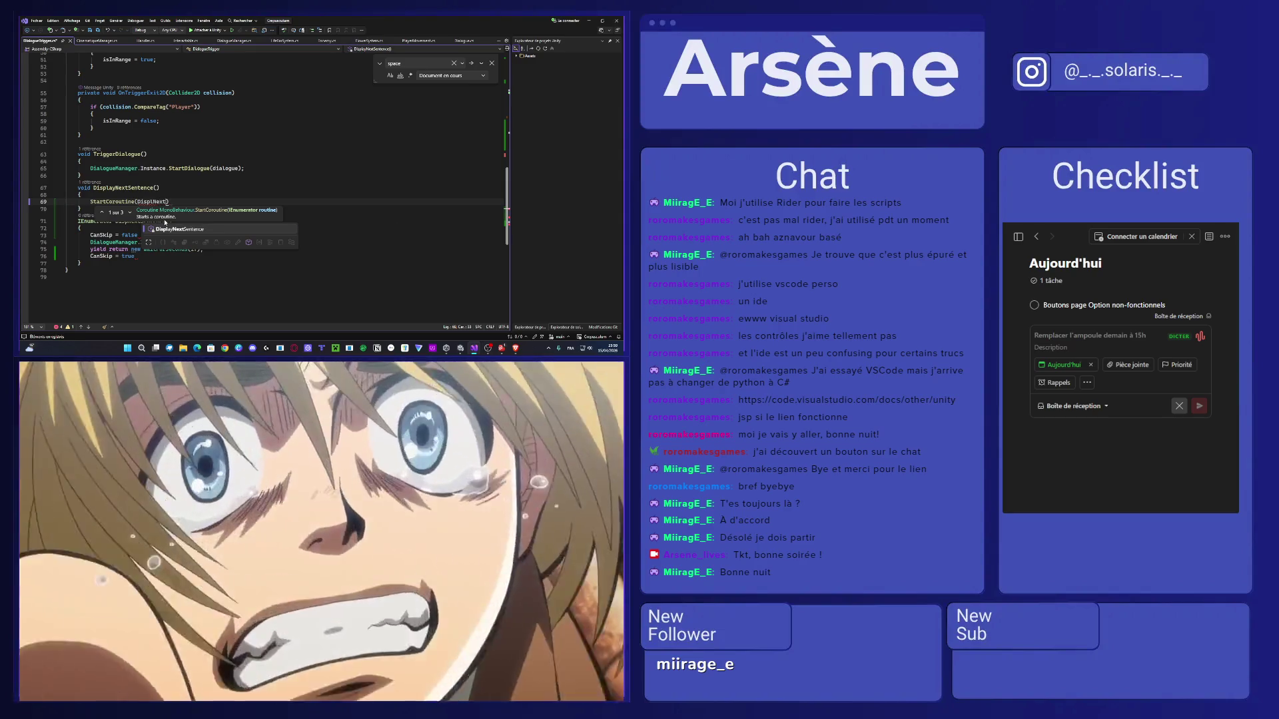
{"action": "type", "text": "ente"}
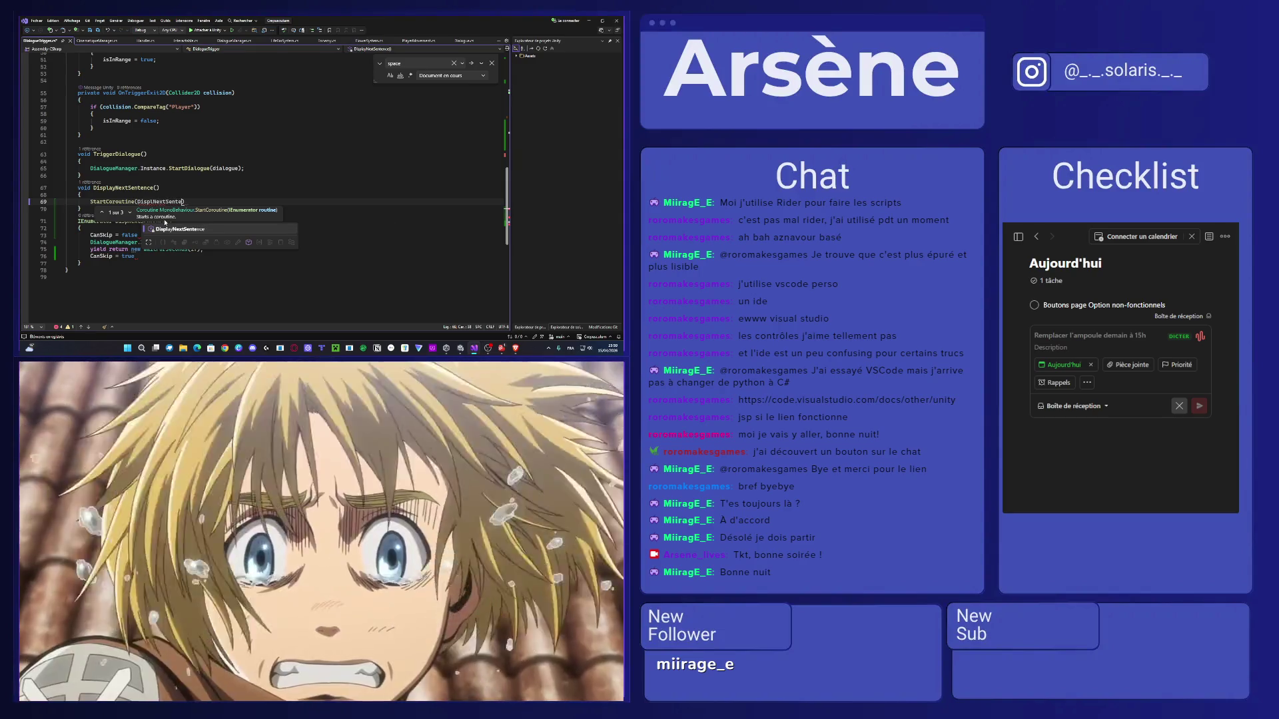
{"action": "key", "text": "Escape"}
{"action": "key", "text": "Down"}
{"action": "key", "text": "Down"}
{"action": "key", "text": "Down"}
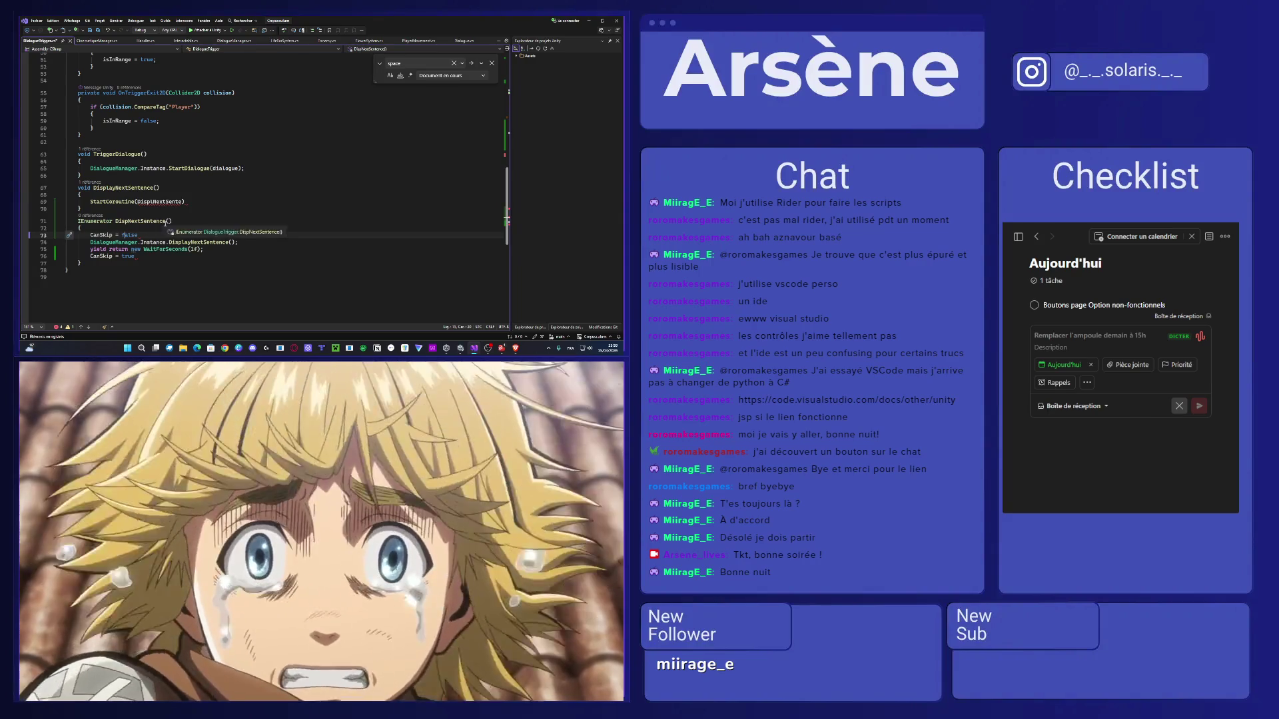
{"action": "left_click", "coordinate": [183, 201]}
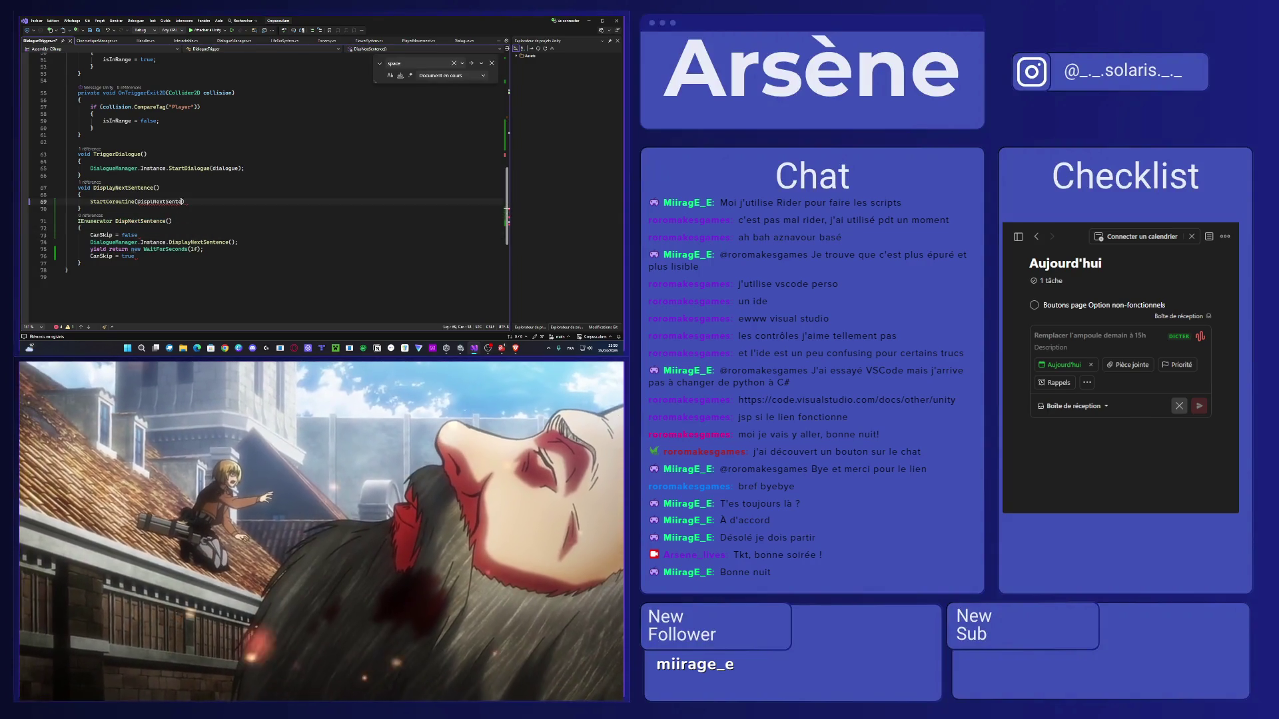
{"action": "left_click_drag", "start_coordinate": [182, 201], "coordinate": [137, 201]}
{"action": "type", "text": "DispNextSentence()"}
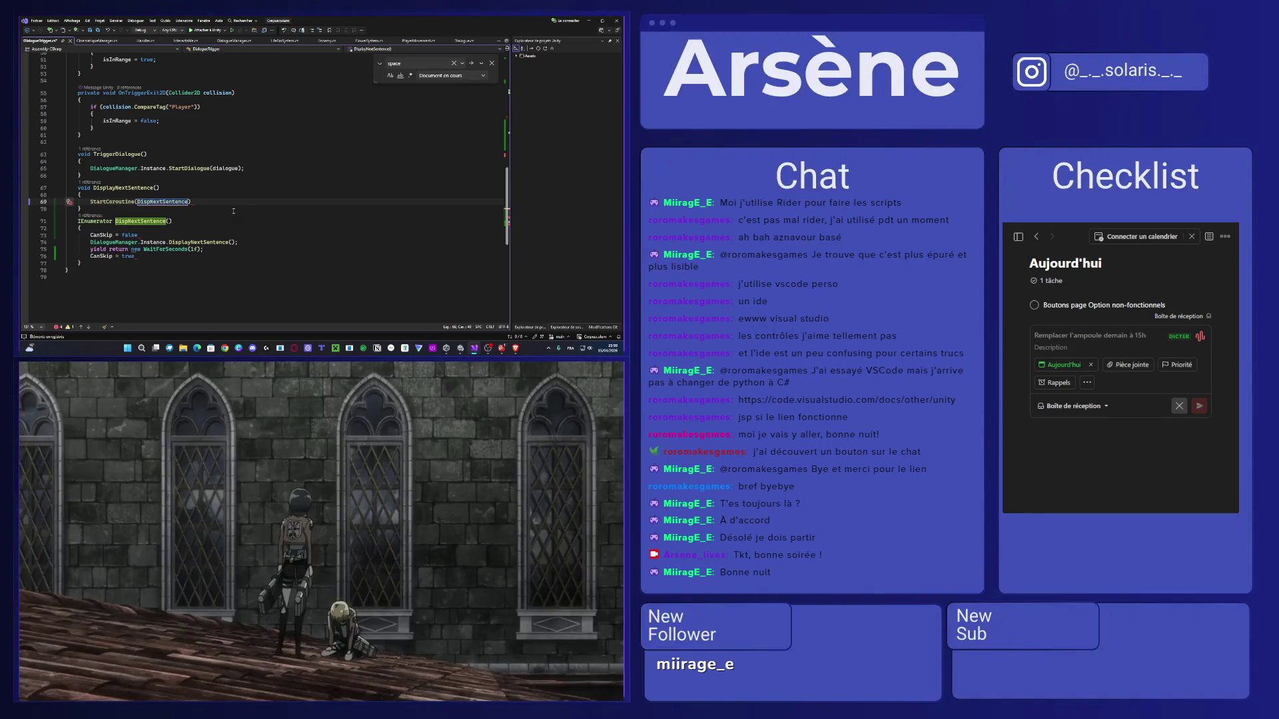
{"action": "type", "text": ")"}
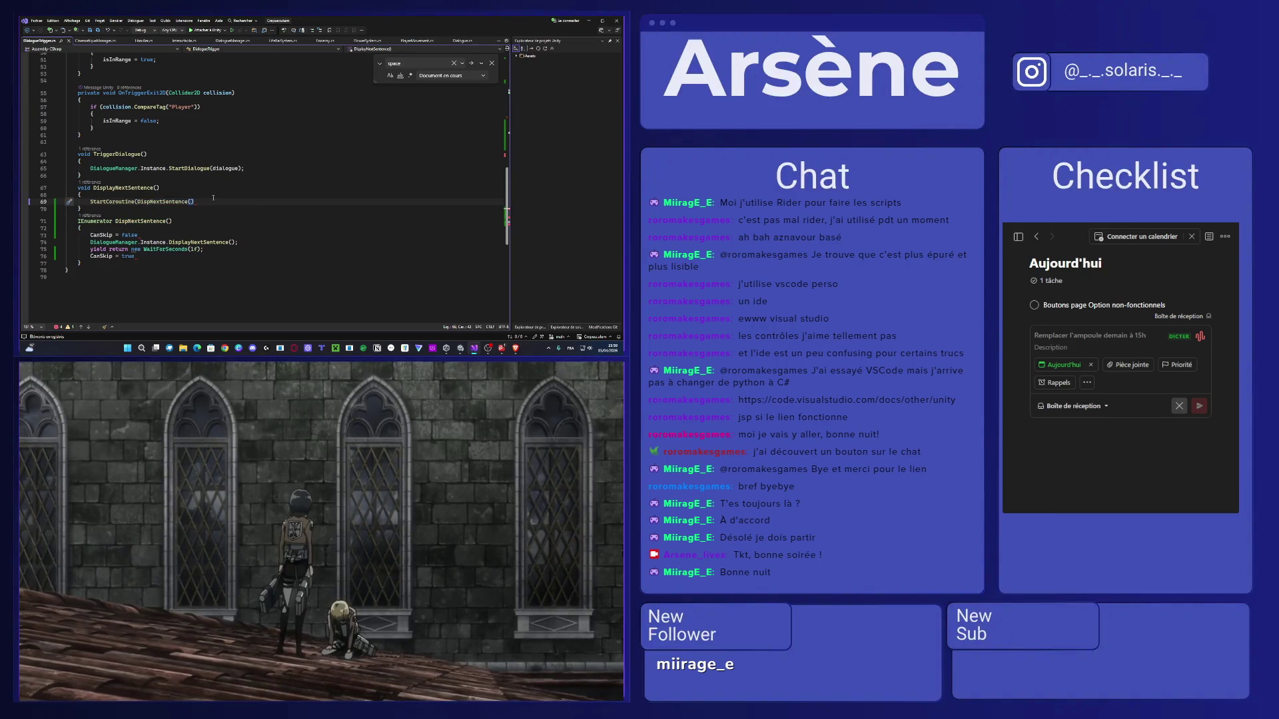
{"action": "type", "text": ";"}
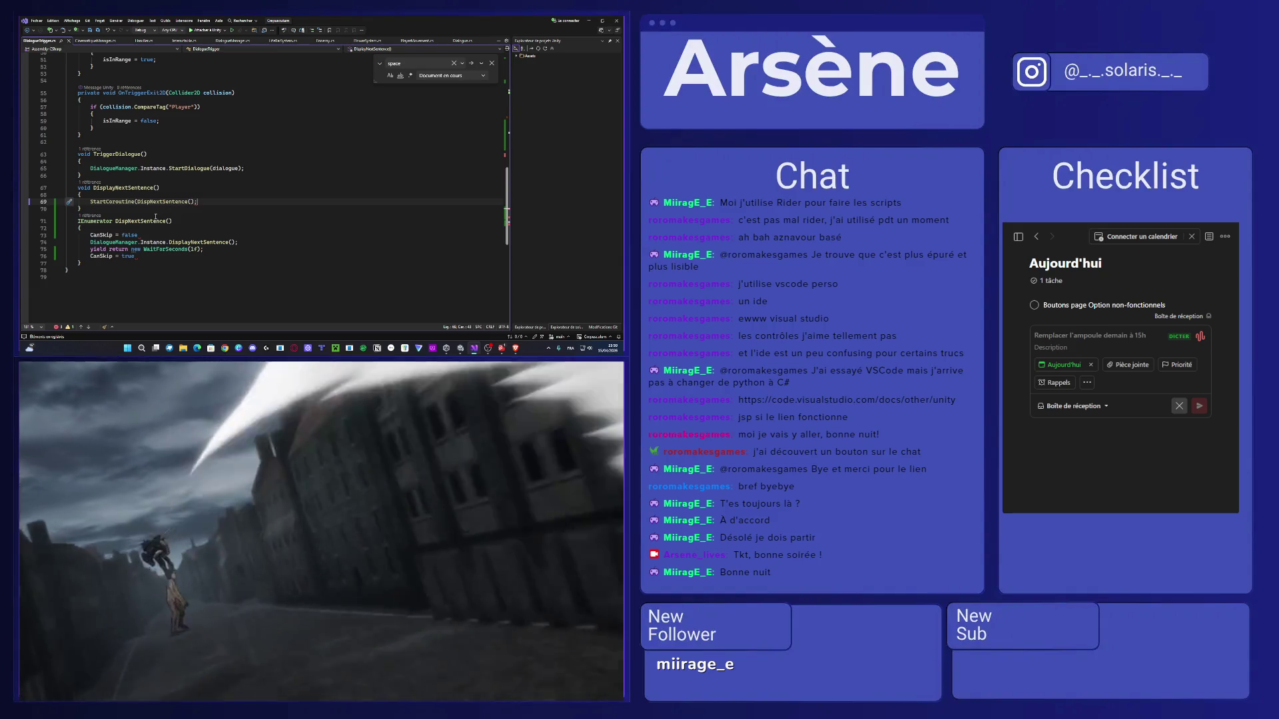
{"action": "scroll", "coordinate": [156, 217], "scroll_direction": "up", "scroll_amount": 17}
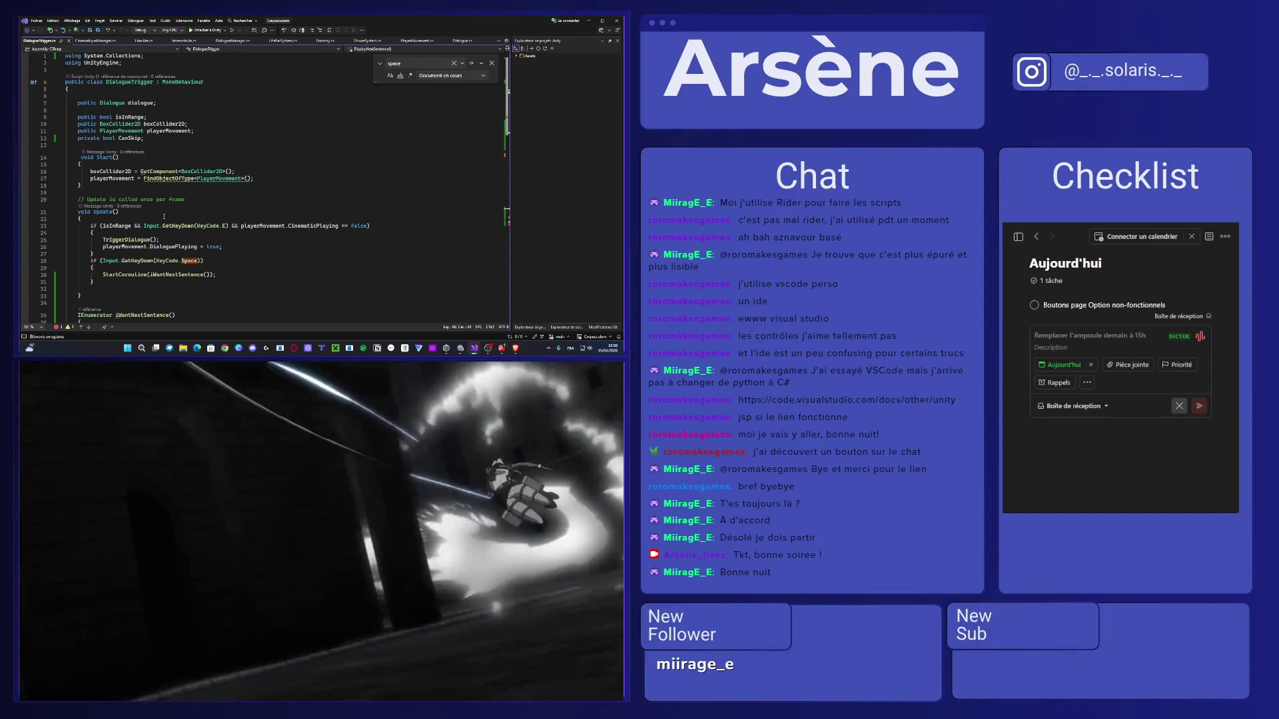
{"action": "scroll", "coordinate": [164, 216], "scroll_direction": "down", "scroll_amount": 5}
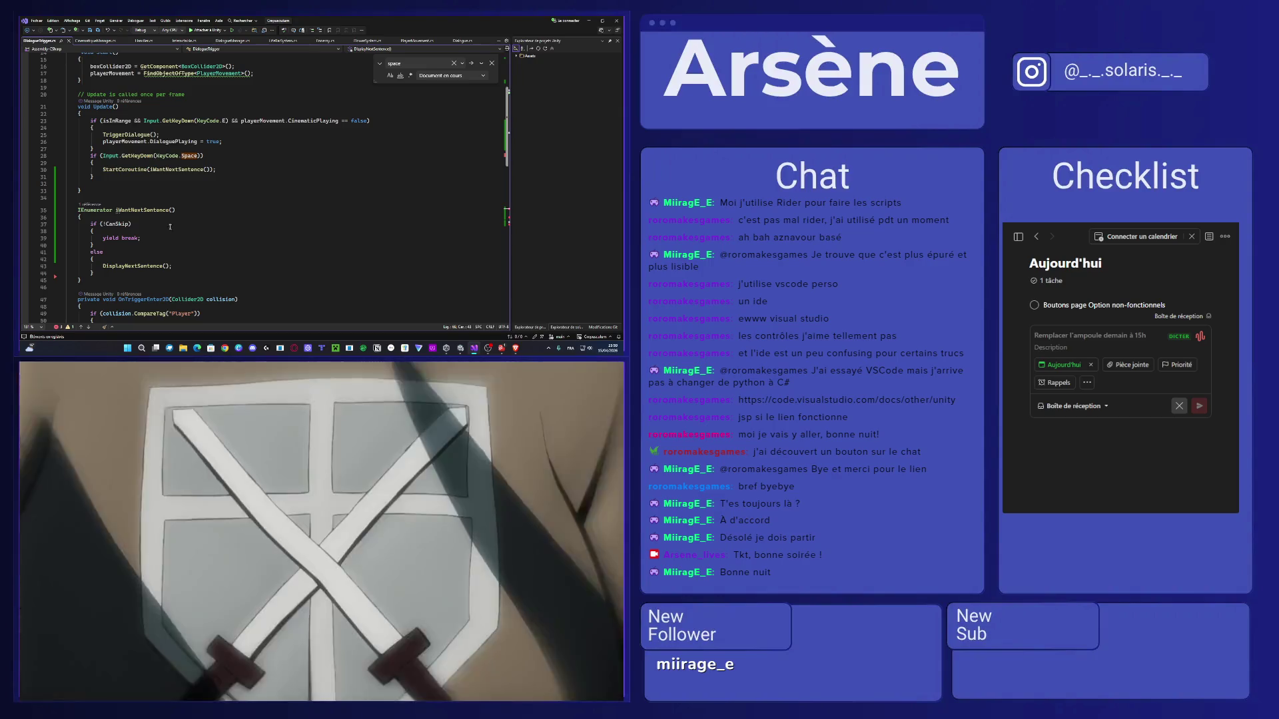
{"action": "left_click_drag", "start_coordinate": [94, 275], "coordinate": [92, 225]}
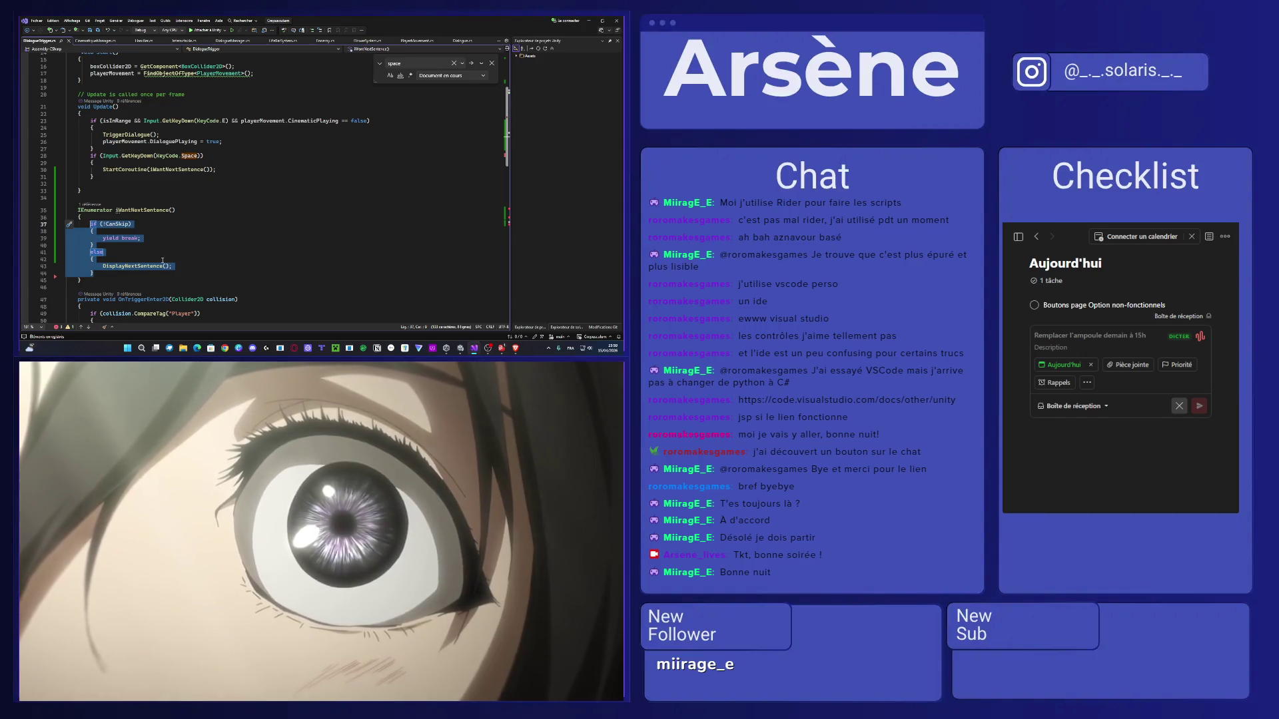
{"action": "left_click", "coordinate": [163, 260]}
{"action": "scroll", "coordinate": [166, 263], "scroll_direction": "down", "scroll_amount": 10}
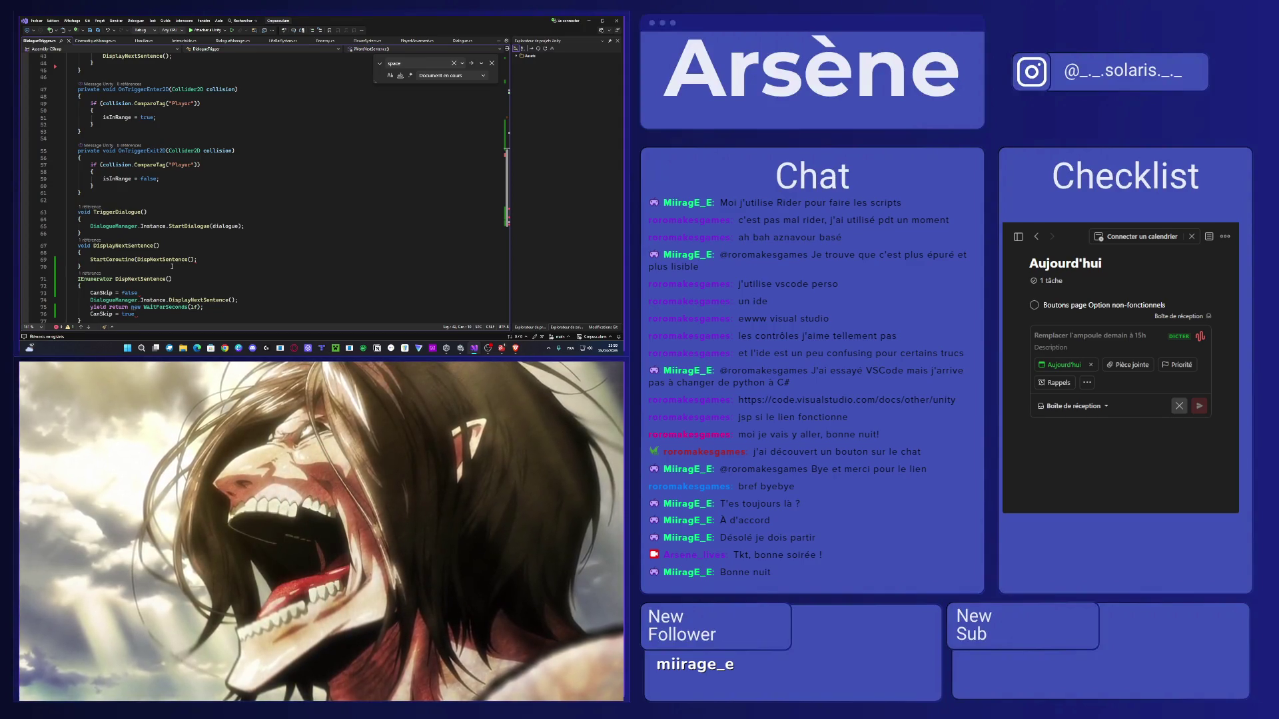
{"action": "scroll", "coordinate": [172, 265], "scroll_direction": "up", "scroll_amount": 11}
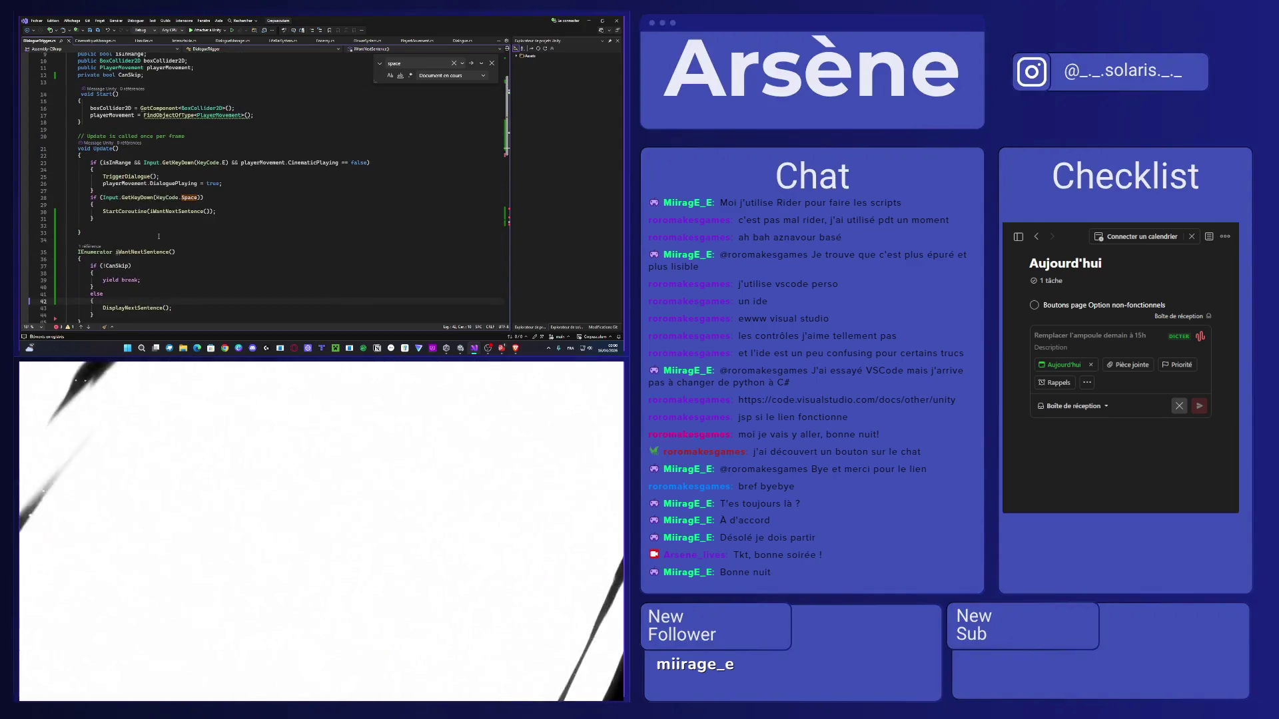
{"action": "scroll", "coordinate": [159, 237], "scroll_direction": "down", "scroll_amount": 4}
{"action": "left_click_drag", "start_coordinate": [150, 233], "coordinate": [93, 225]}
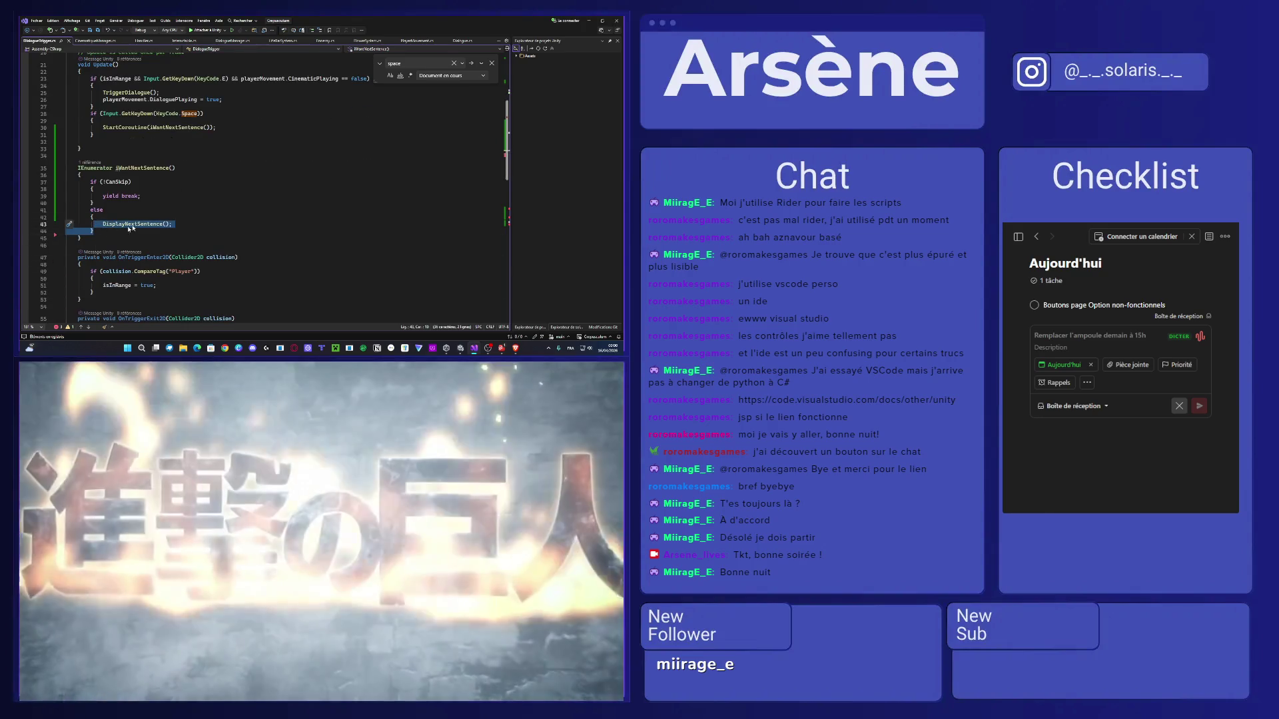
{"action": "left_click", "coordinate": [93, 217]}
{"action": "left_click_drag", "start_coordinate": [168, 224], "coordinate": [102, 224]}
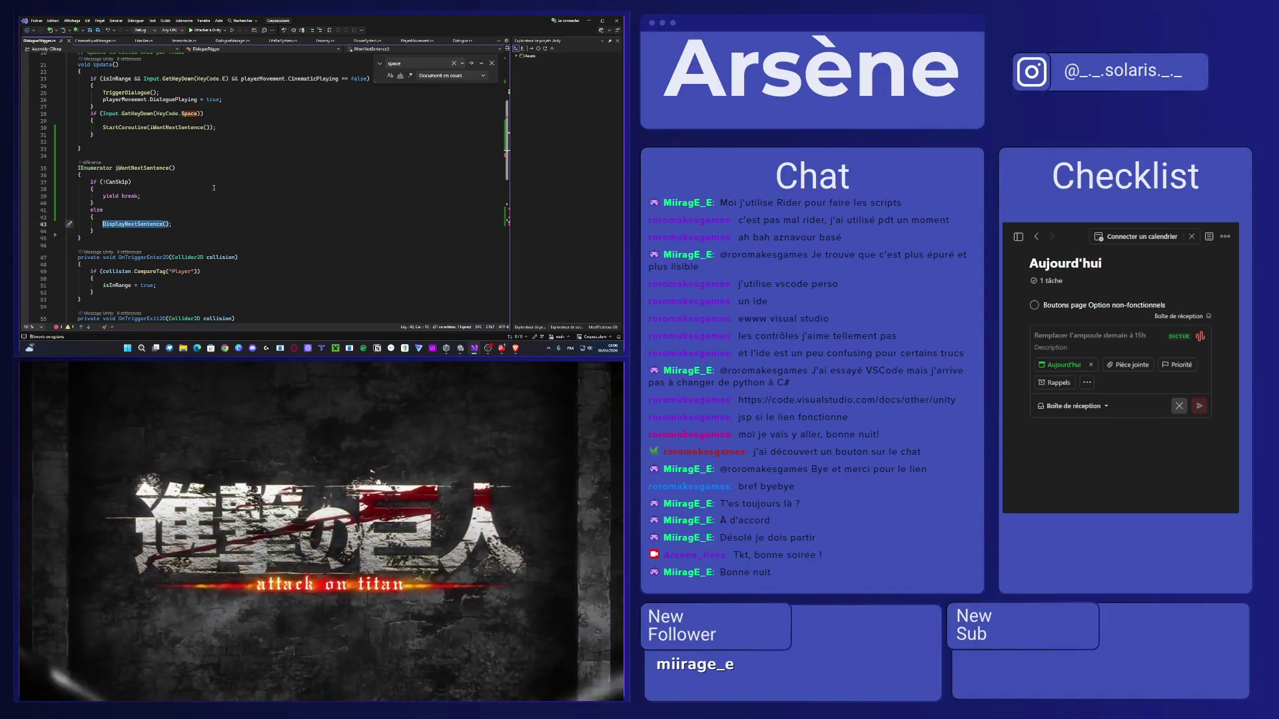
{"action": "scroll", "coordinate": [214, 187], "scroll_direction": "up", "scroll_amount": 2}
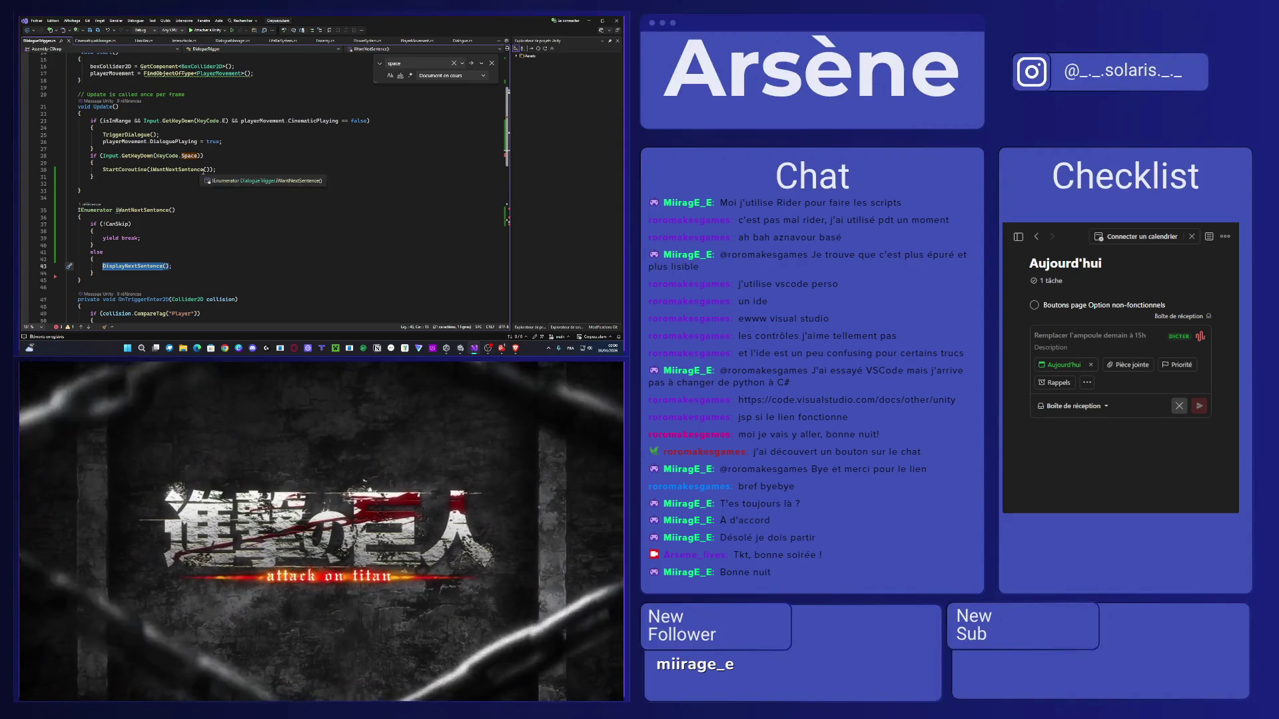
{"action": "scroll", "coordinate": [171, 193], "scroll_direction": "up", "scroll_amount": 5}
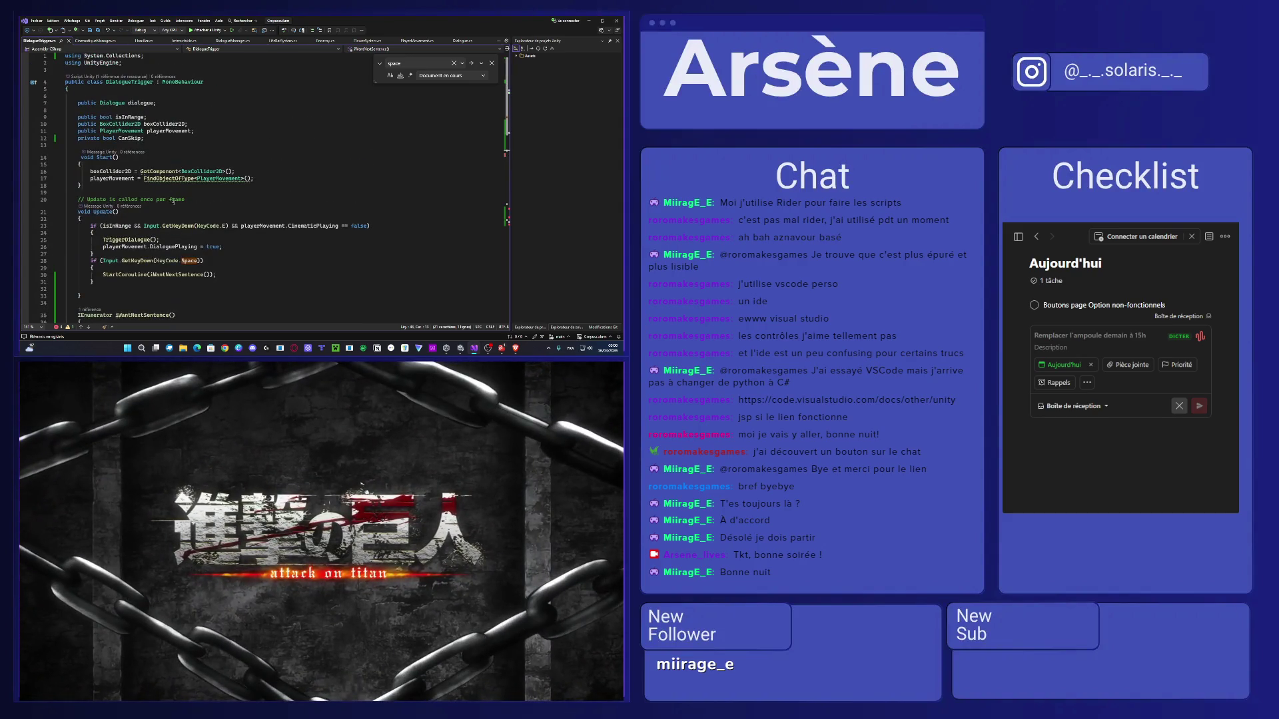
Replace StartCoroutine(iWantNextSentence()) on line 30 with a DisplayNextSentence call.
{"action": "double_click", "coordinate": [189, 260]}
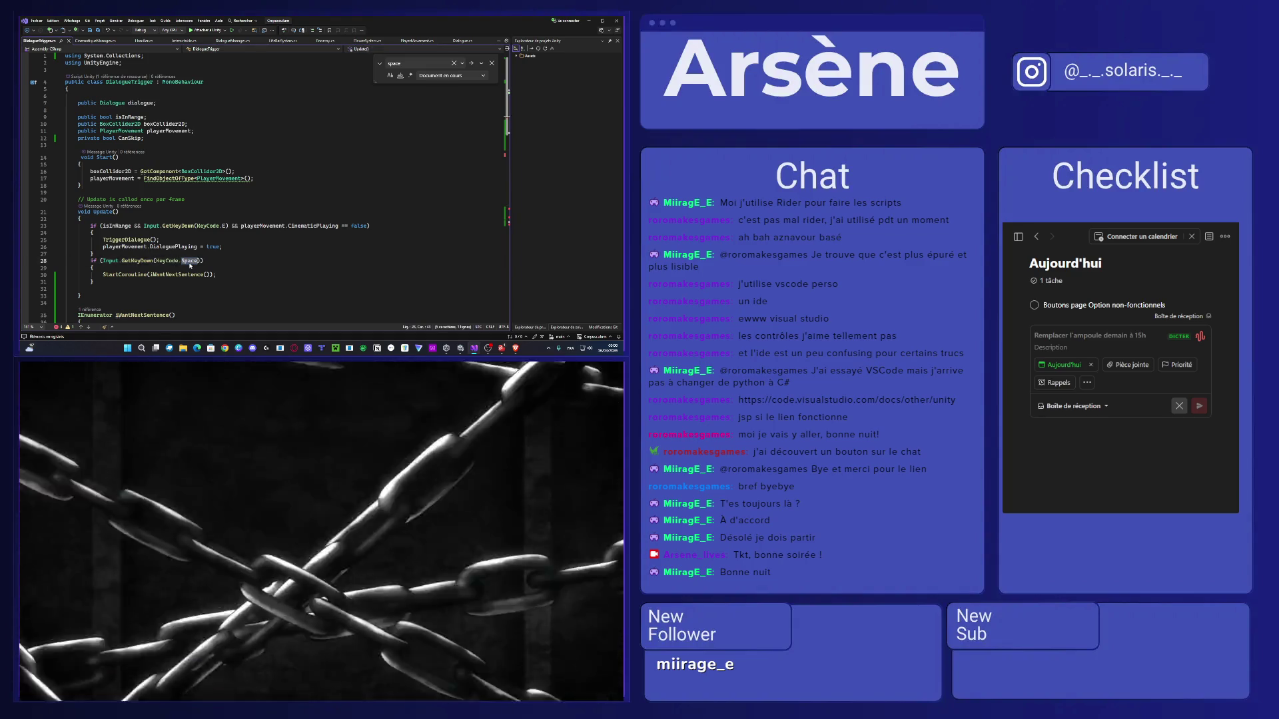
{"action": "scroll", "coordinate": [190, 263], "scroll_direction": "down", "scroll_amount": 3}
{"action": "scroll", "coordinate": [190, 264], "scroll_direction": "down", "scroll_amount": 2}
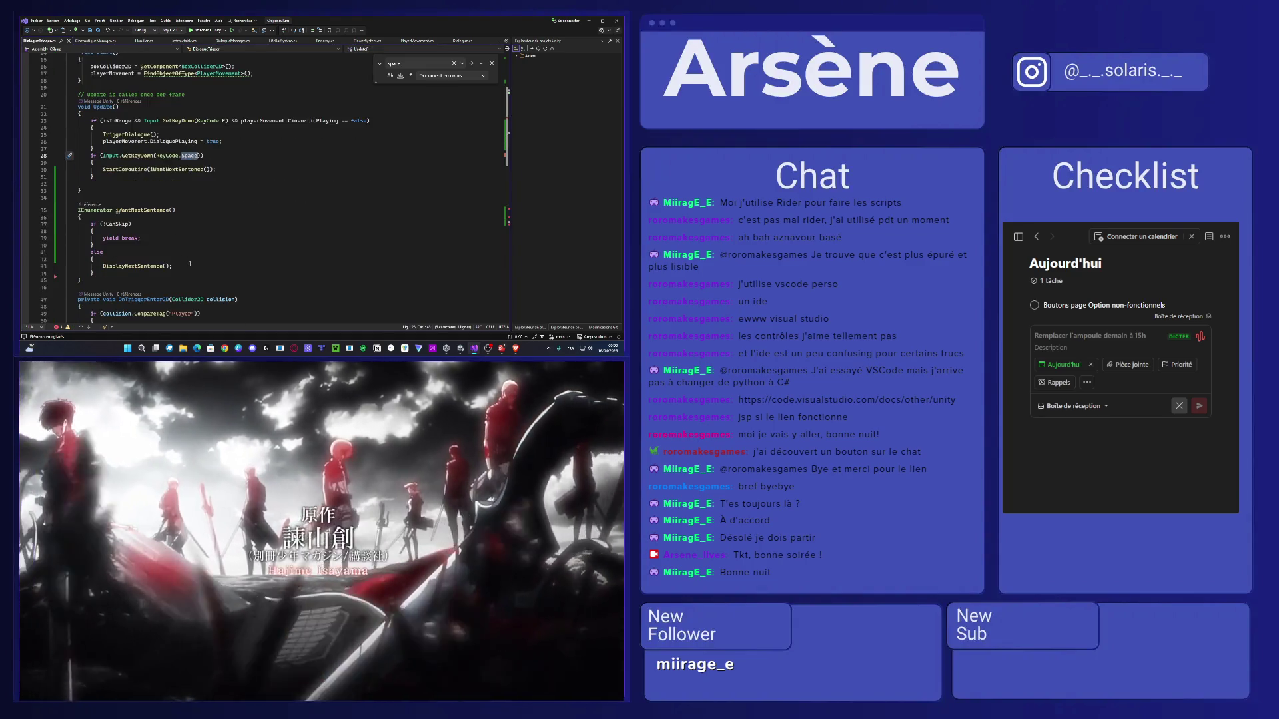
{"action": "scroll", "coordinate": [190, 264], "scroll_direction": "down", "scroll_amount": 7}
{"action": "scroll", "coordinate": [190, 264], "scroll_direction": "up", "scroll_amount": 5}
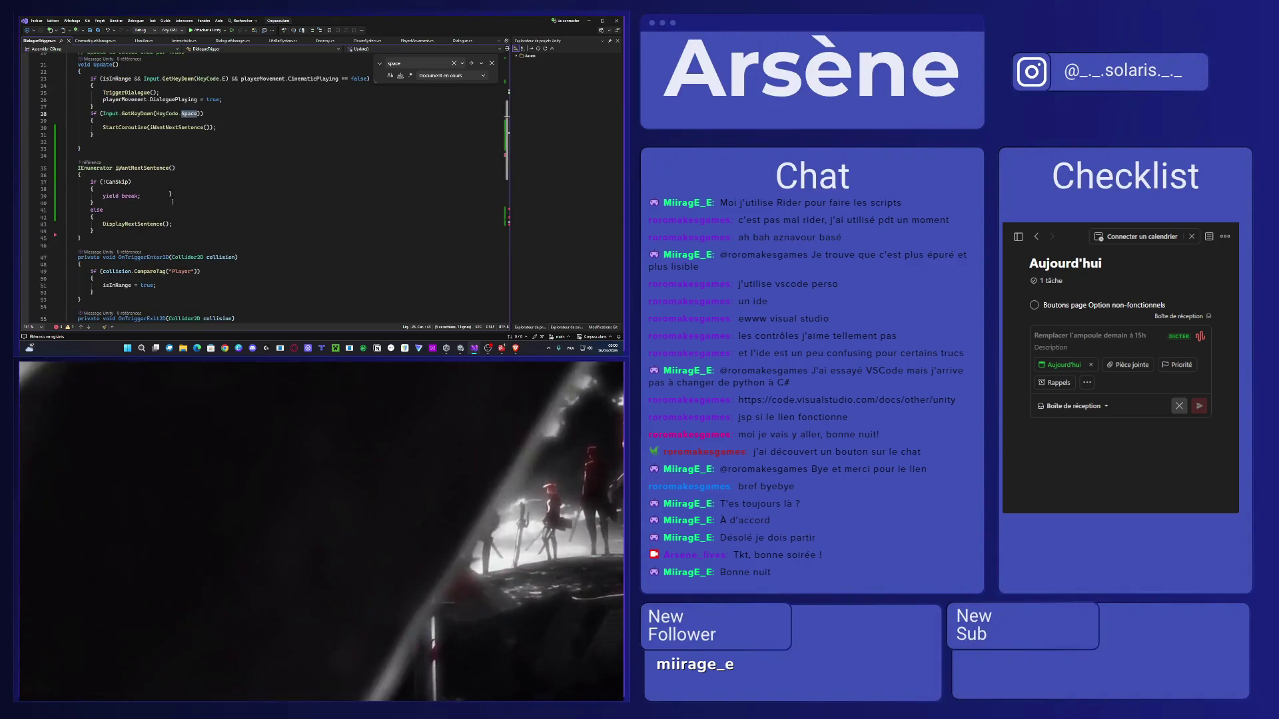
{"action": "left_click_drag", "start_coordinate": [212, 127], "coordinate": [103, 127]}
{"action": "type", "text": "DisplayNe;"}
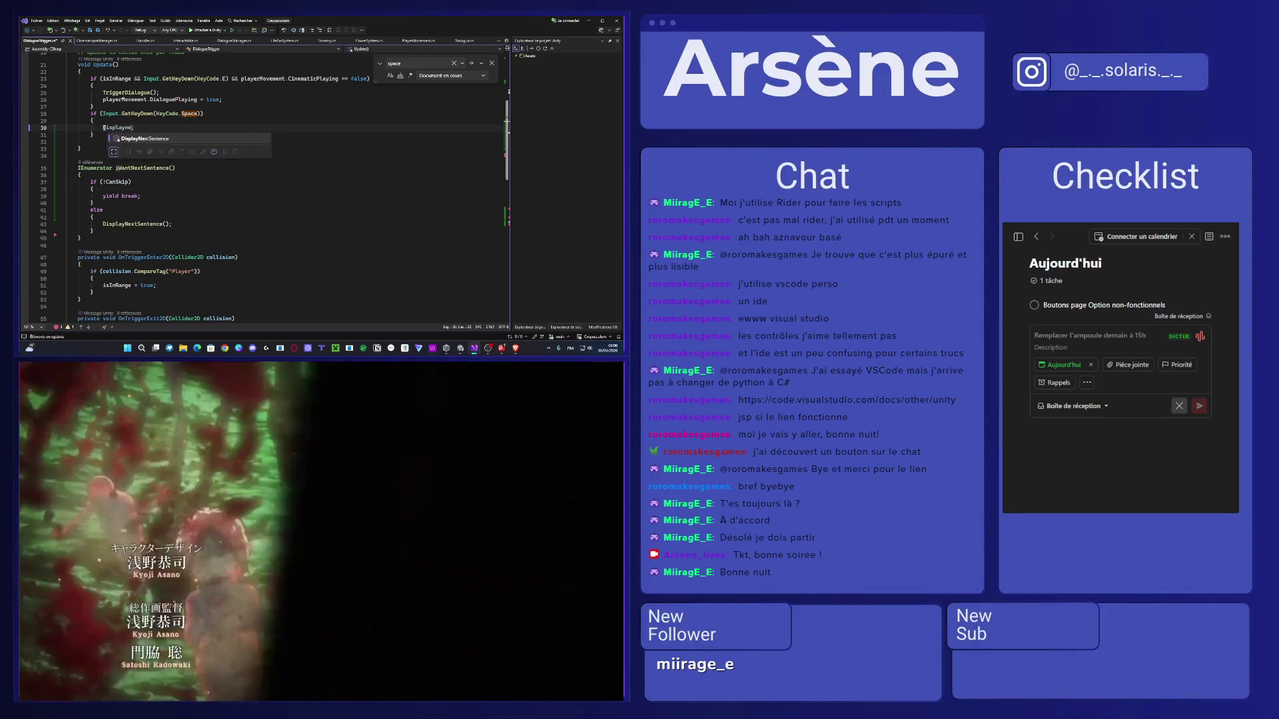
{"action": "double_click", "coordinate": [108, 158]}
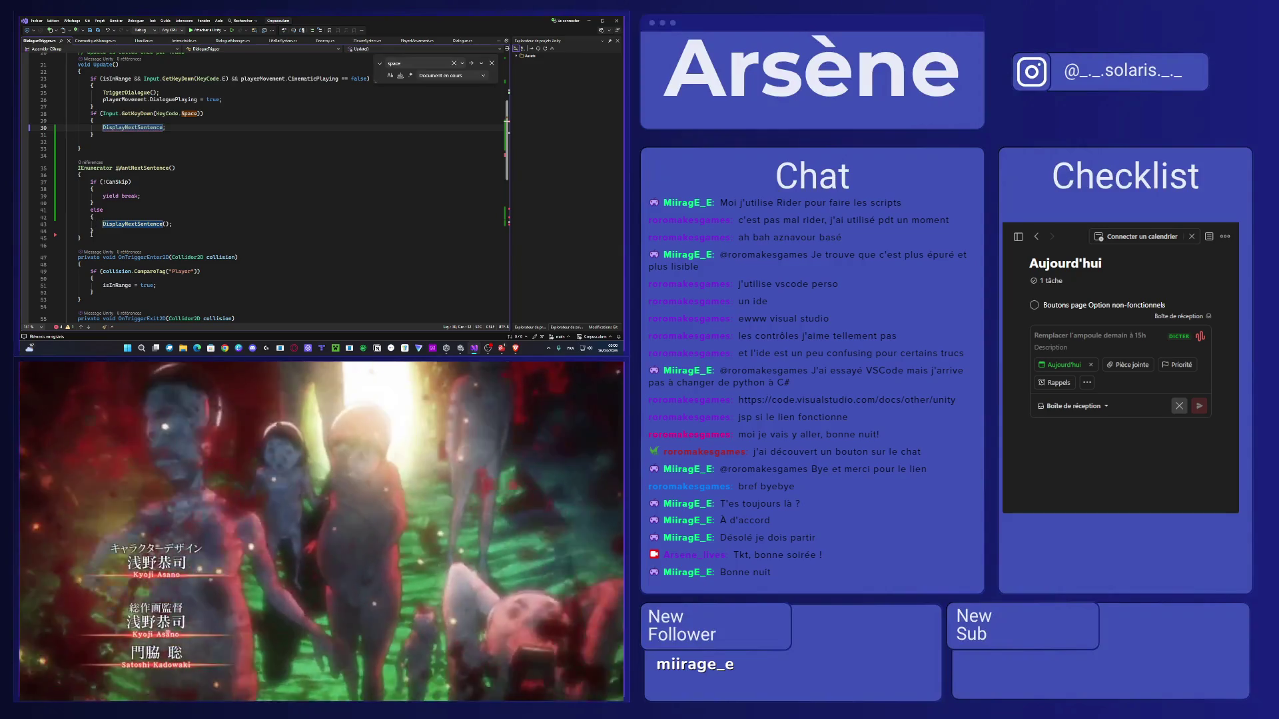
Delete the iWantNextSentence method and its leftover empty lines.
{"action": "left_click_drag", "start_coordinate": [93, 238], "coordinate": [66, 165]}
{"action": "key", "text": "Delete"}
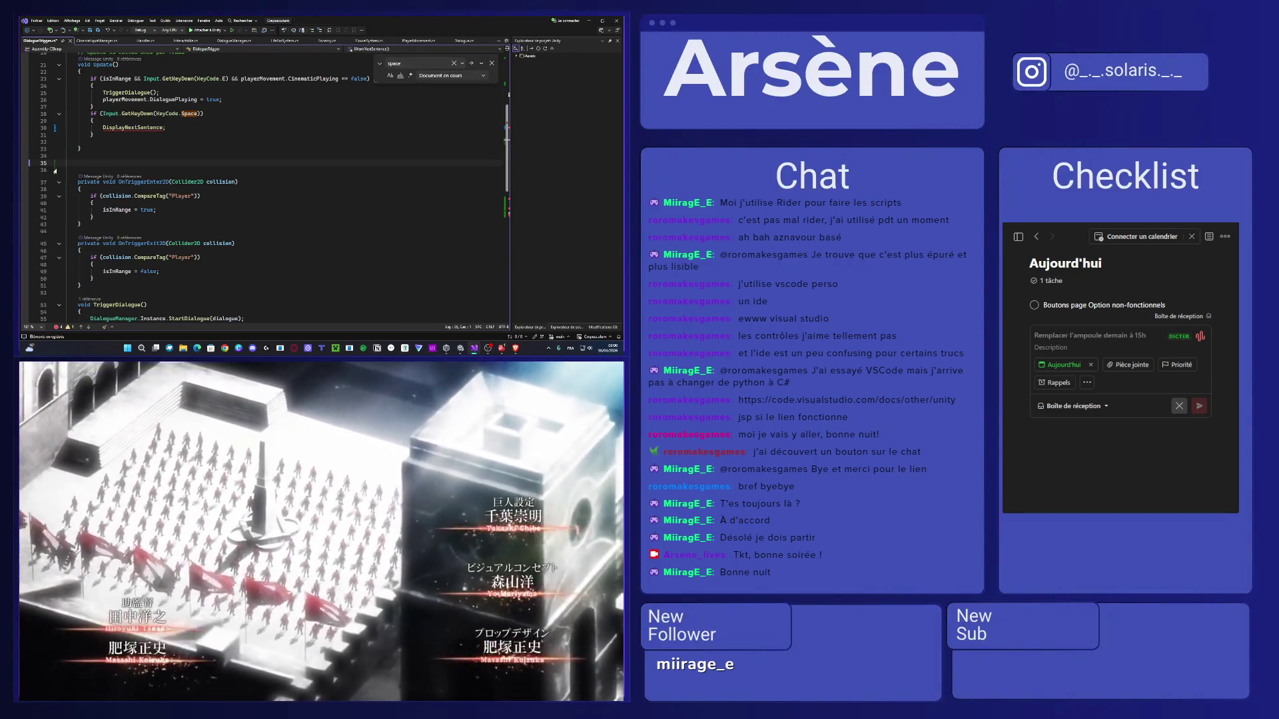
{"action": "key", "text": "BackSpace"}
{"action": "key", "text": "BackSpace"}
{"action": "scroll", "coordinate": [153, 175], "scroll_direction": "up", "scroll_amount": 5}
{"action": "scroll", "coordinate": [154, 175], "scroll_direction": "up", "scroll_amount": 1}
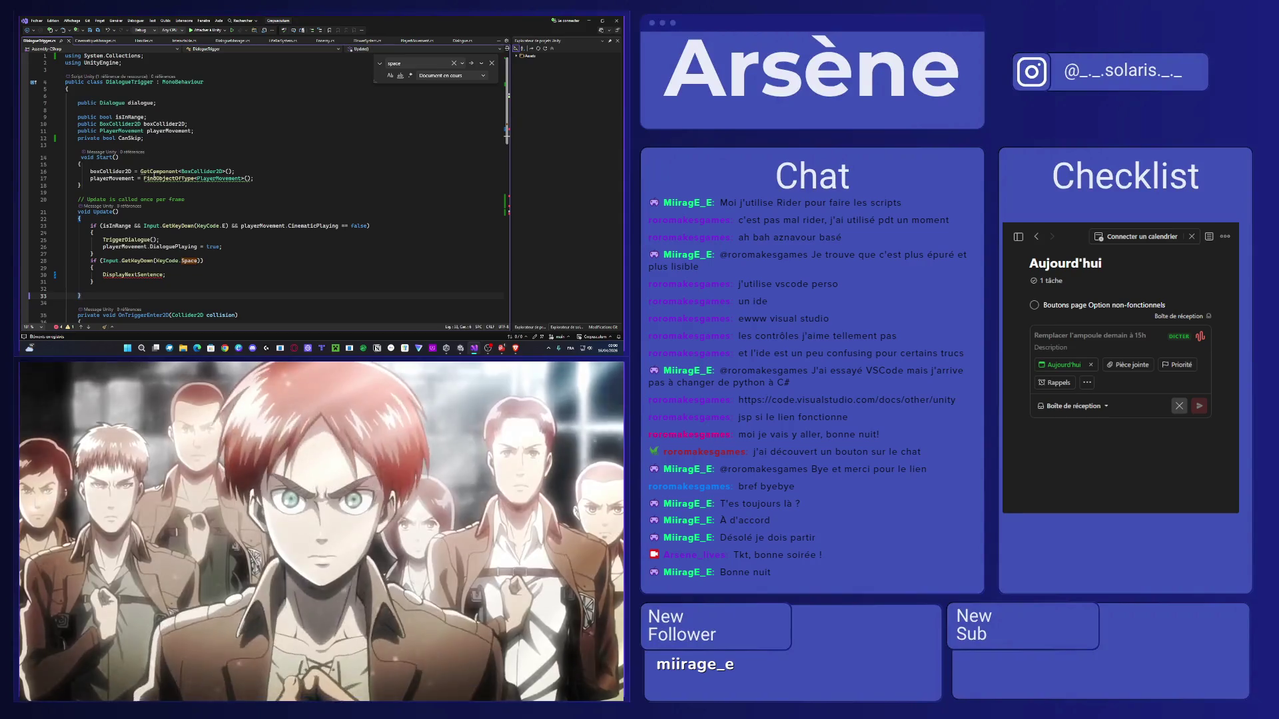
End both CanSkip assignments with semicolons, change the wait to 2 seconds, and save.
{"action": "scroll", "coordinate": [178, 148], "scroll_direction": "down", "scroll_amount": 15}
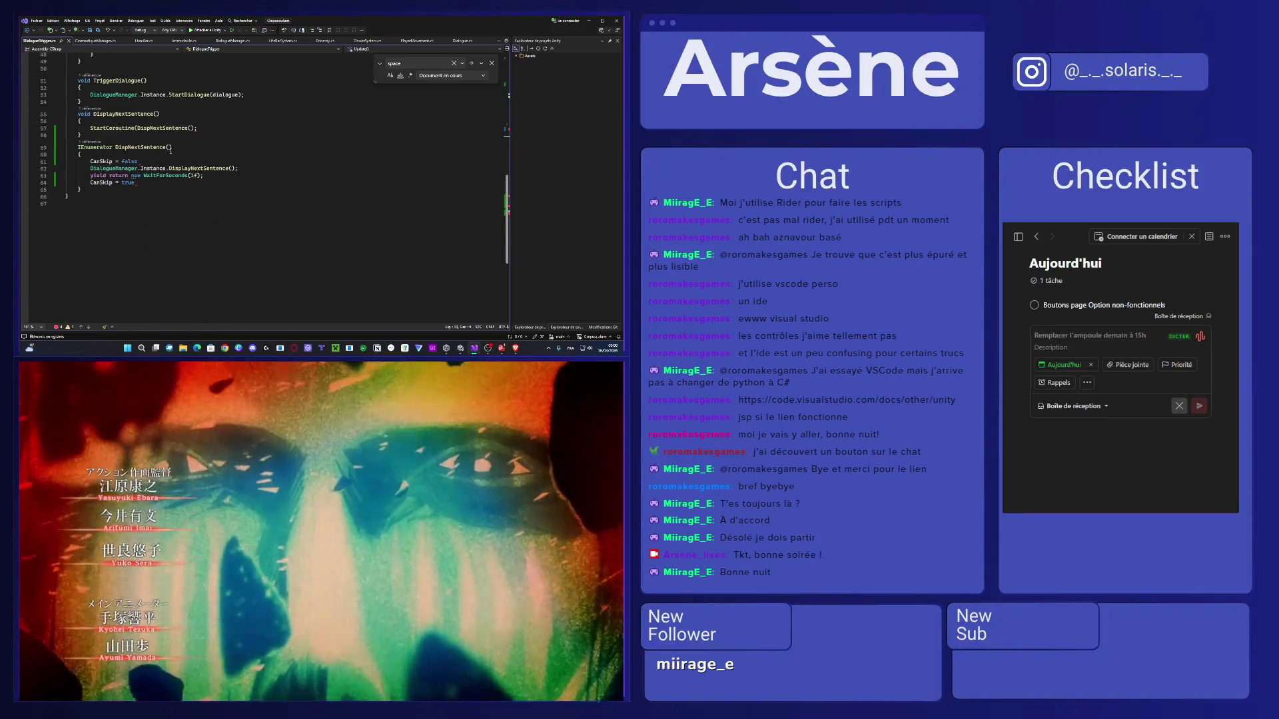
{"action": "left_click", "coordinate": [160, 184]}
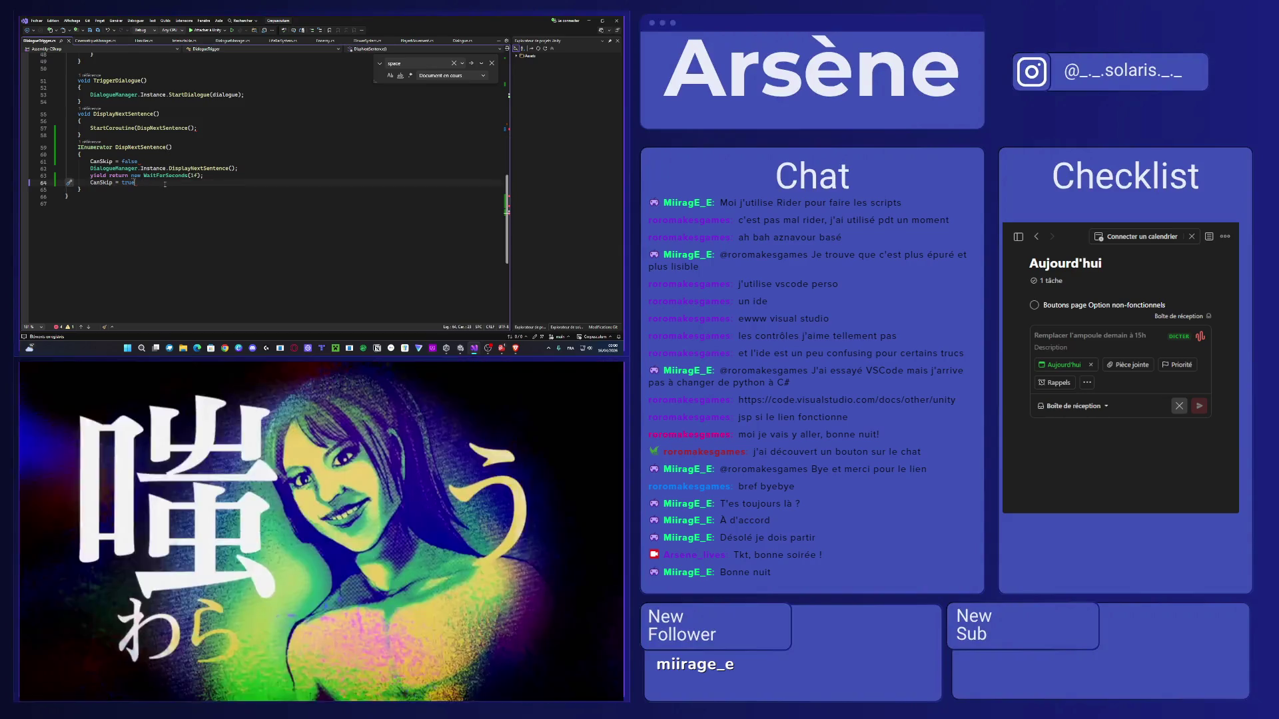
{"action": "type", "text": ";"}
{"action": "left_click", "coordinate": [161, 163]}
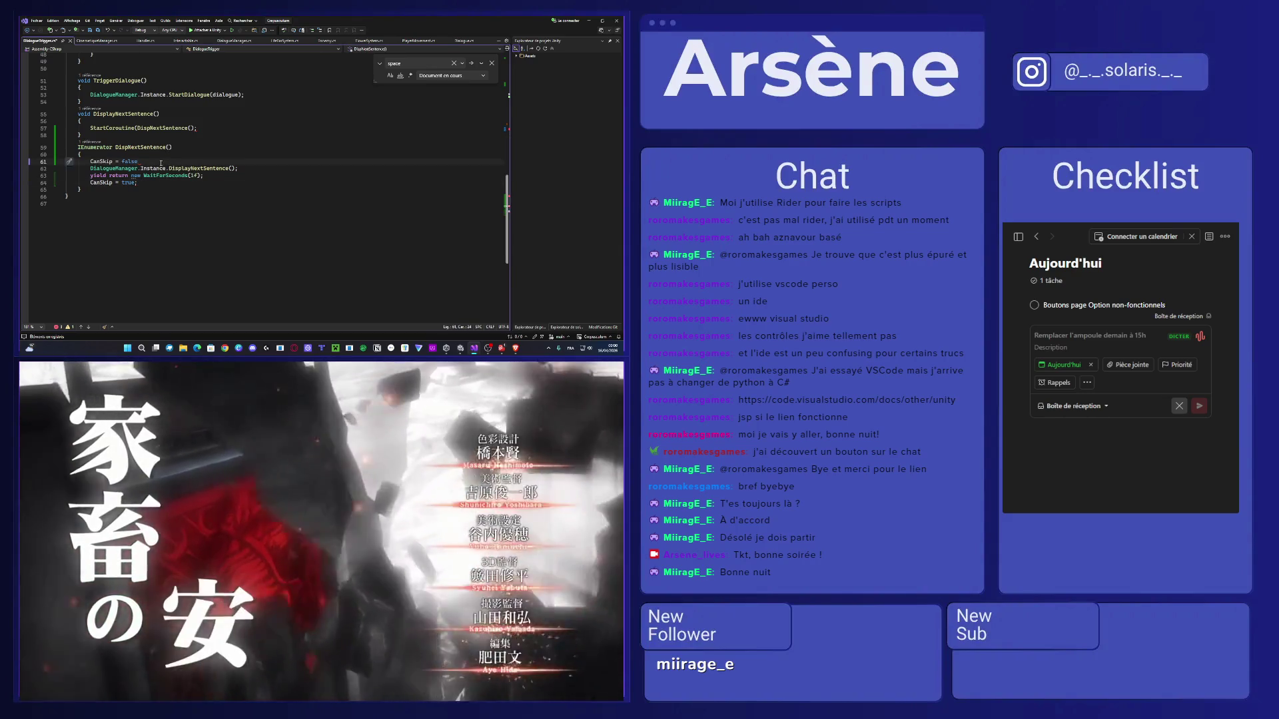
{"action": "type", "text": ";"}
{"action": "left_click", "coordinate": [194, 176]}
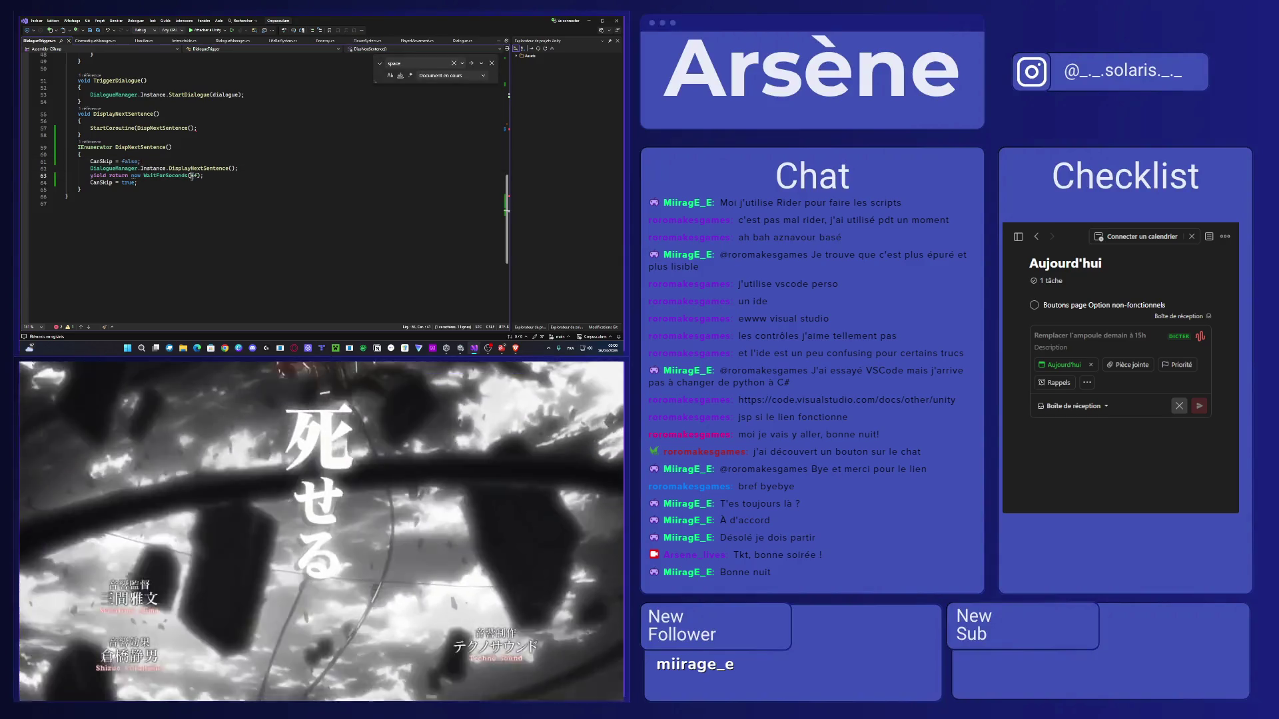
{"action": "key", "text": "BackSpace"}
{"action": "type", "text": "2"}
{"action": "key", "text": "ctrl+s"}
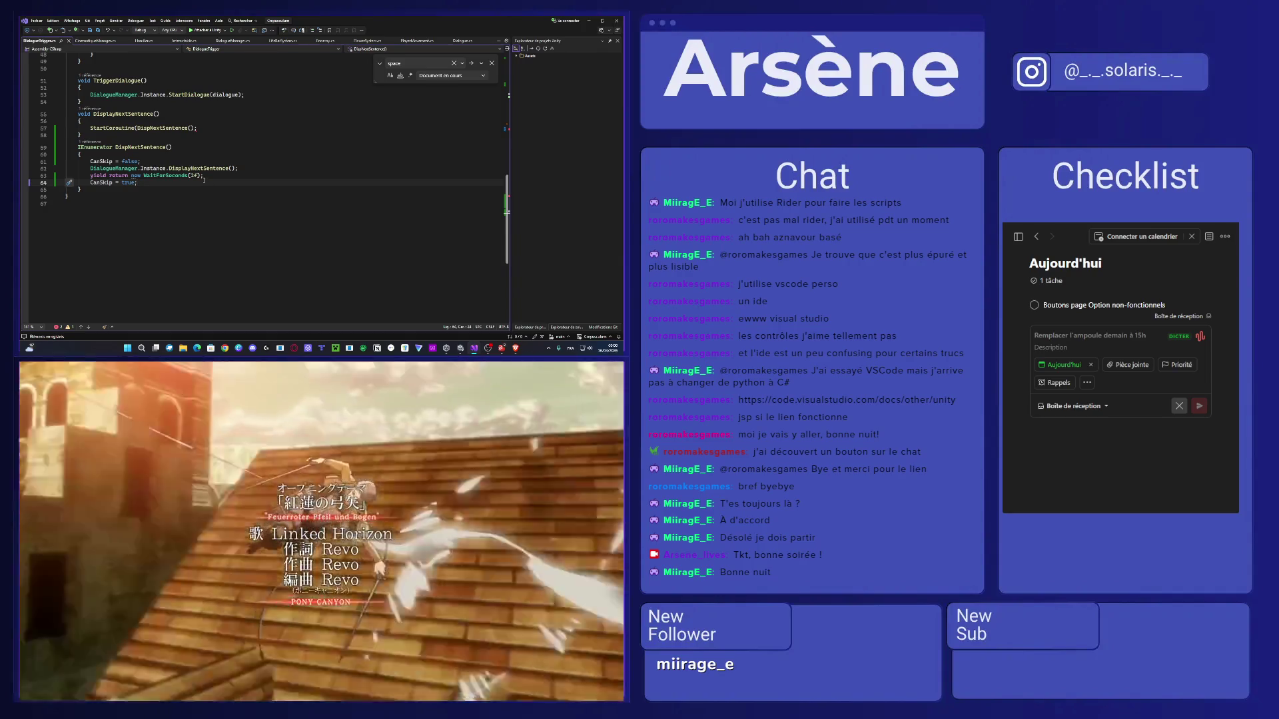
Undo recent edits, then redo back to the DispNextSentence version of the script.
{"action": "scroll", "coordinate": [204, 181], "scroll_direction": "up", "scroll_amount": 2}
{"action": "left_click", "coordinate": [213, 161]}
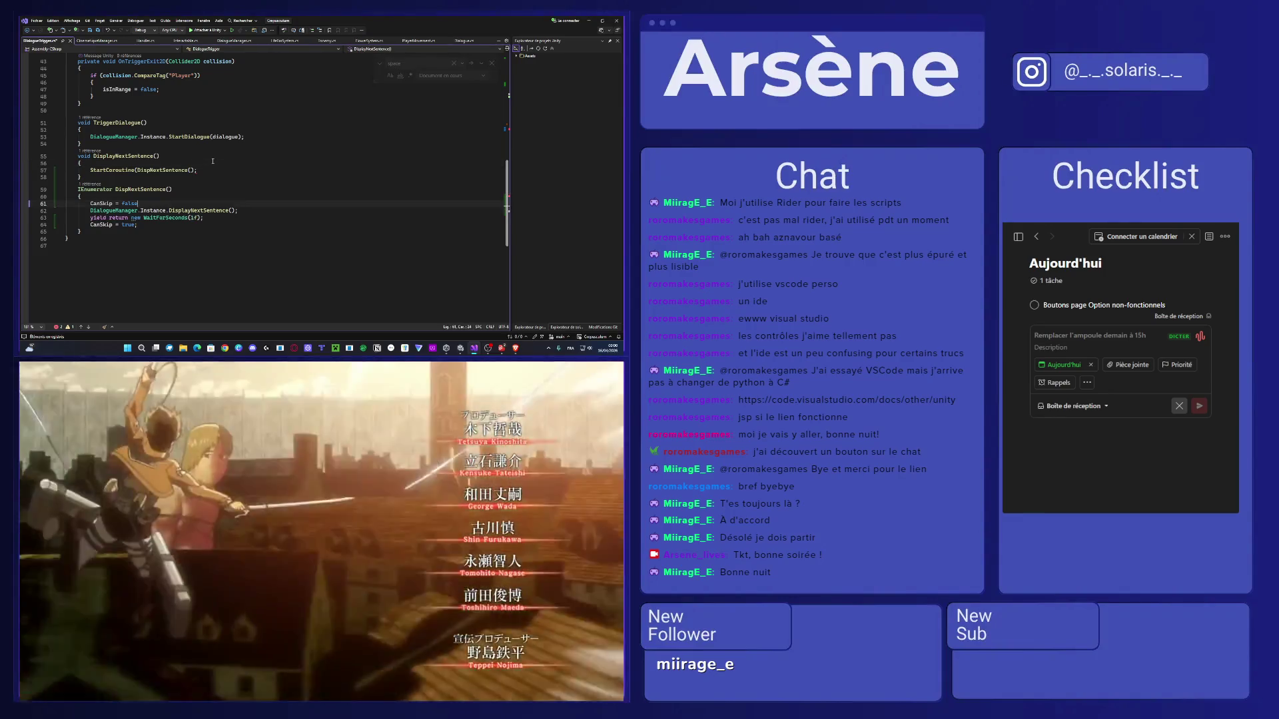
{"action": "key", "text": "ctrl+z"}
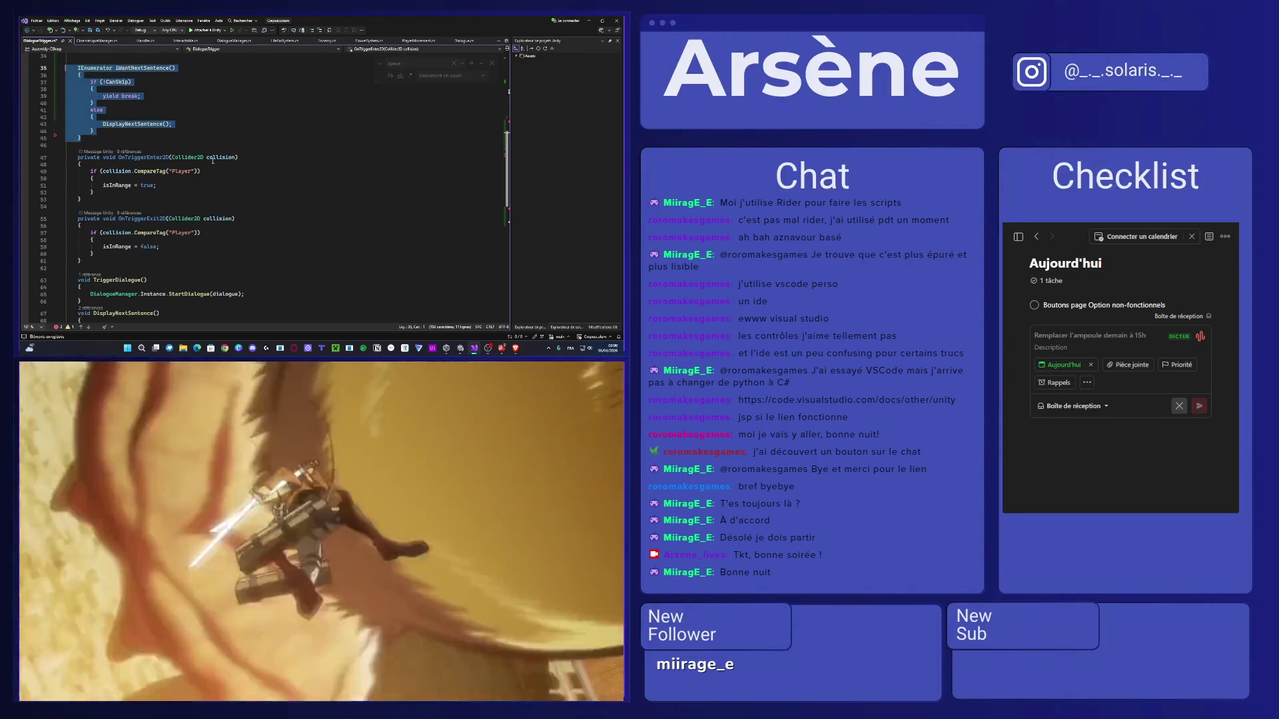
{"action": "key", "text": "ctrl+z"}
{"action": "key", "text": "ctrl+z"}
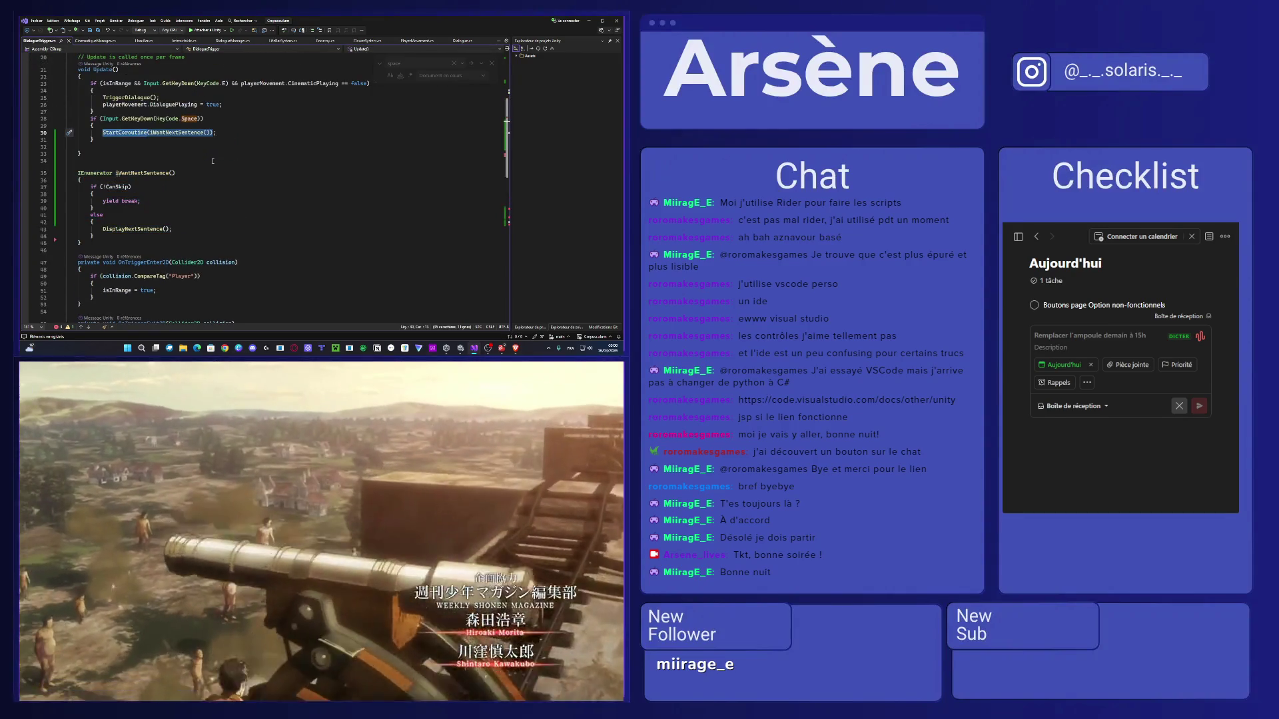
{"action": "key", "text": "ctrl+z"}
{"action": "key", "text": "ctrl+z"}
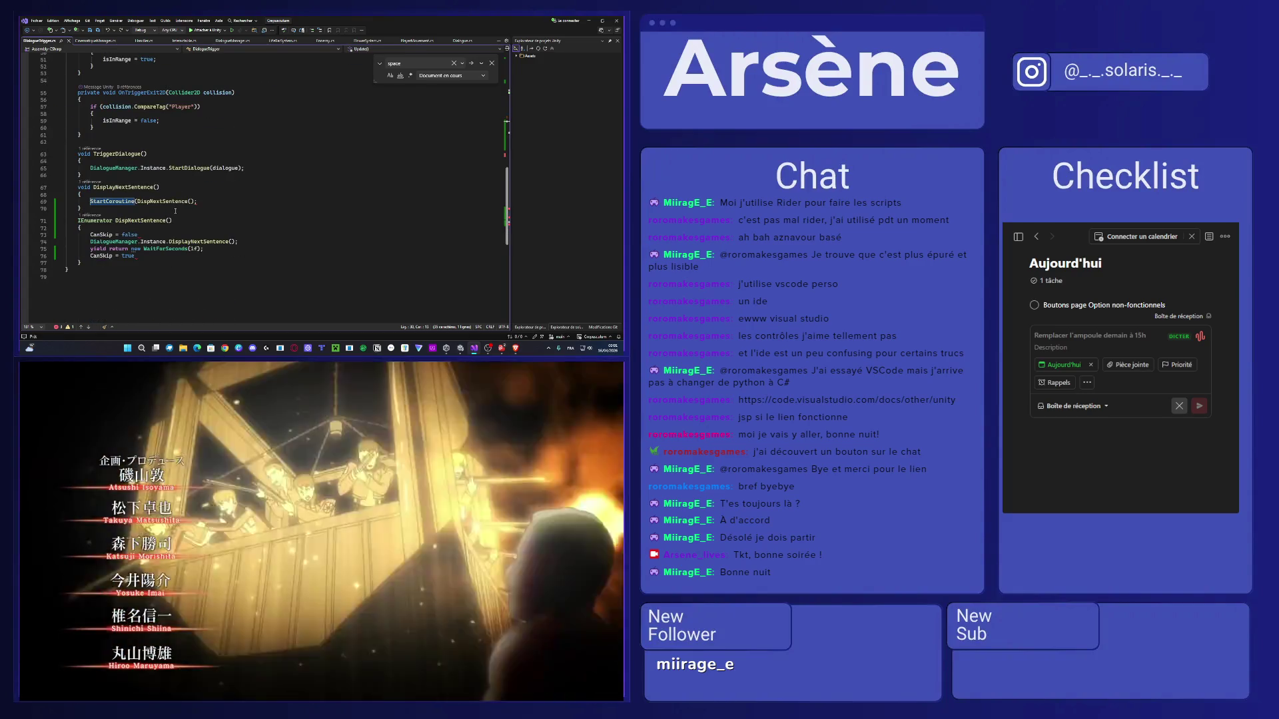
{"action": "type", "text": ";"}
Re-add semicolons after CanSkip = false and CanSkip = true, save, and minimize Visual Studio.
{"action": "left_click", "coordinate": [151, 237]}
{"action": "type", "text": ";"}
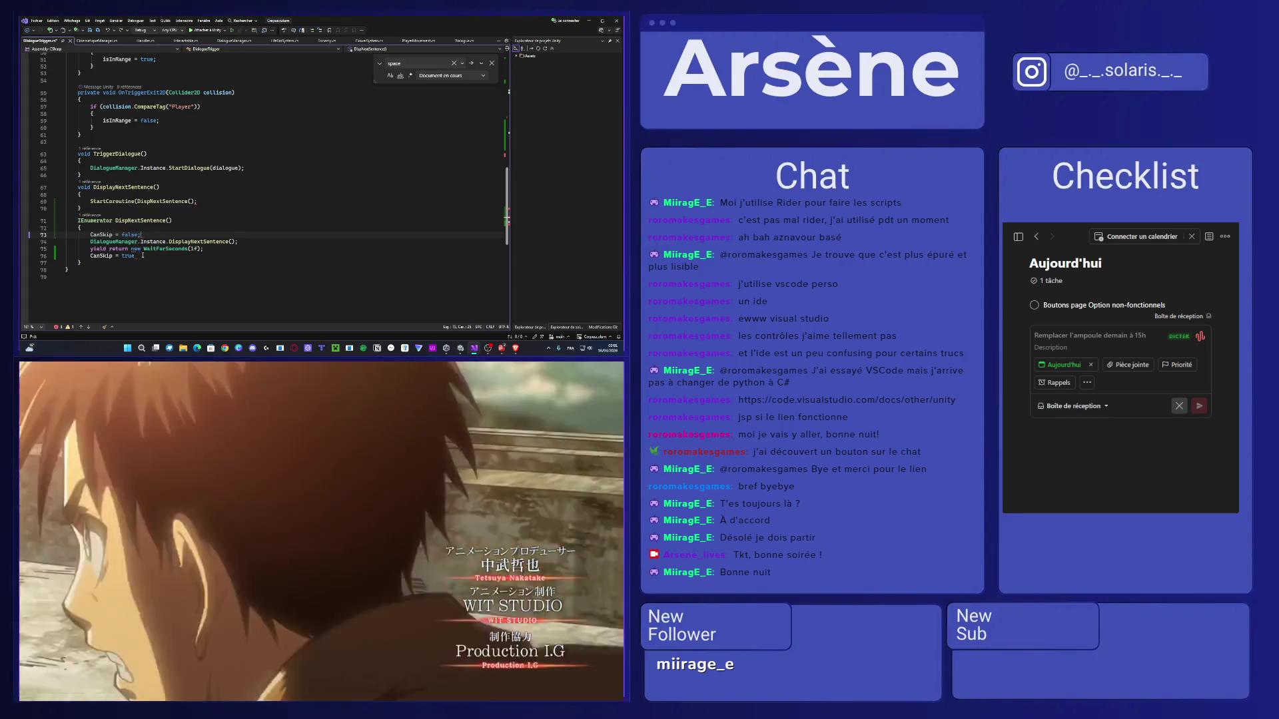
{"action": "left_click", "coordinate": [144, 257]}
{"action": "type", "text": ";"}
{"action": "key", "text": "ctrl+s"}
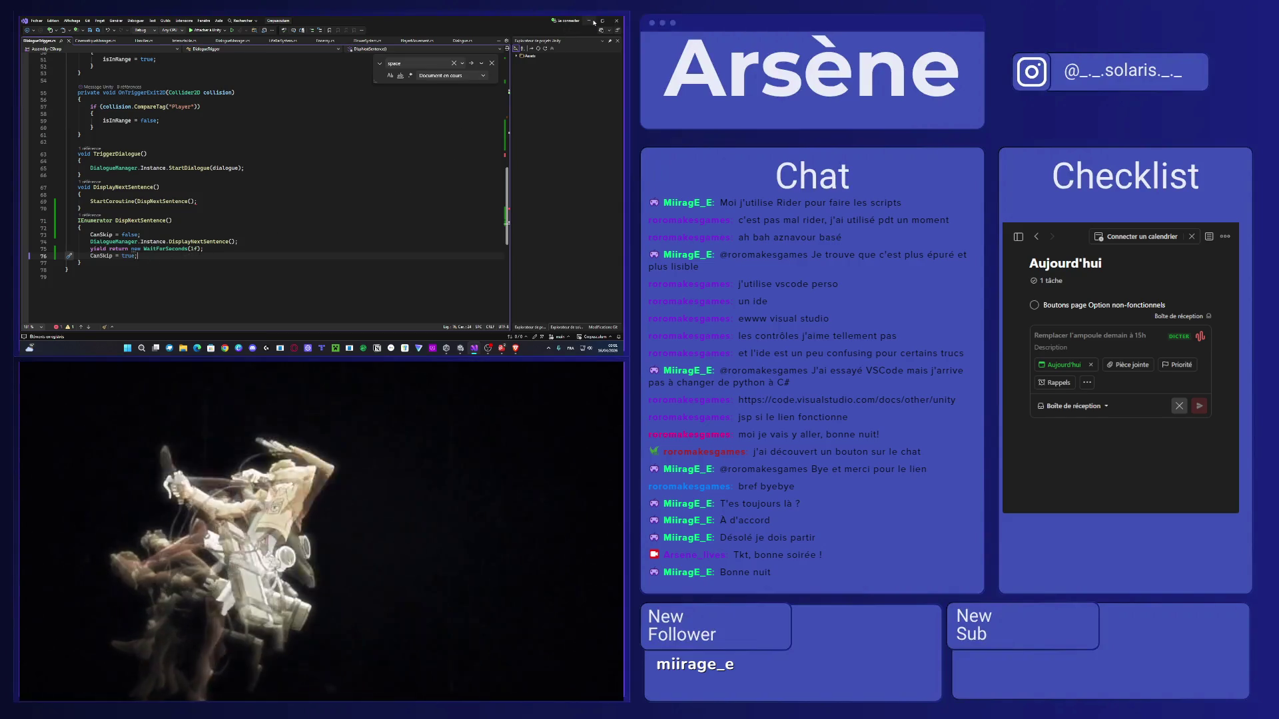
{"action": "left_click", "coordinate": [591, 22]}
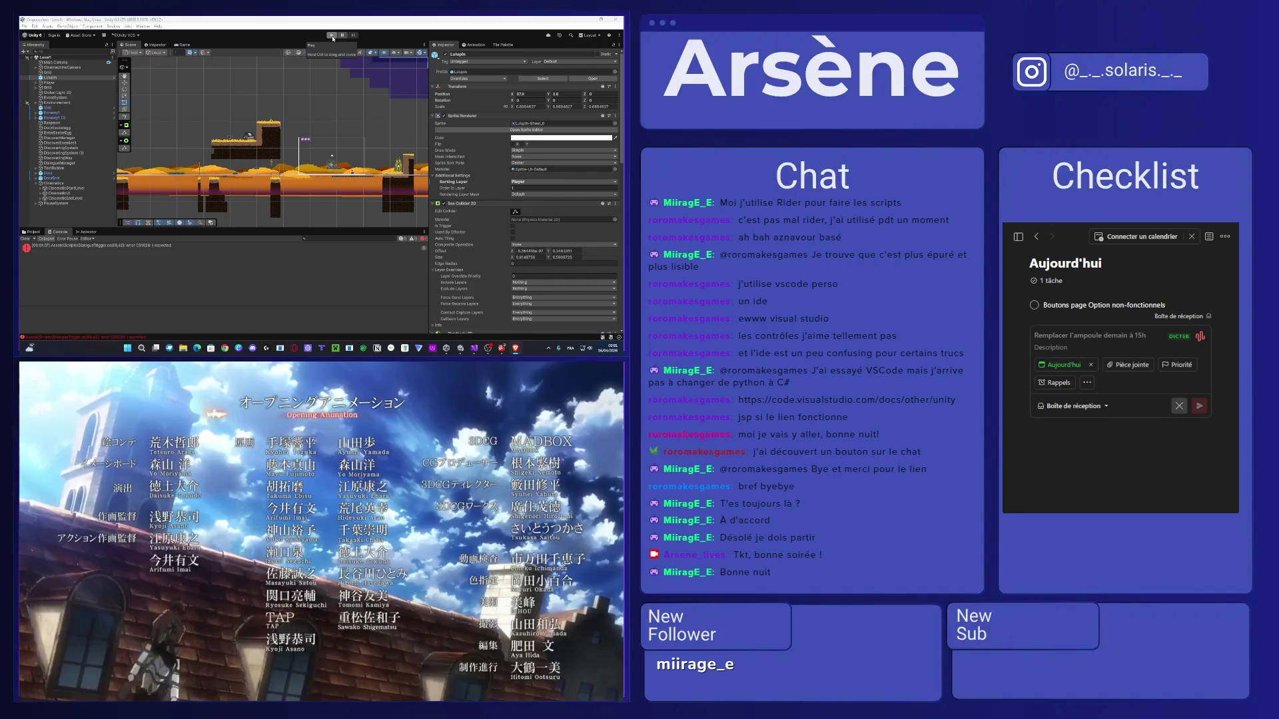
Inspect the Cinematics objects, try Play, and open the compiler error's line in DialogueTrigger.cs.
{"action": "scroll", "coordinate": [331, 149], "scroll_direction": "down", "scroll_amount": 2}
{"action": "scroll", "coordinate": [331, 149], "scroll_direction": "up", "scroll_amount": 5}
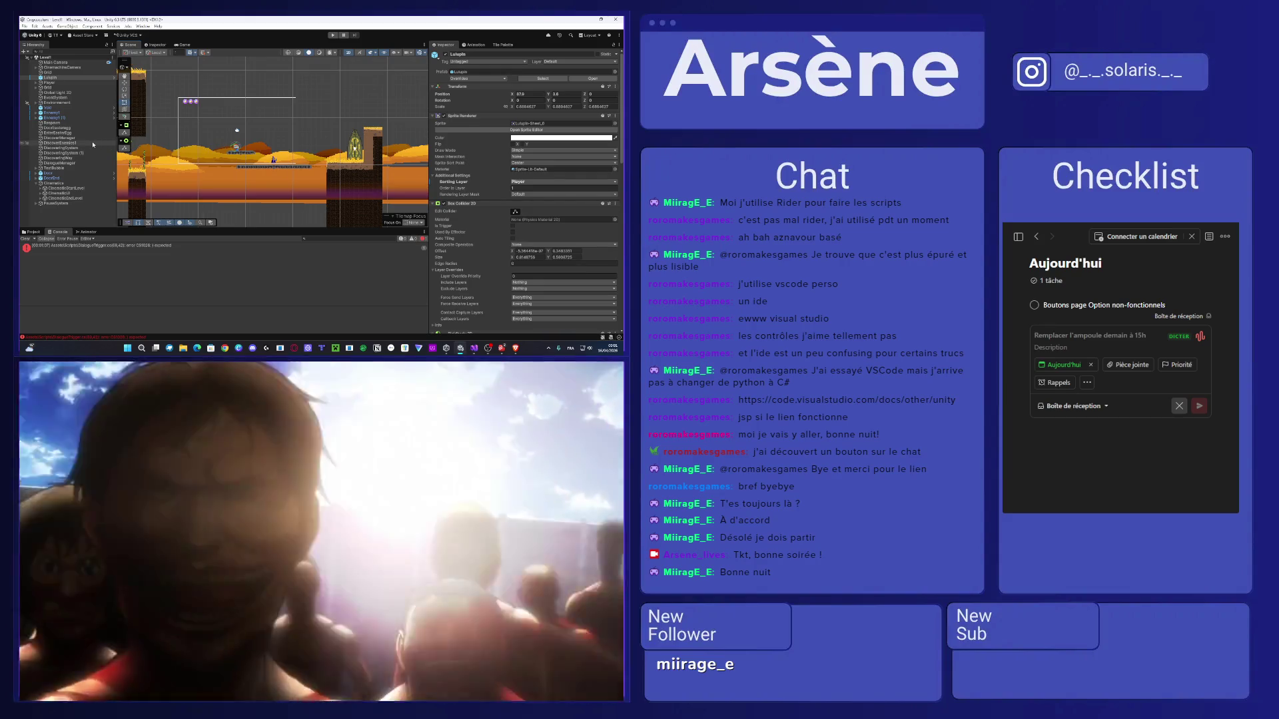
{"action": "left_click", "coordinate": [45, 190]}
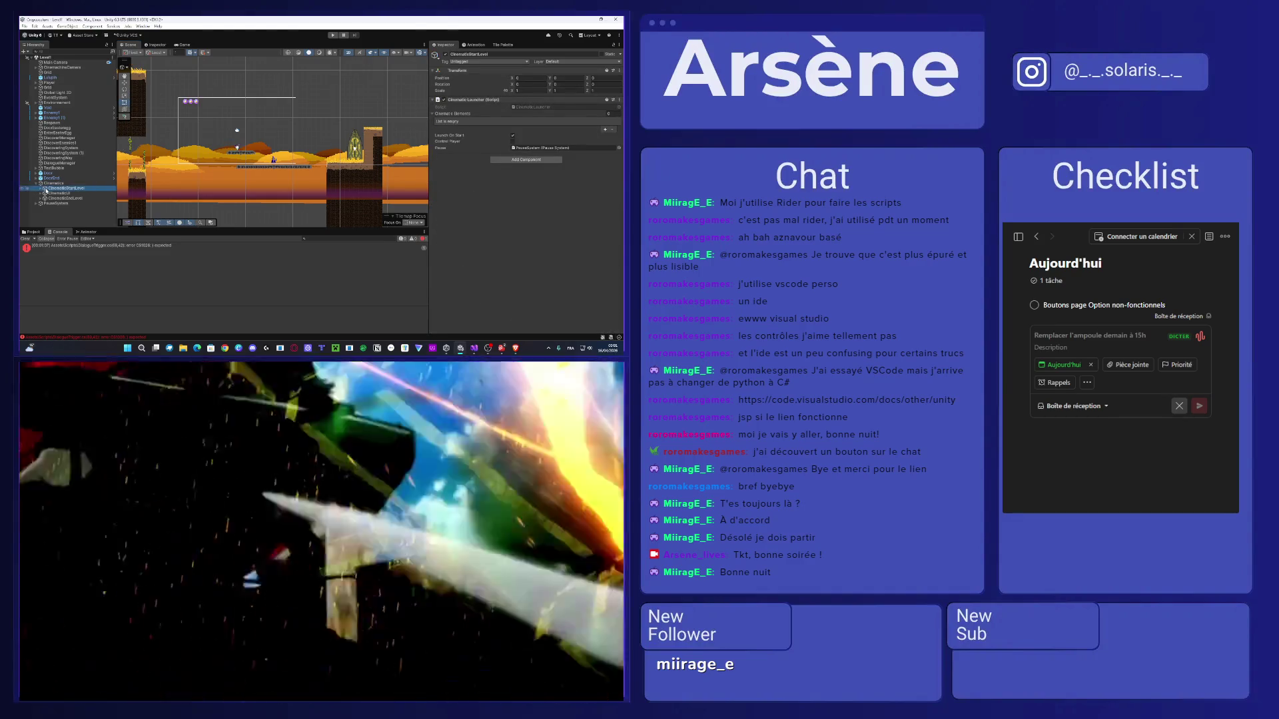
{"action": "left_click", "coordinate": [44, 194]}
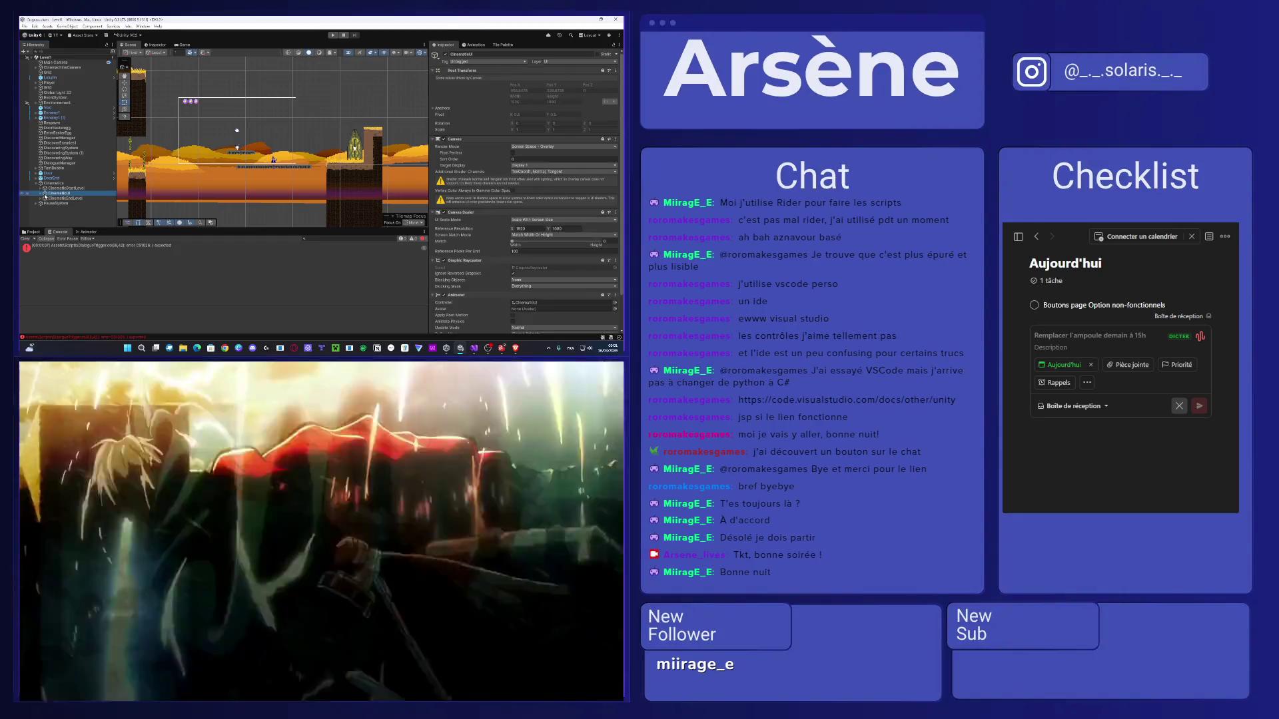
{"action": "left_click", "coordinate": [45, 199]}
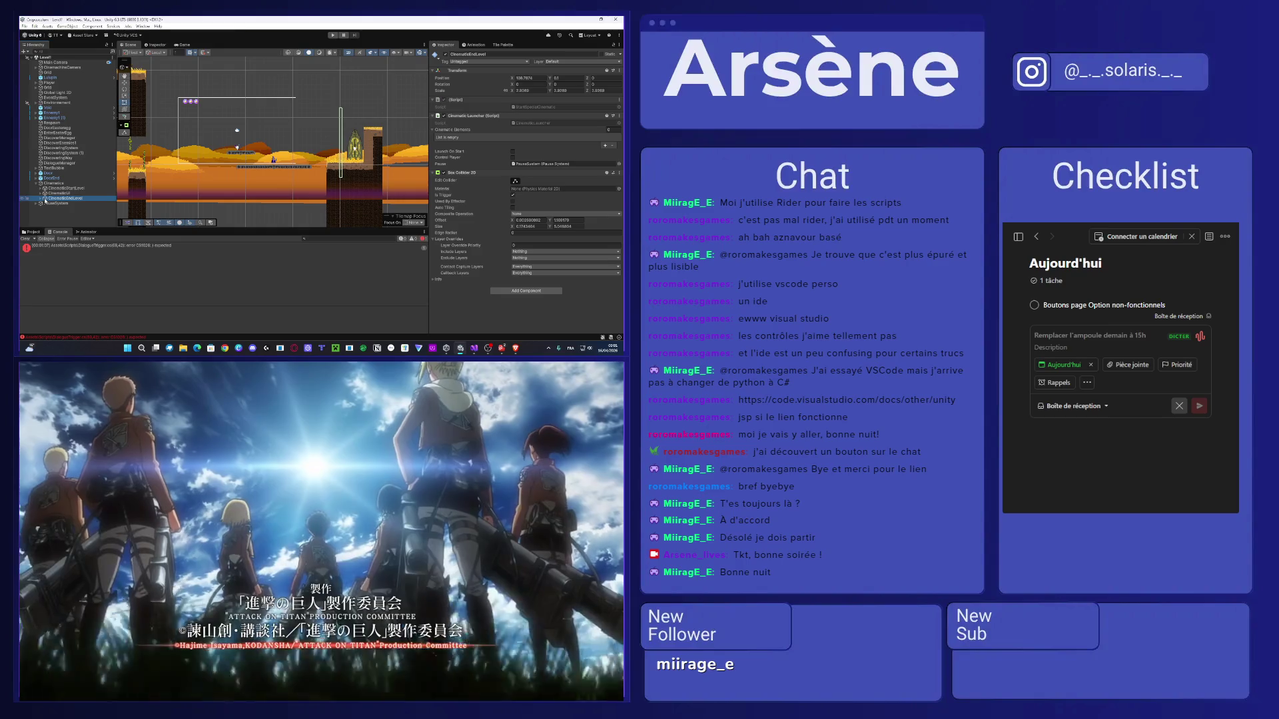
{"action": "key", "text": "Left"}
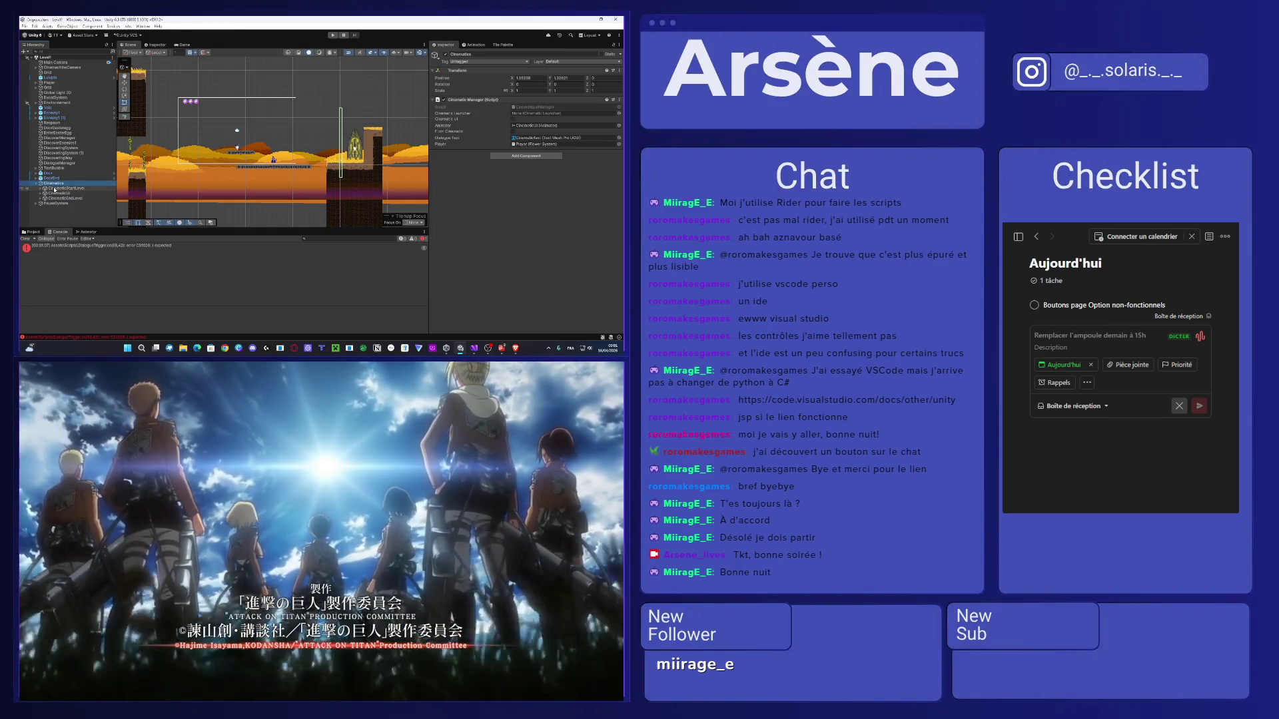
{"action": "left_click", "coordinate": [55, 189]}
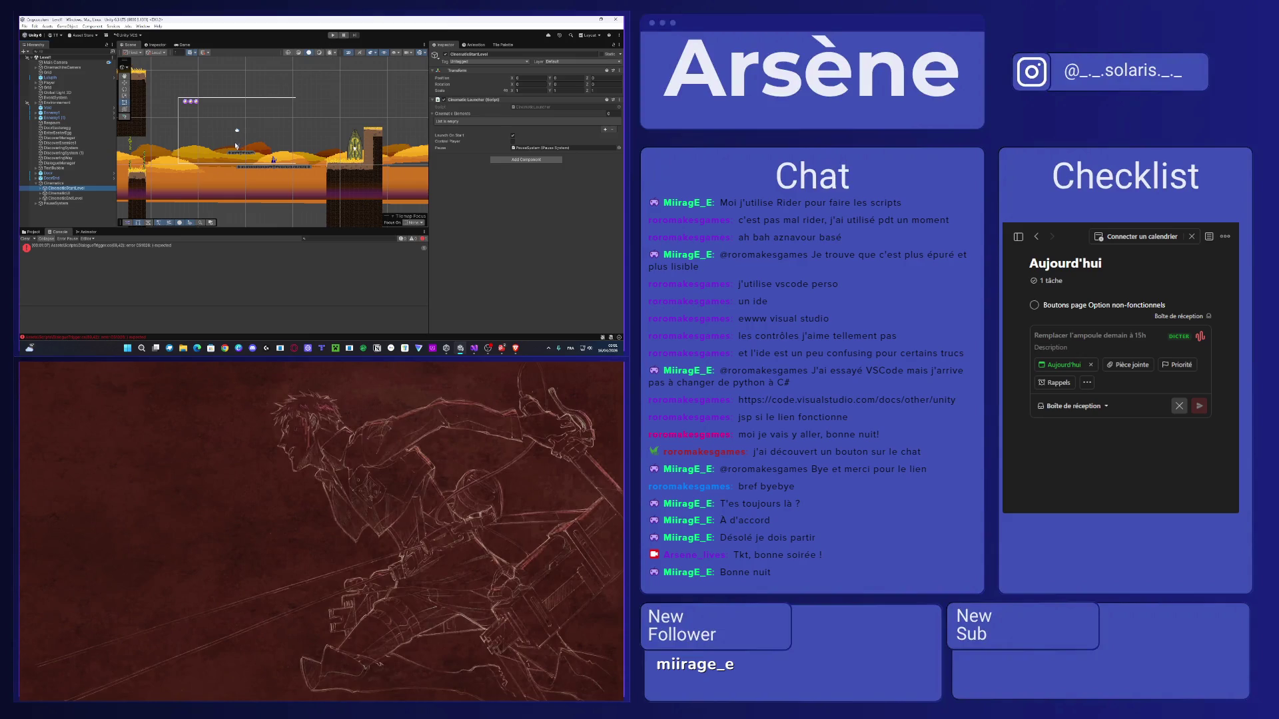
{"action": "scroll", "coordinate": [235, 145], "scroll_direction": "down", "scroll_amount": 2}
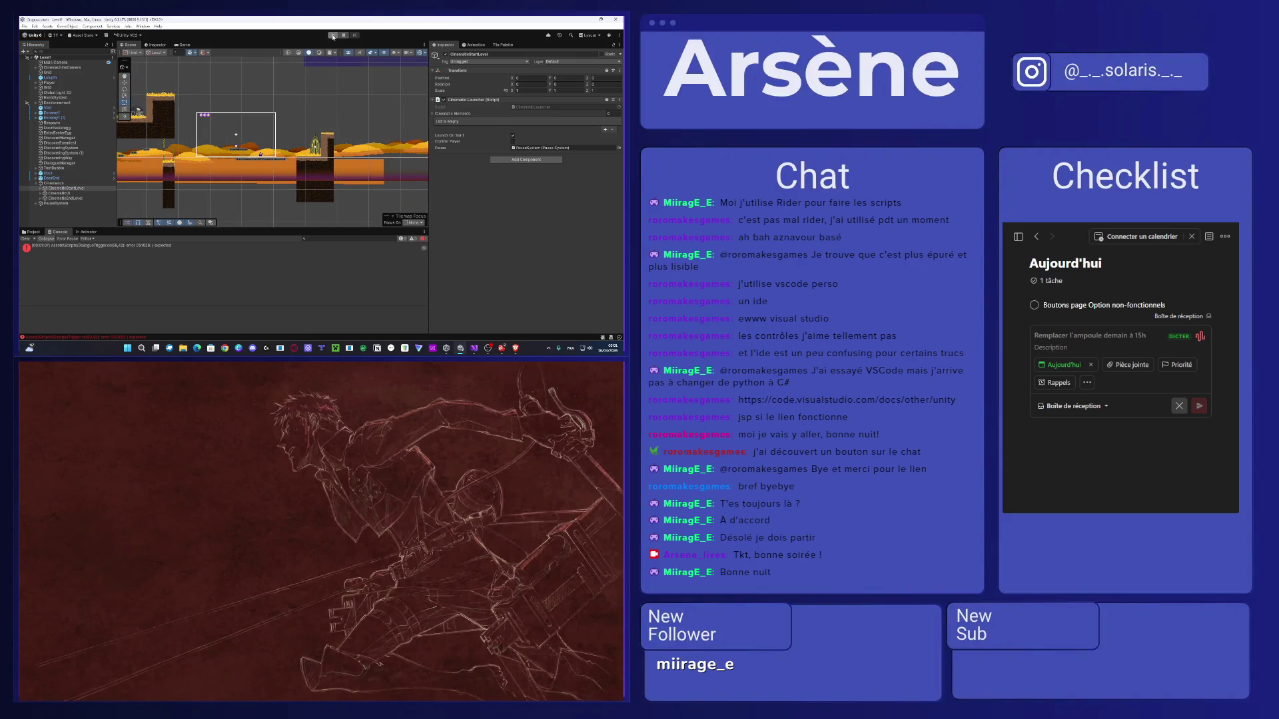
{"action": "left_click", "coordinate": [333, 36]}
{"action": "double_click", "coordinate": [121, 248]}
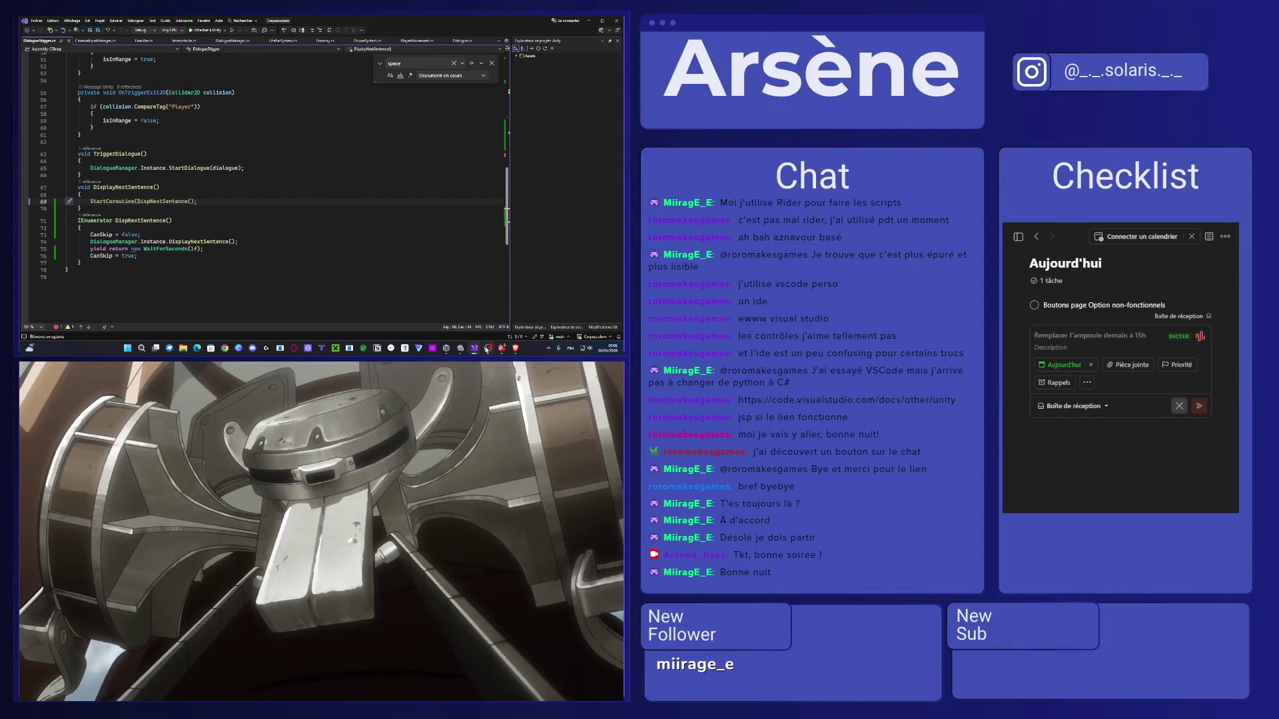
Add the missing ')' to StartCoroutine(DispNextSentence()) on line 69 so Unity recompiles DialogueTrigger.
{"action": "left_click", "coordinate": [462, 348]}
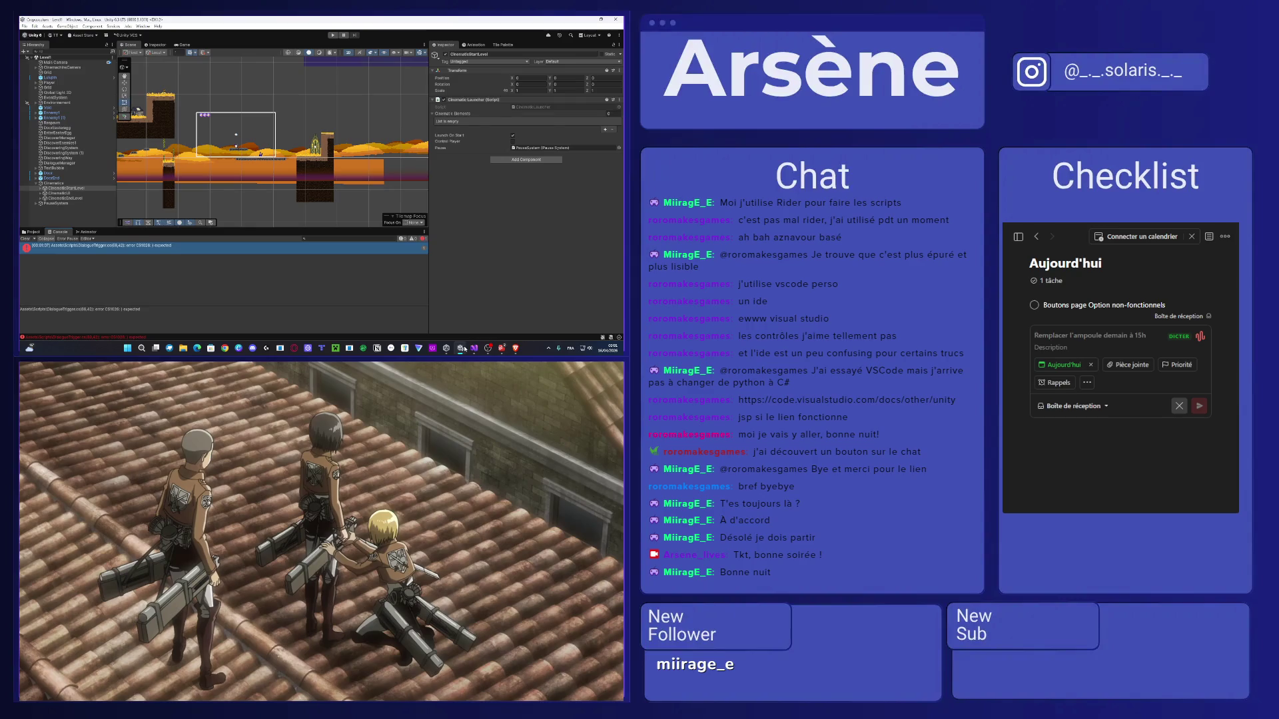
{"action": "double_click", "coordinate": [189, 247]}
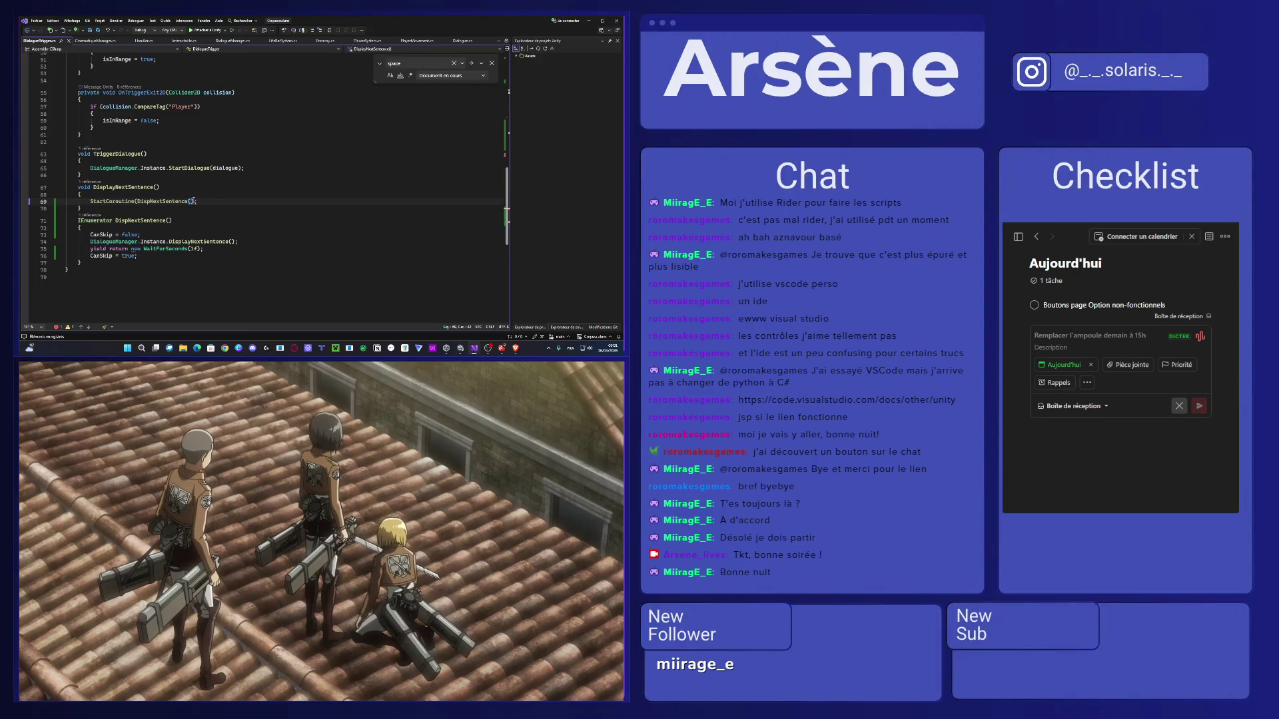
{"action": "type", "text": ")"}
{"action": "key", "text": "ctrl+f"}
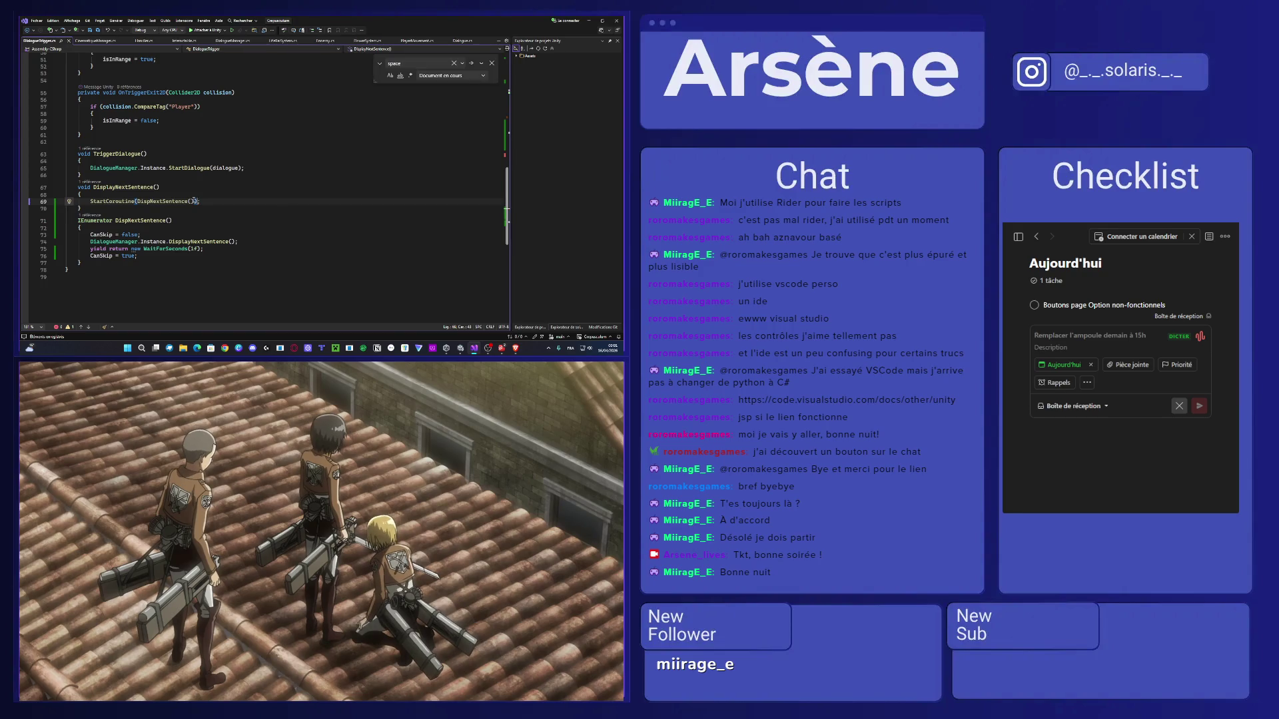
{"action": "left_click", "coordinate": [587, 19]}
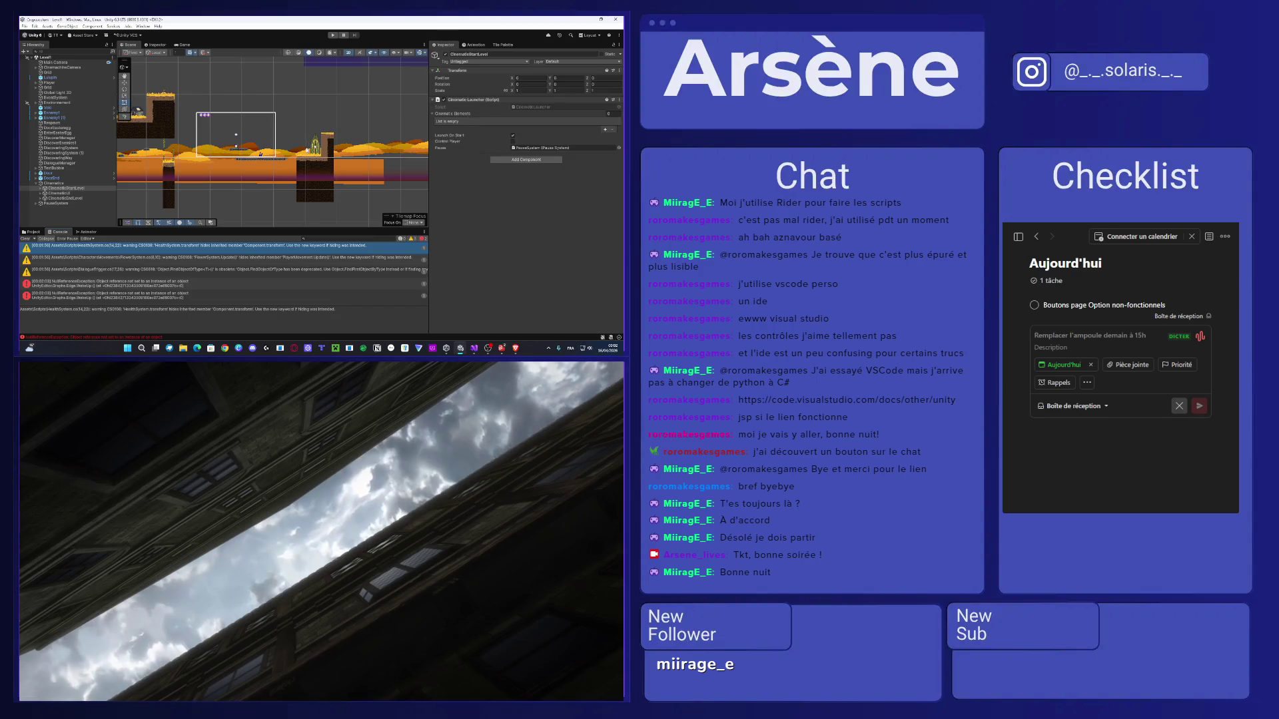
Enter play mode and nudge the Player up and slightly left, checking the Game view.
{"action": "left_click", "coordinate": [332, 35]}
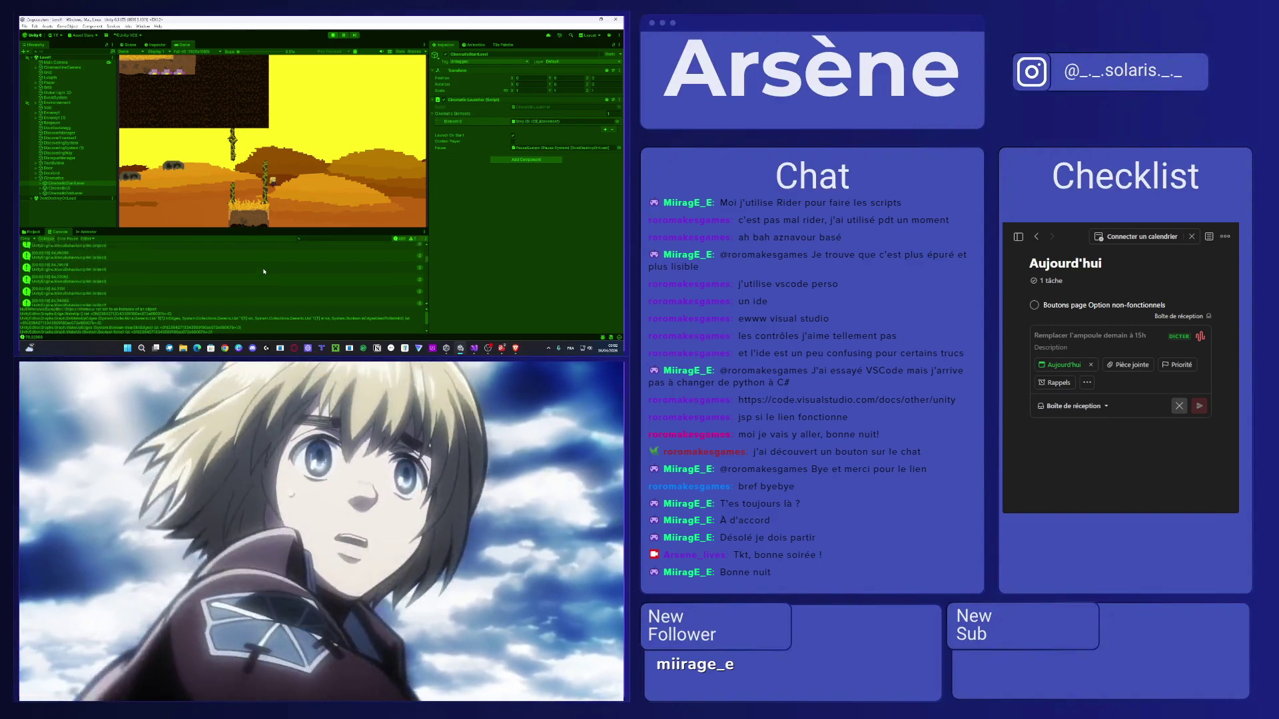
{"action": "left_click_drag", "start_coordinate": [426, 261], "coordinate": [426, 313]}
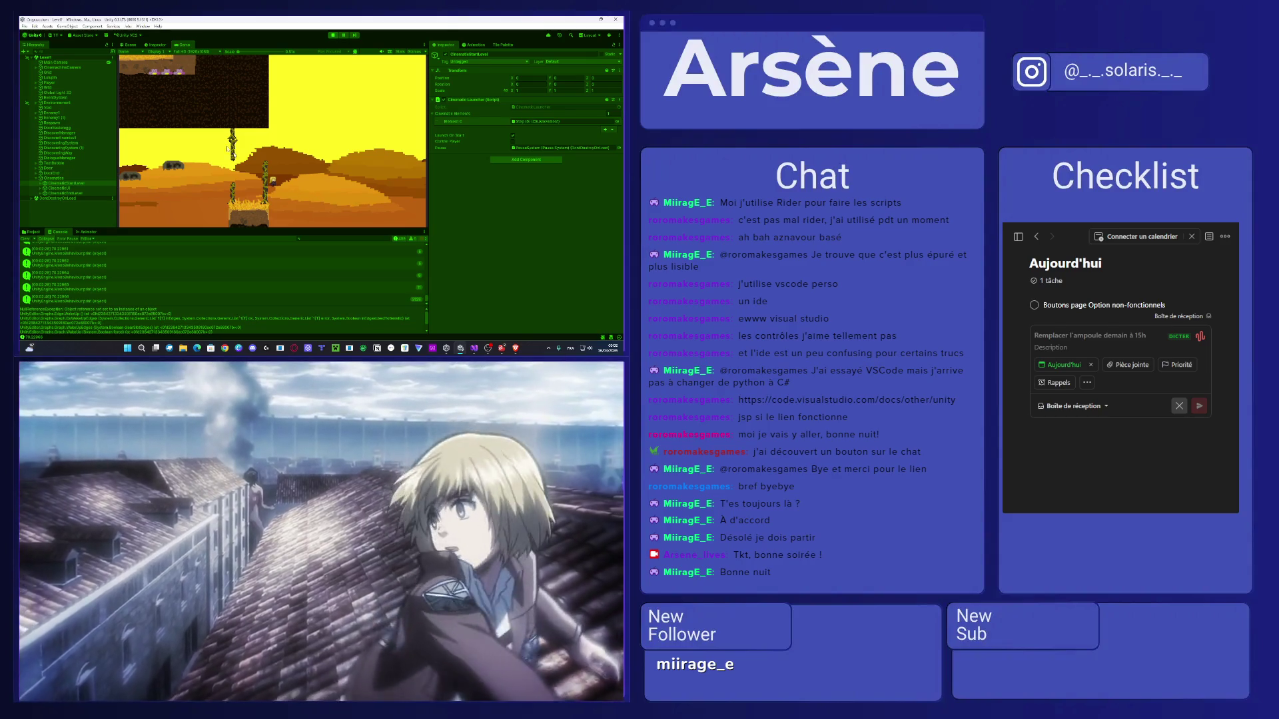
{"action": "left_click", "coordinate": [130, 45]}
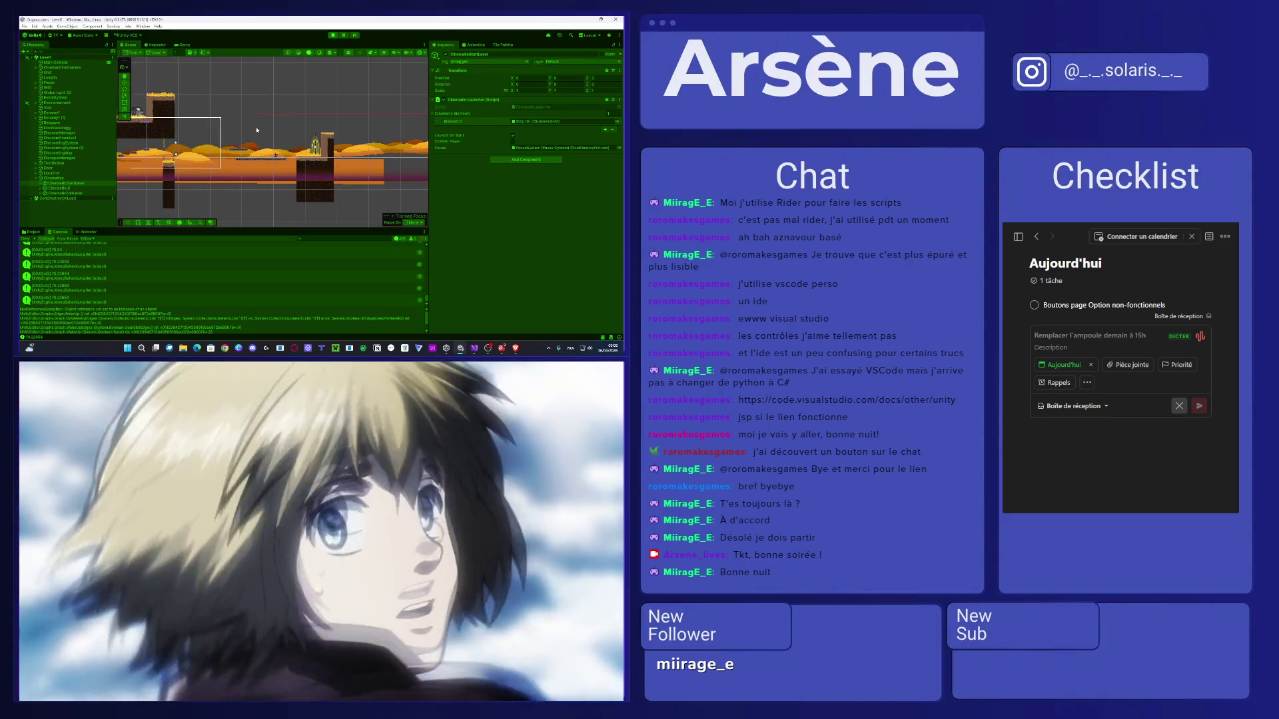
{"action": "left_click", "coordinate": [65, 82]}
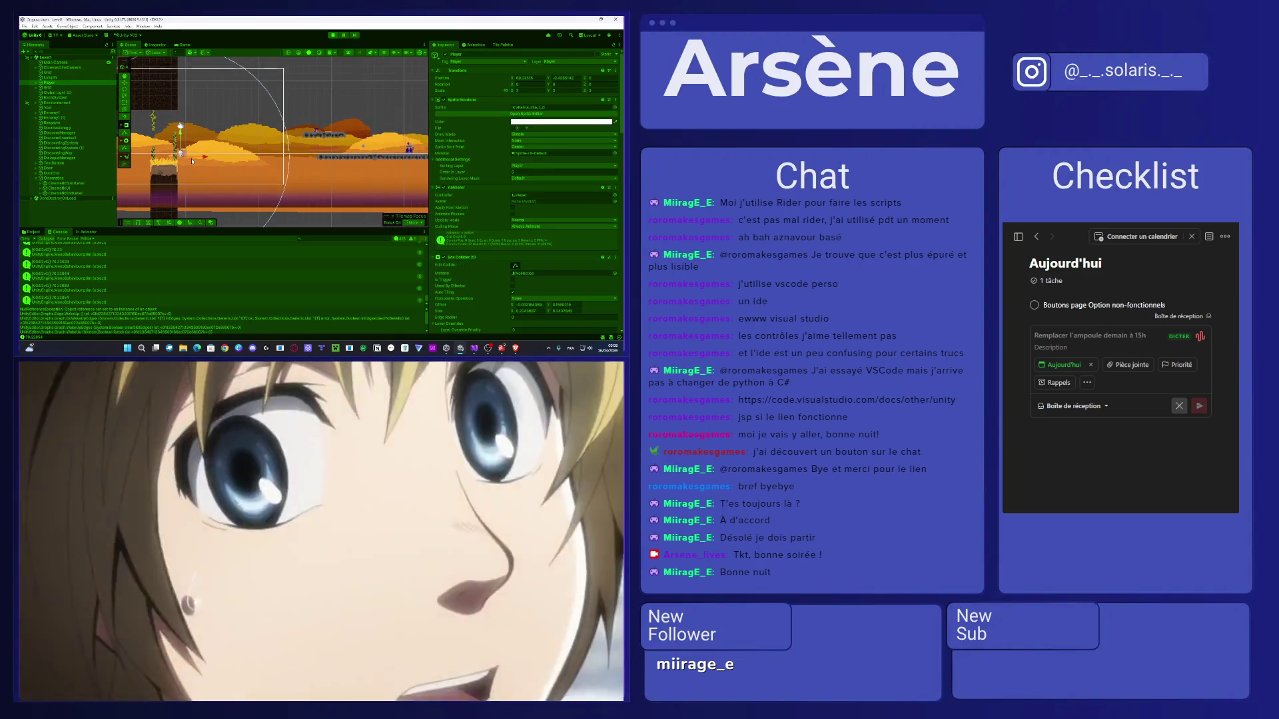
{"action": "left_click_drag", "start_coordinate": [183, 155], "coordinate": [170, 123]}
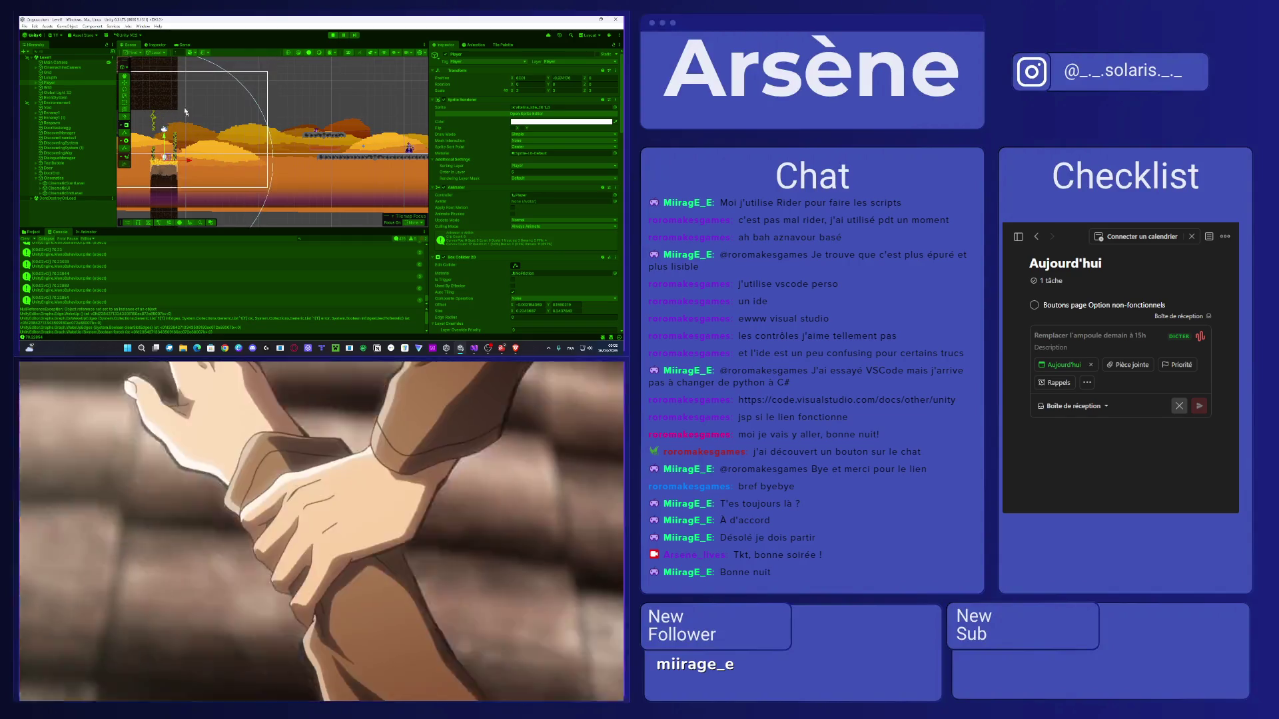
{"action": "left_click", "coordinate": [180, 45]}
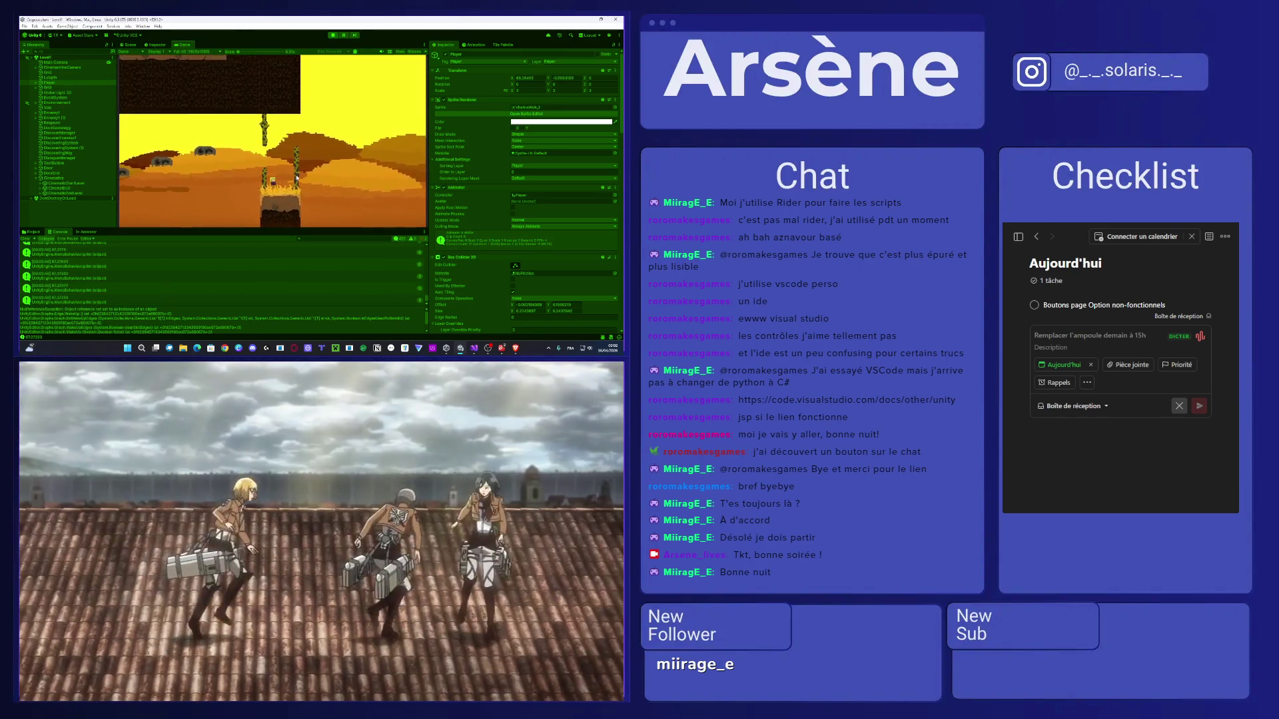
{"action": "left_click", "coordinate": [130, 46]}
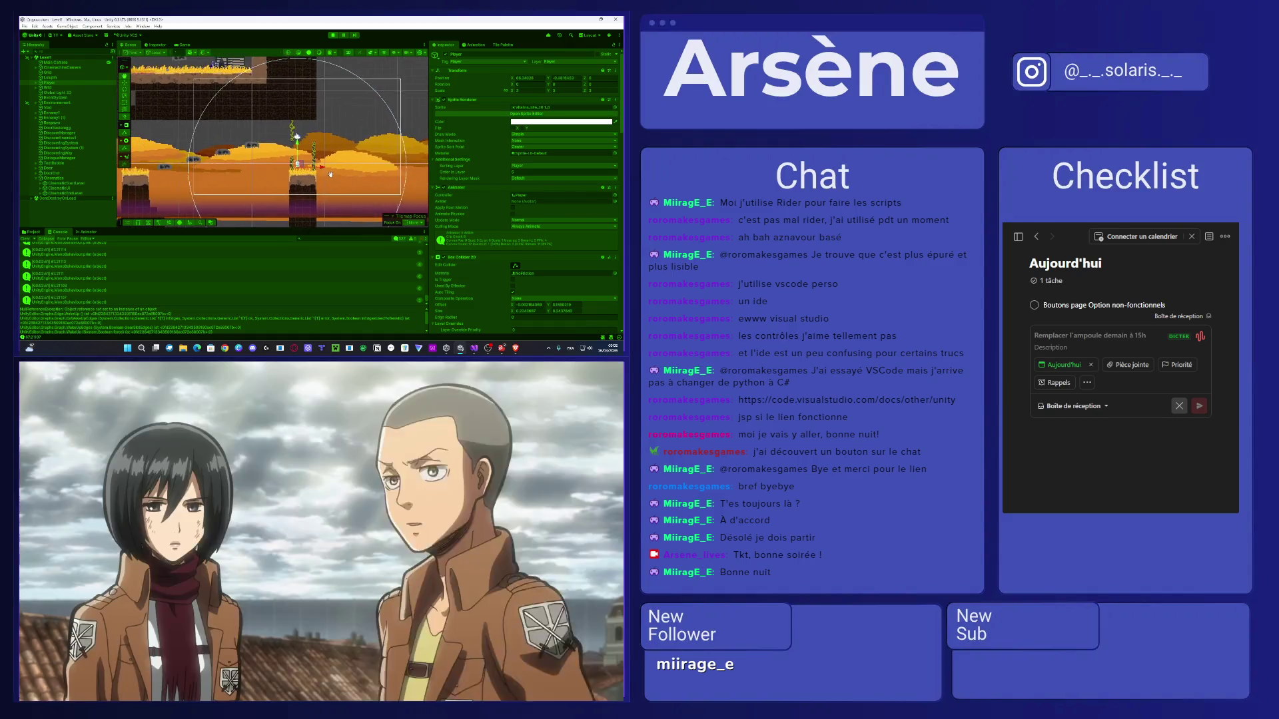
{"action": "left_click_drag", "start_coordinate": [297, 138], "coordinate": [286, 137]}
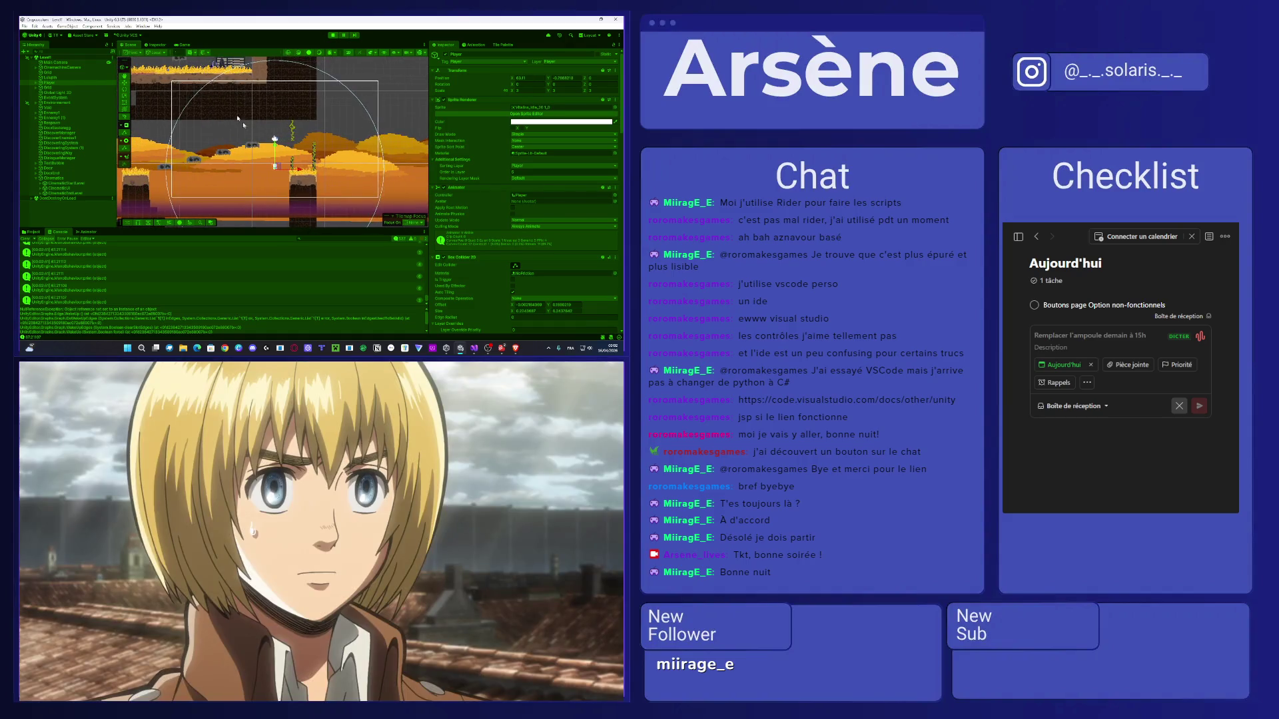
{"action": "left_click", "coordinate": [186, 45]}
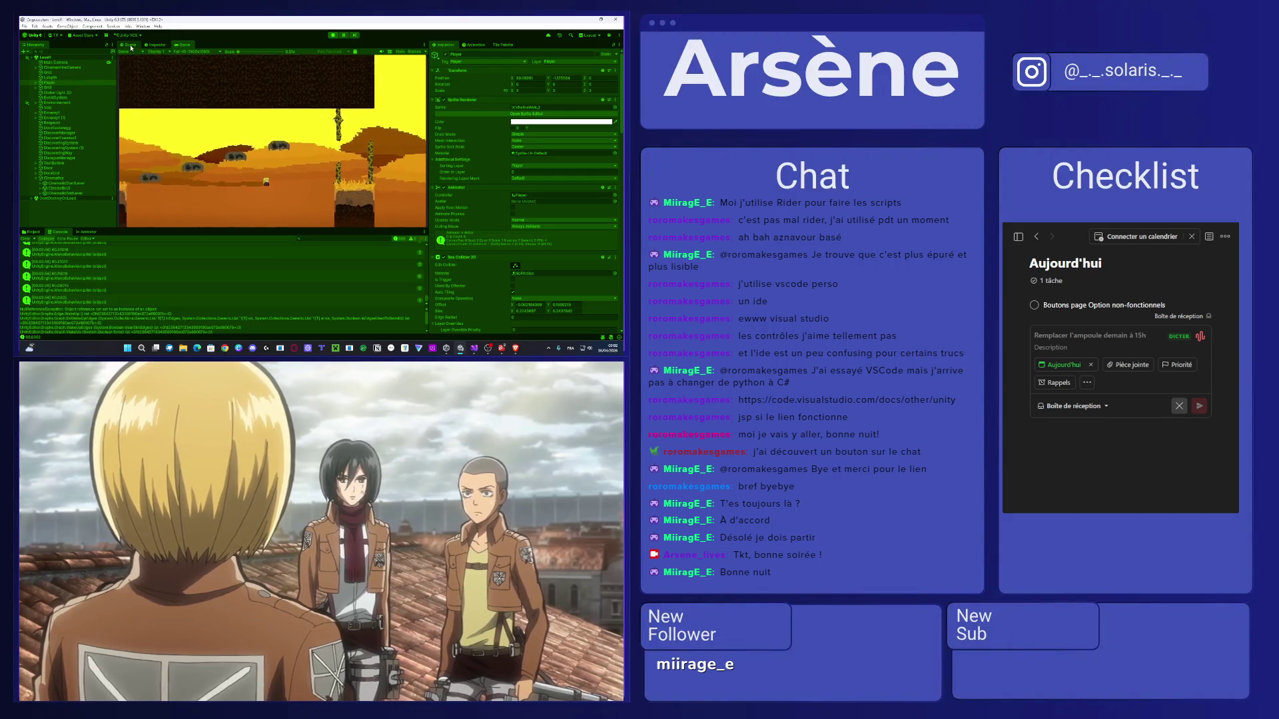
{"action": "left_click", "coordinate": [132, 47]}
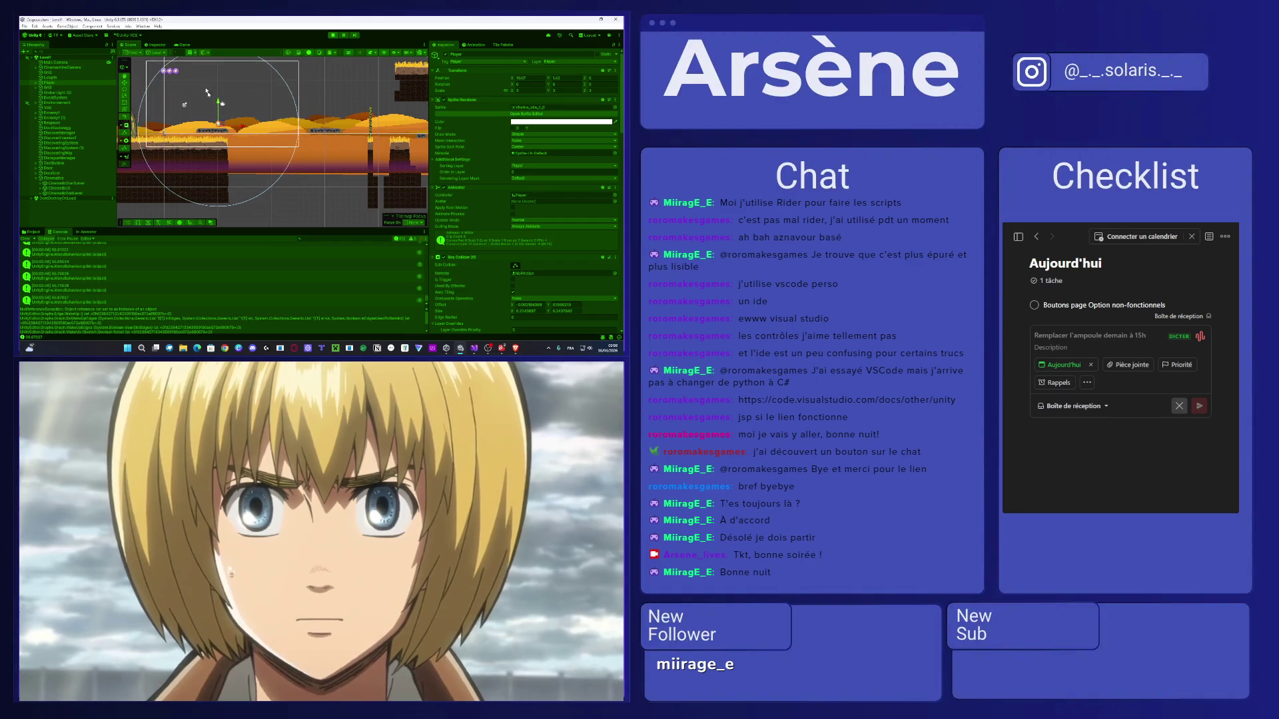
Jump the player with Space up to the enemy's dialogue box, then stop play mode.
{"action": "left_click", "coordinate": [181, 46]}
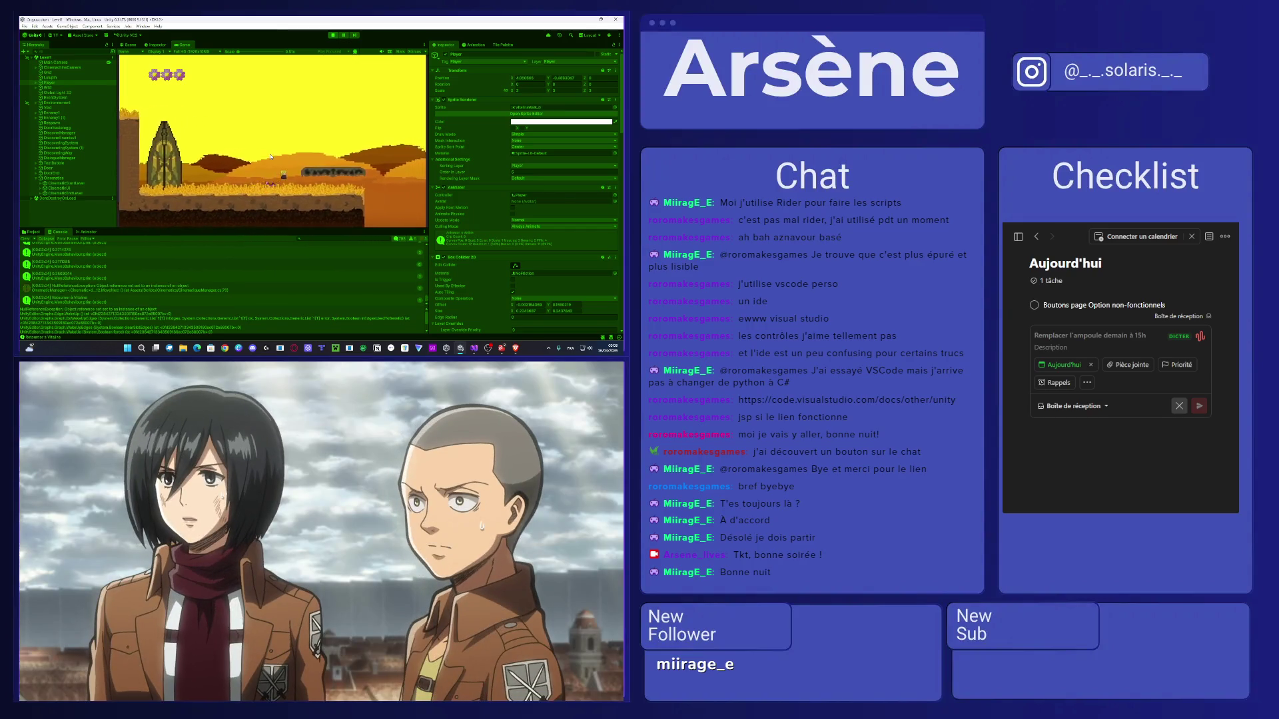
{"action": "key", "text": "space"}
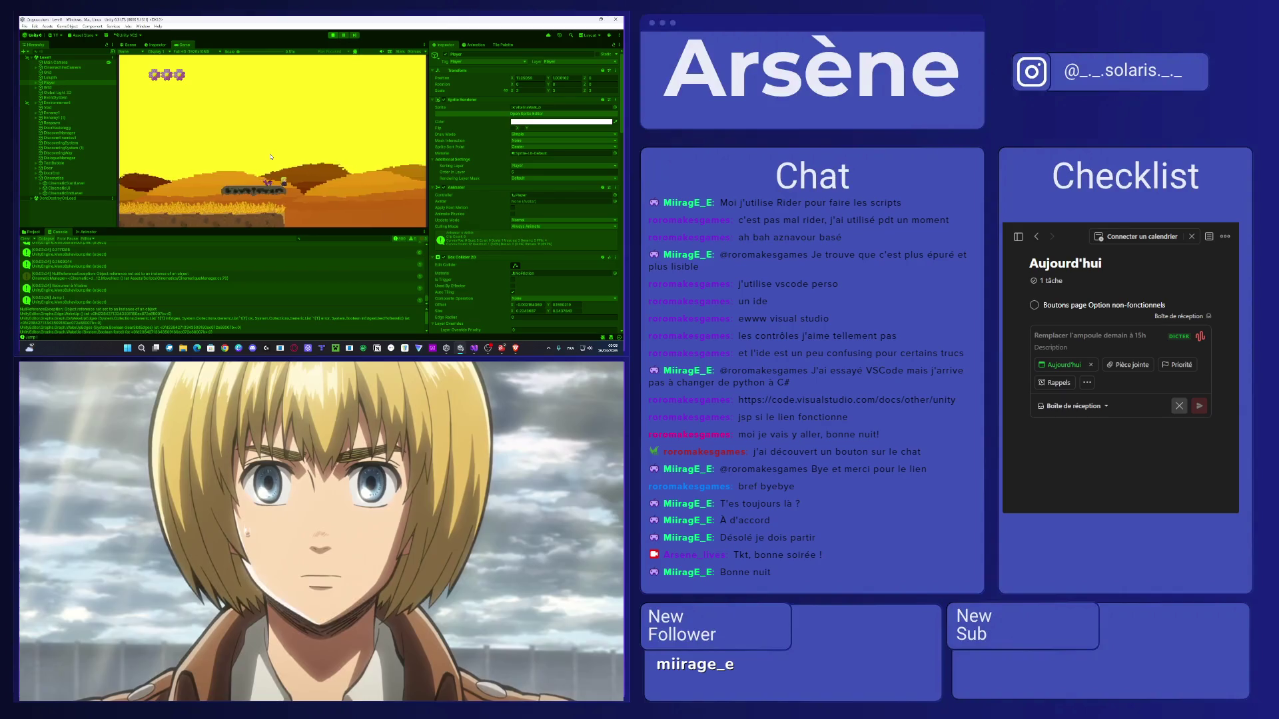
{"action": "key", "text": "space"}
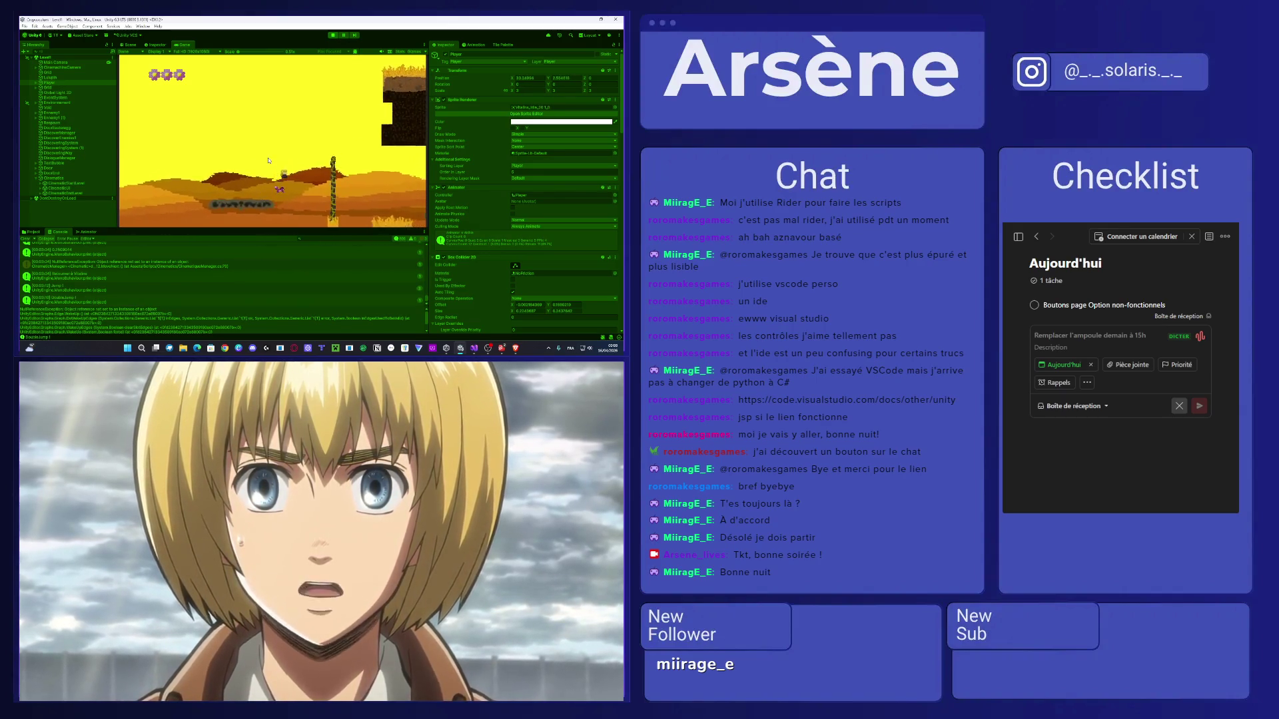
{"action": "key", "text": "space"}
{"action": "key", "text": "space"}
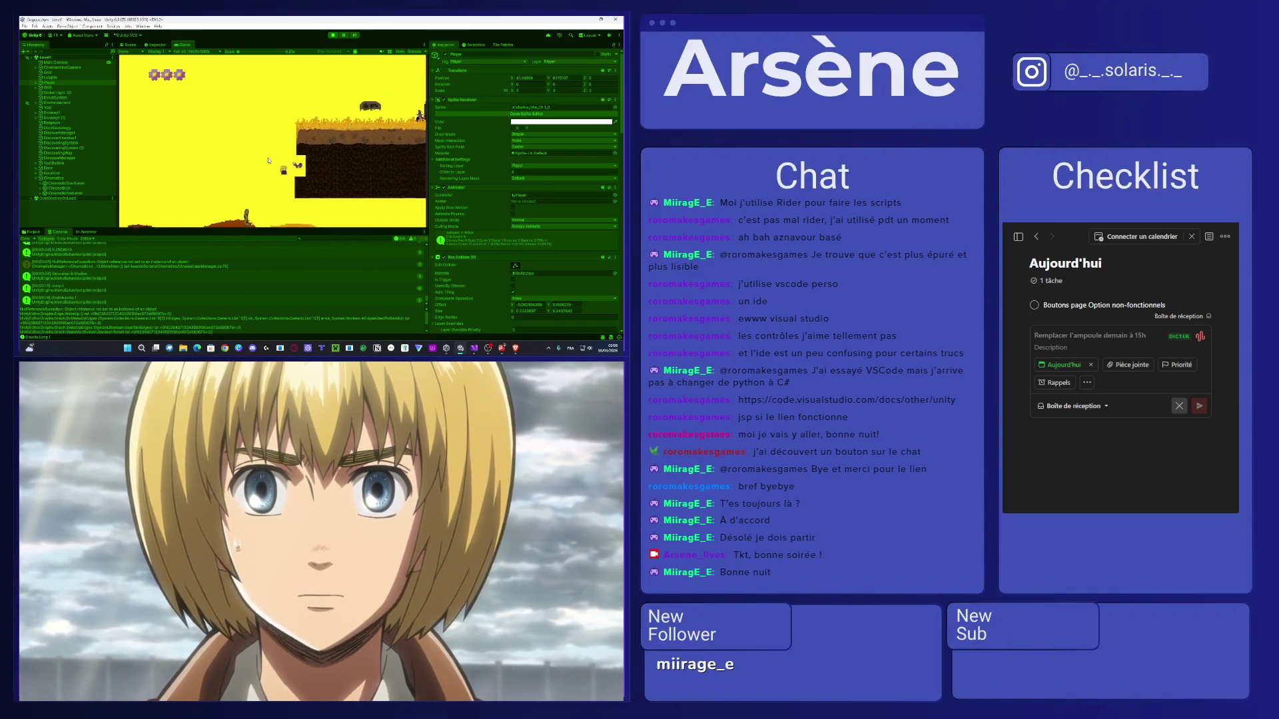
{"action": "key", "text": "space"}
{"action": "key", "text": "space"}
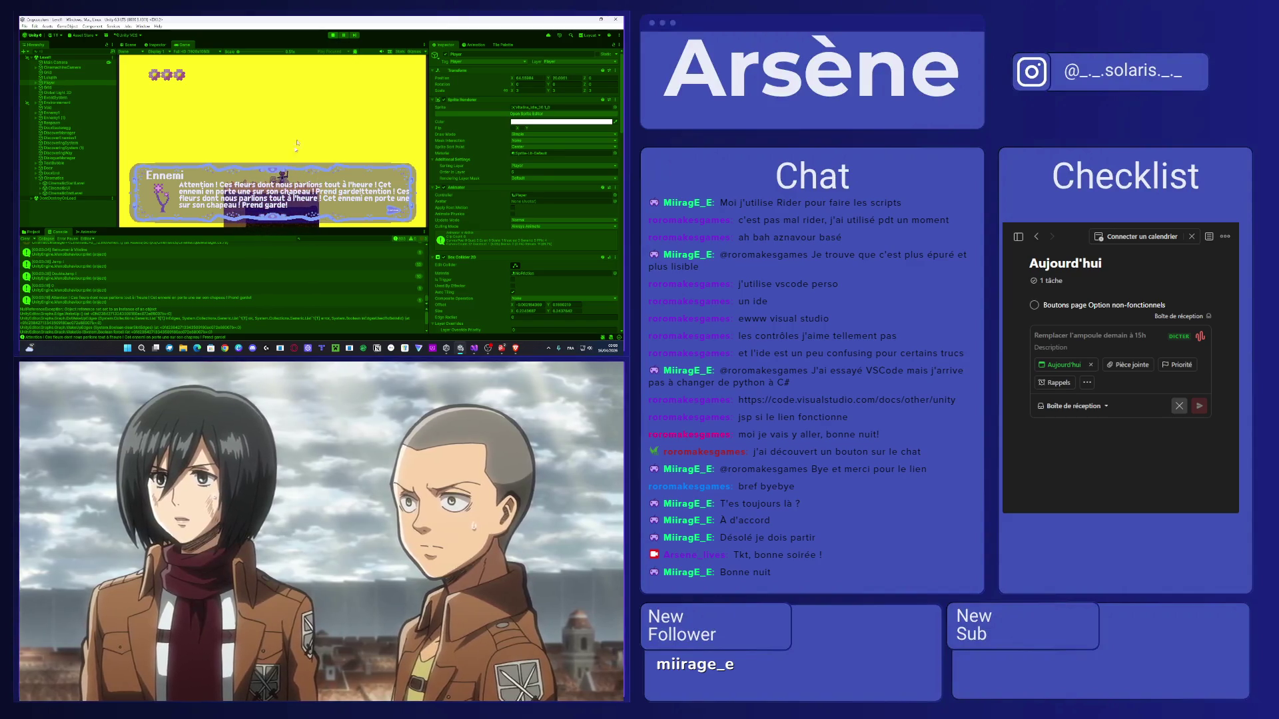
{"action": "left_click", "coordinate": [333, 35]}
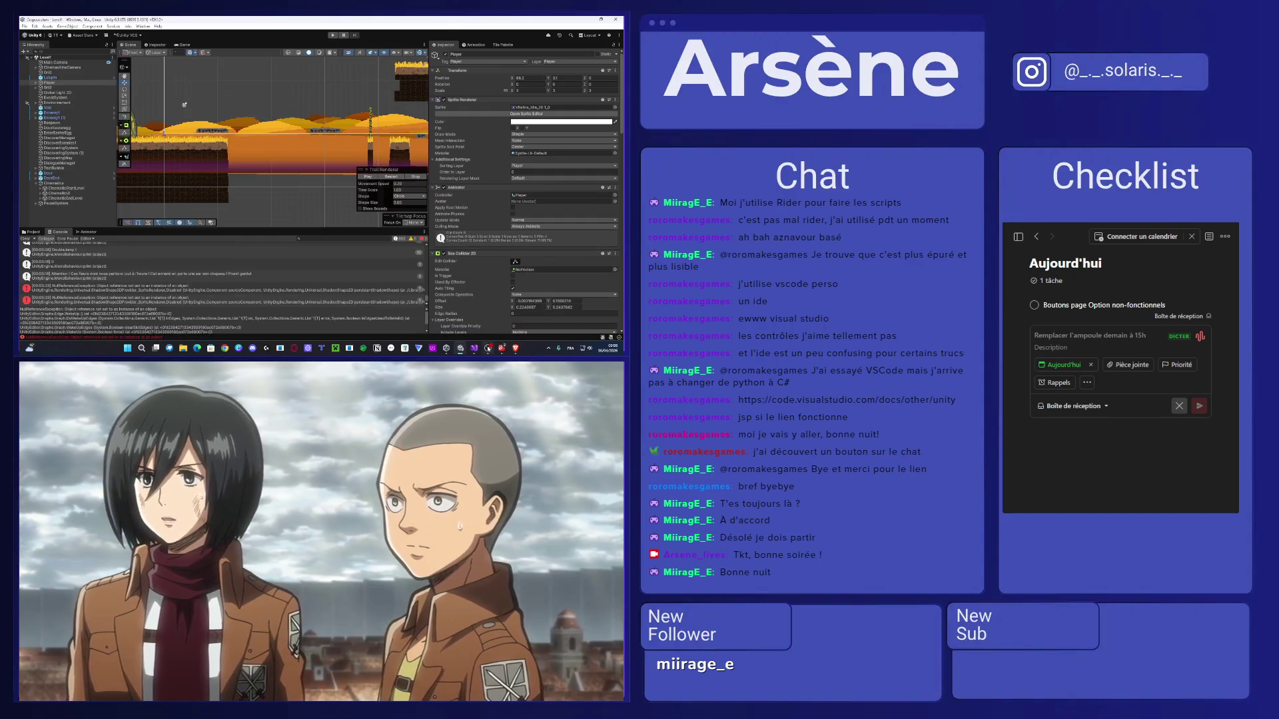
{"action": "left_click", "coordinate": [473, 349]}
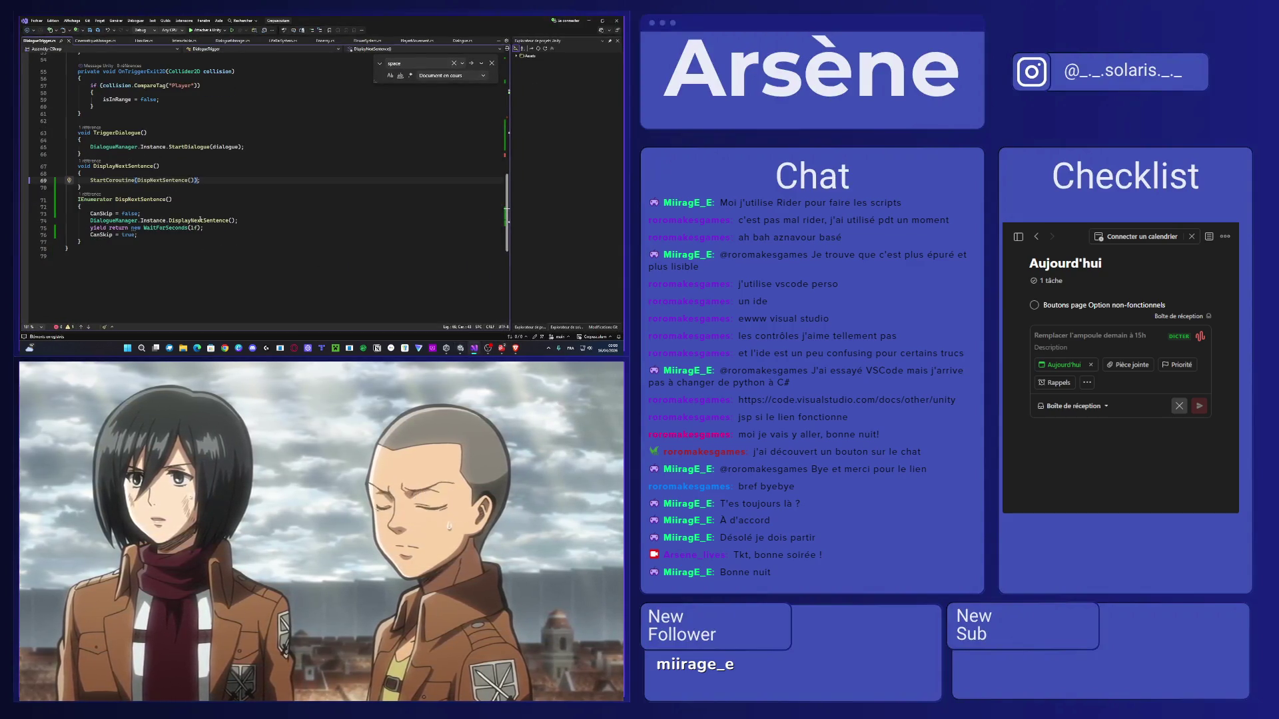
Check the DisplayNextSentence call in DialogueTrigger and scroll through CinematiqueManager.cs.
{"action": "double_click", "coordinate": [197, 220]}
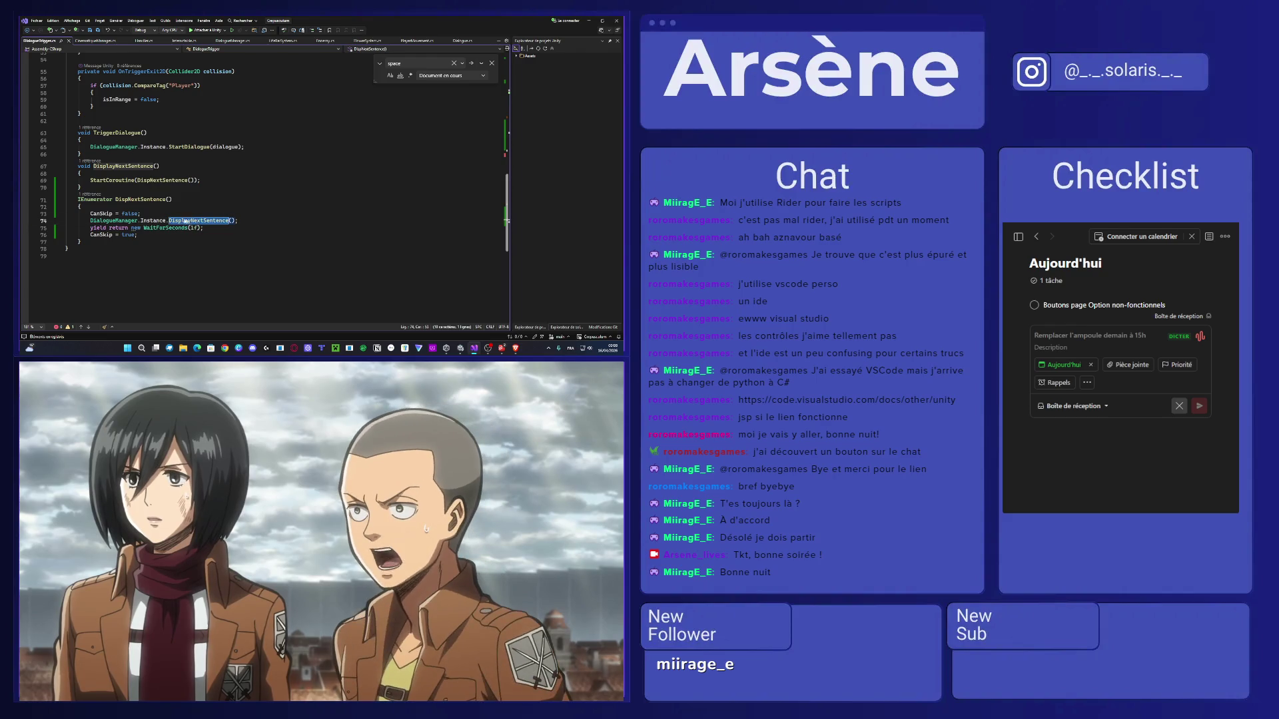
{"action": "left_click", "coordinate": [94, 41]}
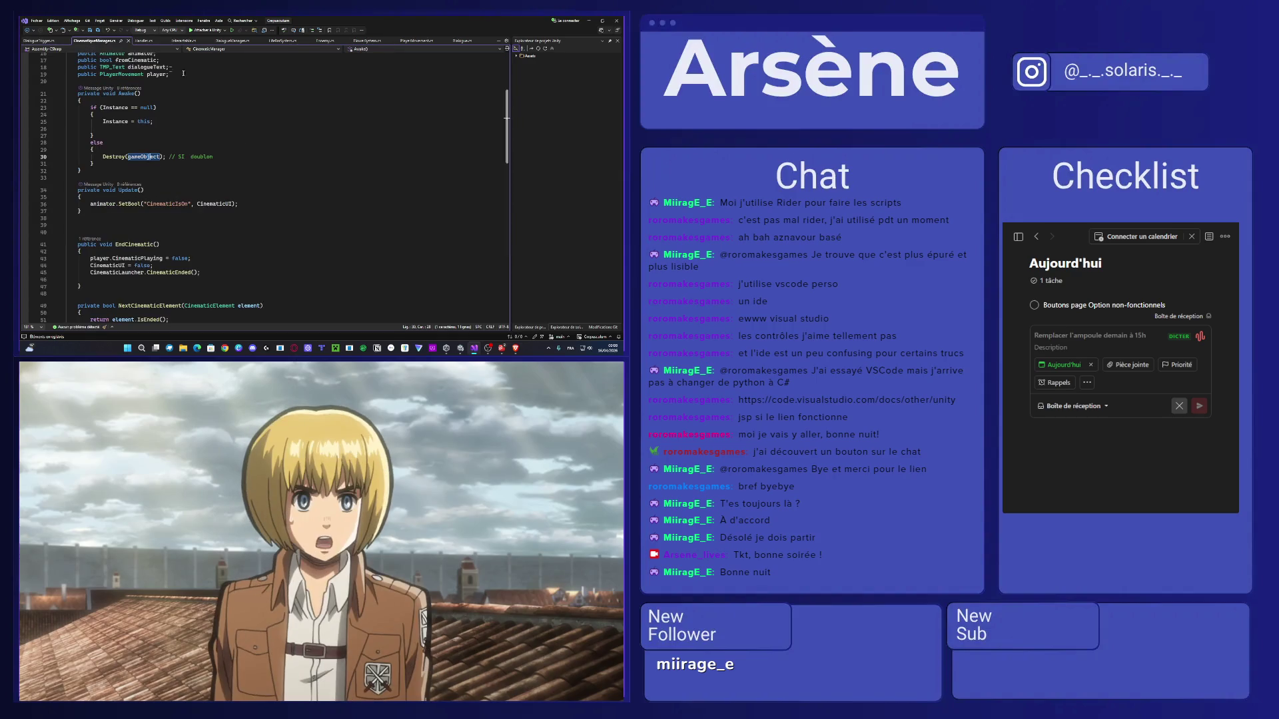
{"action": "scroll", "coordinate": [160, 116], "scroll_direction": "down", "scroll_amount": 5}
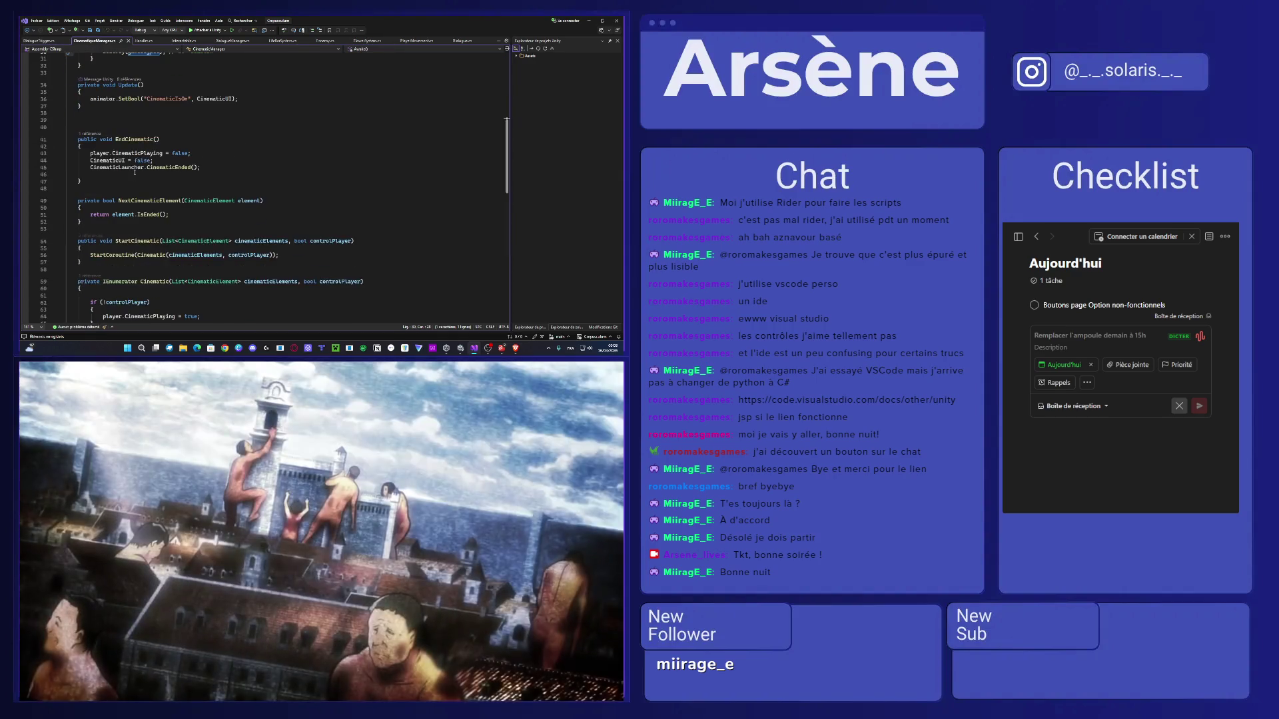
{"action": "scroll", "coordinate": [135, 173], "scroll_direction": "down", "scroll_amount": 6}
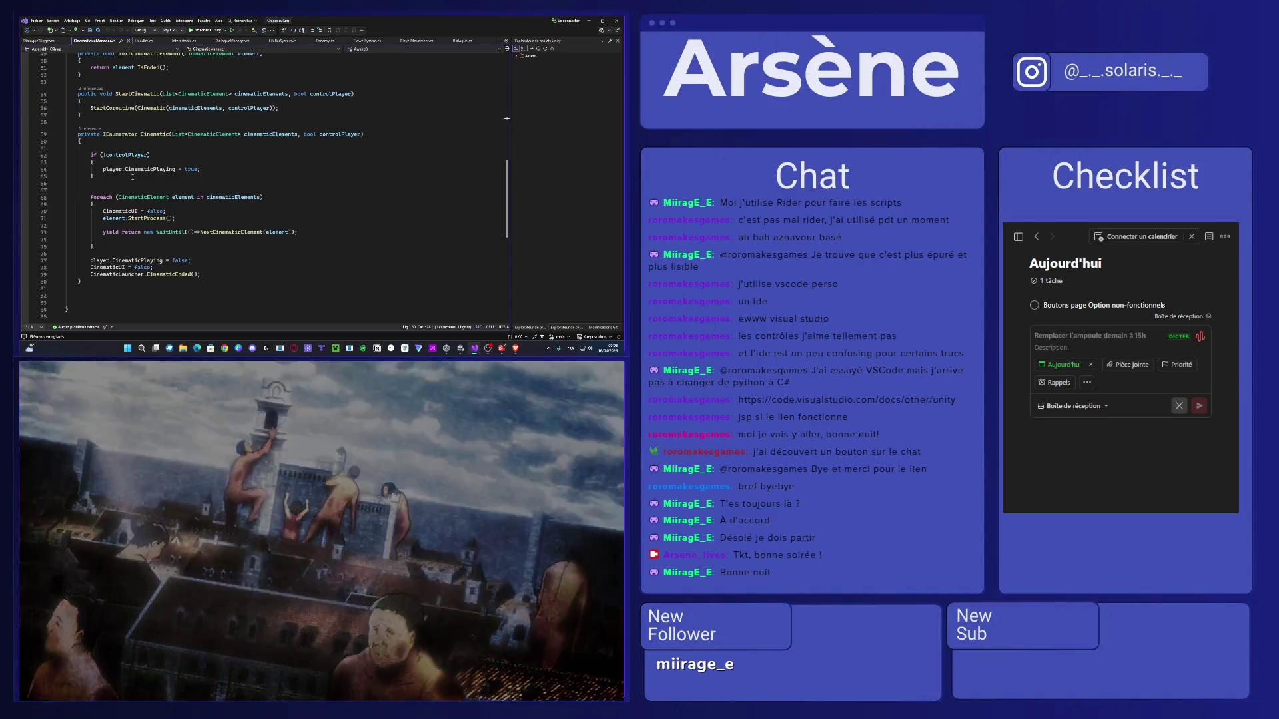
{"action": "scroll", "coordinate": [132, 177], "scroll_direction": "up", "scroll_amount": 5}
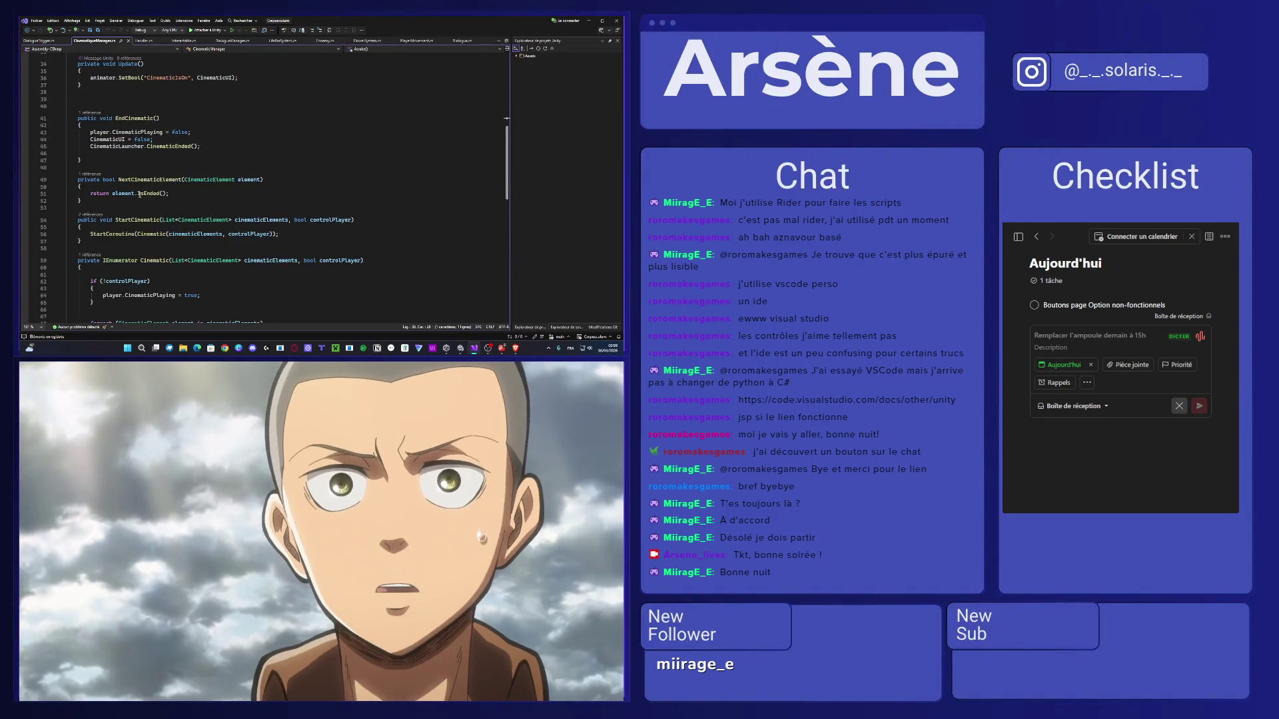
Trace DialogueManager's DisplayNextSentence into its StartCoroutine call and the NextSentence coroutine.
{"action": "left_click", "coordinate": [231, 41]}
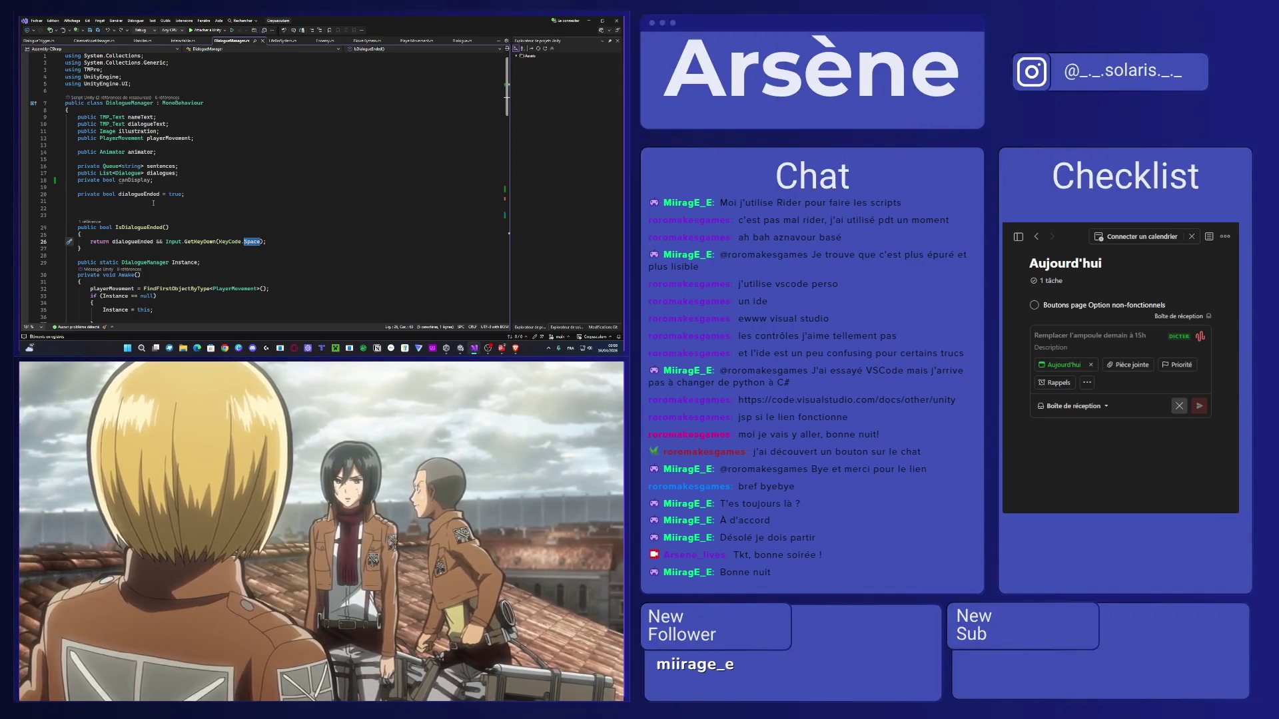
{"action": "scroll", "coordinate": [153, 203], "scroll_direction": "down", "scroll_amount": 8}
{"action": "scroll", "coordinate": [165, 190], "scroll_direction": "down", "scroll_amount": 7}
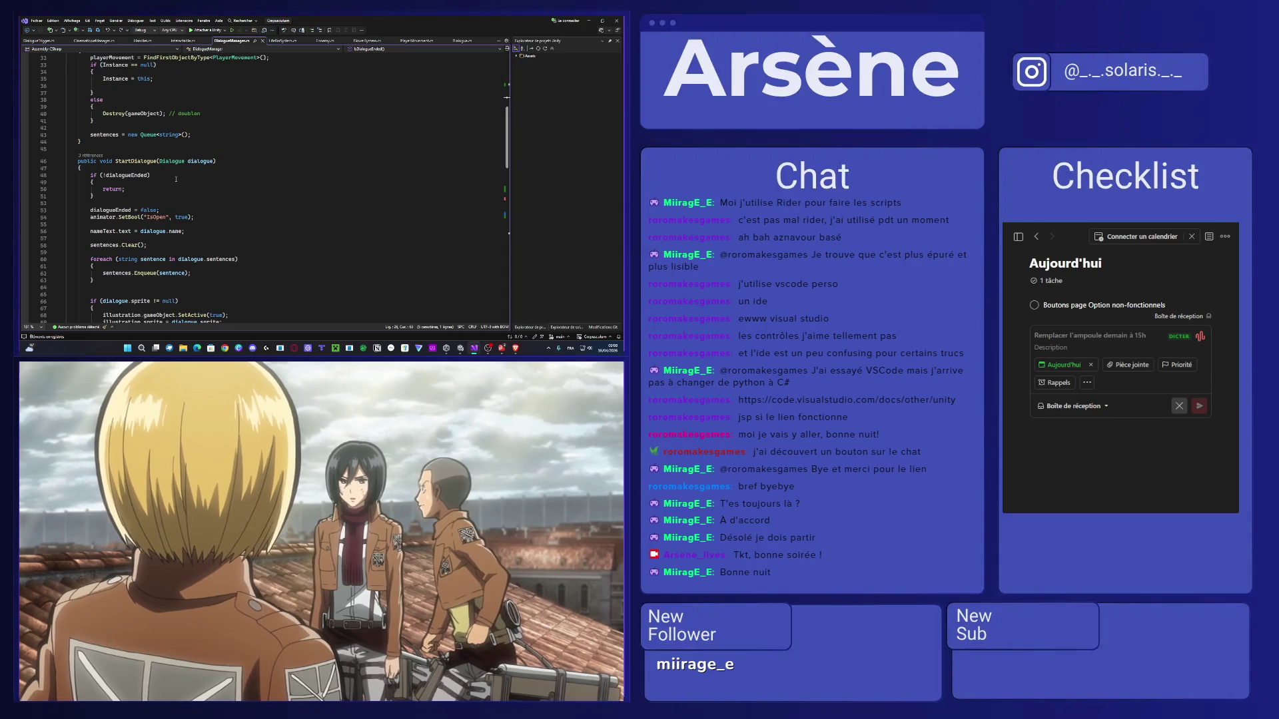
{"action": "scroll", "coordinate": [176, 180], "scroll_direction": "down", "scroll_amount": 4}
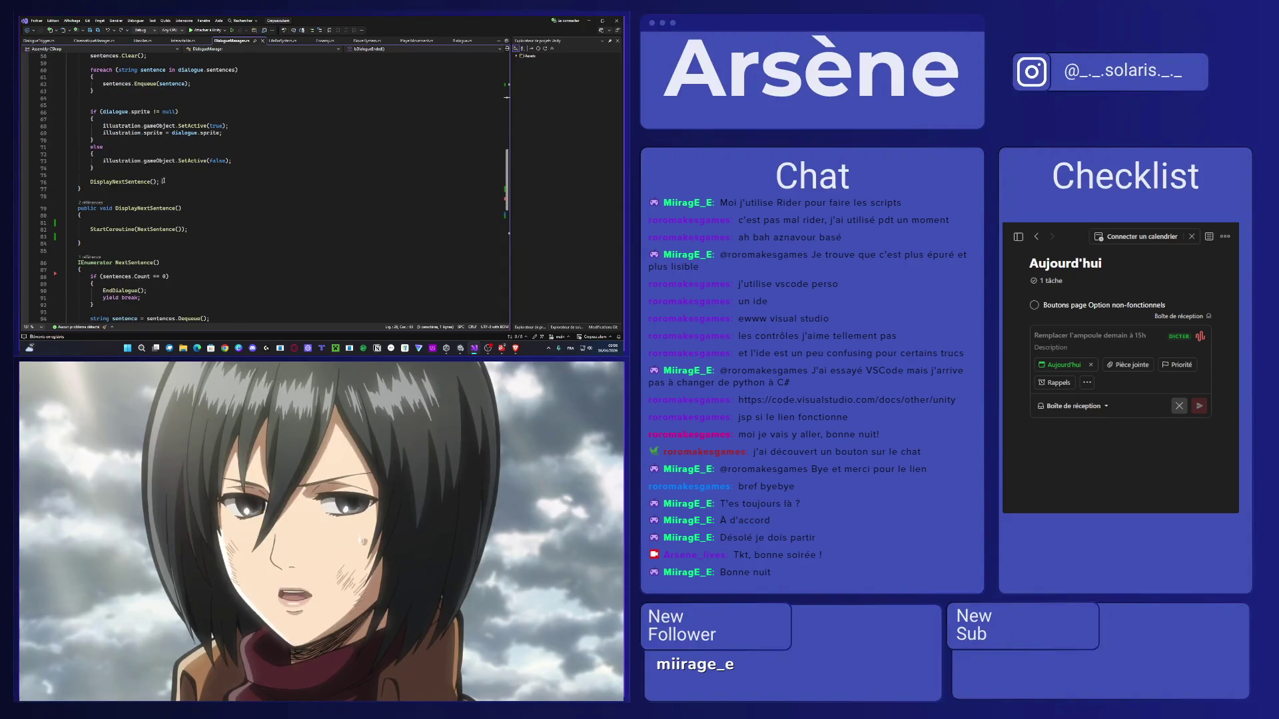
{"action": "double_click", "coordinate": [144, 182]}
{"action": "scroll", "coordinate": [148, 191], "scroll_direction": "down", "scroll_amount": 2}
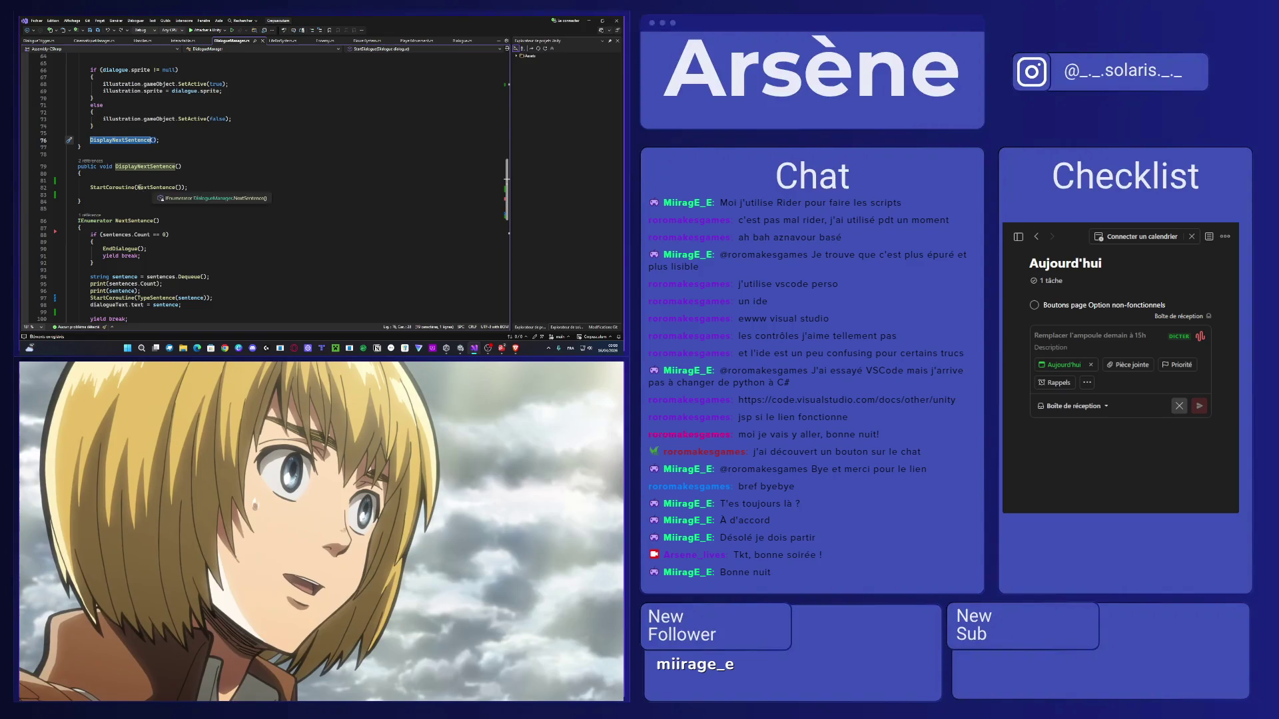
{"action": "double_click", "coordinate": [122, 192]}
{"action": "double_click", "coordinate": [155, 188]}
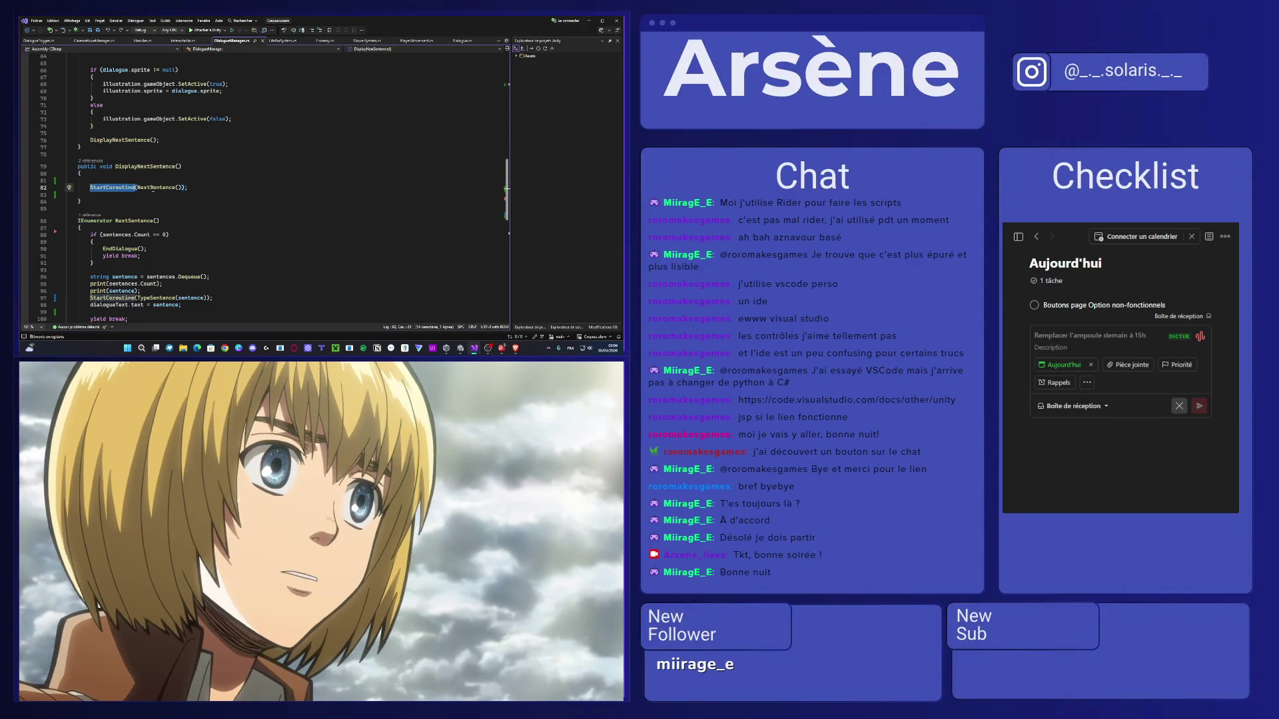
{"action": "scroll", "coordinate": [158, 194], "scroll_direction": "down", "scroll_amount": 1}
{"action": "scroll", "coordinate": [159, 196], "scroll_direction": "down", "scroll_amount": 4}
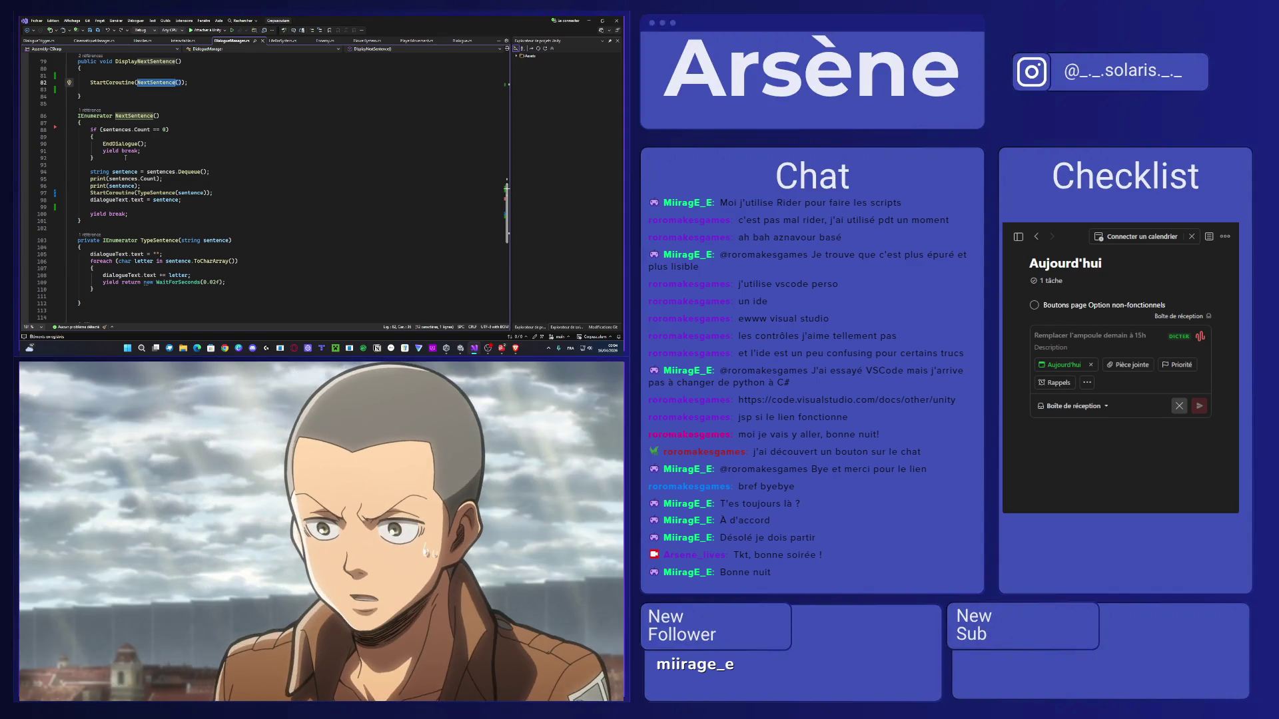
{"action": "mouse_move", "coordinate": [132, 144]}
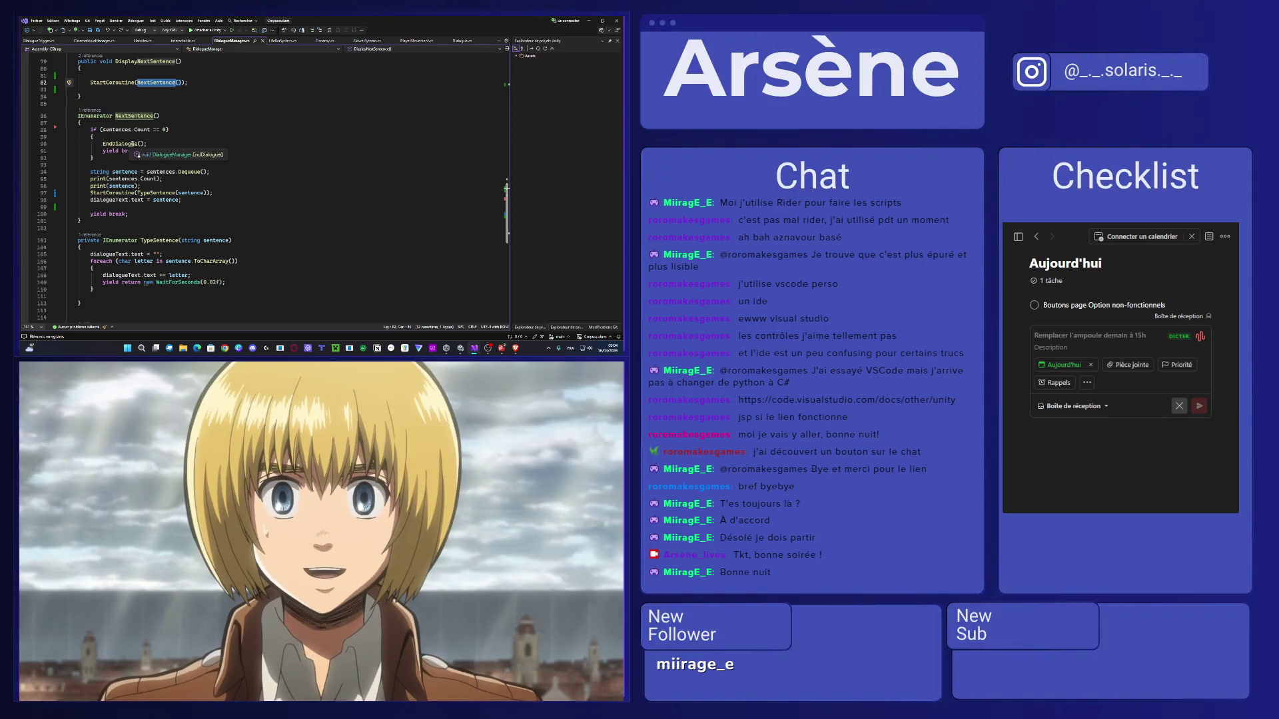
{"action": "left_click", "coordinate": [589, 21]}
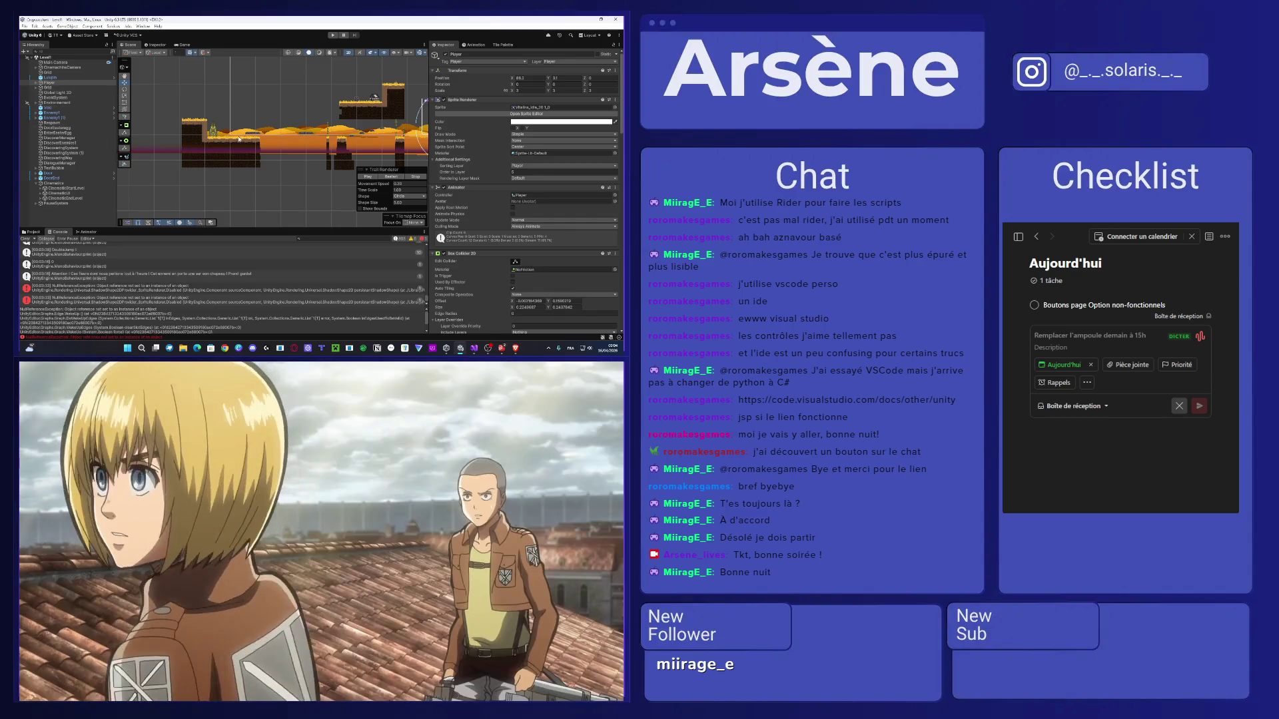
Move the Lulupin object up and to the right, then start play mode with Ctrl+P.
{"action": "scroll", "coordinate": [238, 139], "scroll_direction": "down", "scroll_amount": 2}
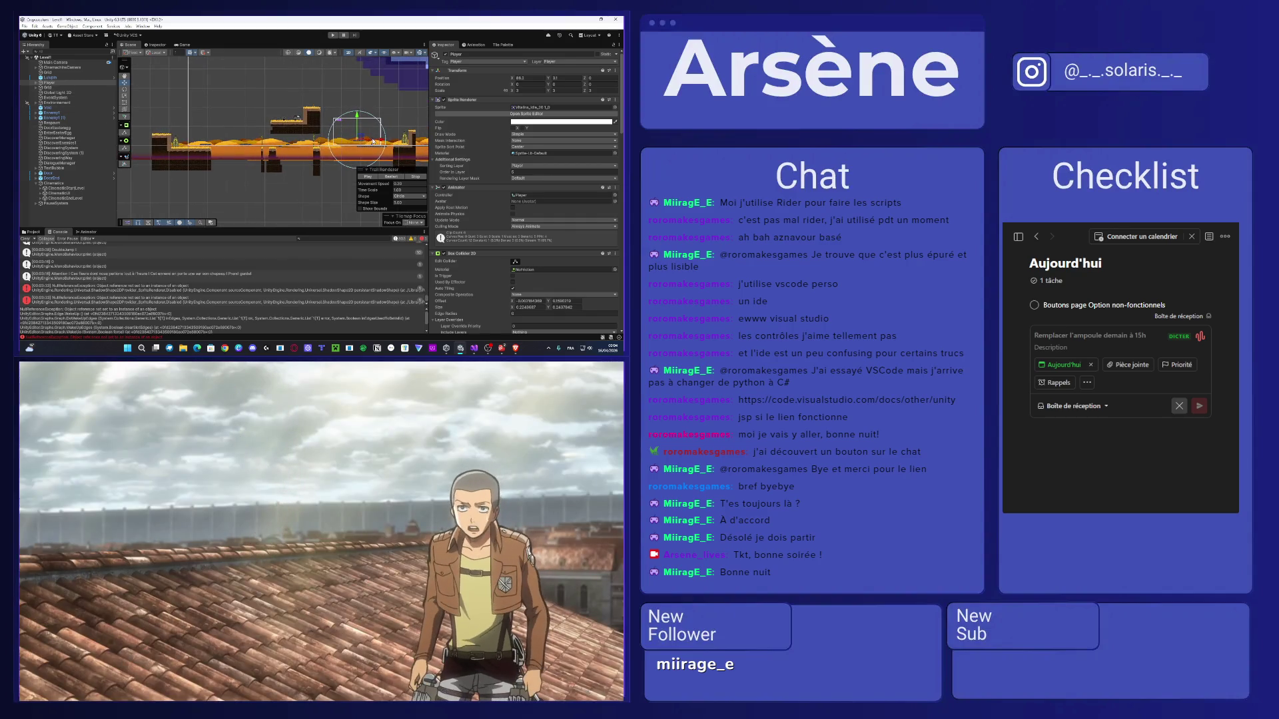
{"action": "left_click_drag", "start_coordinate": [338, 139], "coordinate": [189, 145]}
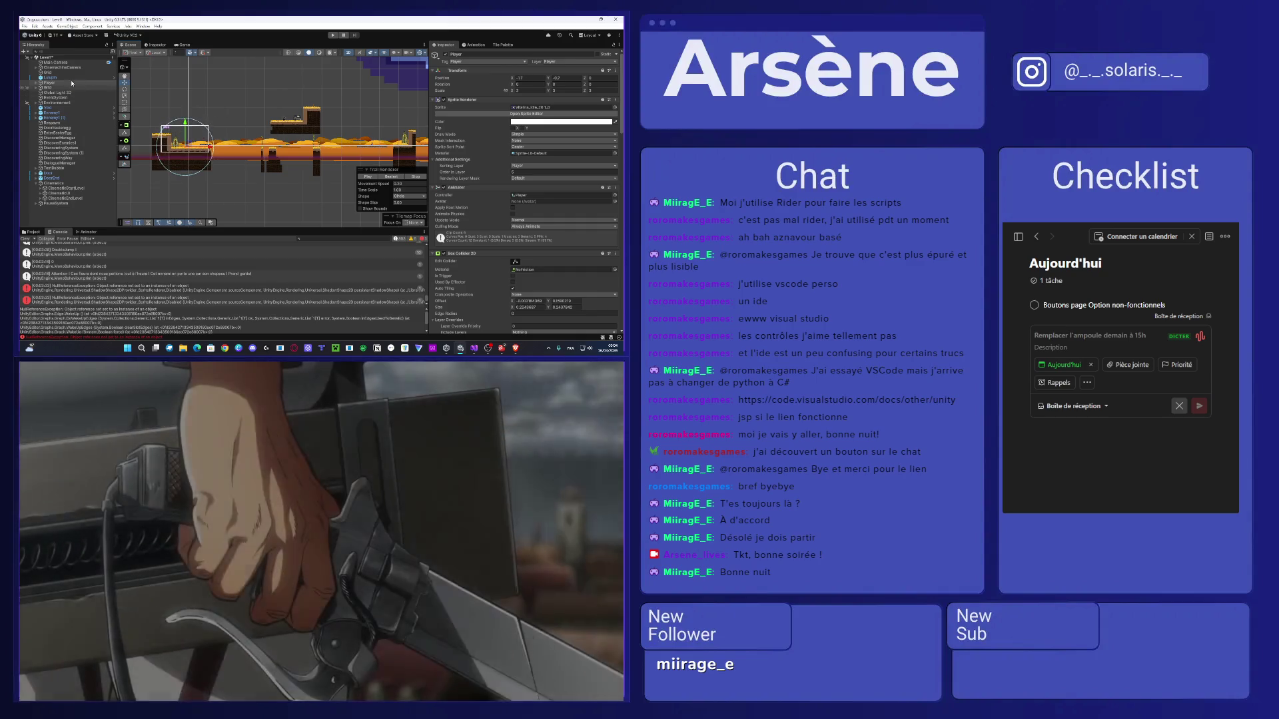
{"action": "left_click", "coordinate": [70, 78]}
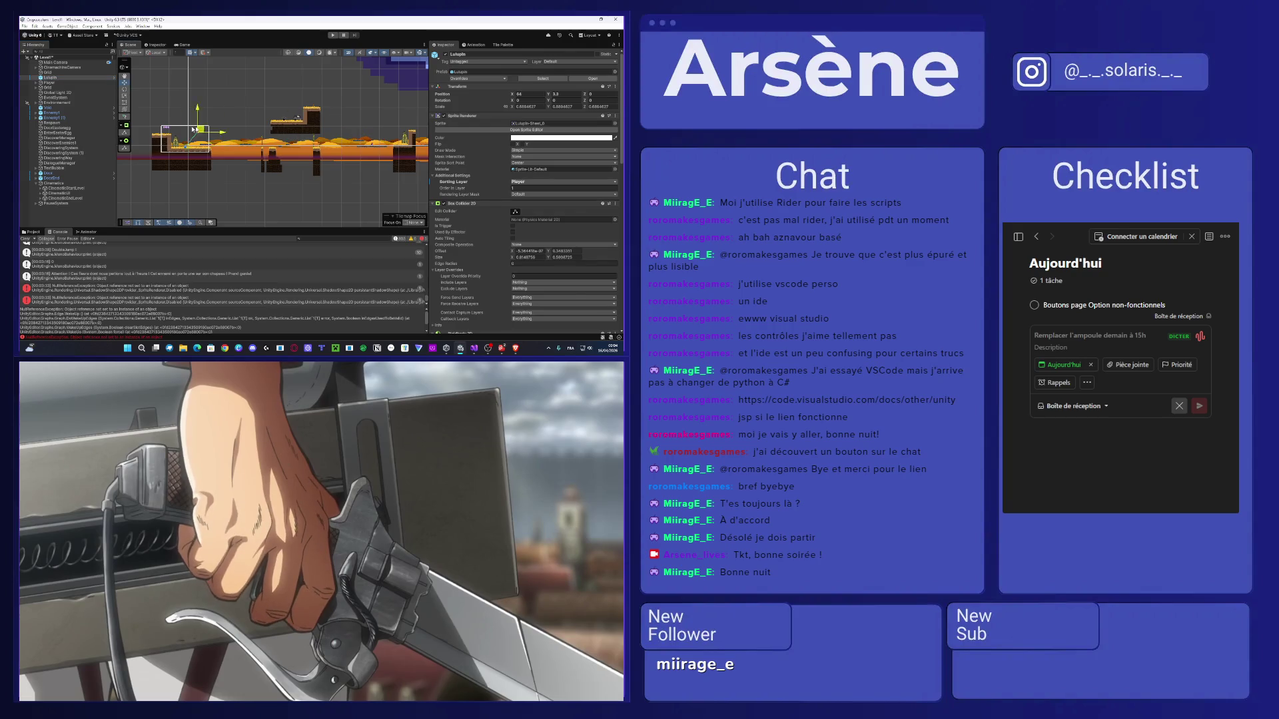
{"action": "mouse_move", "coordinate": [195, 129]}
{"action": "left_mouse_down"}
{"action": "mouse_move", "coordinate": [275, 97]}
{"action": "mouse_move", "coordinate": [333, 105]}
{"action": "left_mouse_up"}
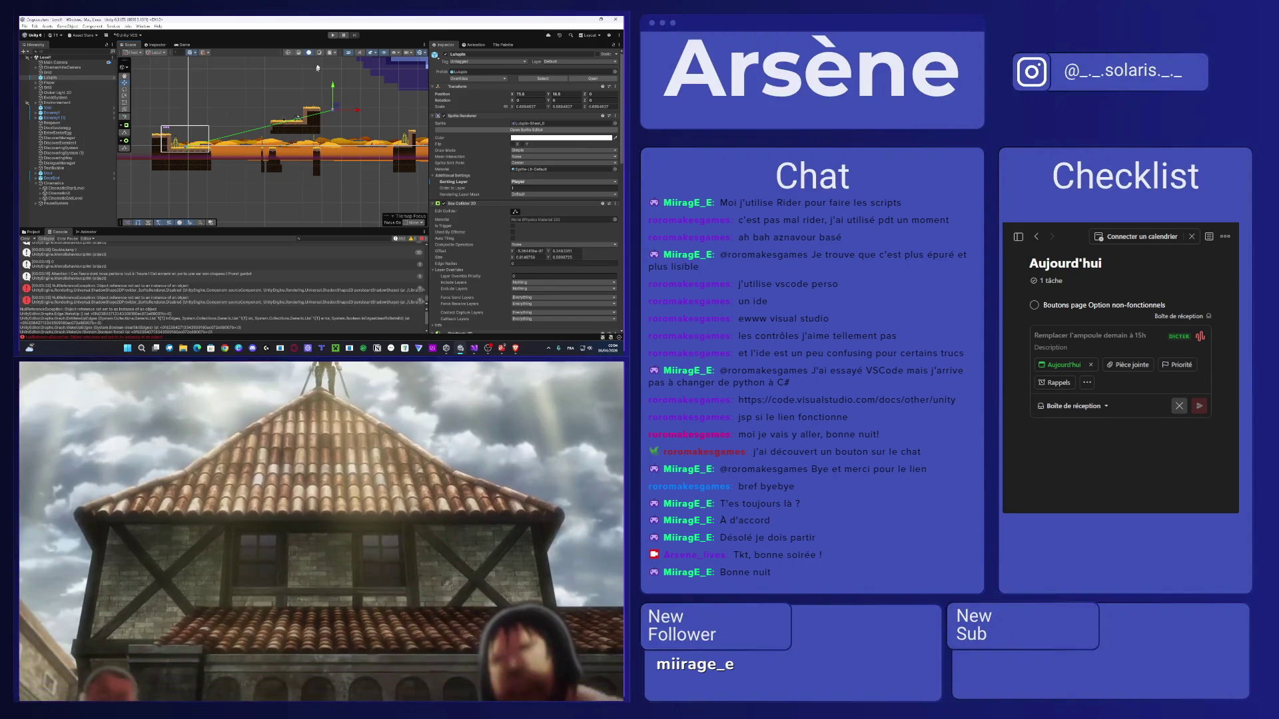
{"action": "key", "text": "ctrl+p"}
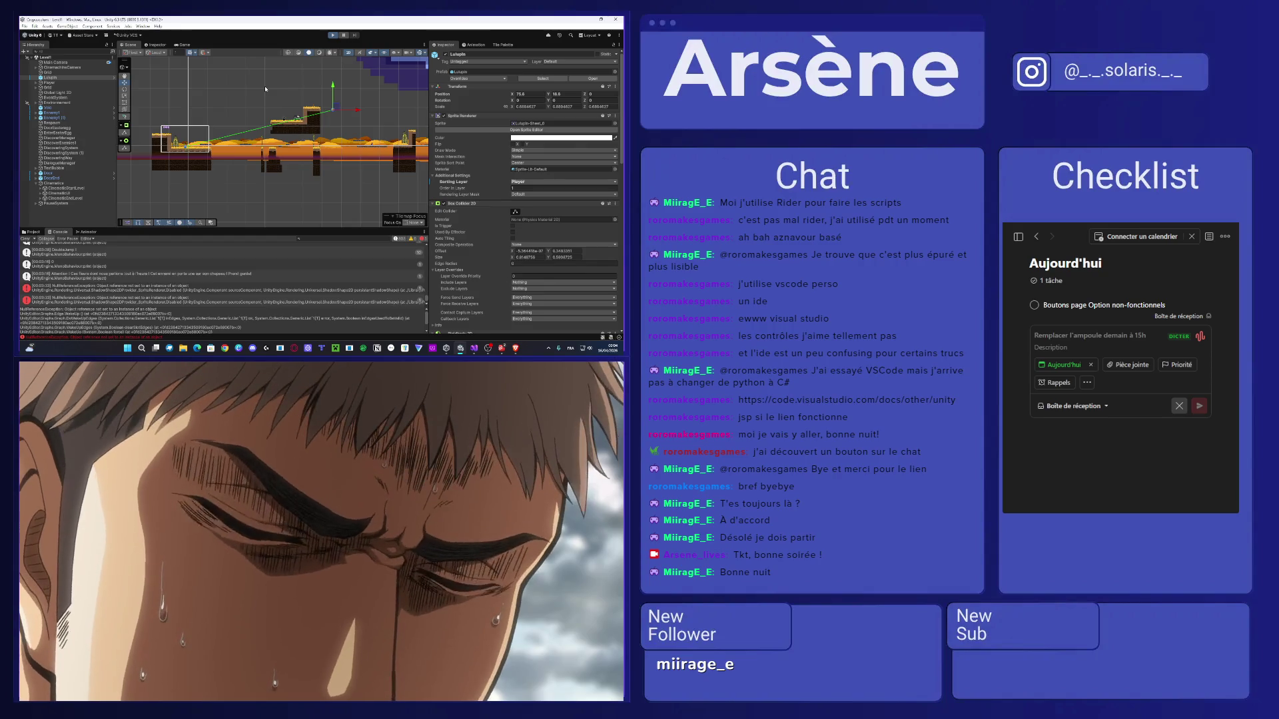
{"action": "key", "text": "ctrl+p"}
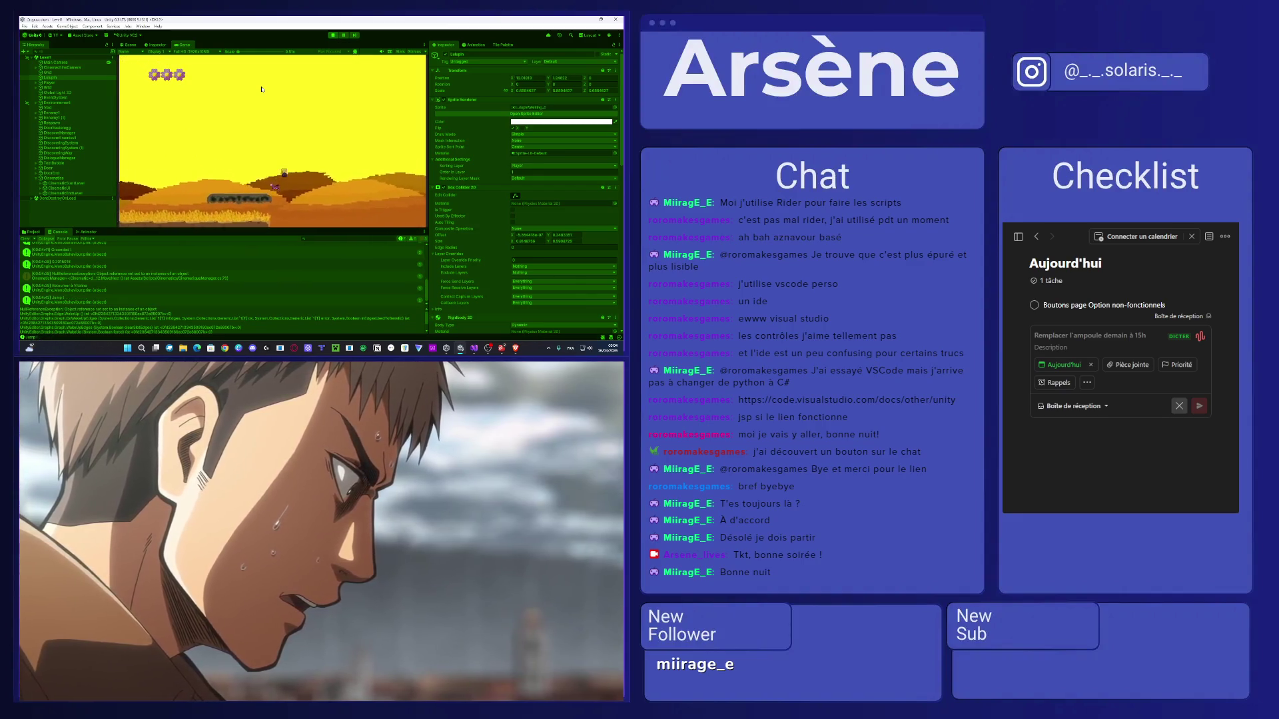
Jump the player with Space onto the raised platform to reach the Ennemi dialogue box.
{"action": "key", "text": "space"}
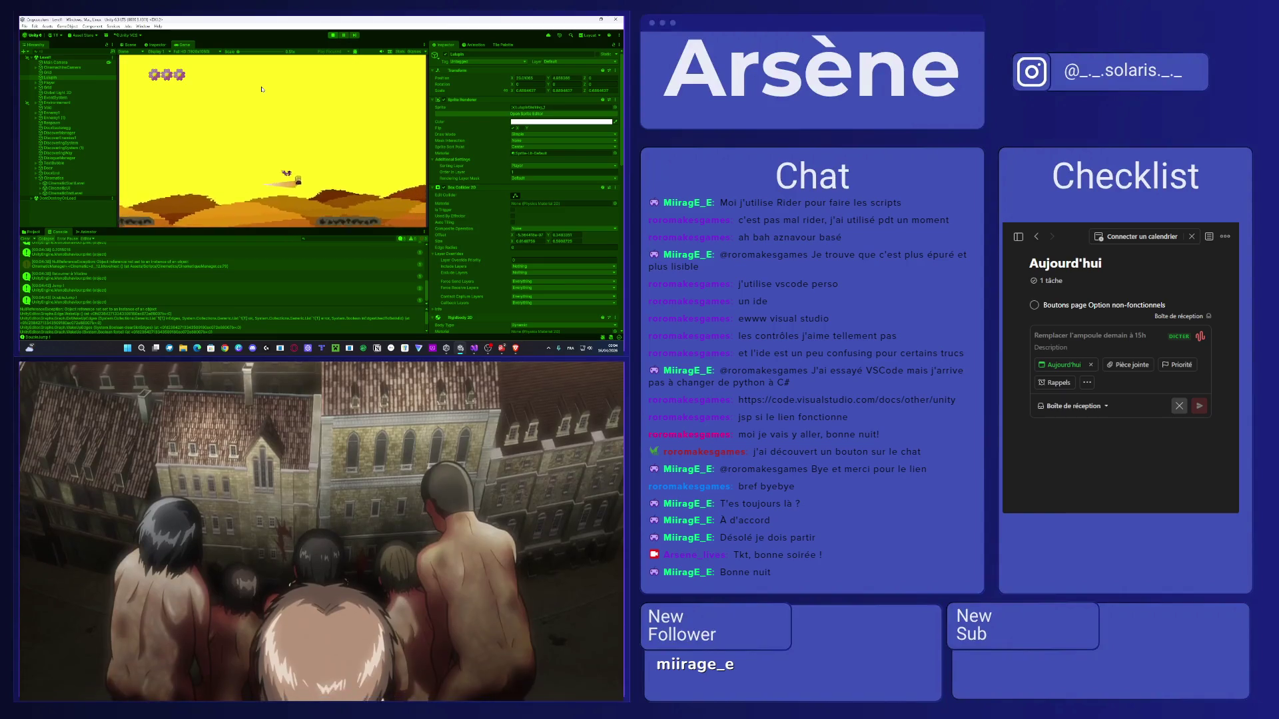
{"action": "key", "text": "space"}
{"action": "key", "text": "space"}
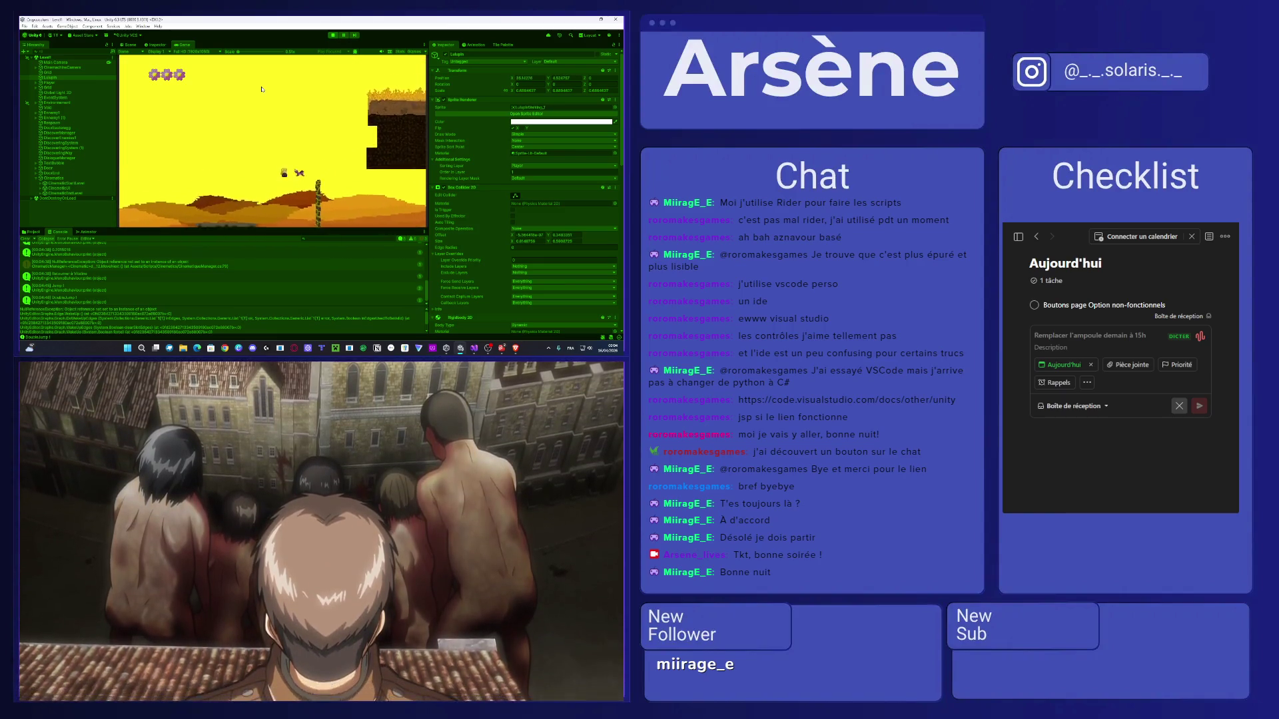
{"action": "key", "text": "space"}
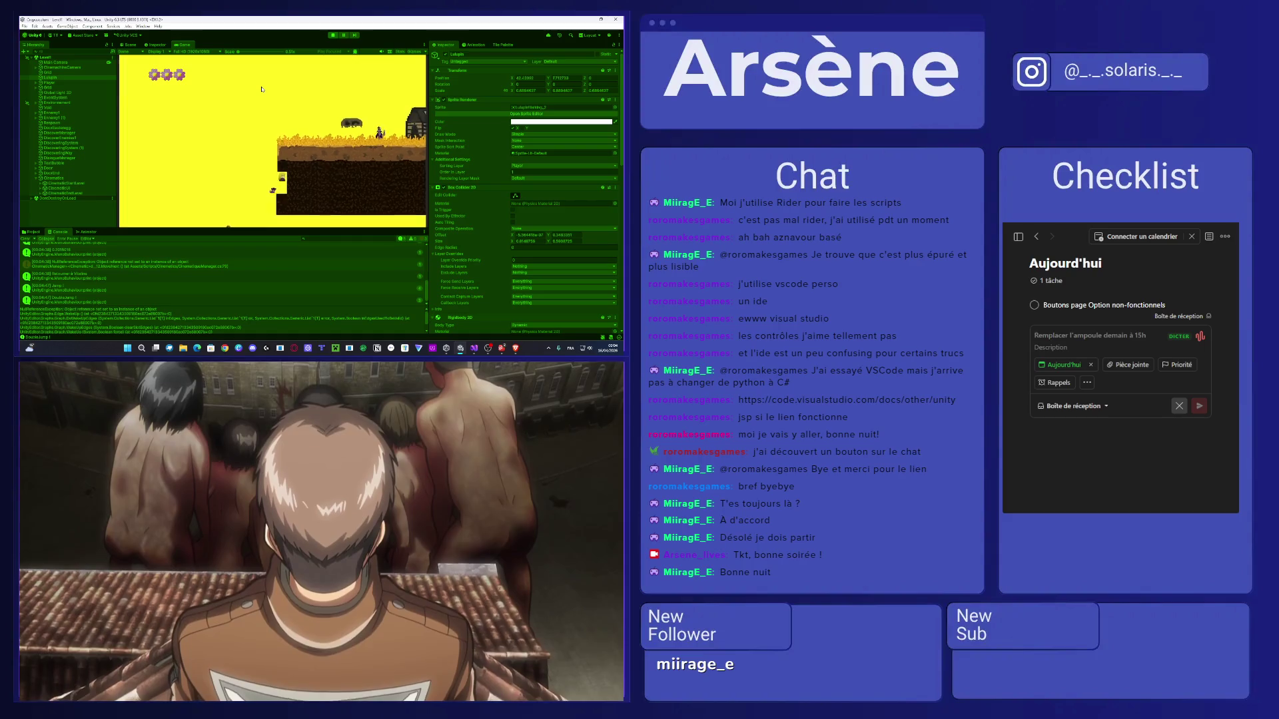
{"action": "key", "text": "space"}
{"action": "key", "text": "space"}
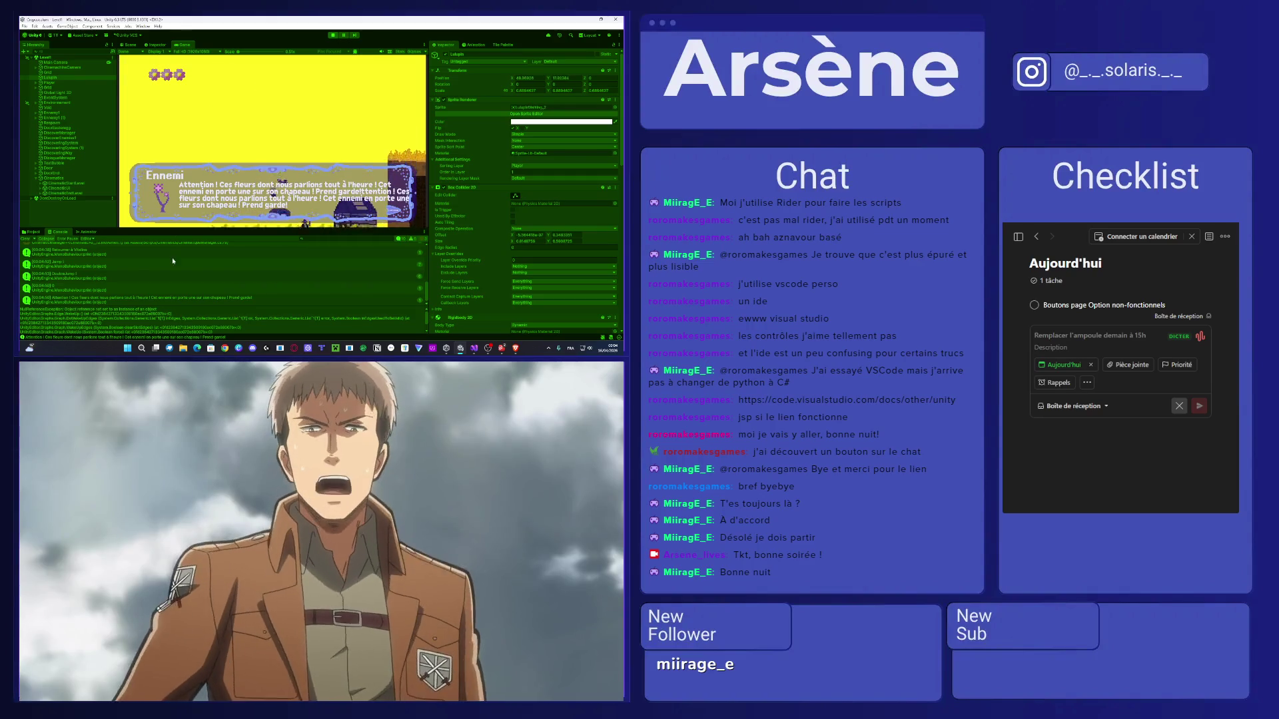
Inspect the NullReferenceException details in the console and stop play mode.
{"action": "left_click", "coordinate": [148, 279]}
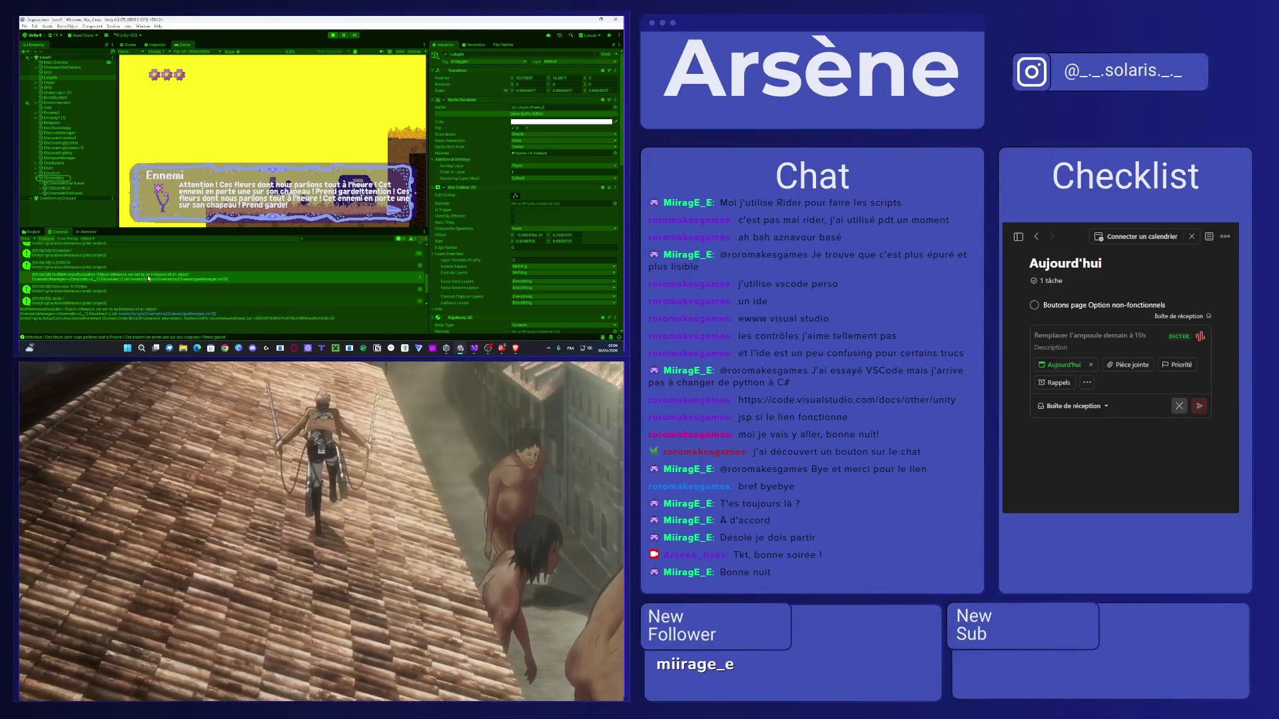
{"action": "scroll", "coordinate": [146, 276], "scroll_direction": "up", "scroll_amount": 5}
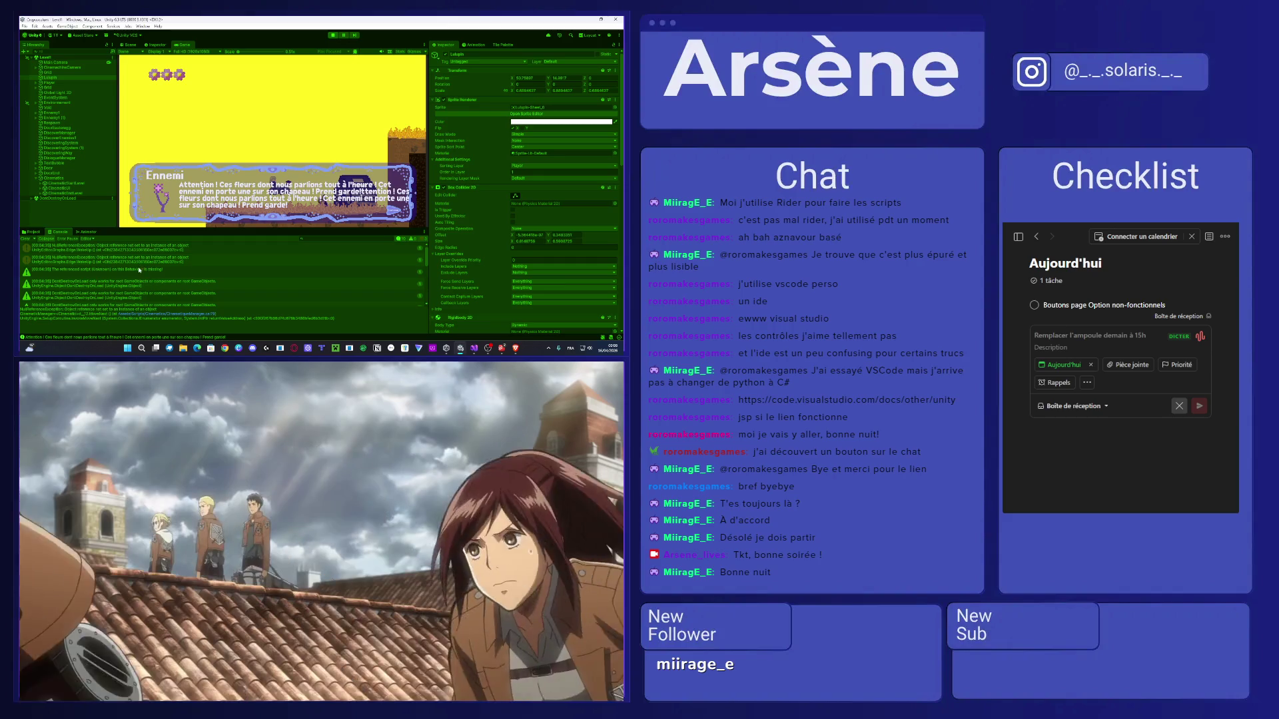
{"action": "scroll", "coordinate": [140, 271], "scroll_direction": "down", "scroll_amount": 5}
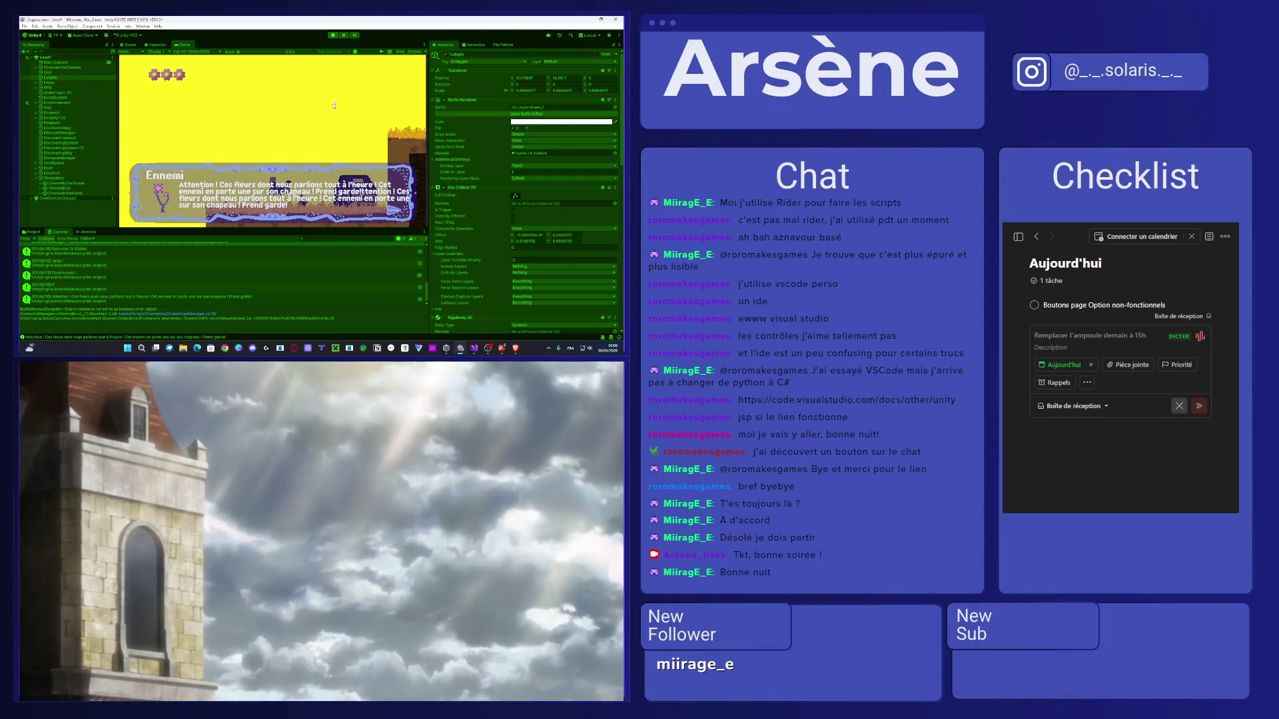
{"action": "left_click", "coordinate": [333, 35]}
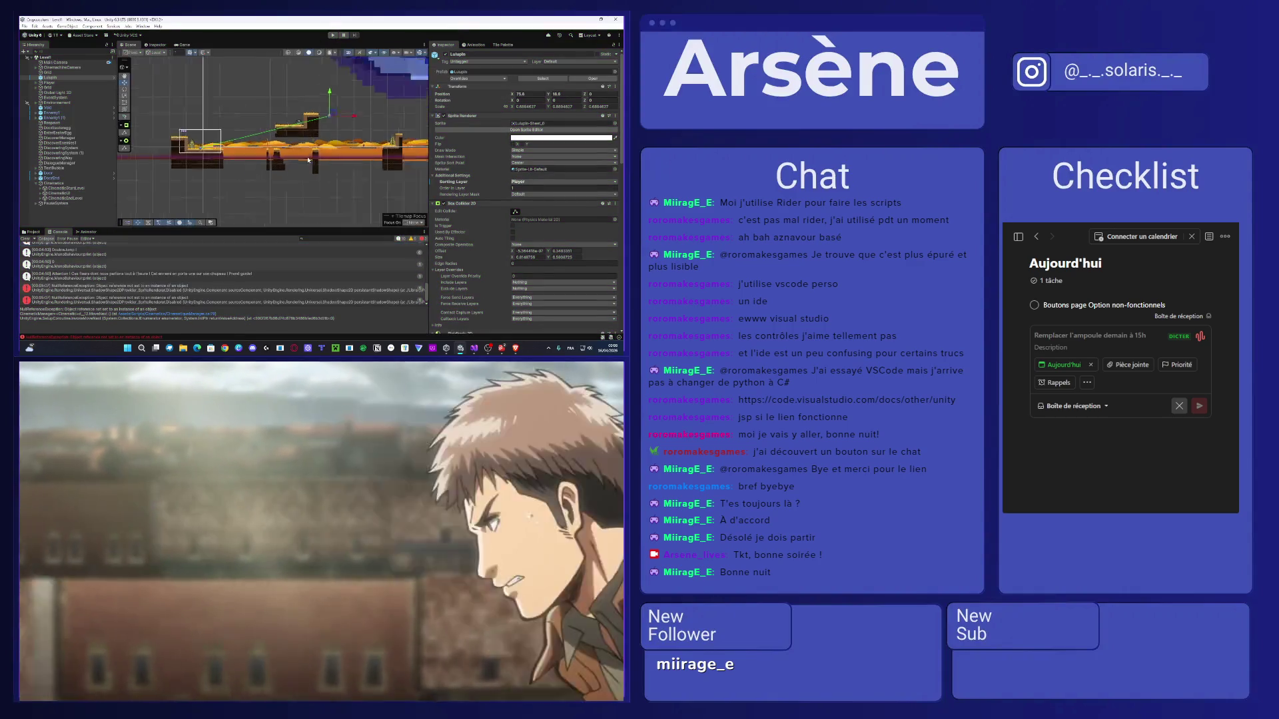
{"action": "scroll", "coordinate": [308, 160], "scroll_direction": "down", "scroll_amount": 10}
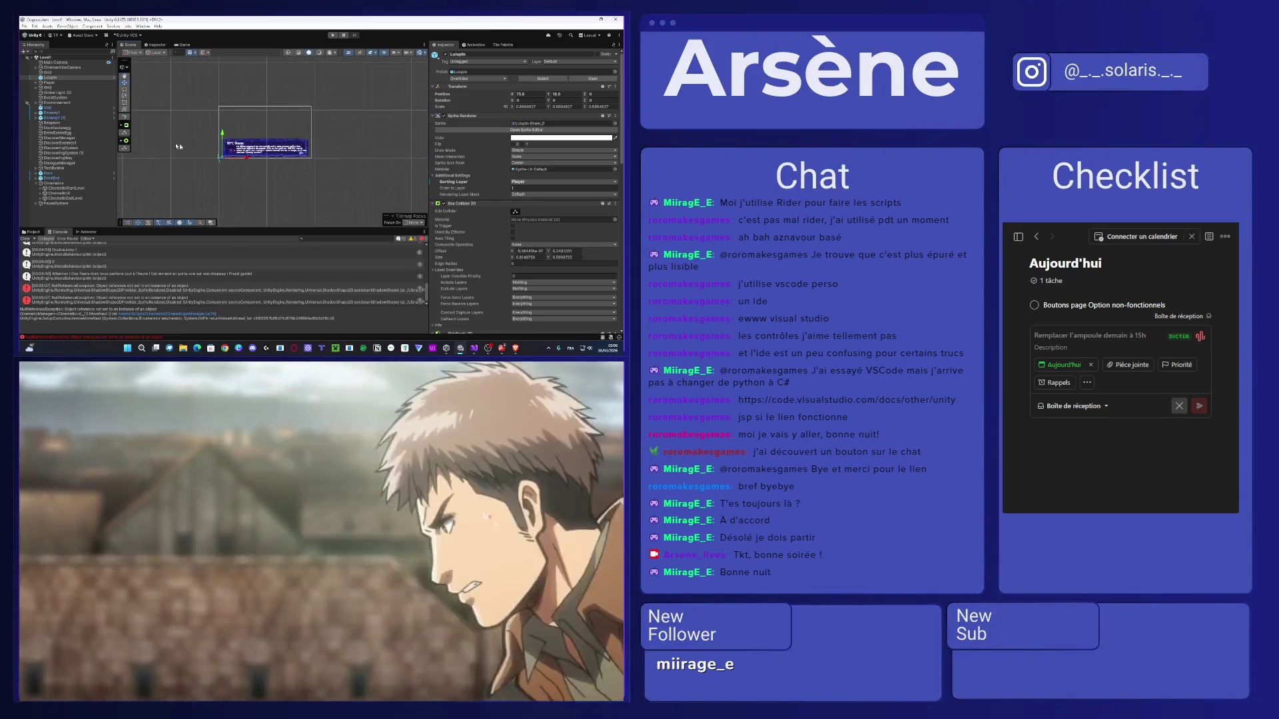
{"action": "left_click", "coordinate": [58, 193]}
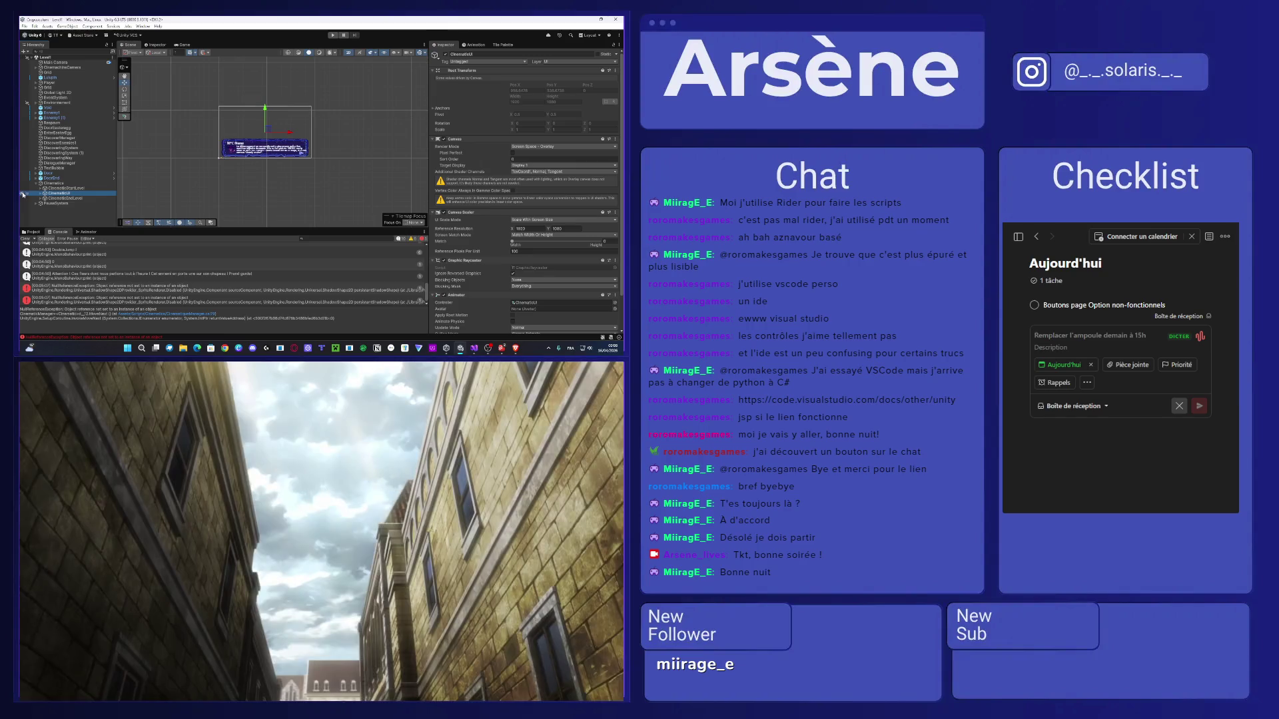
{"action": "double_click", "coordinate": [59, 193]}
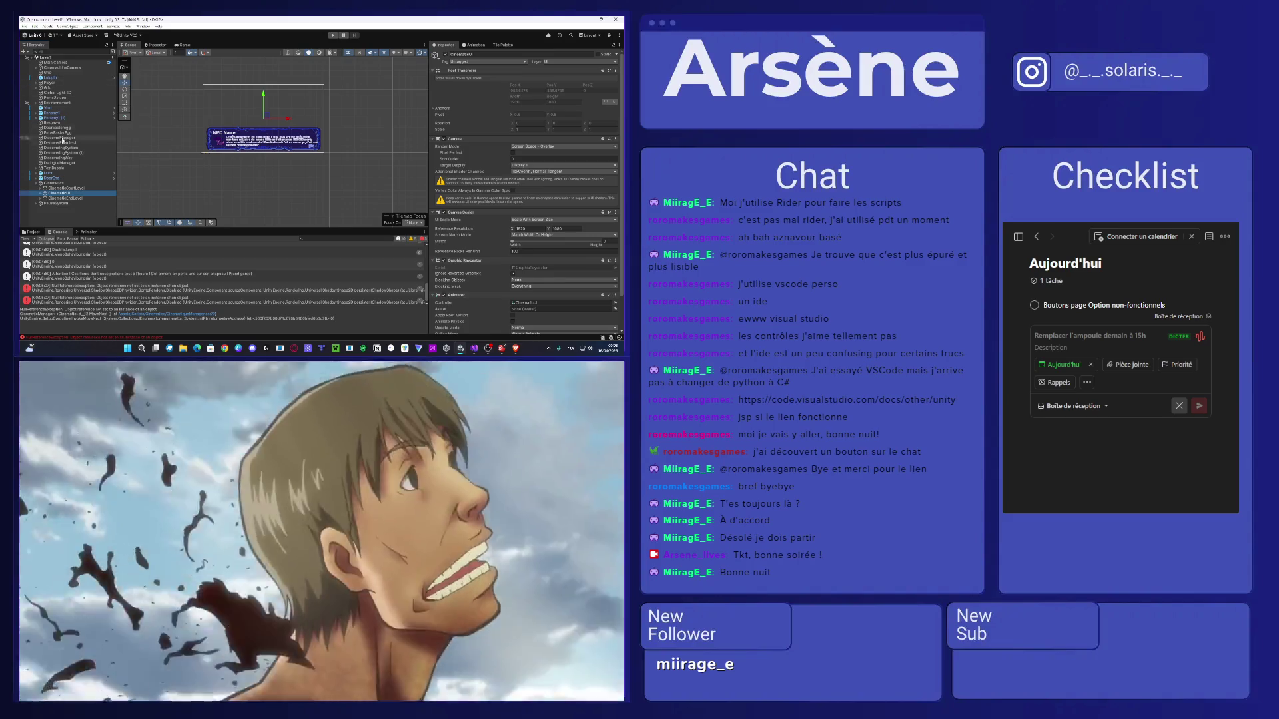
{"action": "left_click", "coordinate": [72, 163]}
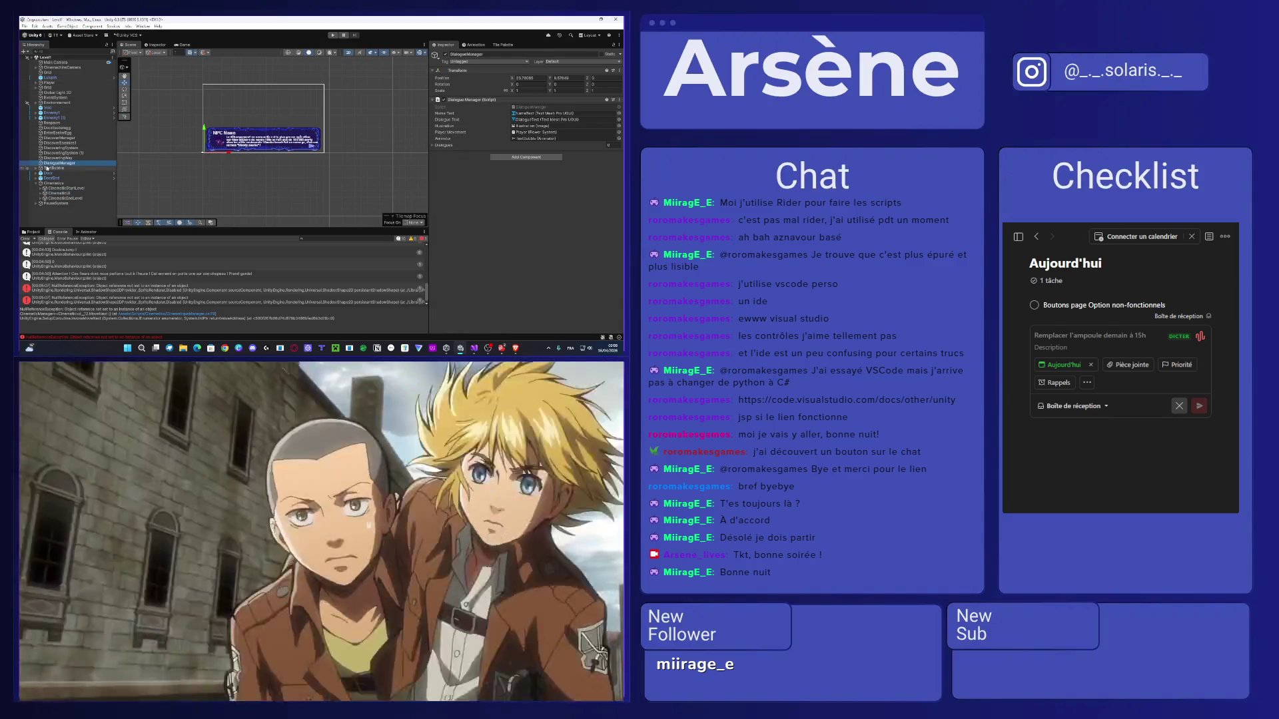
{"action": "left_click", "coordinate": [37, 169]}
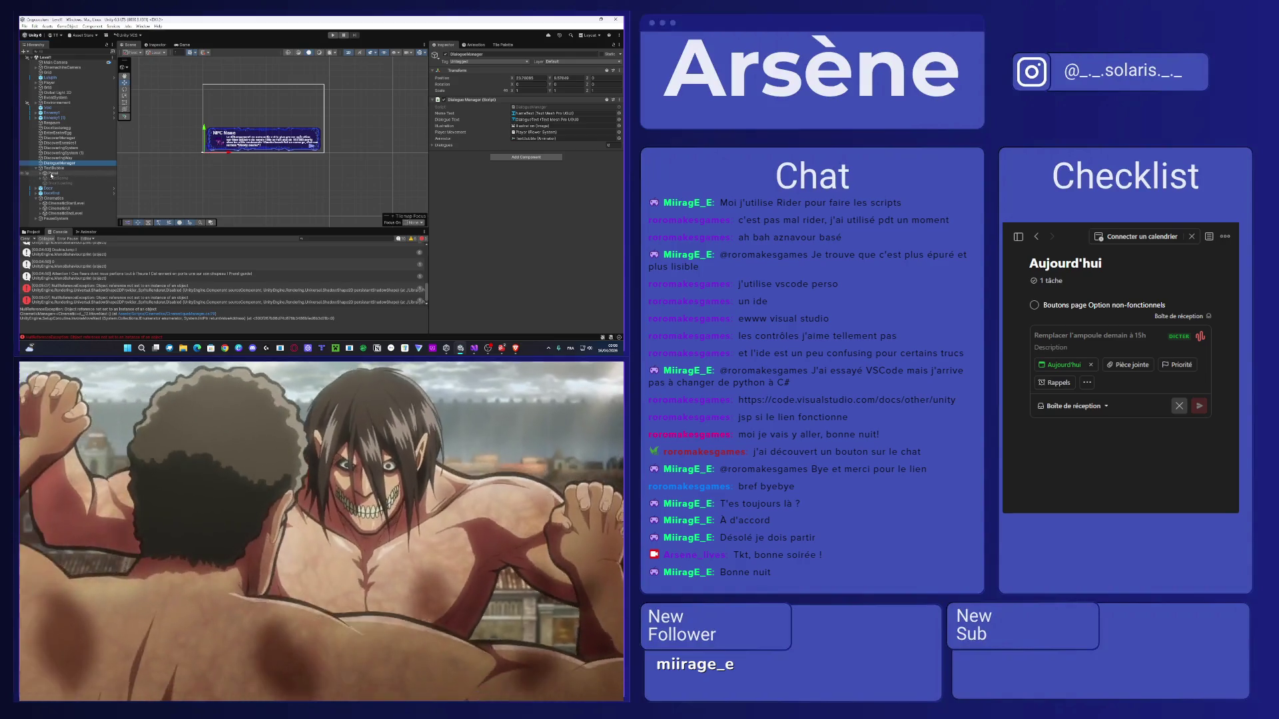
{"action": "left_click", "coordinate": [44, 174]}
{"action": "left_click", "coordinate": [40, 174]}
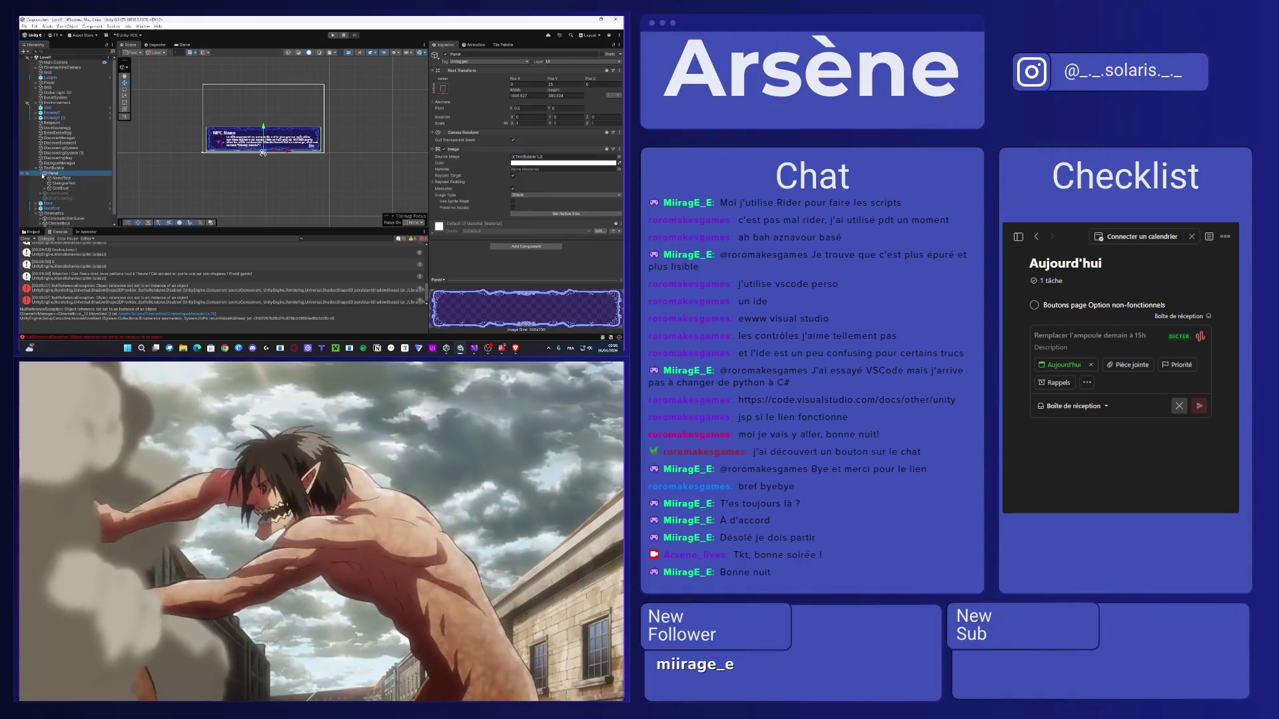
{"action": "left_click", "coordinate": [66, 188]}
{"action": "scroll", "coordinate": [449, 244], "scroll_direction": "down", "scroll_amount": 5}
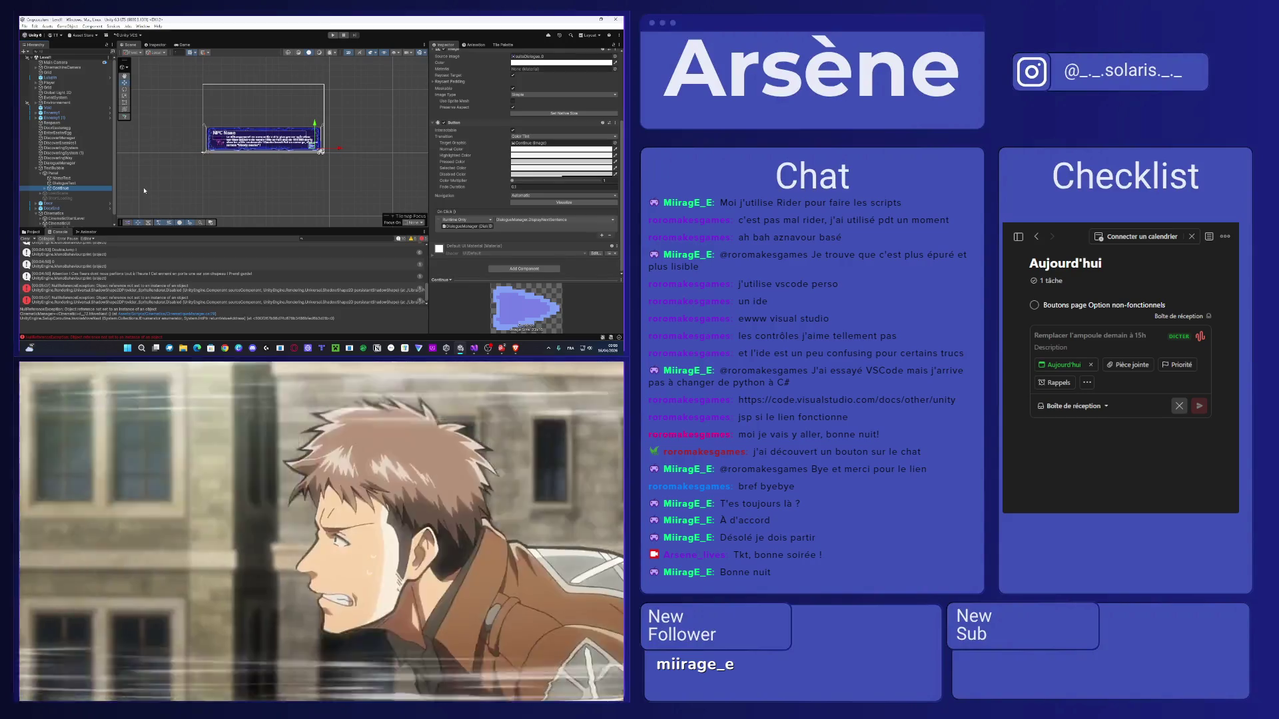
{"action": "left_click_drag", "start_coordinate": [173, 152], "coordinate": [210, 153]}
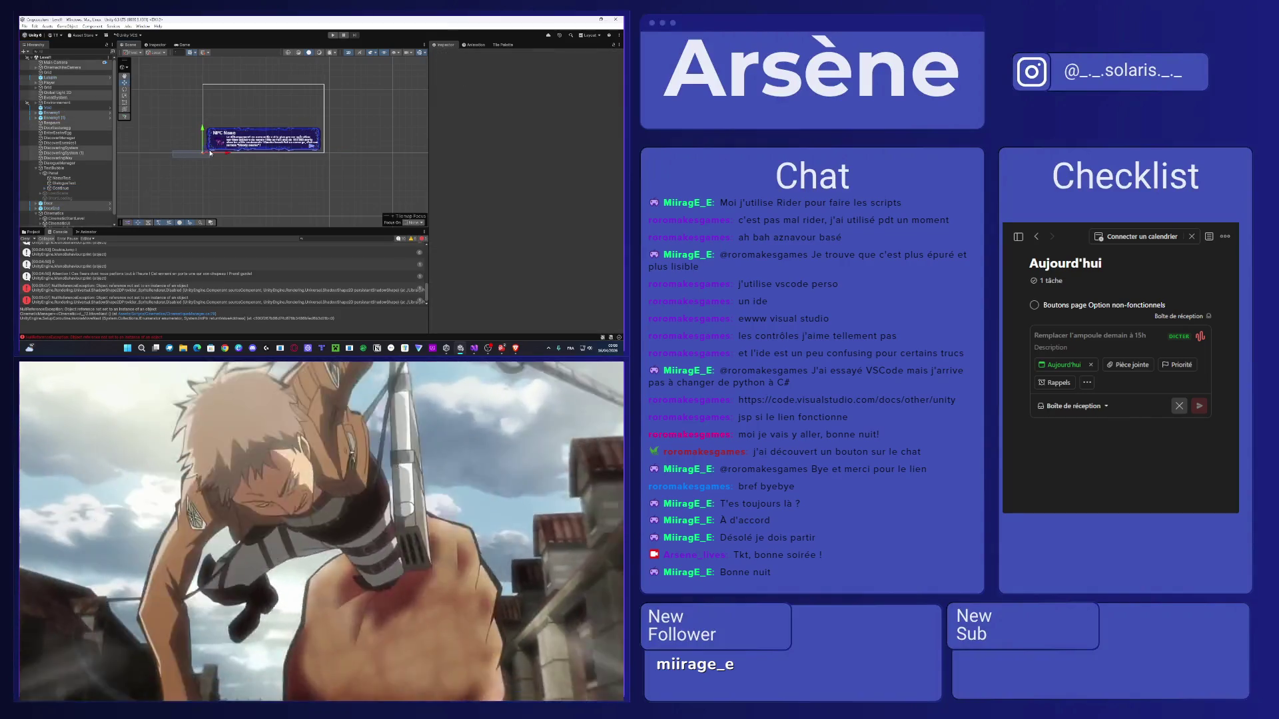
{"action": "key", "text": "f"}
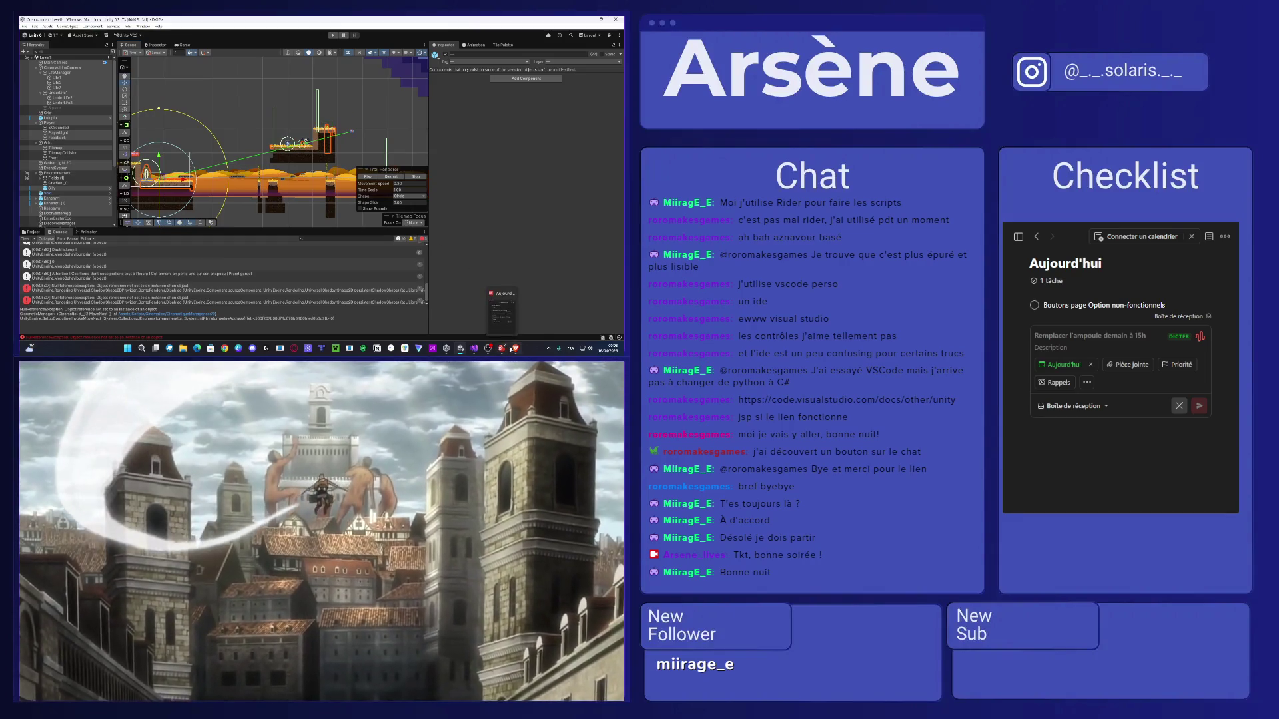
{"action": "left_click", "coordinate": [474, 348]}
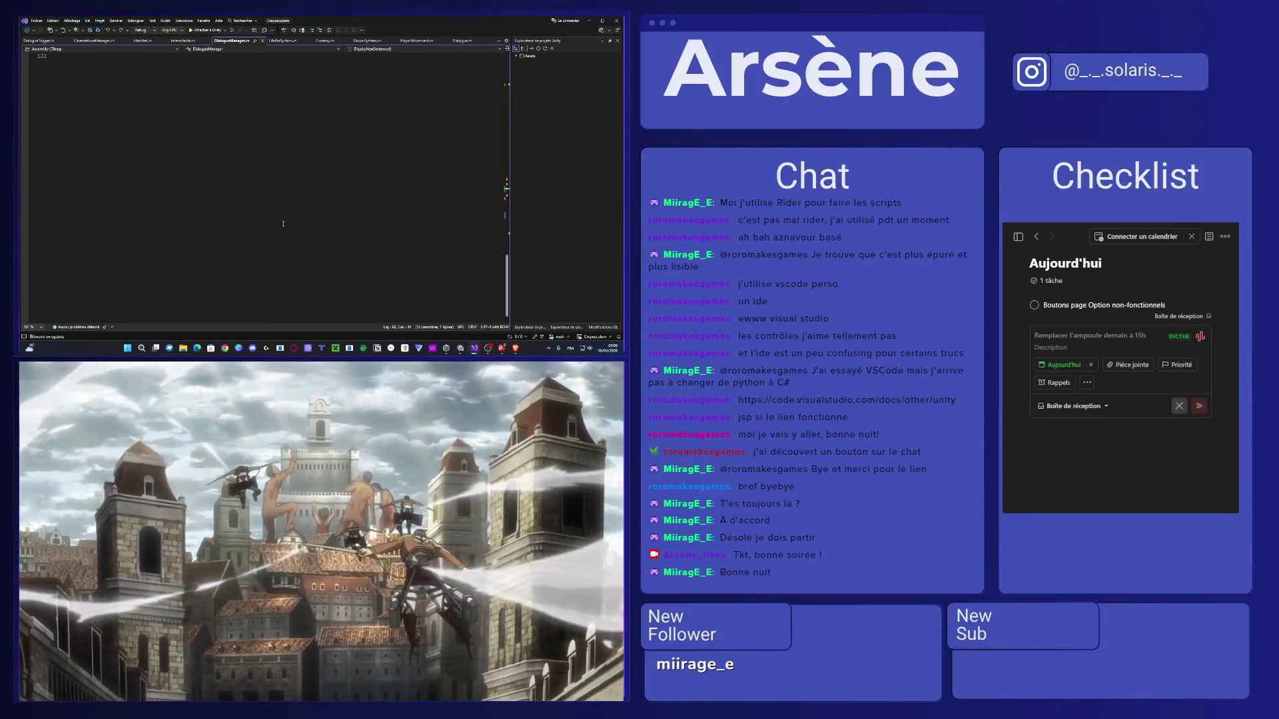
Initialise the CanSkip declaration on line 12 of DialogueTrigger.cs to true and save.
{"action": "scroll", "coordinate": [225, 223], "scroll_direction": "down", "scroll_amount": 1}
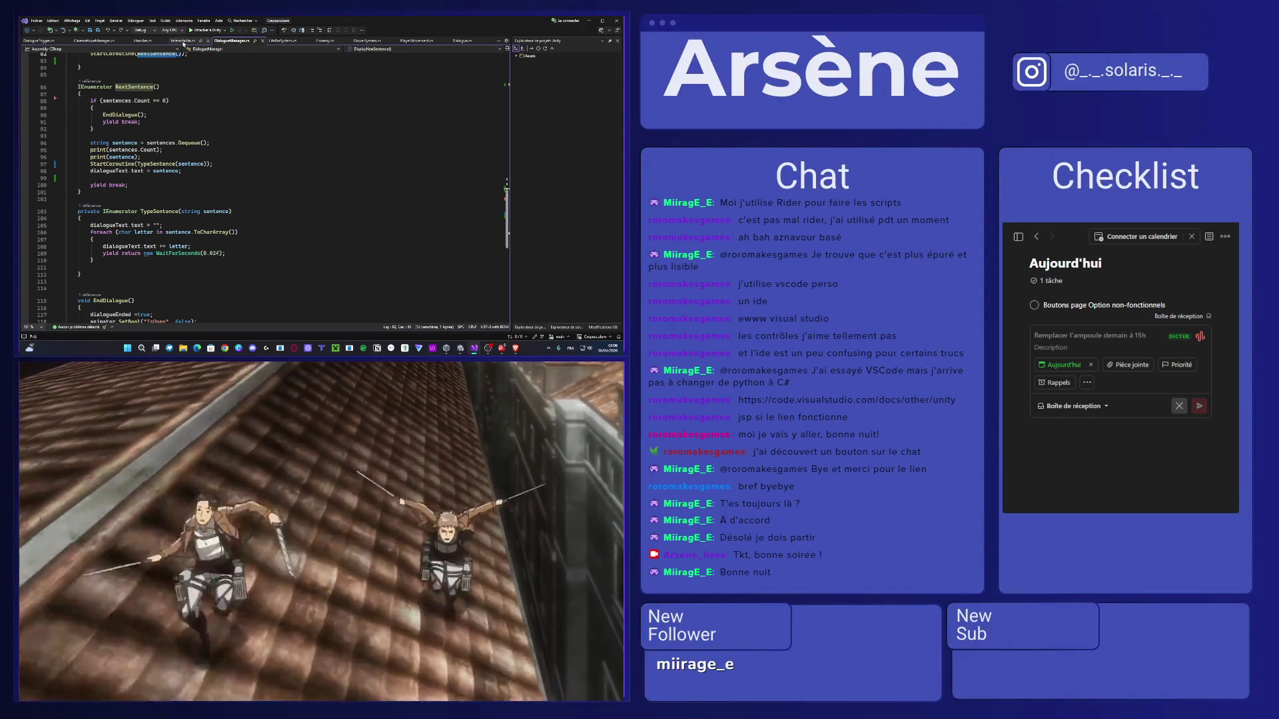
{"action": "left_click", "coordinate": [53, 41]}
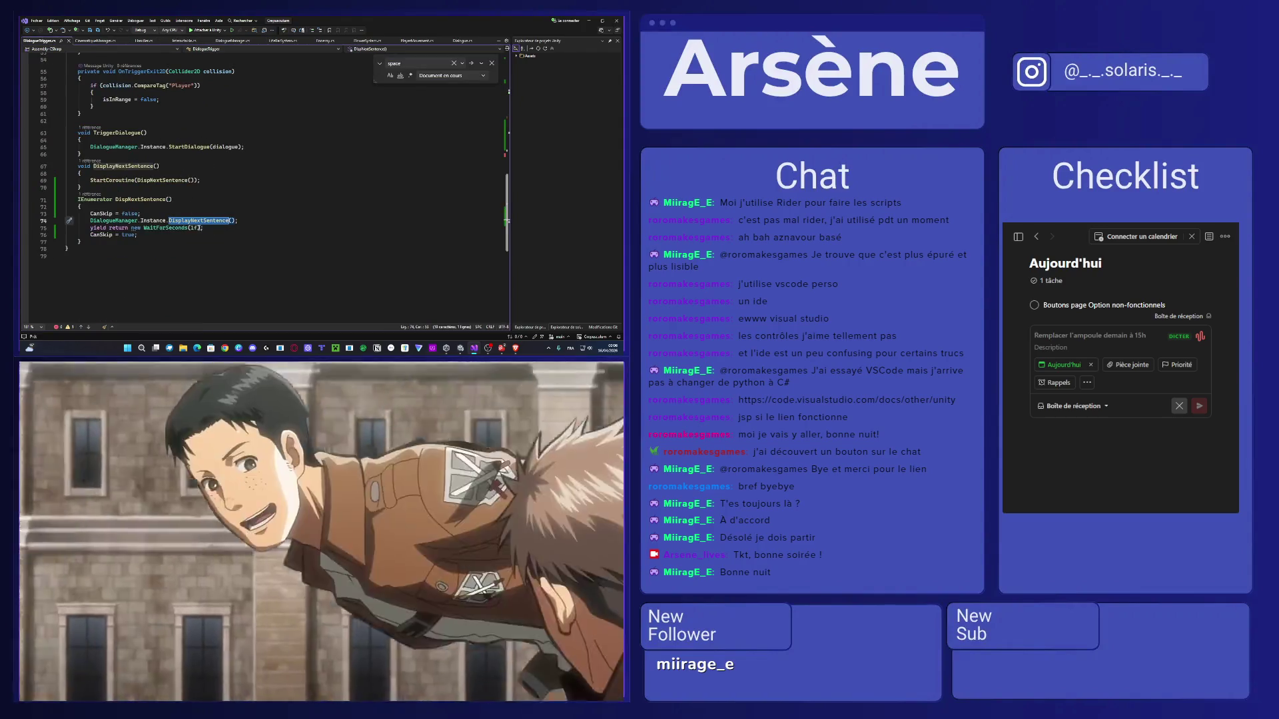
{"action": "left_click", "coordinate": [192, 227]}
{"action": "scroll", "coordinate": [192, 228], "scroll_direction": "up", "scroll_amount": 10}
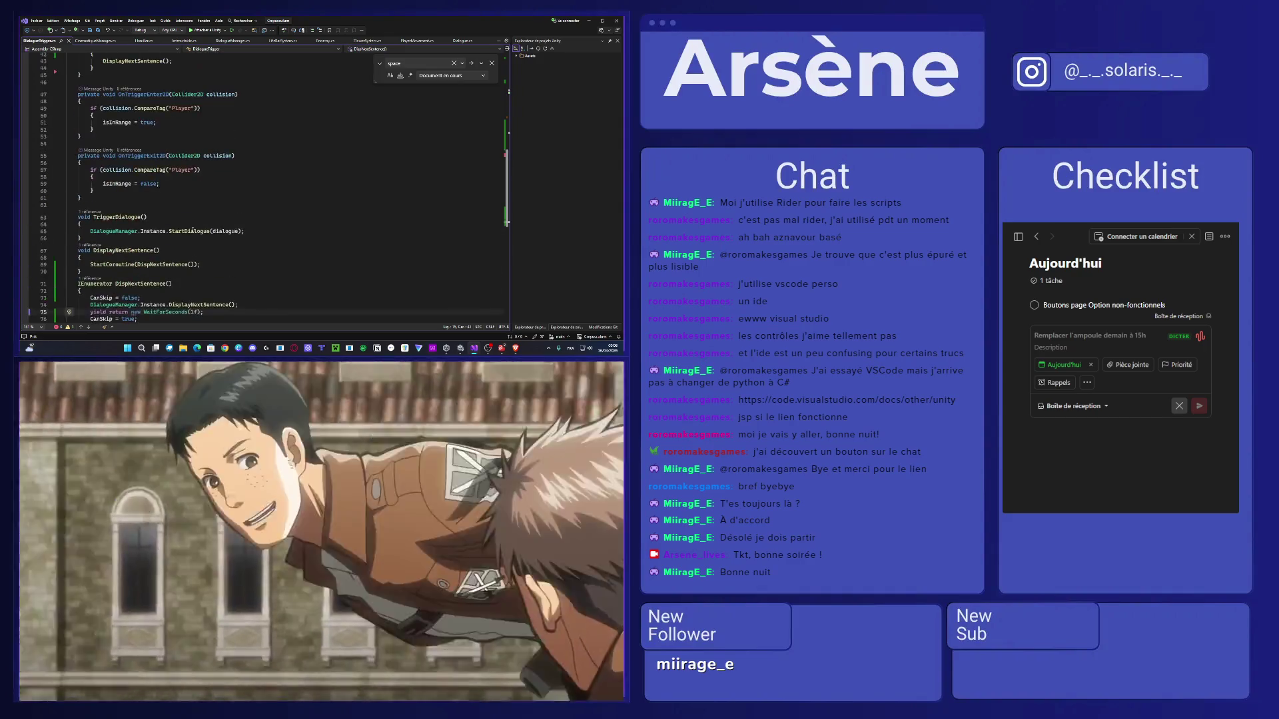
{"action": "scroll", "coordinate": [192, 230], "scroll_direction": "up", "scroll_amount": 8}
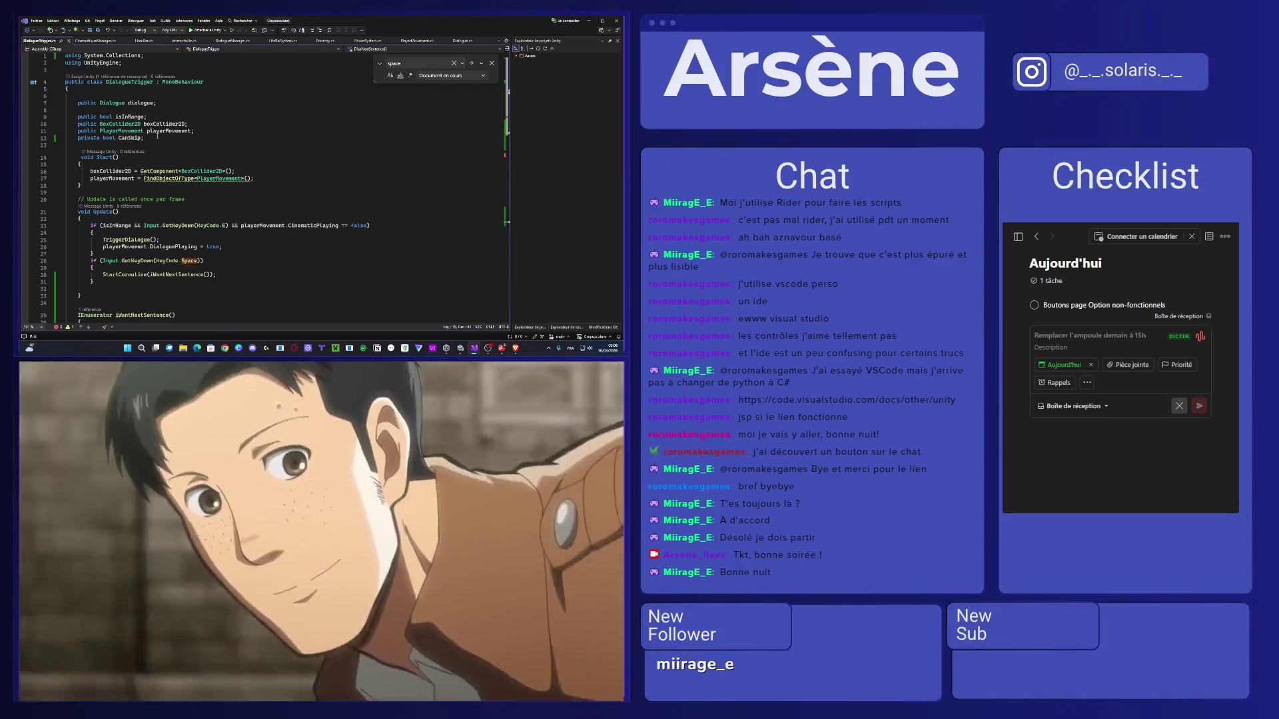
{"action": "left_click", "coordinate": [142, 138]}
{"action": "type", "text": ";"}
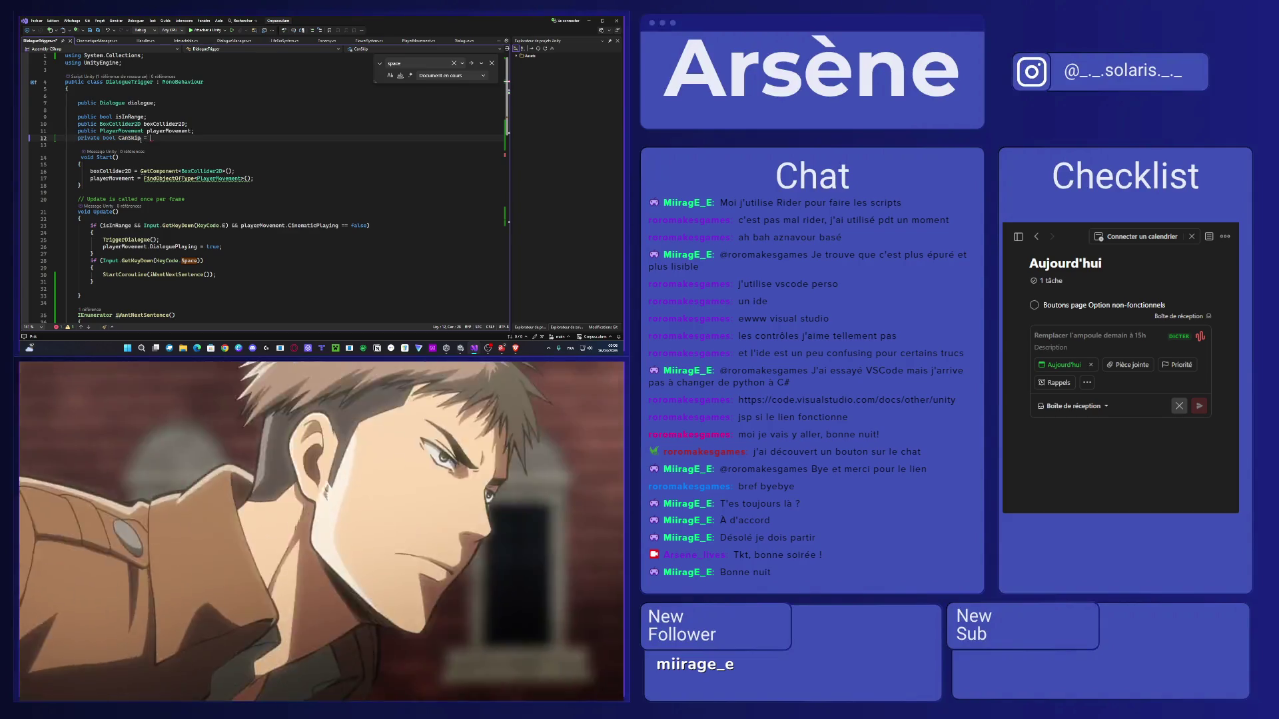
{"action": "type", "text": "true"}
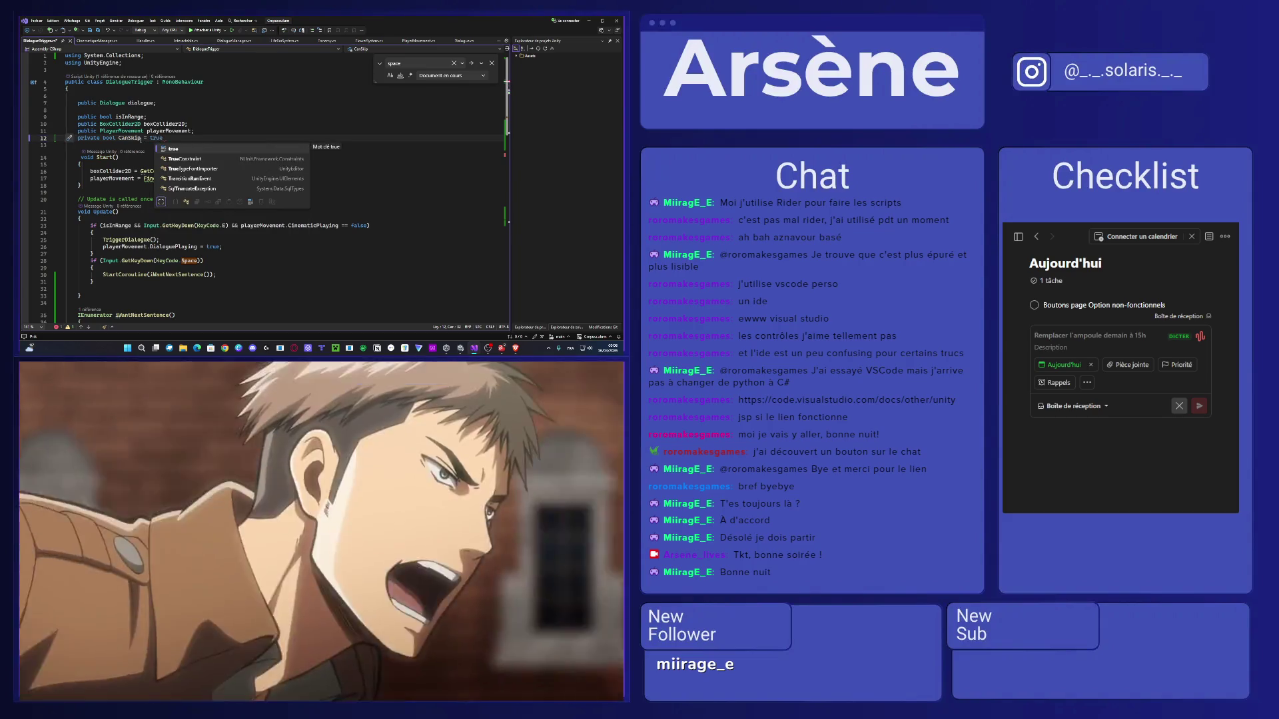
{"action": "type", "text": ";"}
{"action": "key", "text": "ctrl+s"}
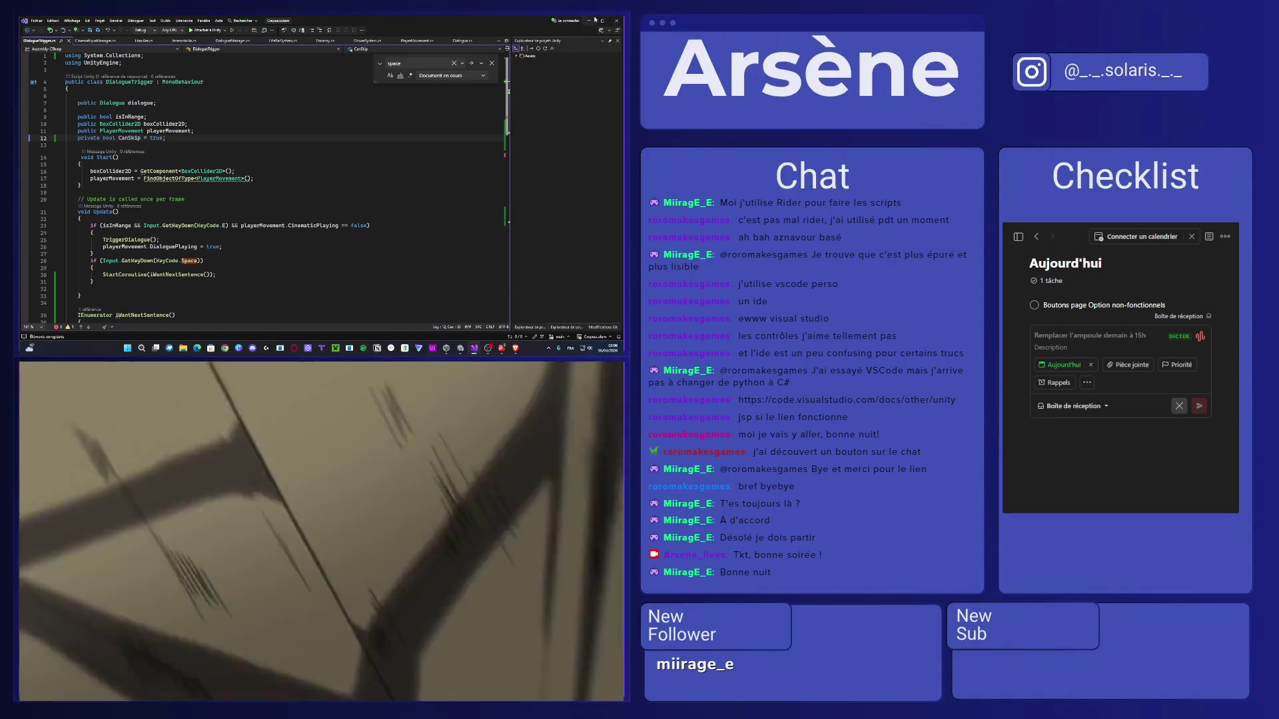
{"action": "key", "text": "alt+Tab"}
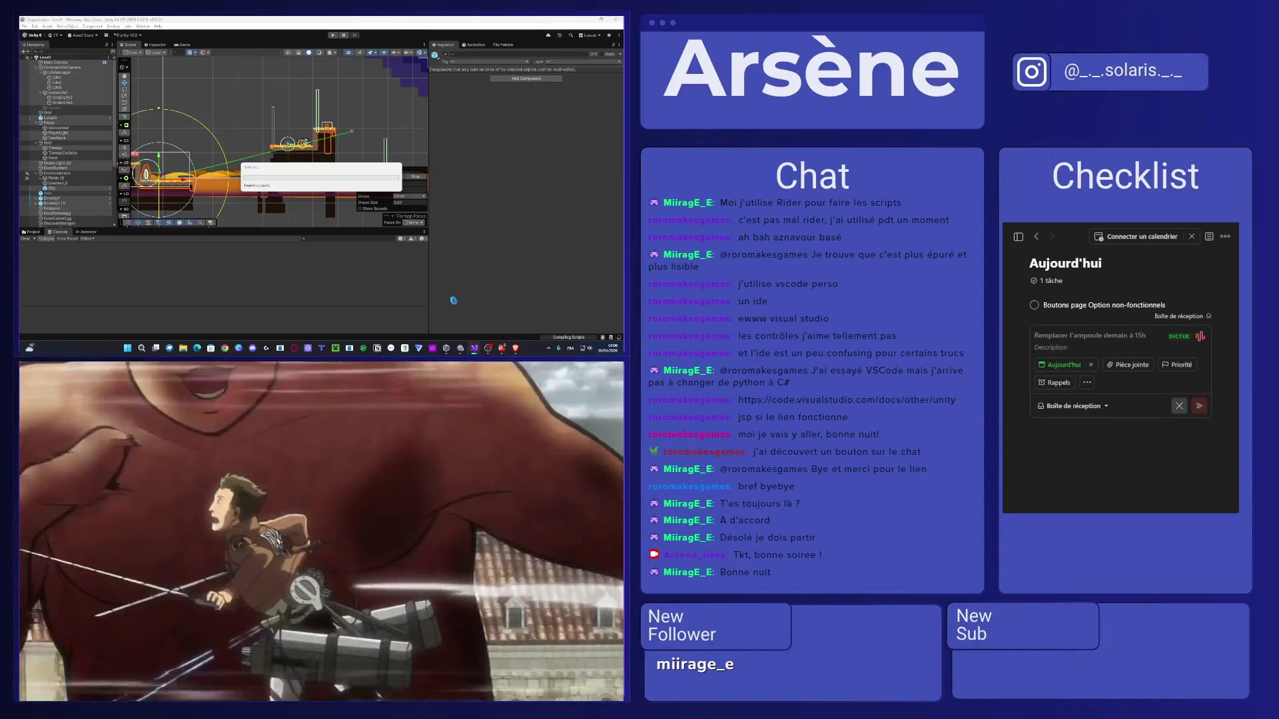
Add CanSkip = true on a new line after the playerMovement assignment in Start() and save.
{"action": "mouse_move", "coordinate": [463, 351]}
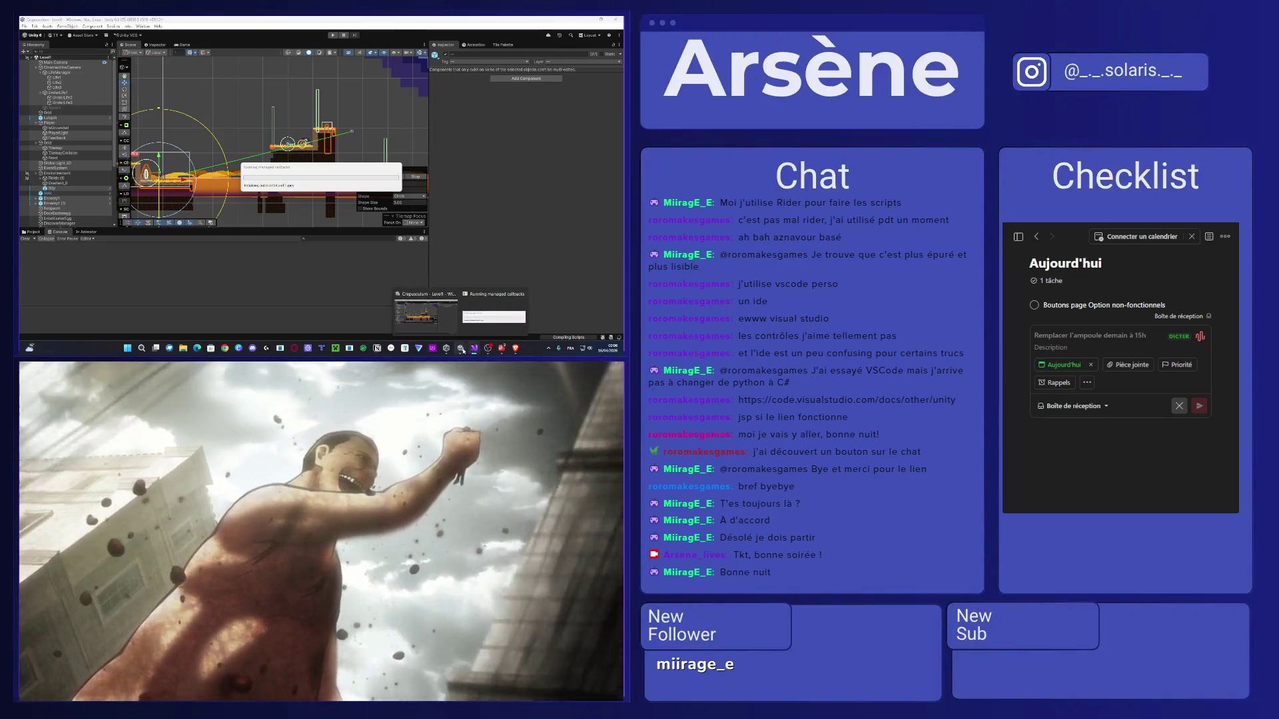
{"action": "key", "text": "alt+Tab"}
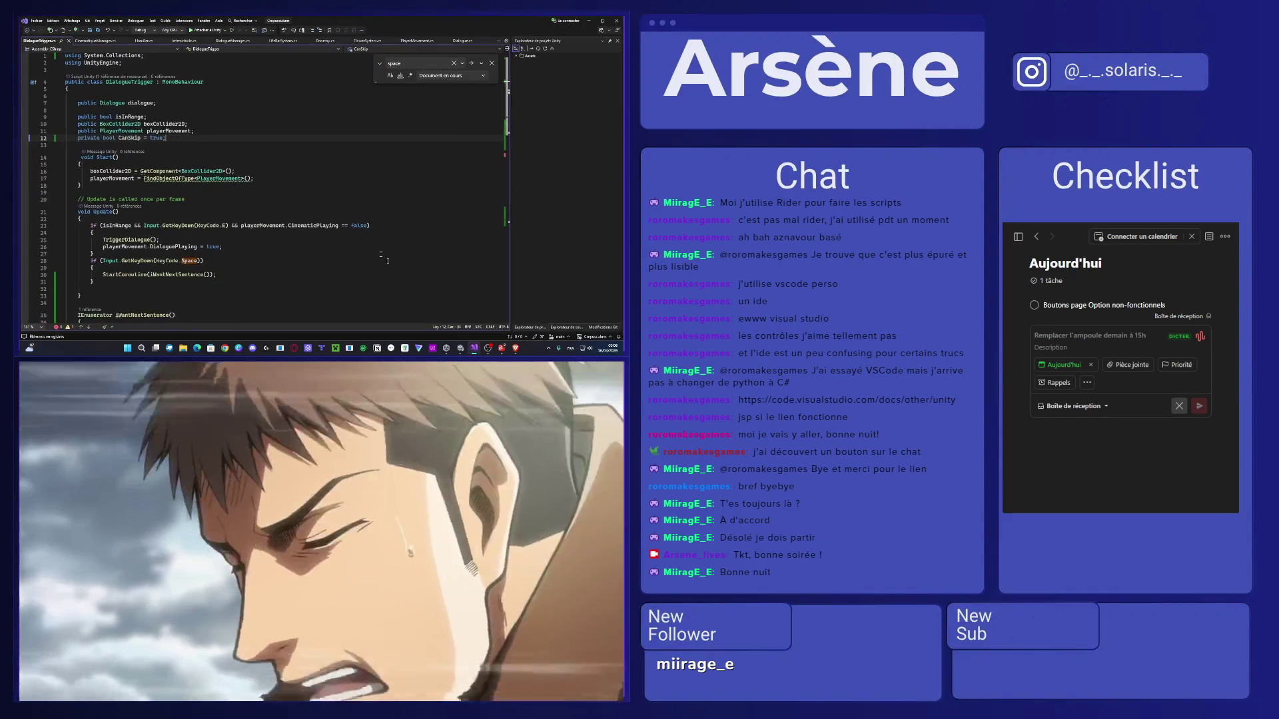
{"action": "left_click_drag", "start_coordinate": [163, 137], "coordinate": [118, 138]}
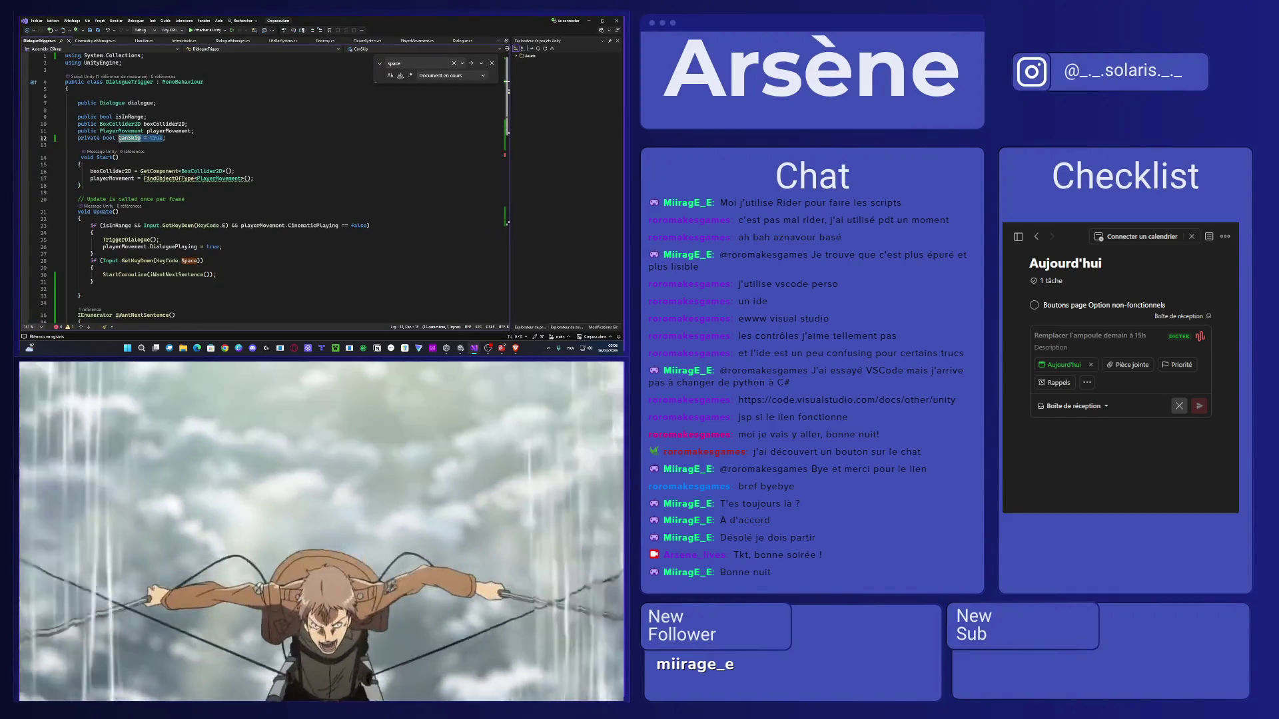
{"action": "left_click", "coordinate": [266, 178]}
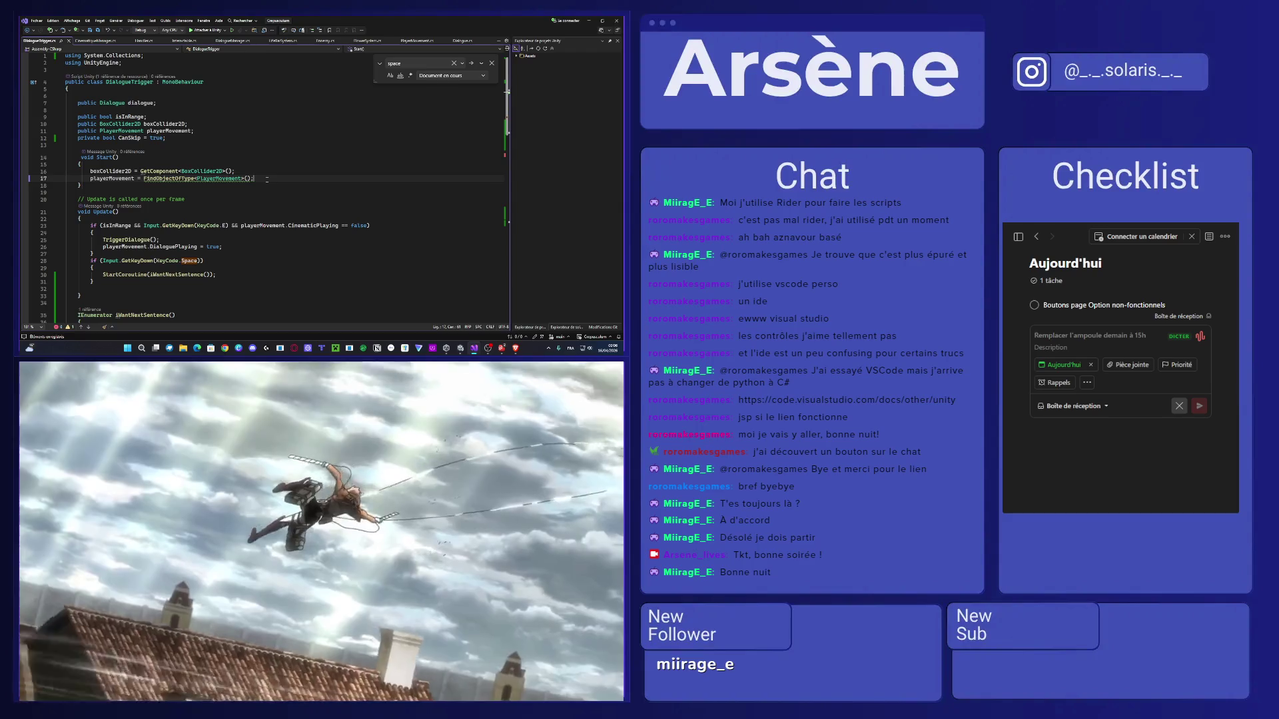
{"action": "key", "text": "Return"}
{"action": "type", "text": "CanSkip = true;"}
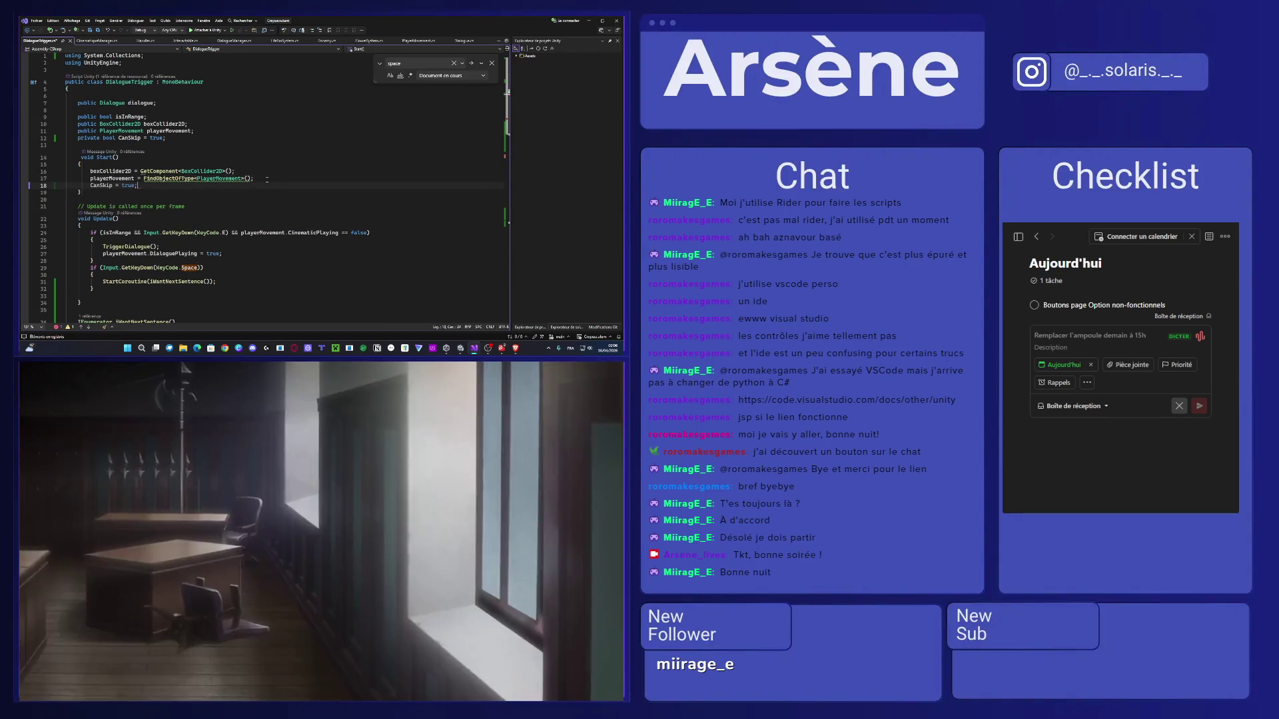
{"action": "key", "text": "ctrl+s"}
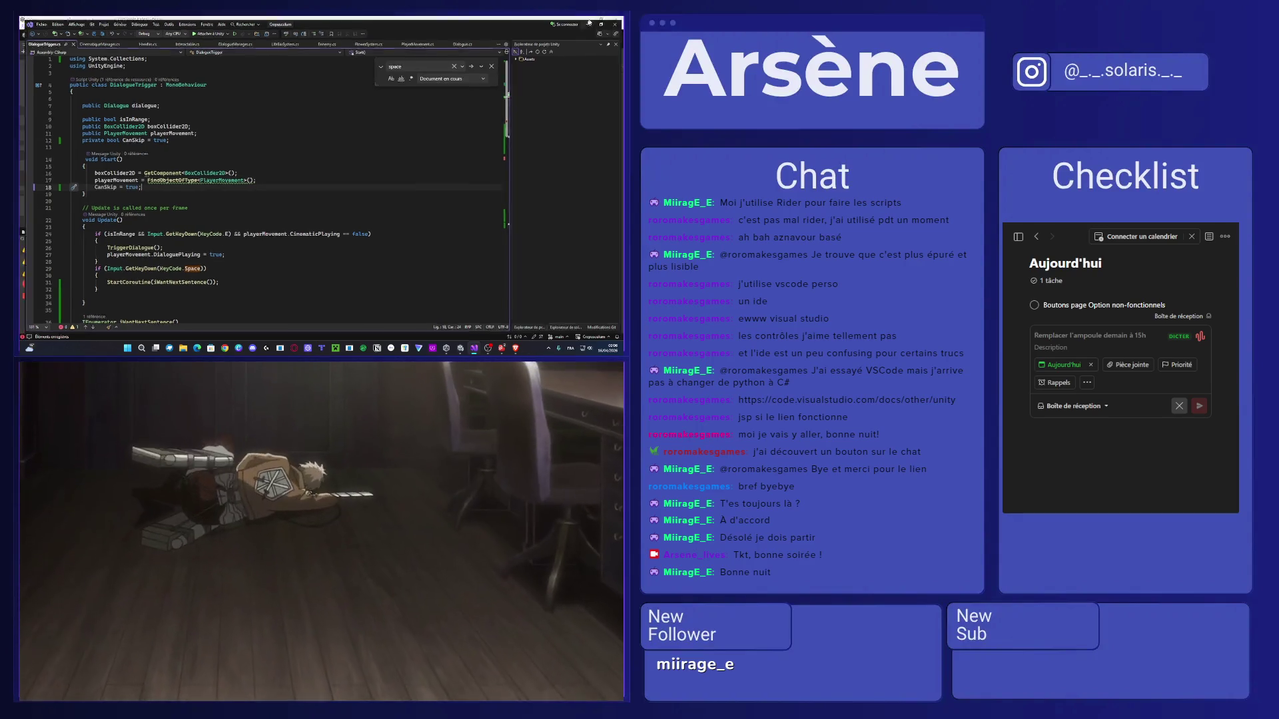
{"action": "key", "text": "alt+Tab"}
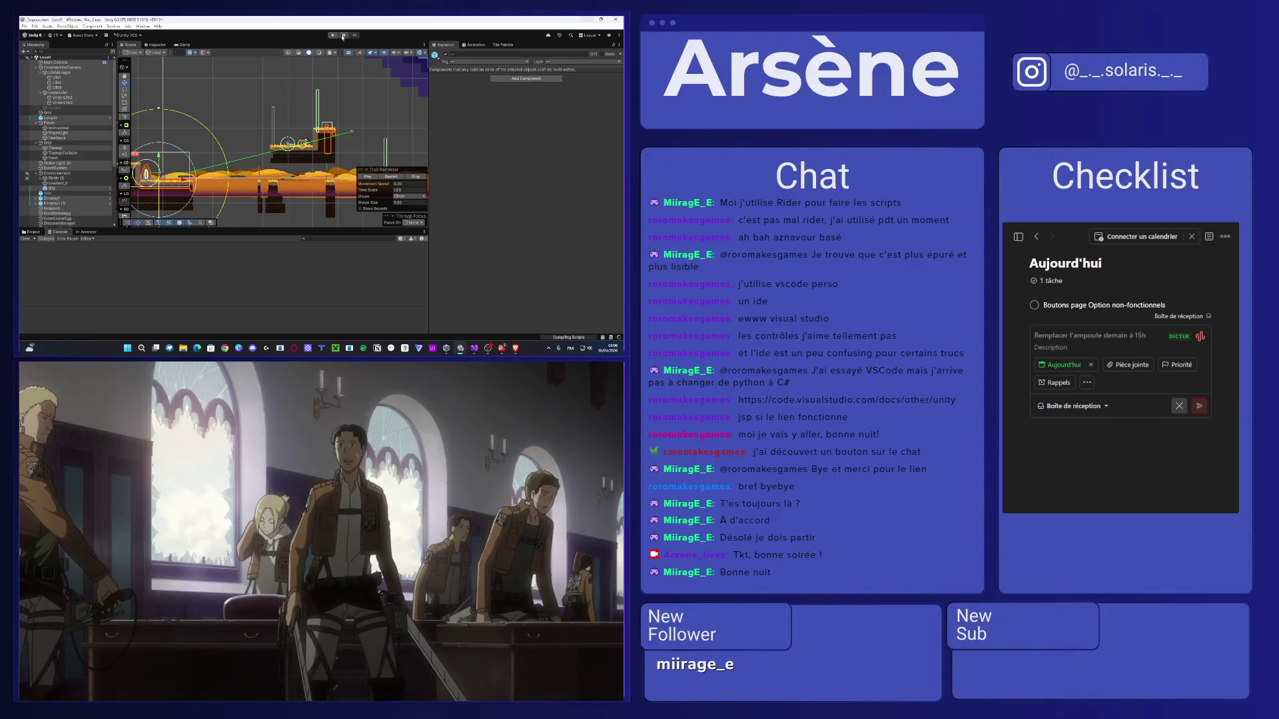
Start play mode and jump the player onto the high platform into the enemy's warning dialogue.
{"action": "left_click", "coordinate": [332, 35]}
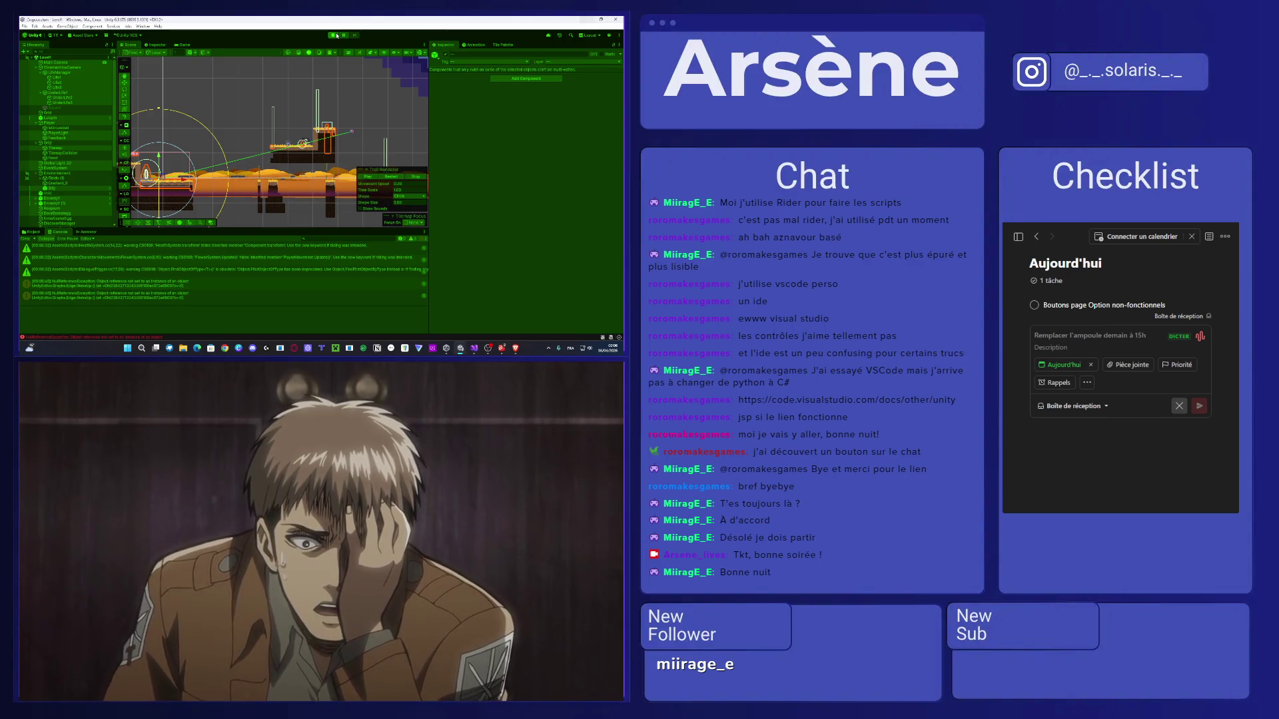
{"action": "left_click", "coordinate": [337, 36]}
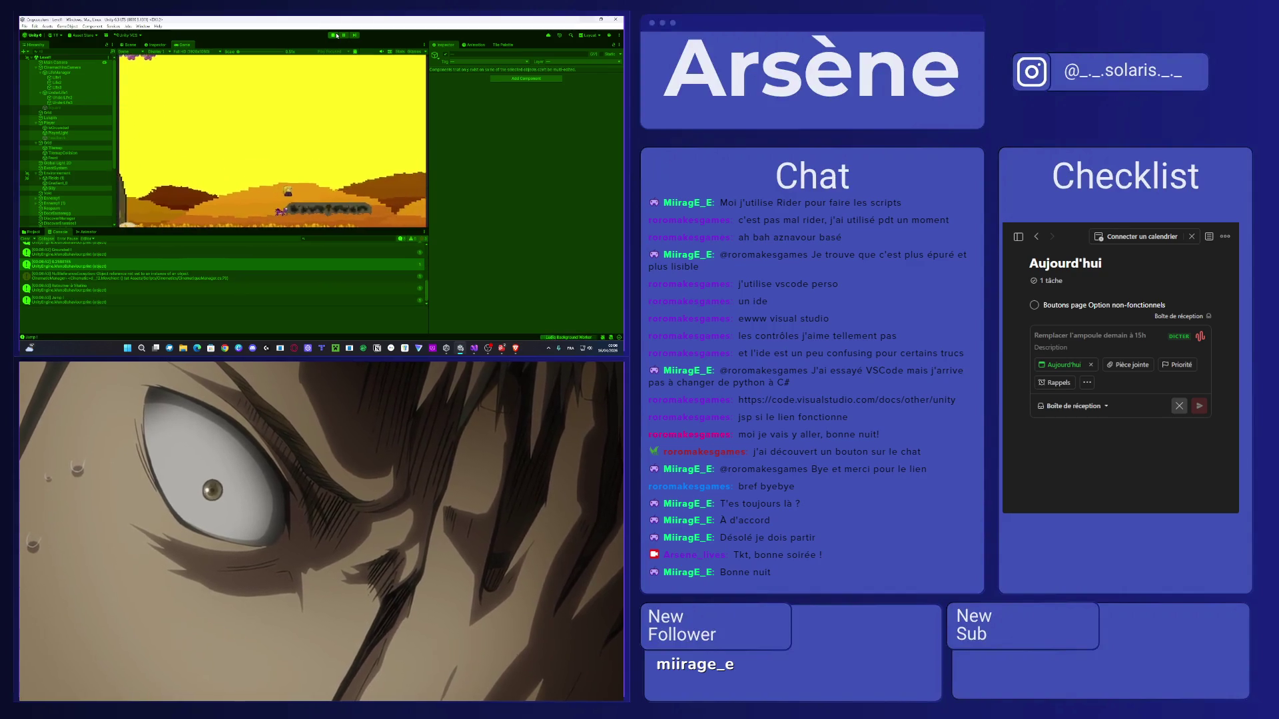
{"action": "key", "text": "space"}
{"action": "key", "text": "space"}
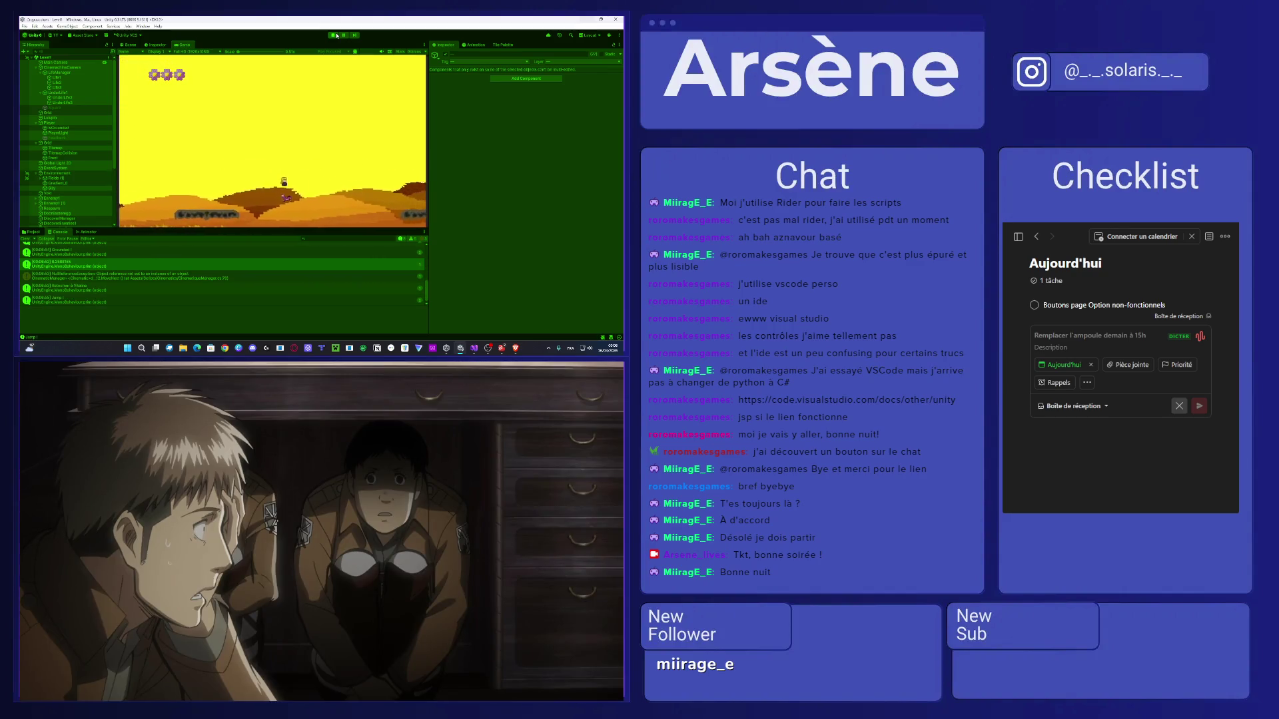
{"action": "key", "text": "space"}
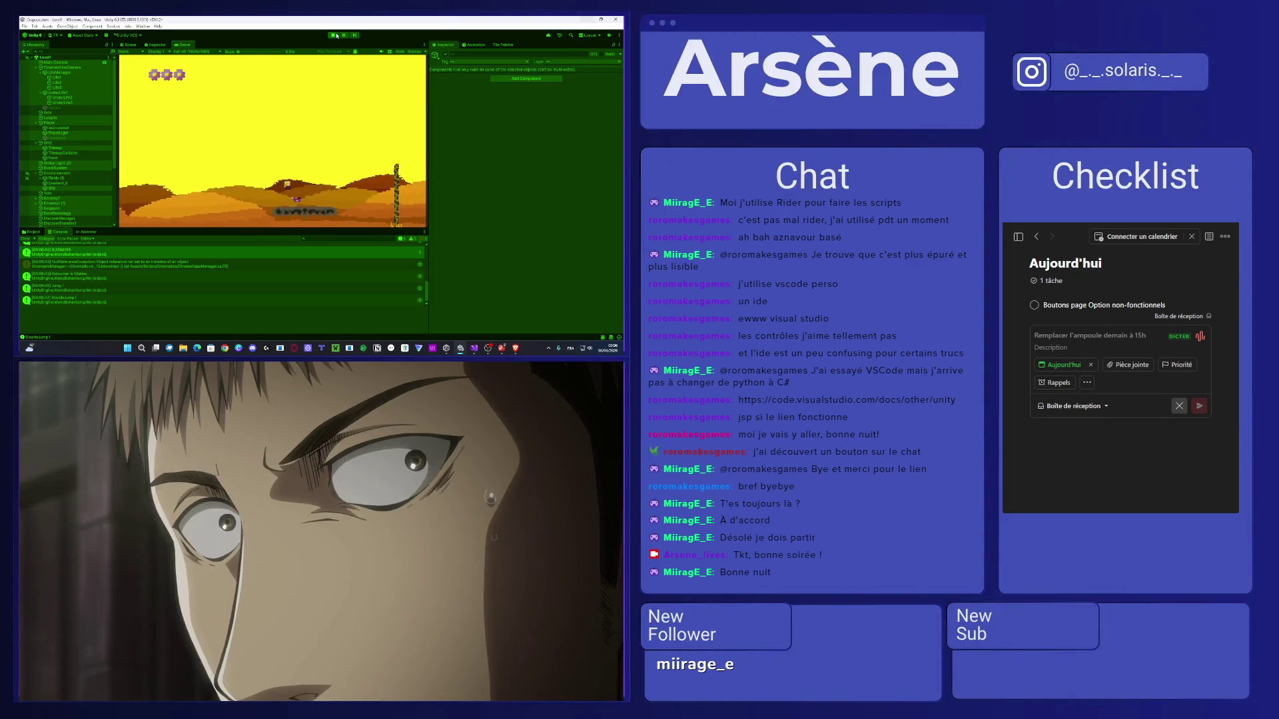
{"action": "key", "text": "space"}
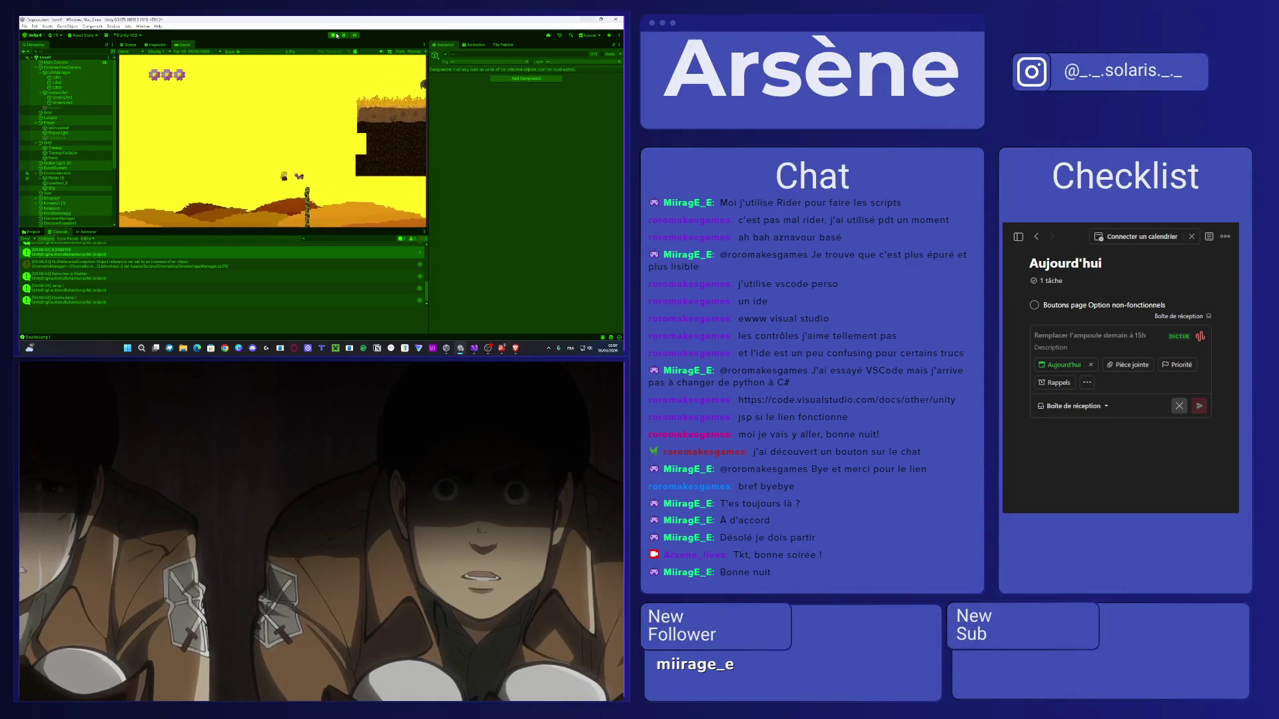
{"action": "key", "text": "space"}
{"action": "key", "text": "space"}
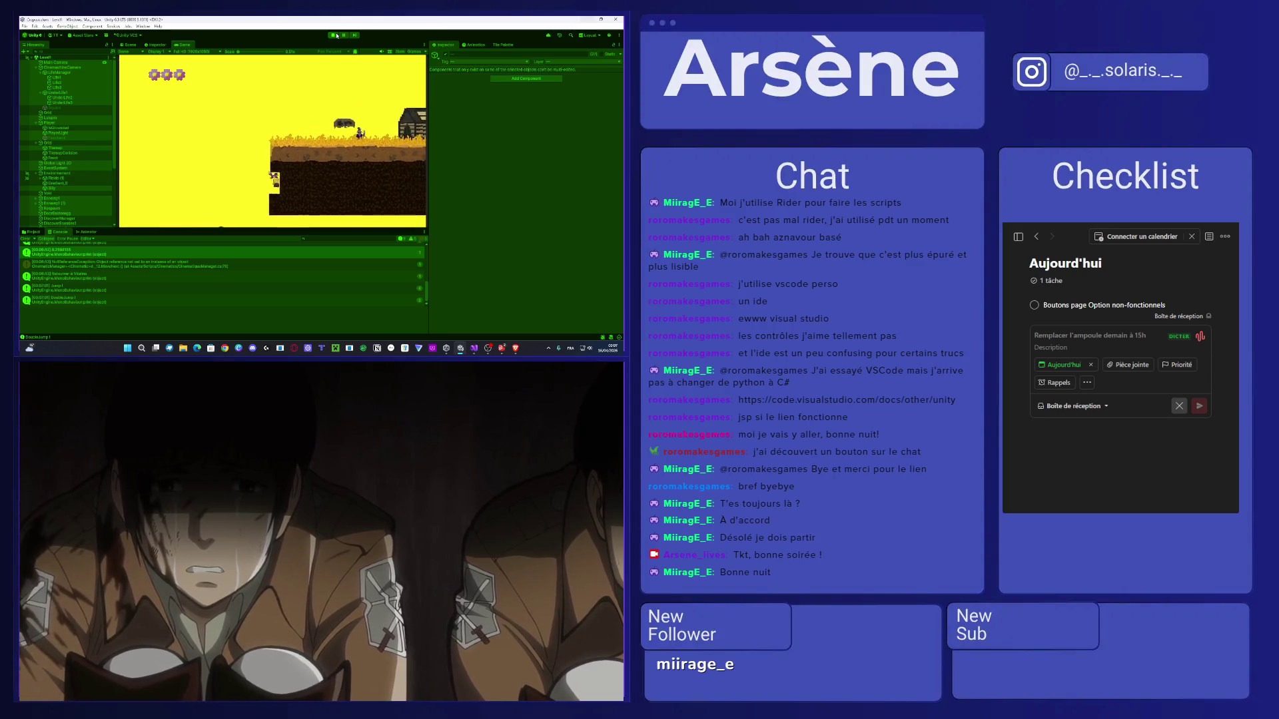
{"action": "key", "text": "space"}
{"action": "key", "text": "space"}
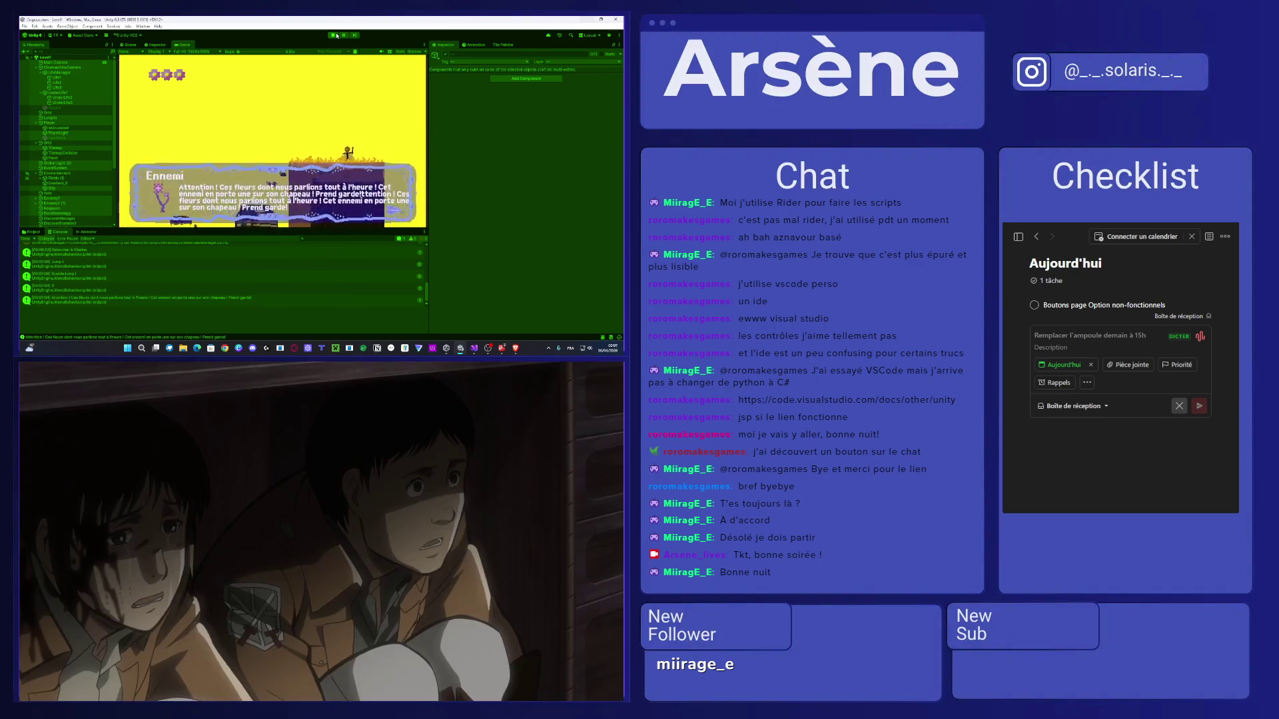
Advance through Vitalina's reply with Space, walk to the door, stop the game and centre on the player.
{"action": "key", "text": "d"}
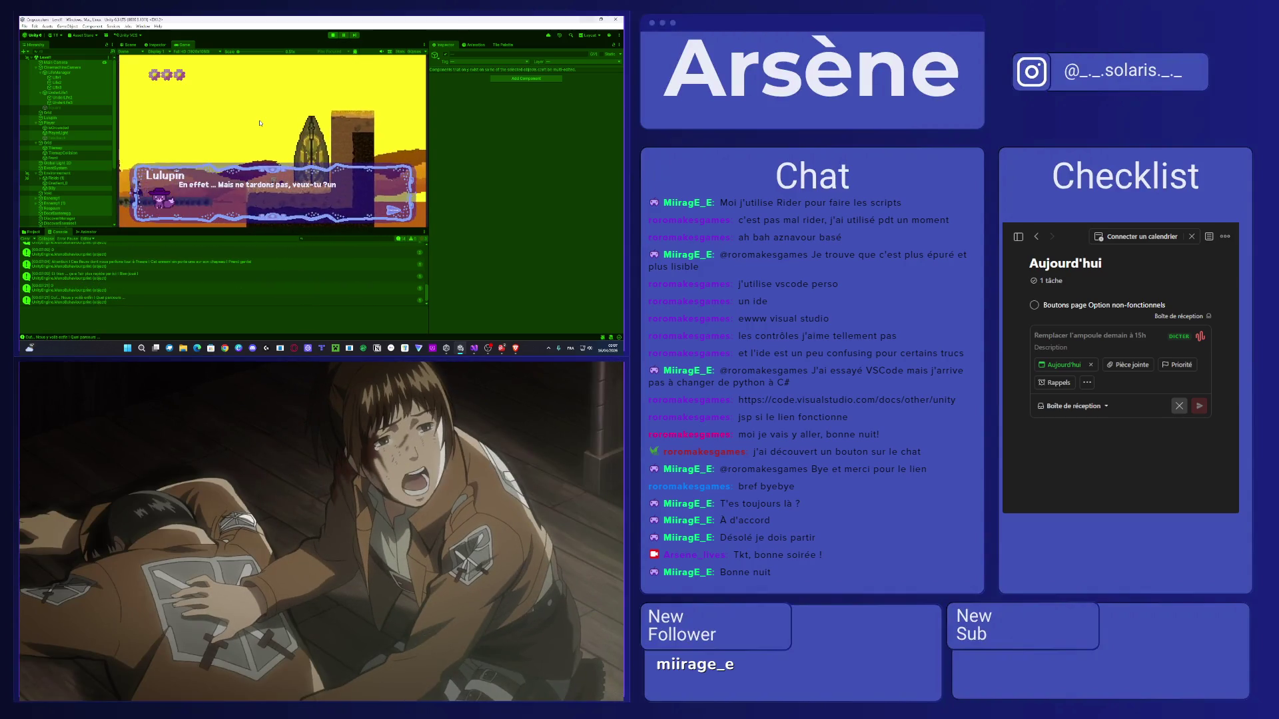
{"action": "key", "text": "space"}
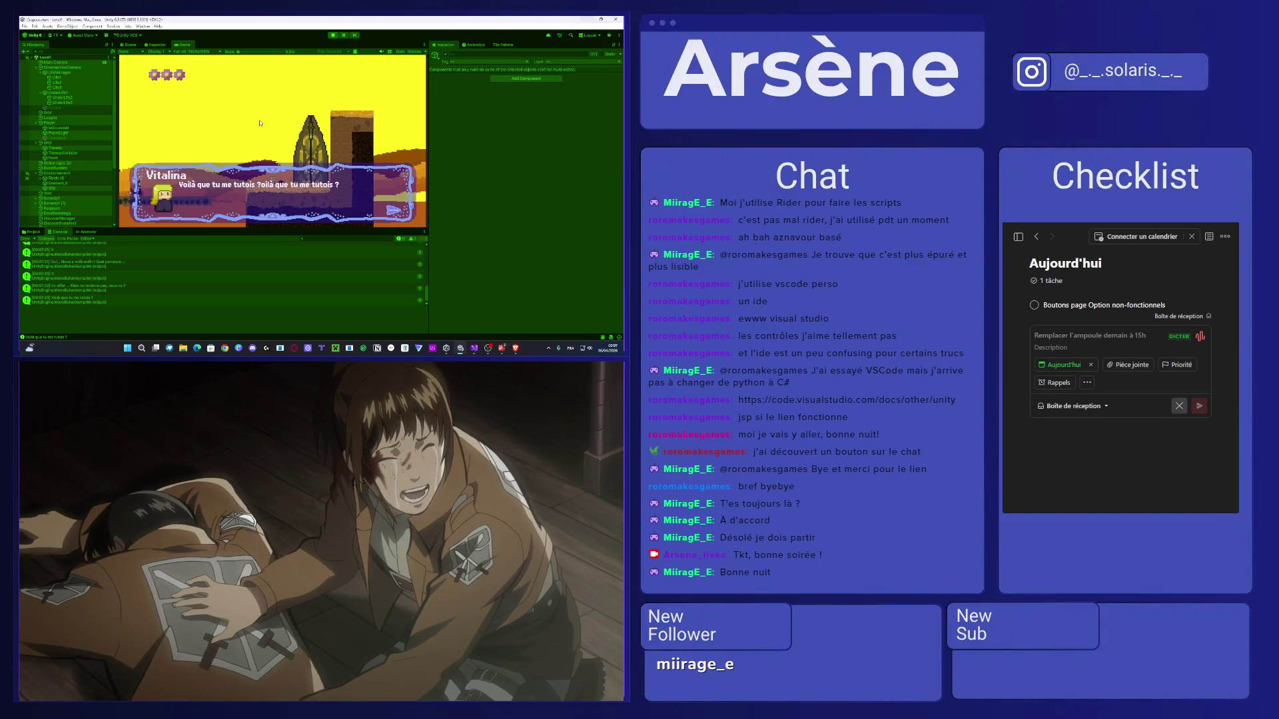
{"action": "key", "text": "space"}
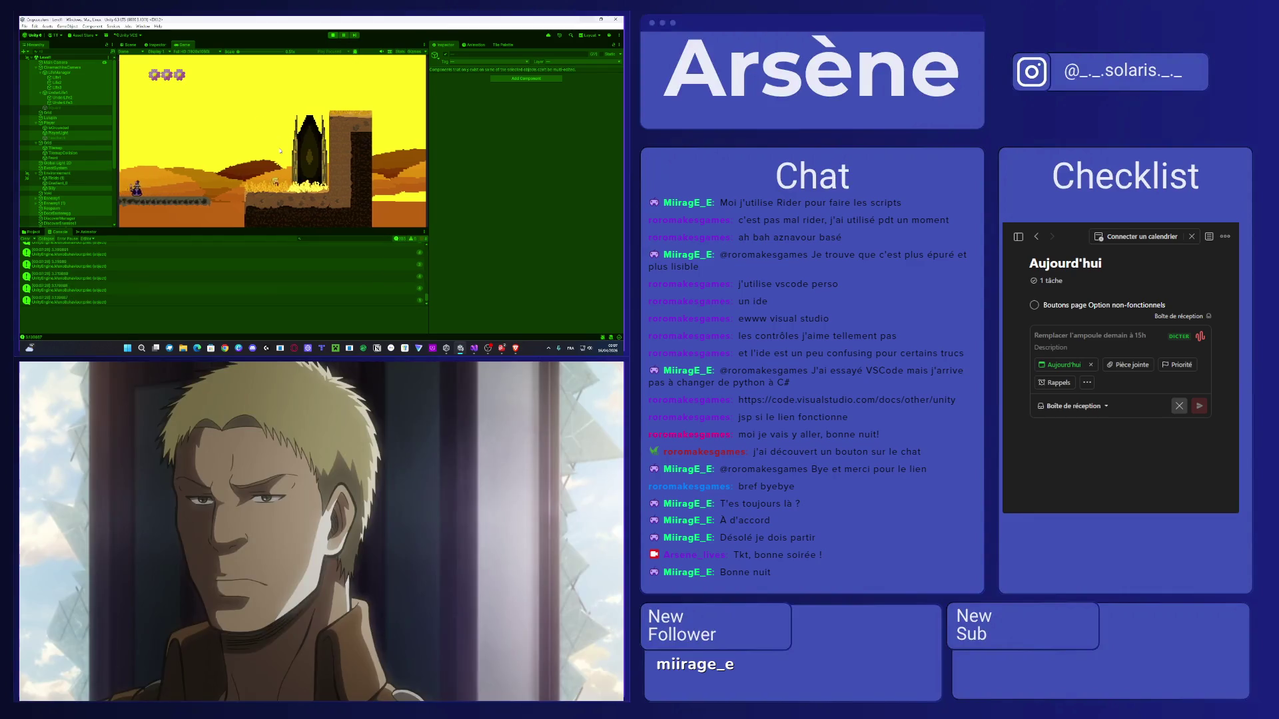
{"action": "key", "text": "d"}
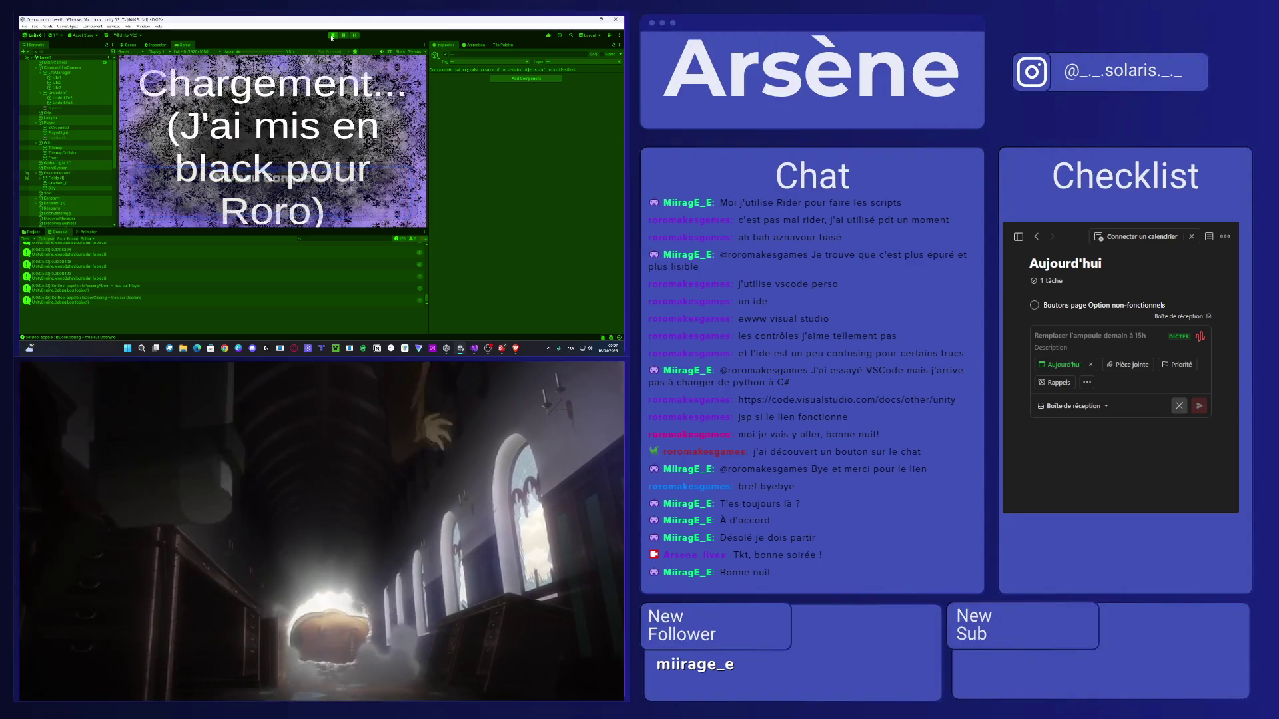
{"action": "left_click", "coordinate": [332, 36]}
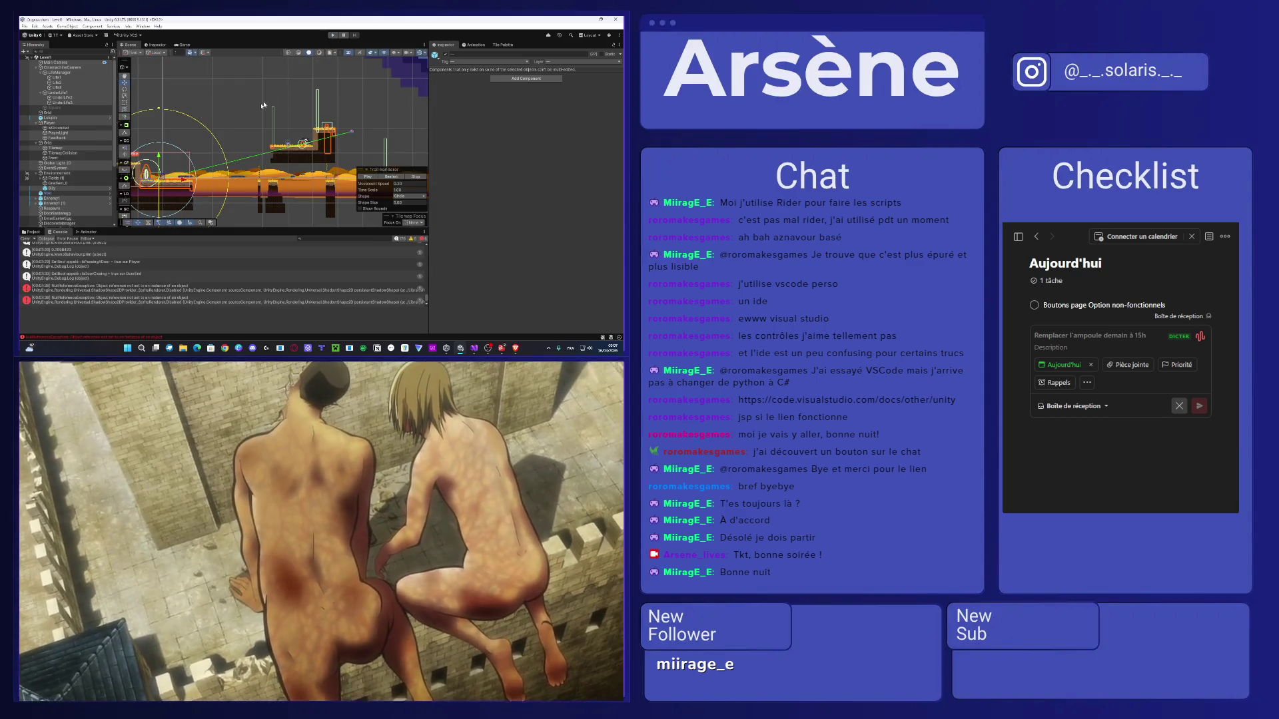
{"action": "key", "text": "f"}
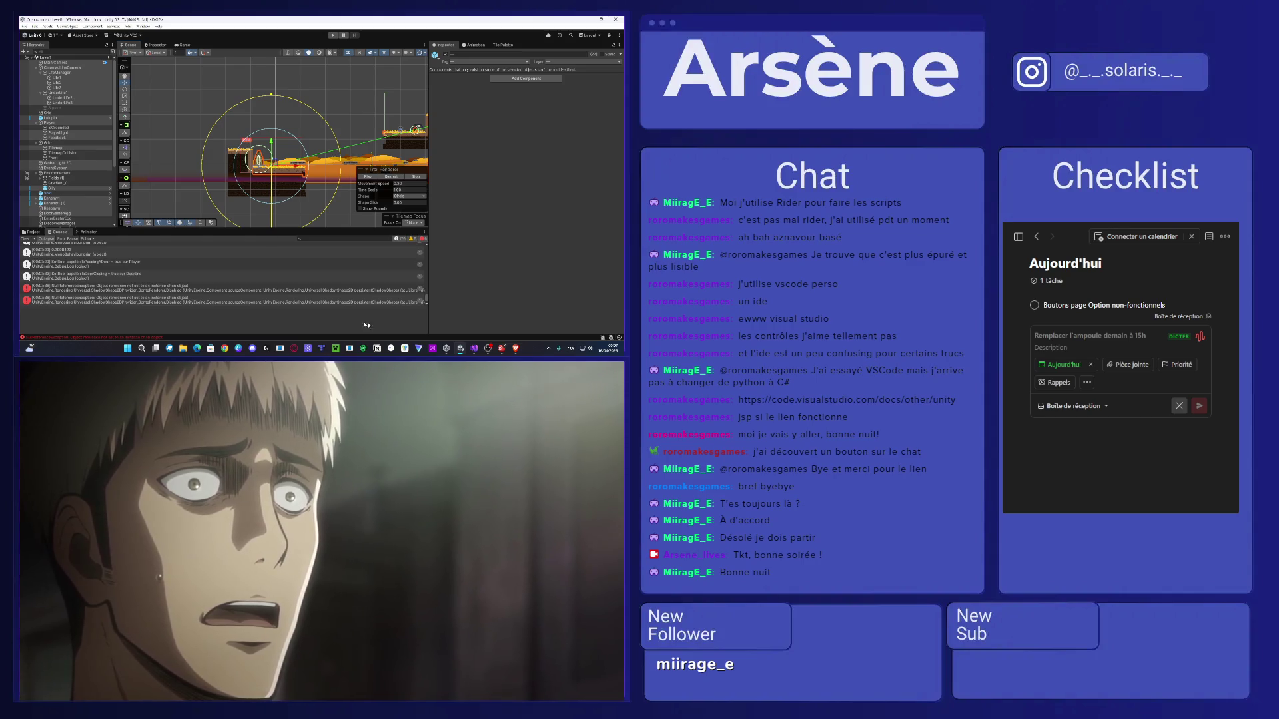
{"action": "mouse_move", "coordinate": [474, 351]}
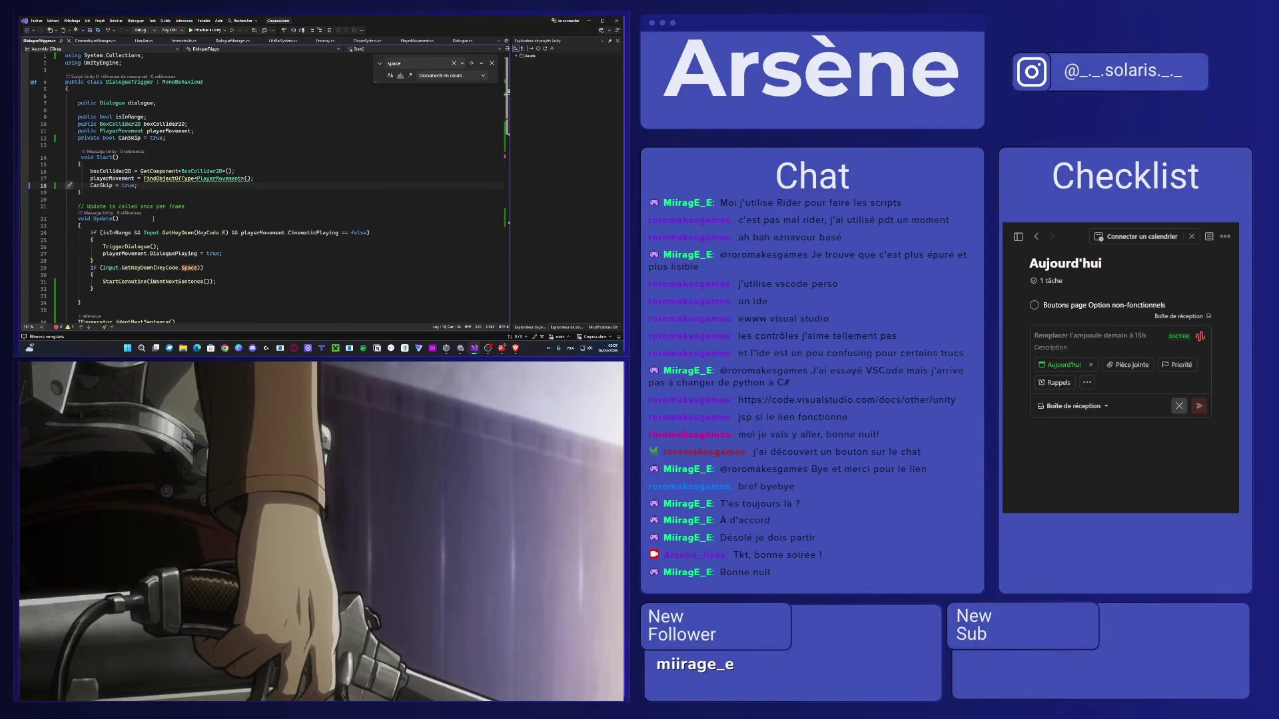
Select all of DialogueTrigger.cs, then drag a new blank Chrome window onto the other screen.
{"action": "scroll", "coordinate": [154, 219], "scroll_direction": "down", "scroll_amount": 1}
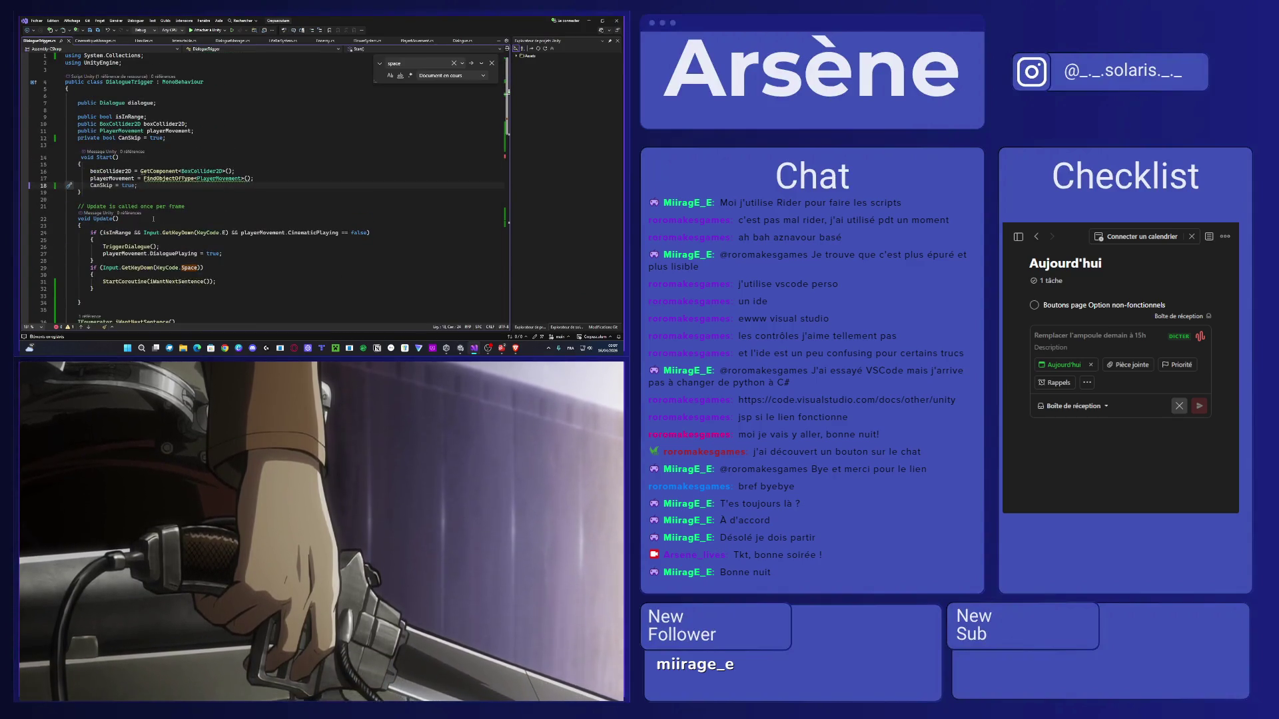
{"action": "key", "text": "ctrl+a"}
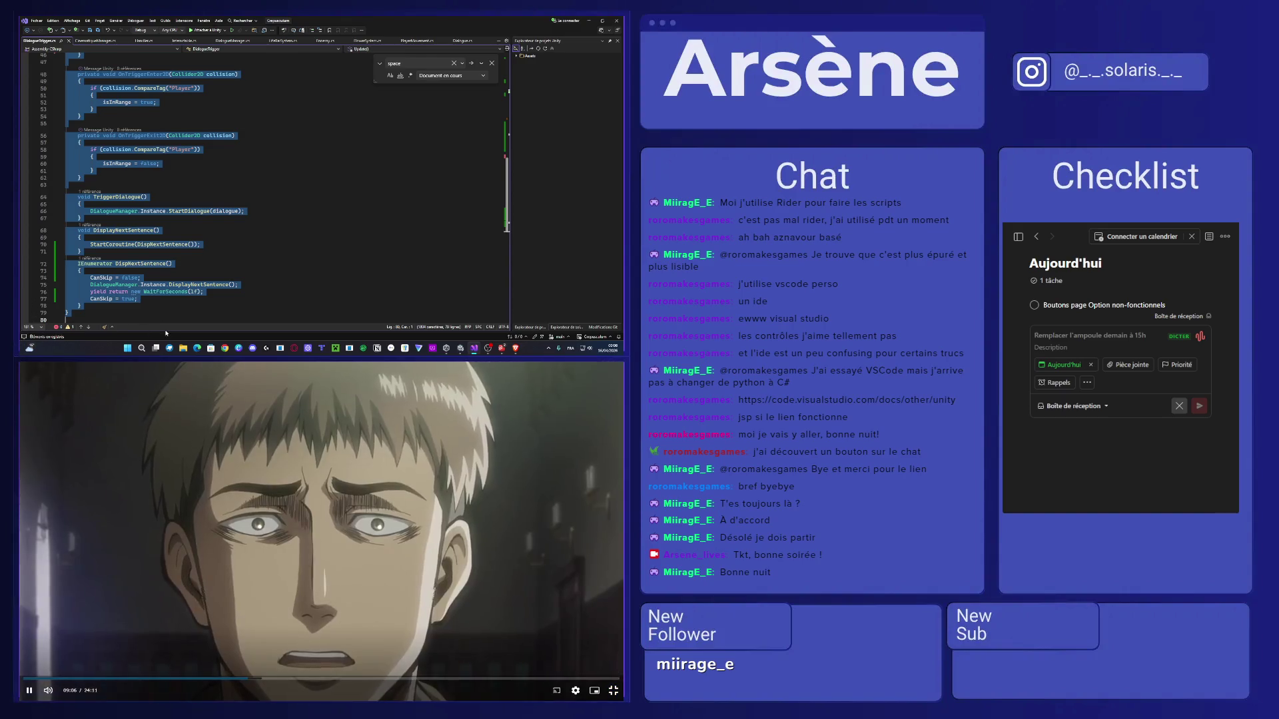
{"action": "left_click", "coordinate": [221, 351]}
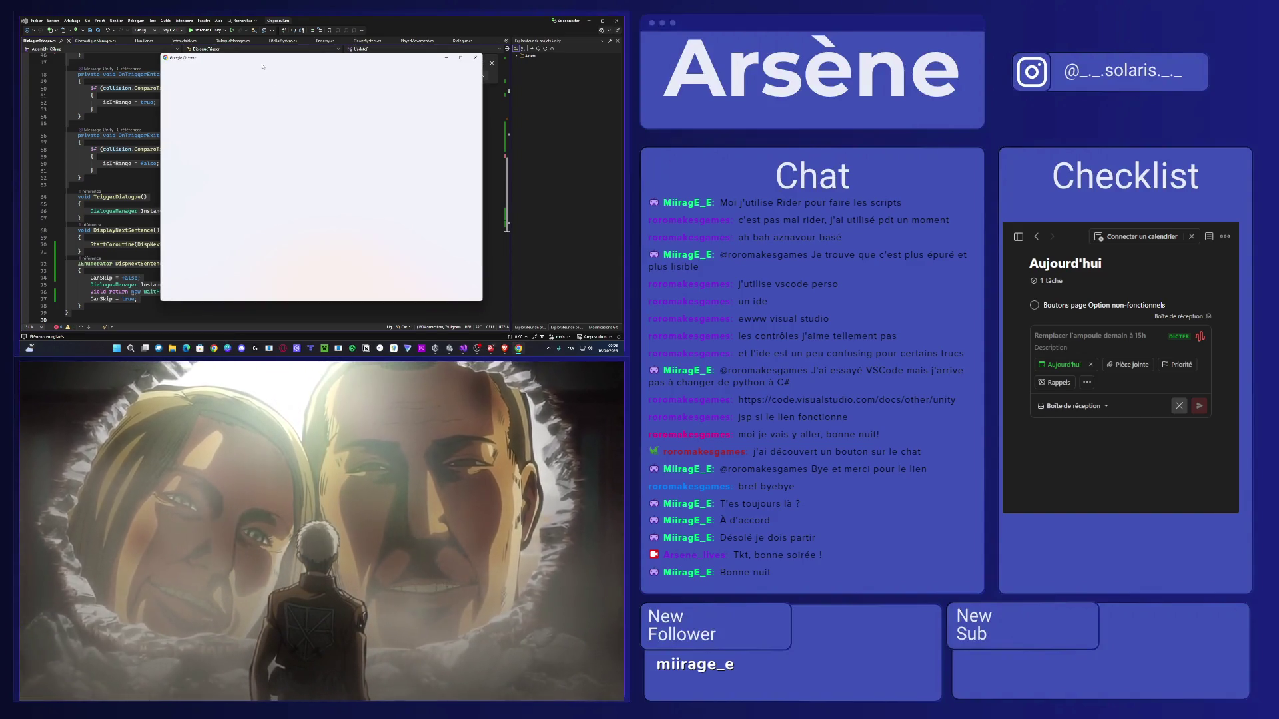
{"action": "mouse_move", "coordinate": [263, 66]}
{"action": "left_mouse_down"}
{"action": "mouse_move", "coordinate": [230, 69]}
{"action": "mouse_move", "coordinate": [283, 412]}
{"action": "left_mouse_up"}
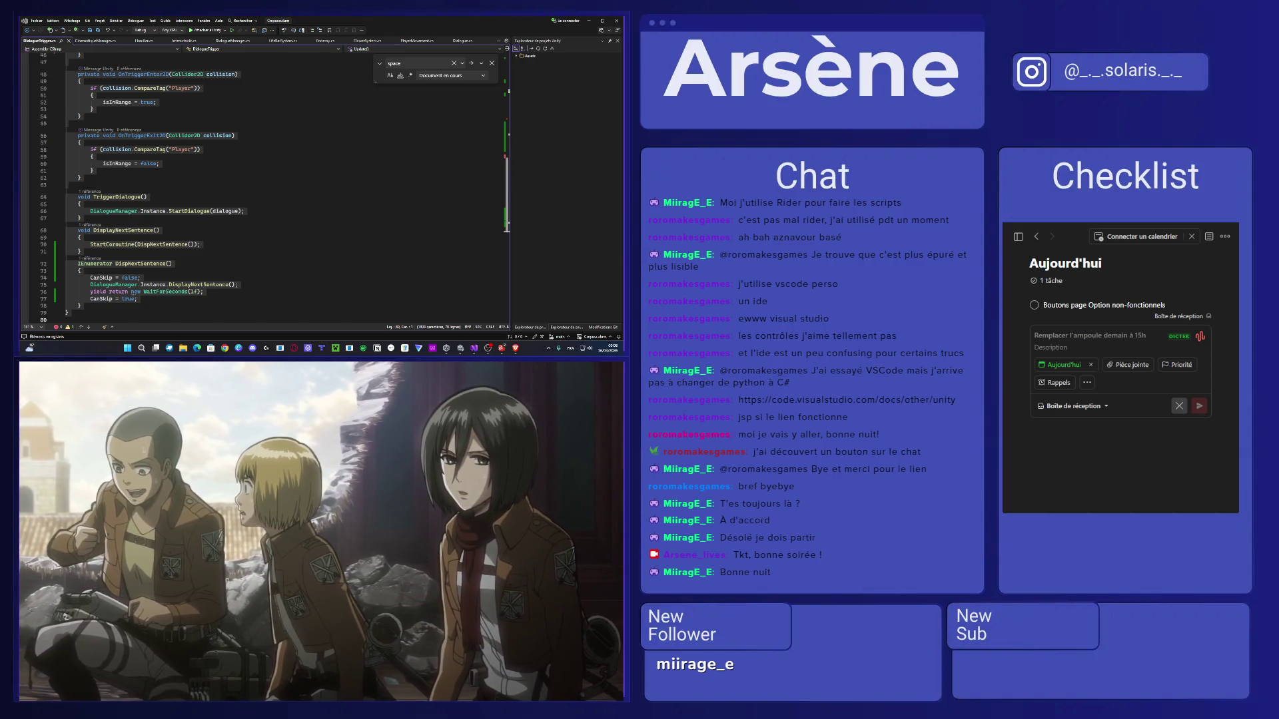
{"action": "mouse_move", "coordinate": [302, 497]}
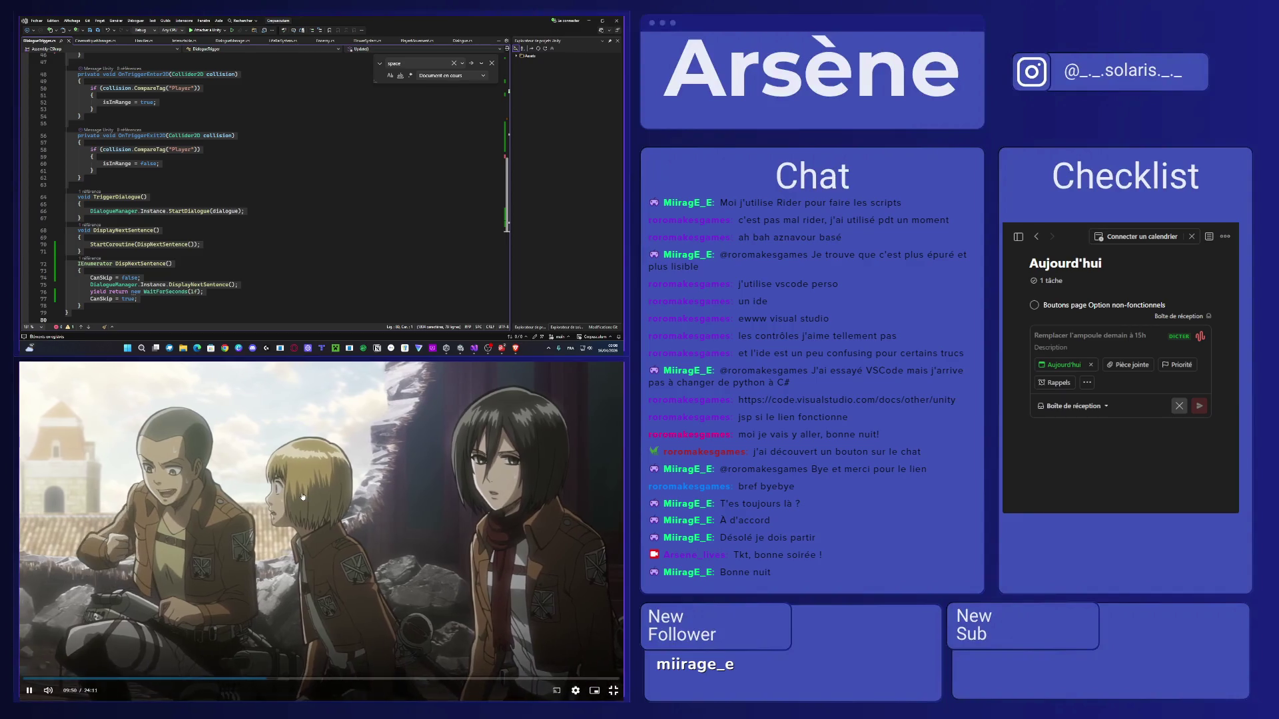